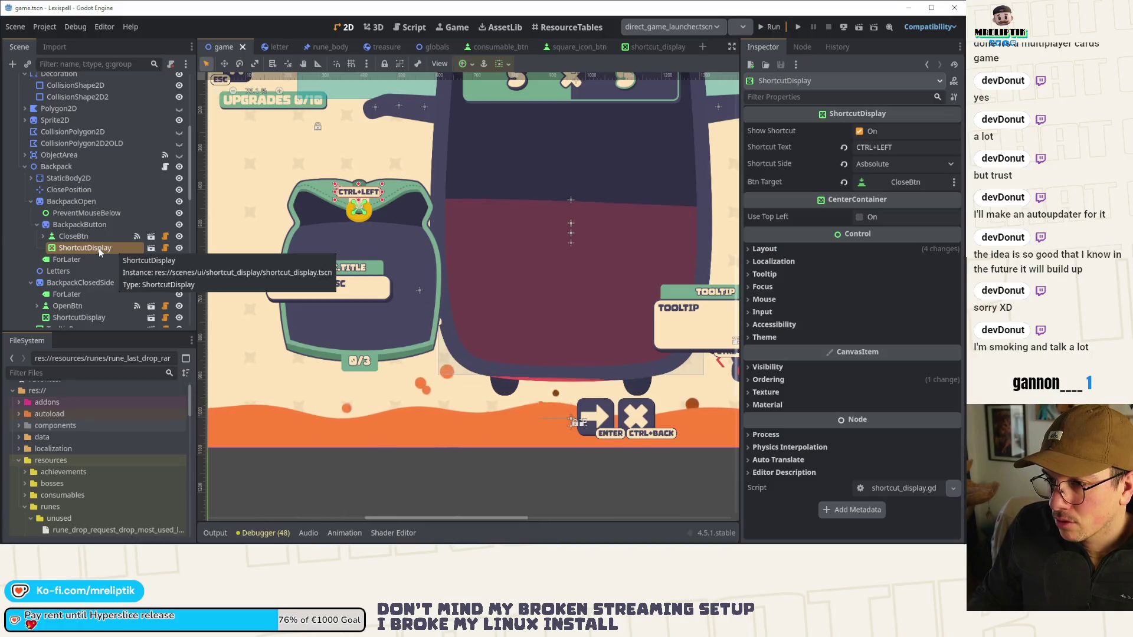
Step: Check ShortcutDisplay's Layout > Transform size and position values, then collapse Transform again
{"action": "left_click", "coordinate": [764, 249]}
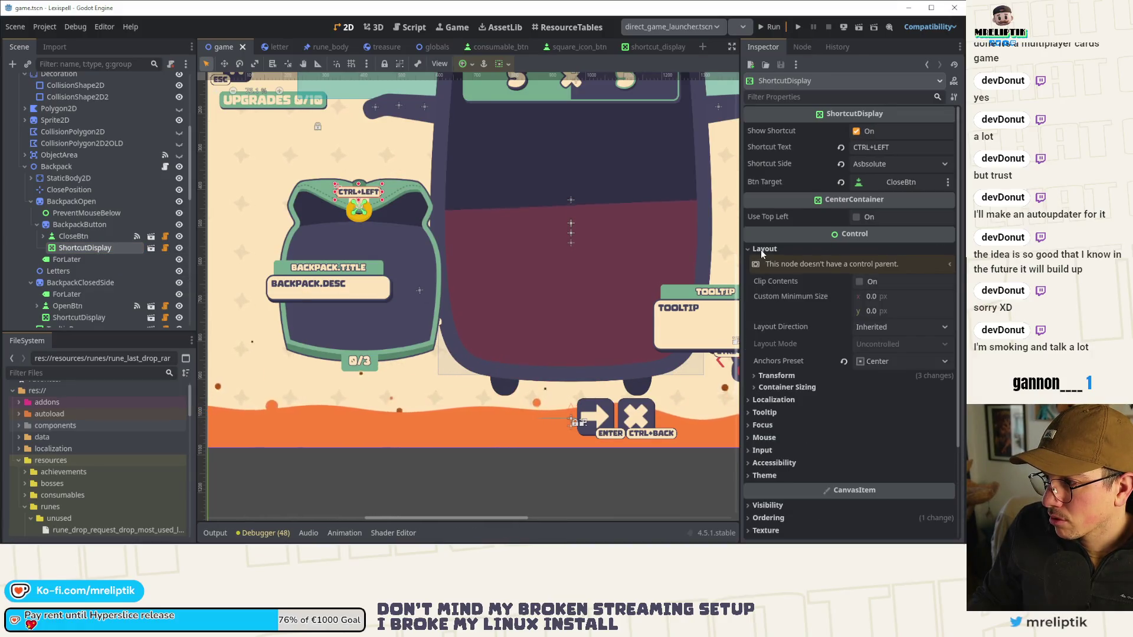
{"action": "left_click", "coordinate": [771, 376]}
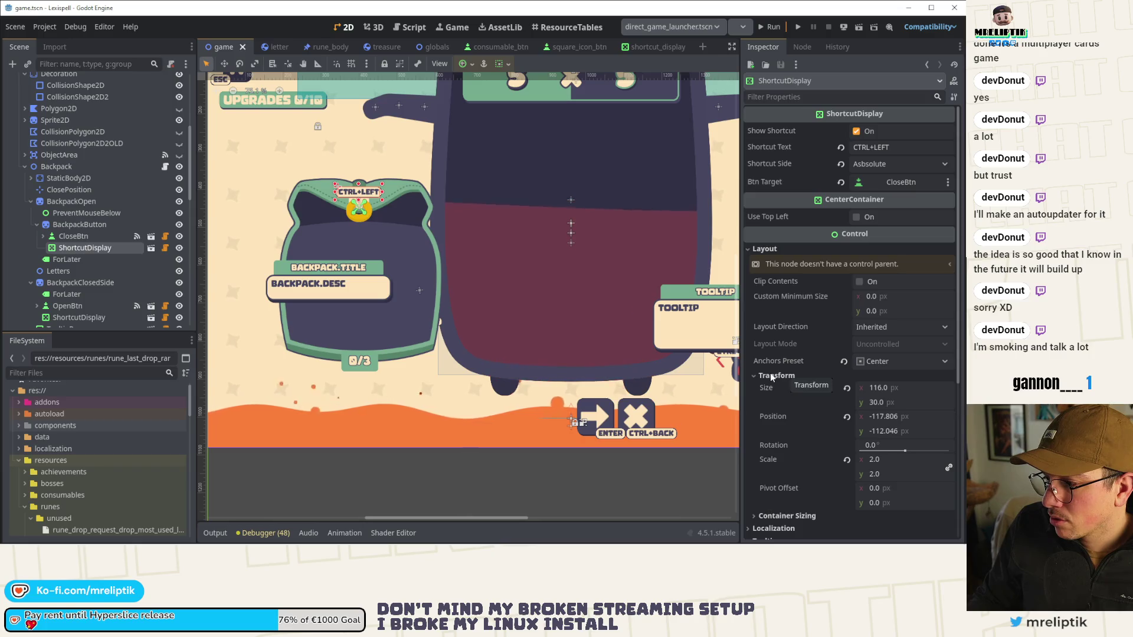
{"action": "left_click", "coordinate": [771, 376]}
Step: Zoom the 2D canvas out and back, then bring up the AssetLib workspace
{"action": "scroll", "coordinate": [363, 219], "scroll_direction": "down", "scroll_amount": 5}
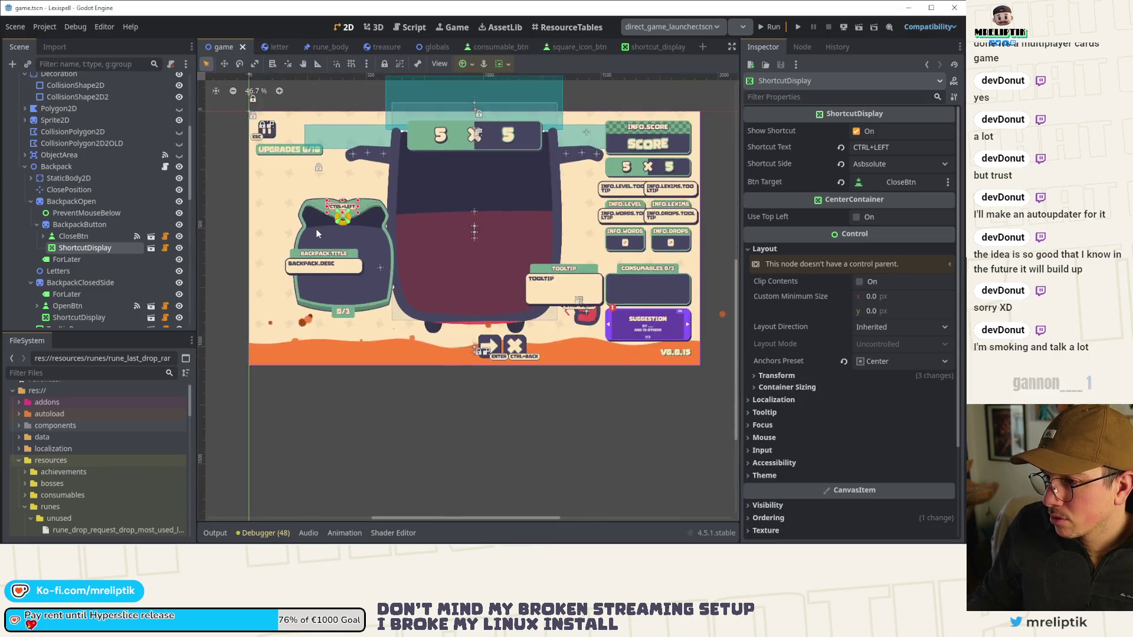
{"action": "scroll", "coordinate": [358, 235], "scroll_direction": "up", "scroll_amount": 2}
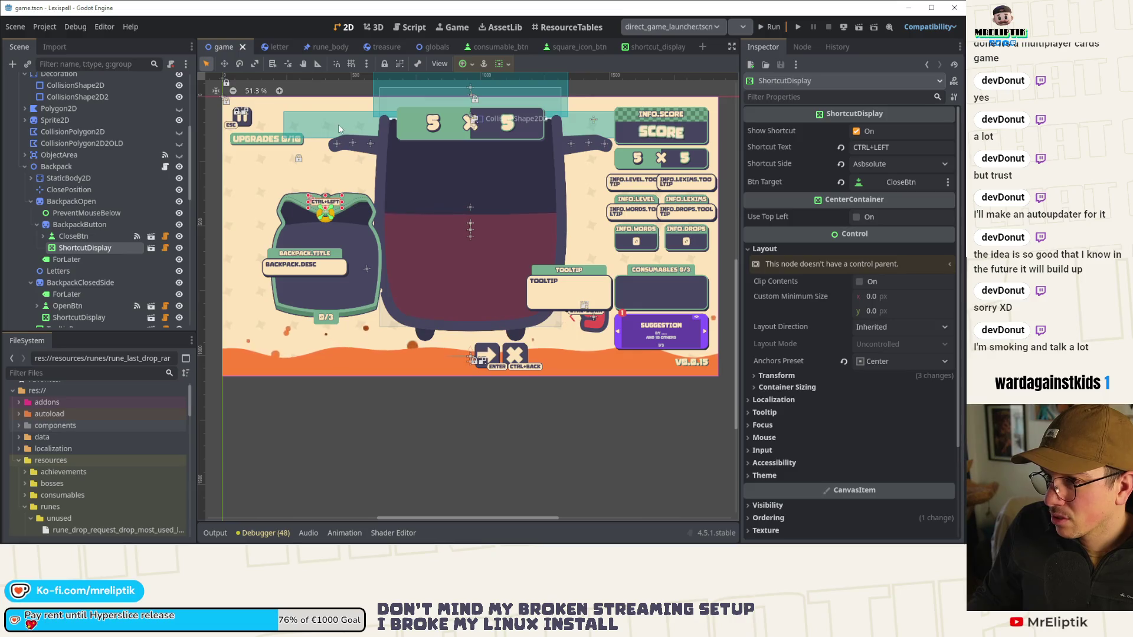
{"action": "left_click", "coordinate": [494, 29]}
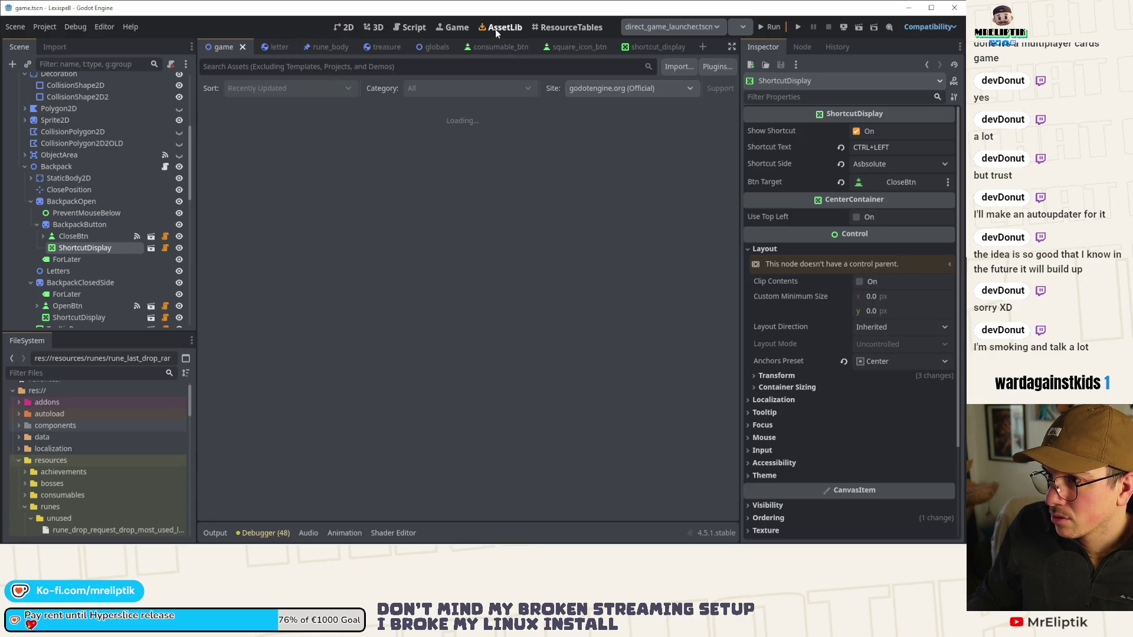
Step: Run Lexispell in the embedded Game view, glancing at the Figma frames before closing Figma
{"action": "left_click", "coordinate": [456, 27]}
{"action": "left_click", "coordinate": [769, 27]}
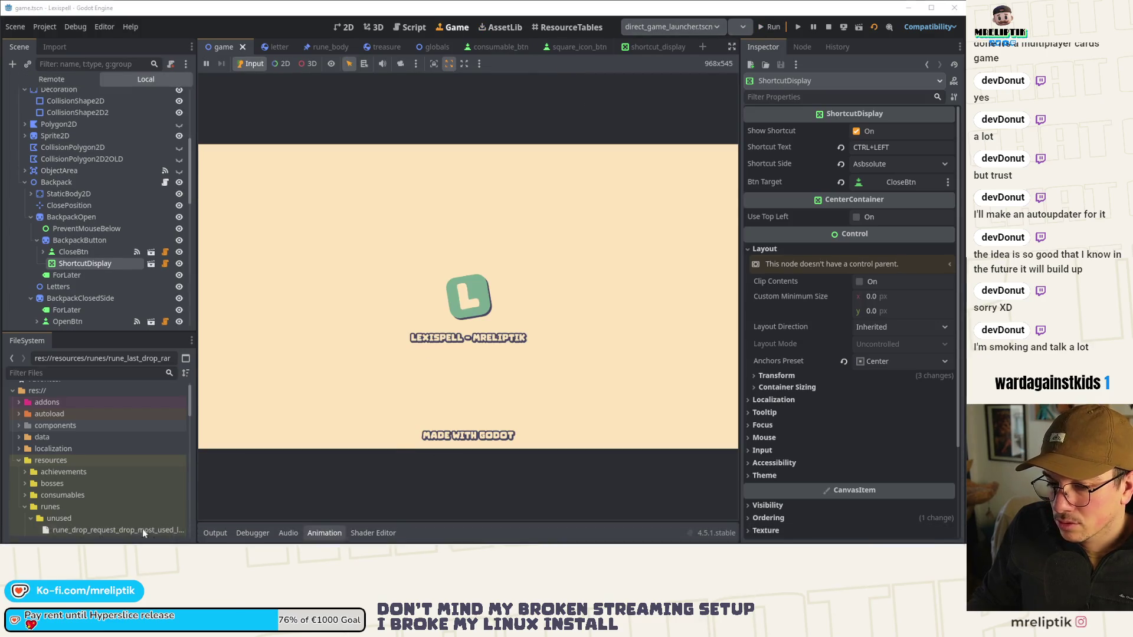
{"action": "left_click", "coordinate": [324, 534]}
{"action": "scroll", "coordinate": [251, 304], "scroll_direction": "down", "scroll_amount": 3}
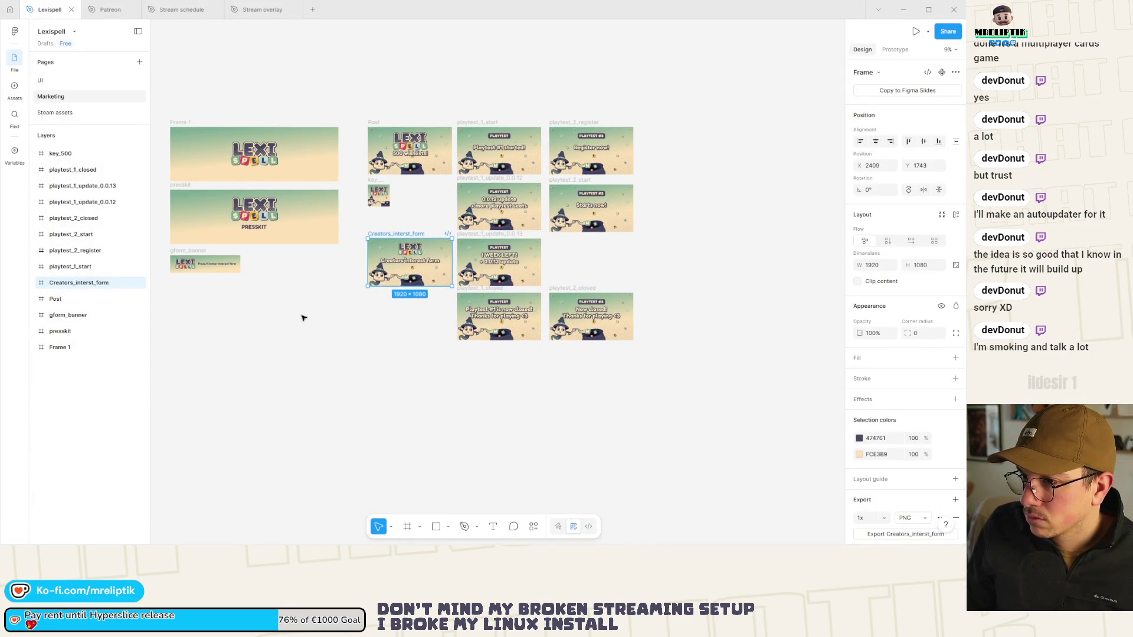
{"action": "left_click_drag", "start_coordinate": [301, 316], "coordinate": [392, 324]}
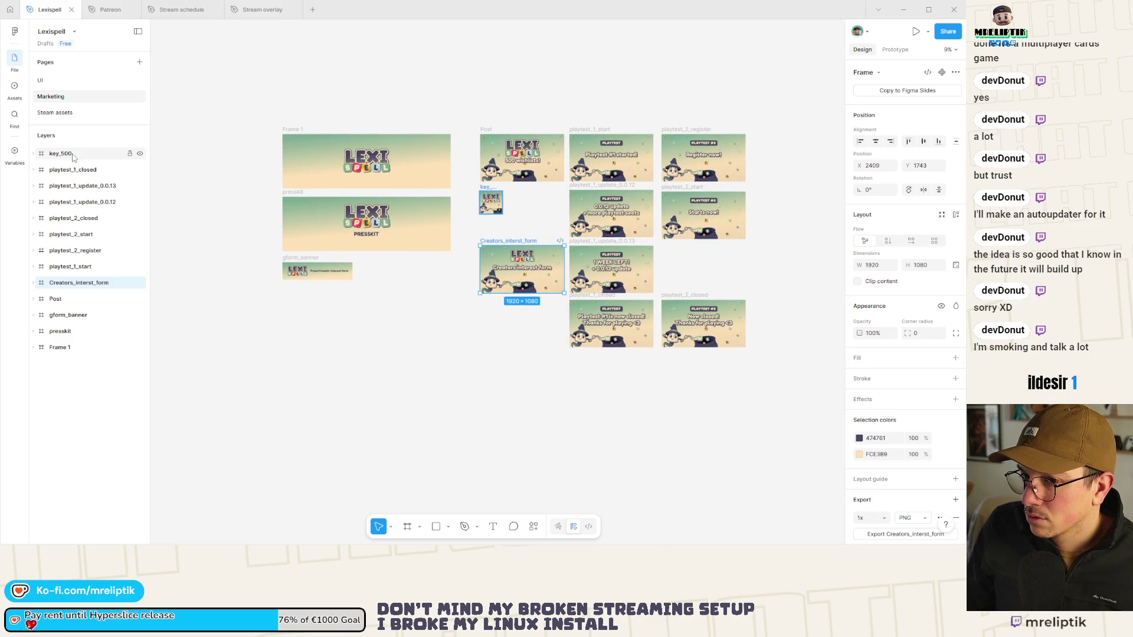
{"action": "left_click", "coordinate": [956, 11]}
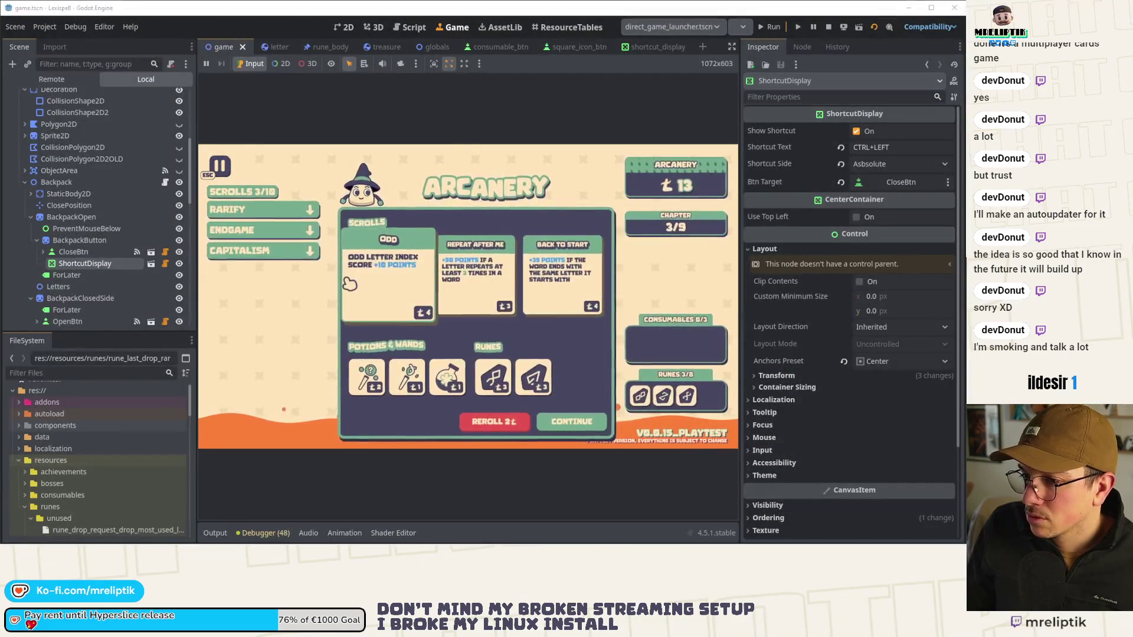
Step: Continue into chapter 4 at full editor size, play letters 'ee', open the pouch, then stop with F8
{"action": "left_click", "coordinate": [578, 426]}
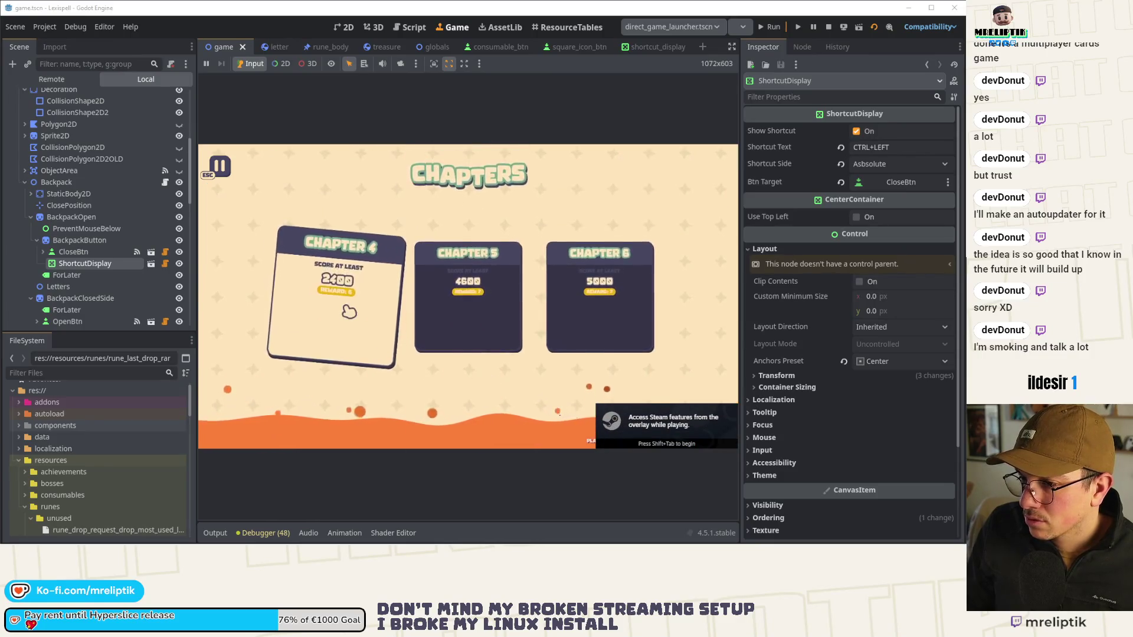
{"action": "left_click", "coordinate": [732, 47]}
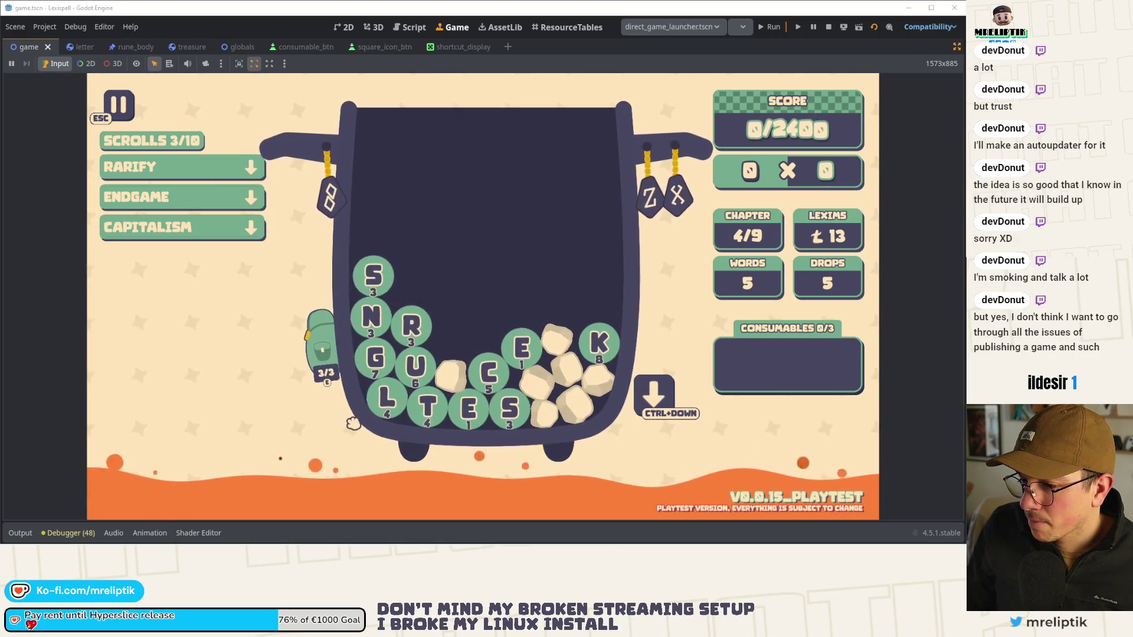
{"action": "type", "text": "ee"}
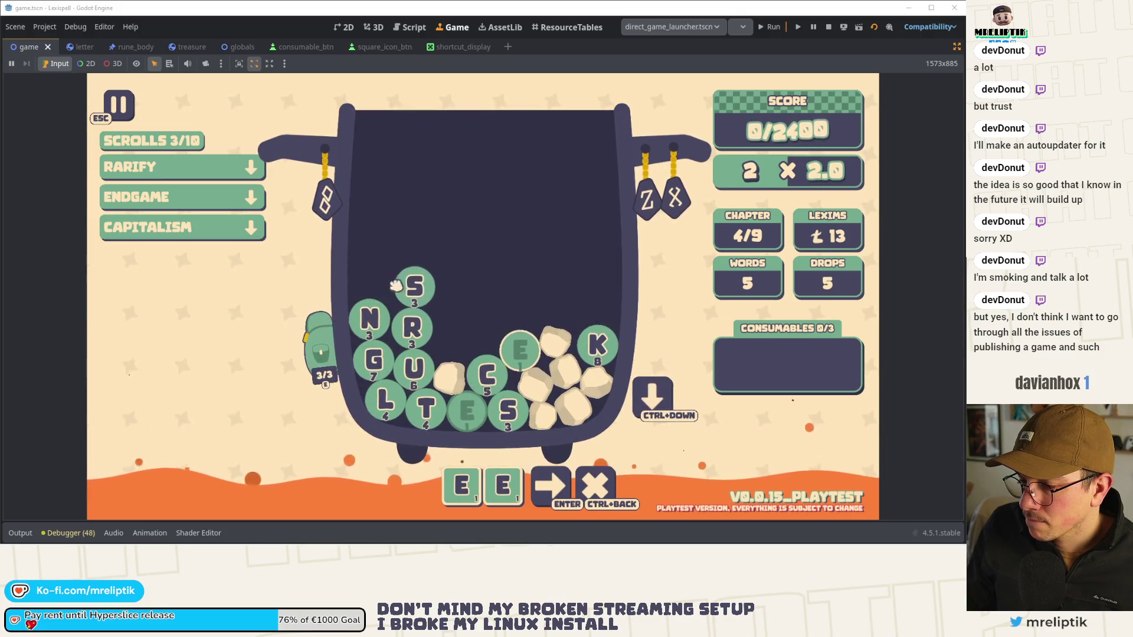
{"action": "left_click", "coordinate": [325, 356]}
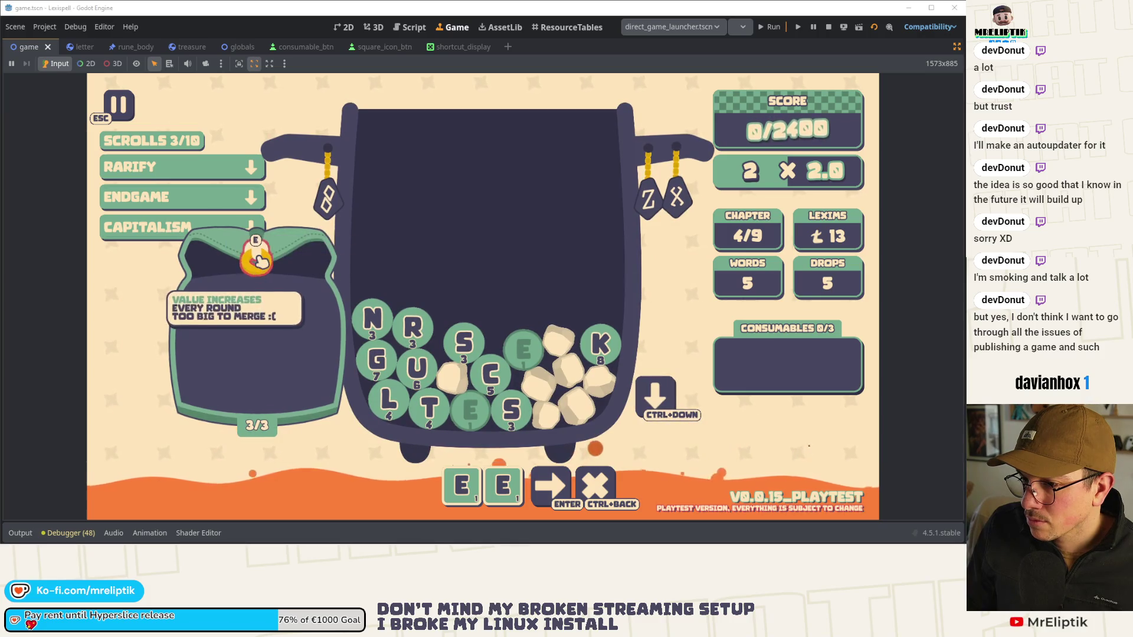
{"action": "key", "text": "F8"}
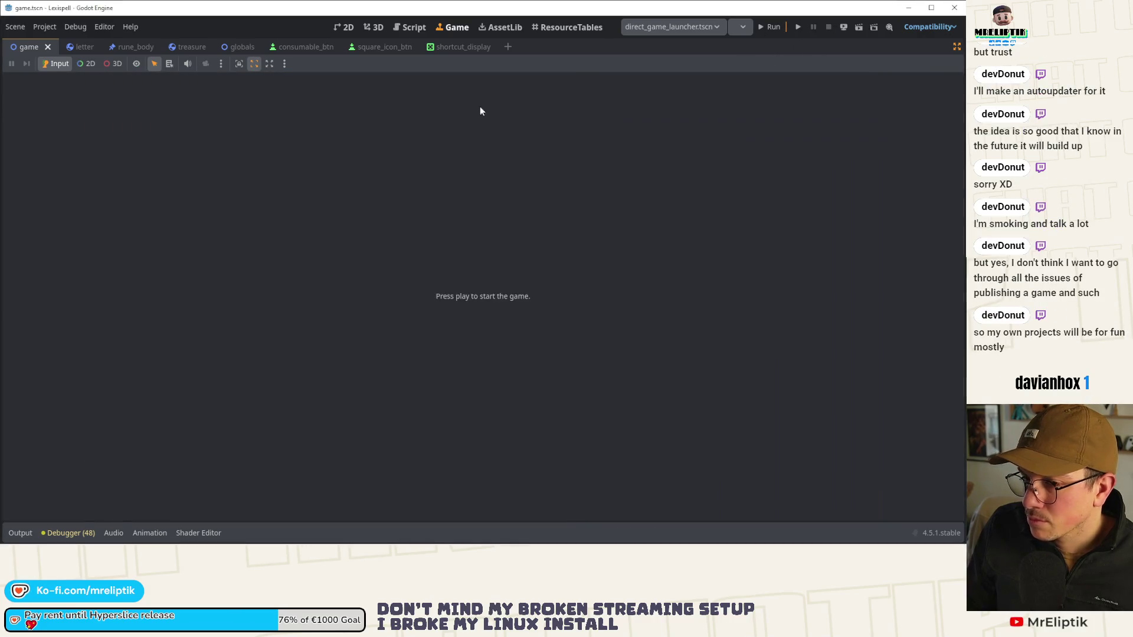
Step: Restore the docks in the 2D editor and select the Letters node in game.tscn
{"action": "left_click", "coordinate": [348, 30]}
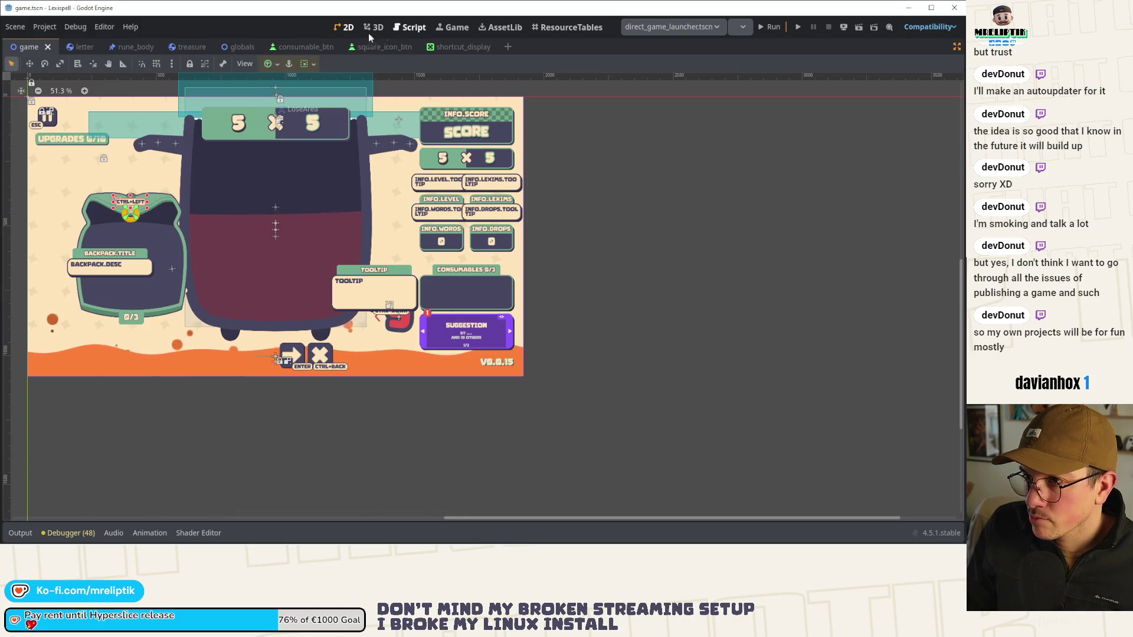
{"action": "key", "text": "ctrl+Tab"}
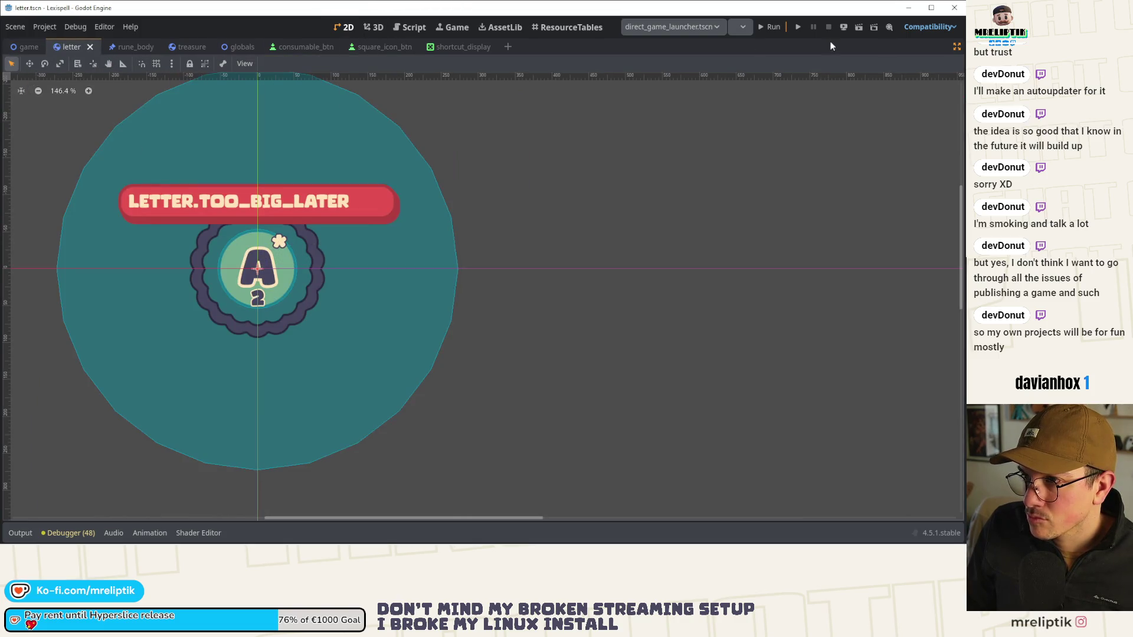
{"action": "left_click", "coordinate": [957, 47]}
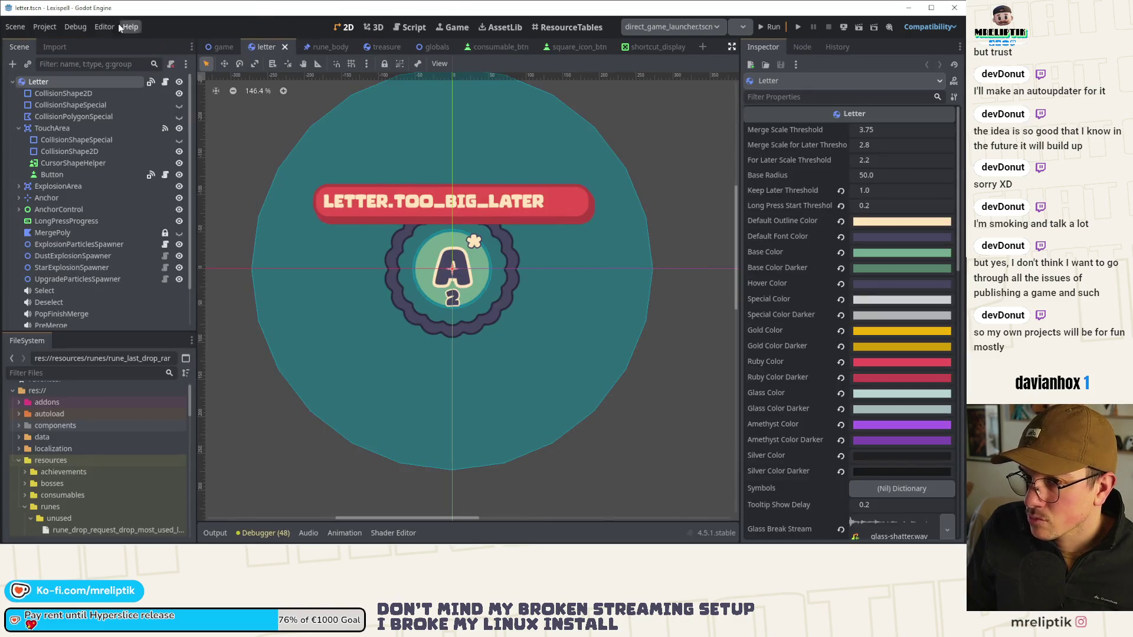
{"action": "left_click", "coordinate": [217, 46]}
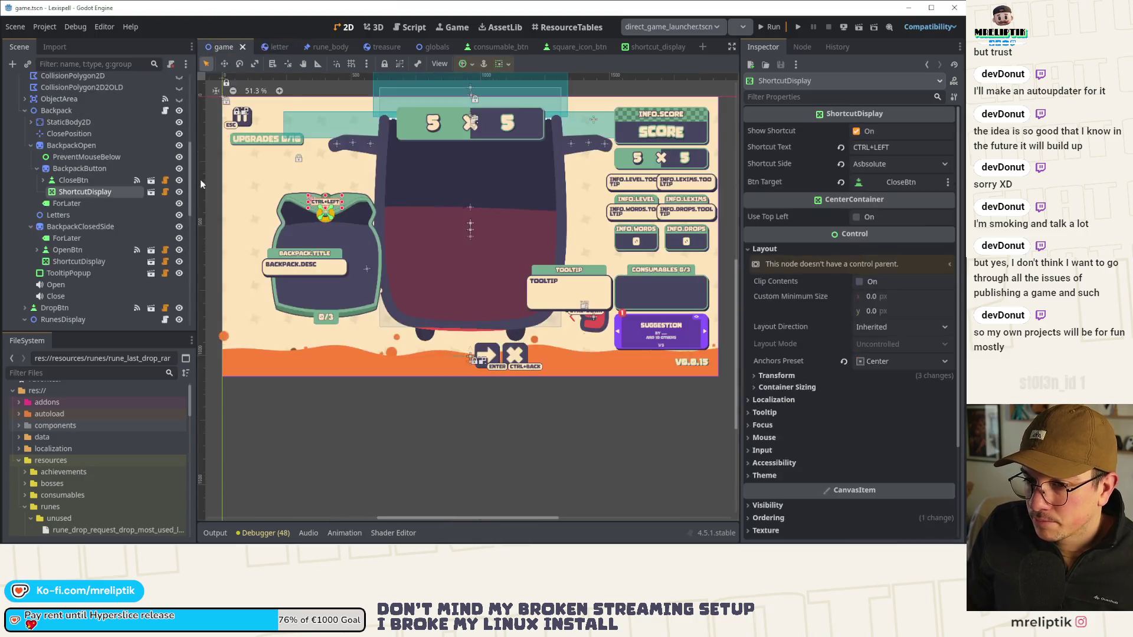
{"action": "left_click", "coordinate": [58, 215]}
Step: Set Letters' Z Index to 1, inspect CloseBtn and ShortcutDisplay, and open shortcut_display.gd
{"action": "left_click", "coordinate": [946, 454]}
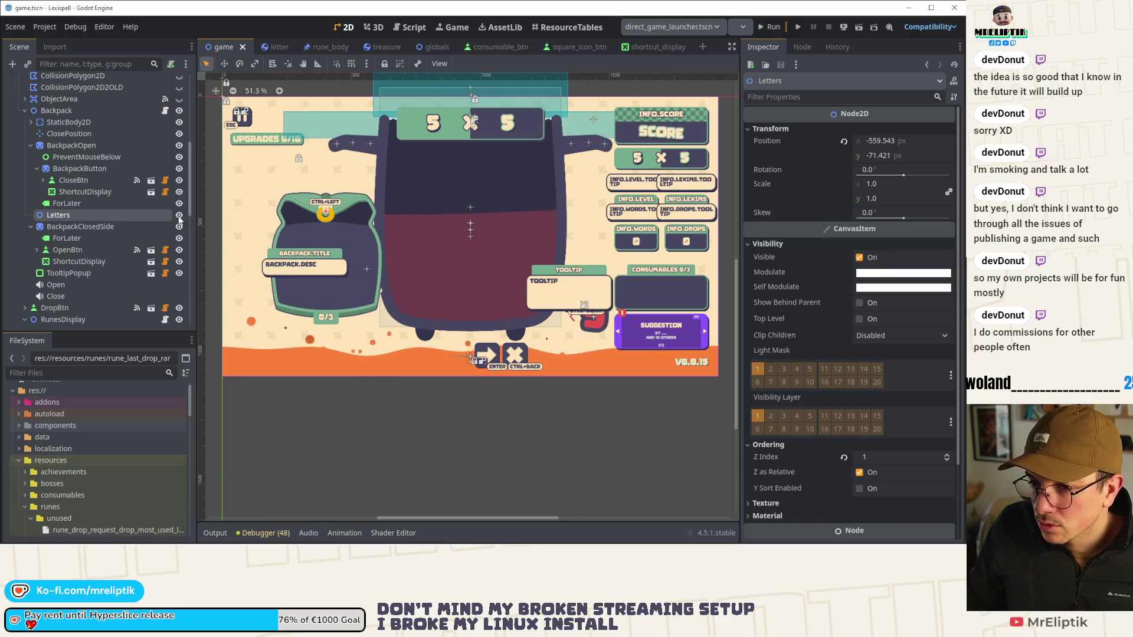
{"action": "left_click", "coordinate": [75, 180]}
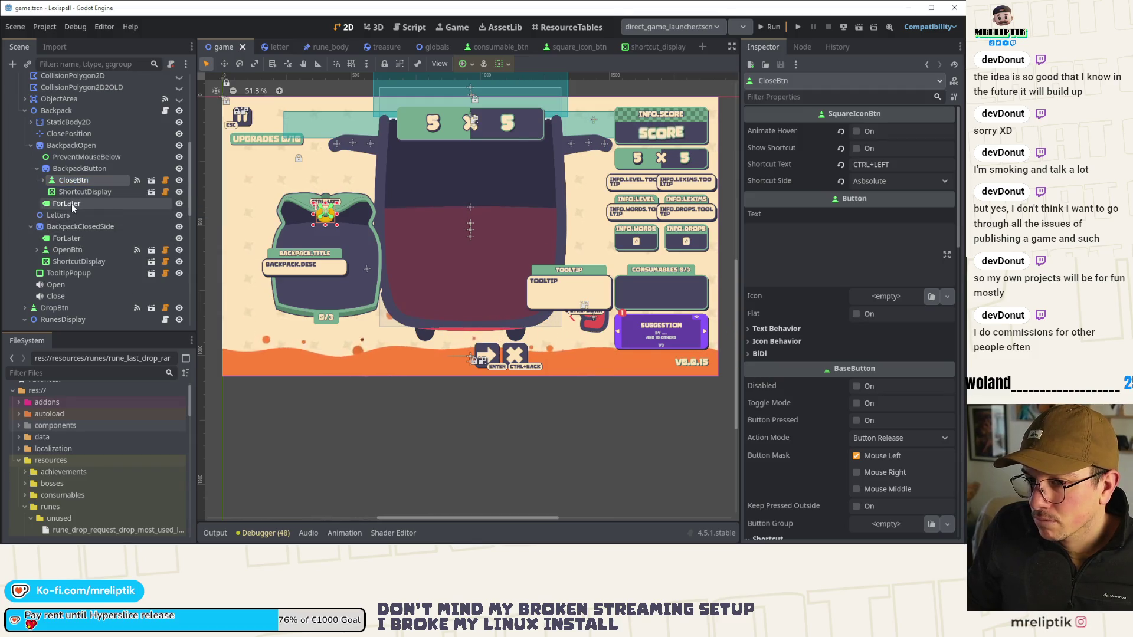
{"action": "left_click", "coordinate": [79, 190]}
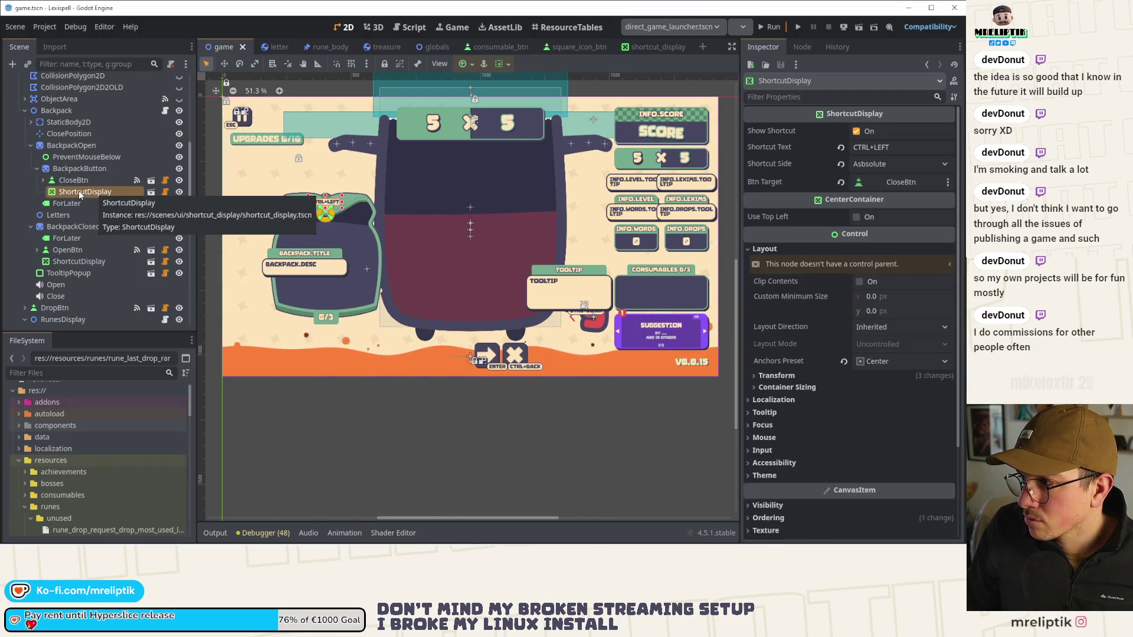
{"action": "scroll", "coordinate": [336, 203], "scroll_direction": "up", "scroll_amount": 4}
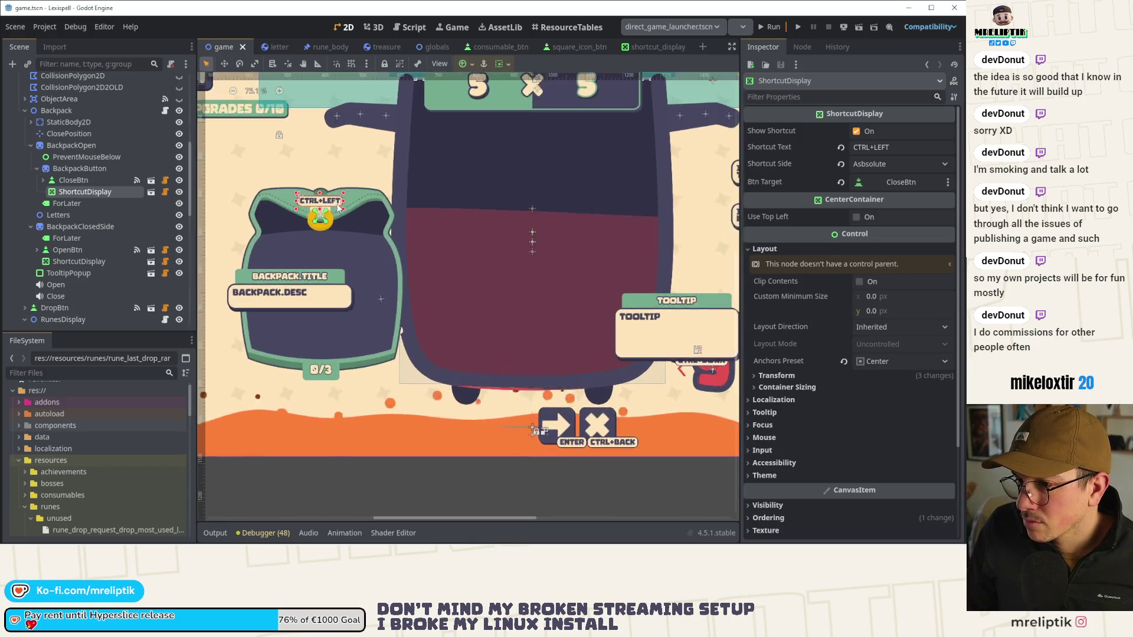
{"action": "left_click", "coordinate": [165, 192]}
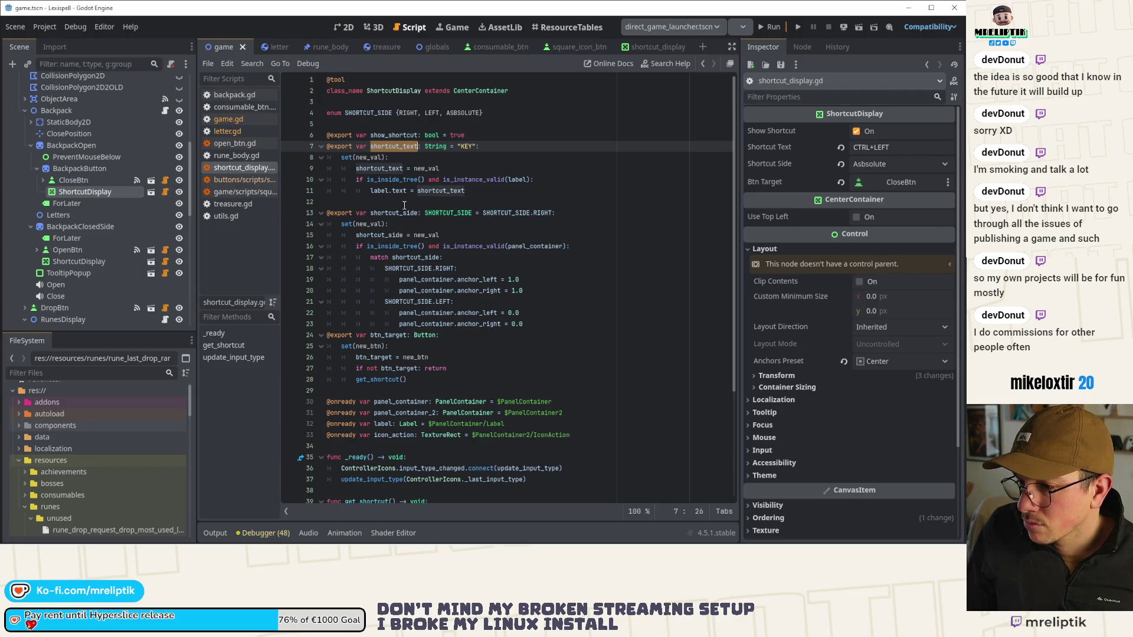
{"action": "left_click", "coordinate": [376, 169]}
{"action": "scroll", "coordinate": [431, 181], "scroll_direction": "down", "scroll_amount": 2}
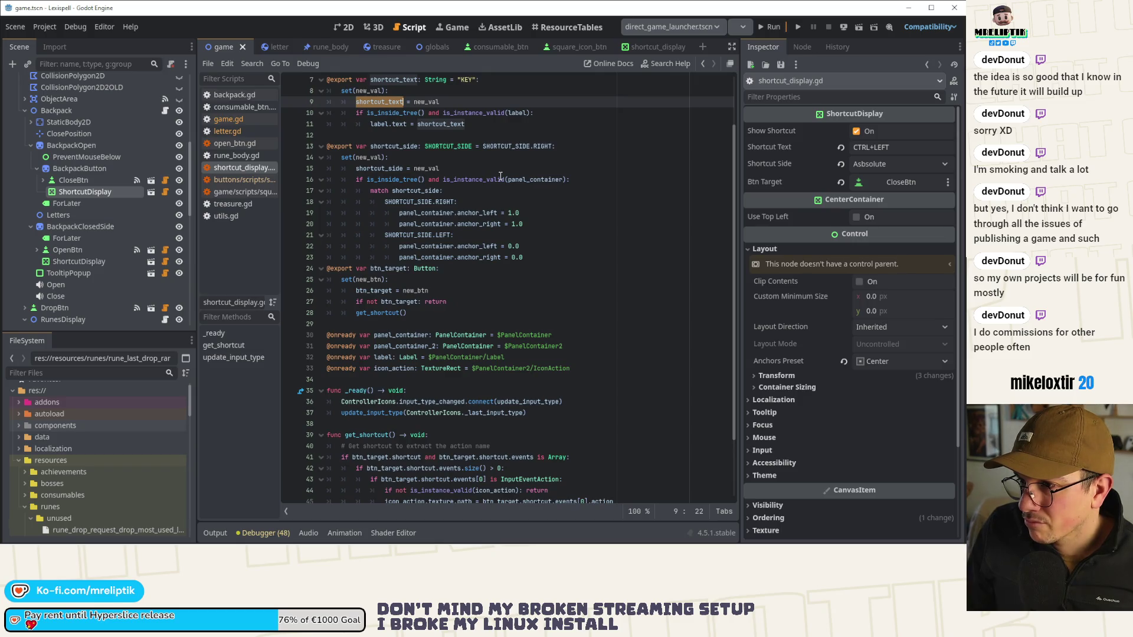
{"action": "scroll", "coordinate": [501, 176], "scroll_direction": "down", "scroll_amount": 2}
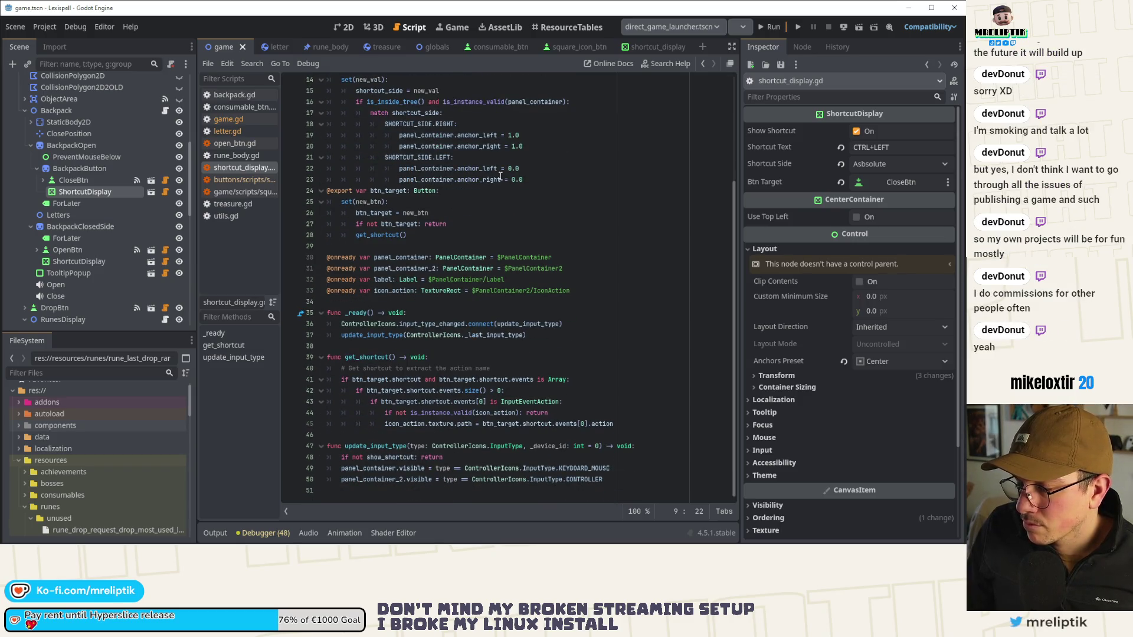
{"action": "mouse_move", "coordinate": [501, 179]}
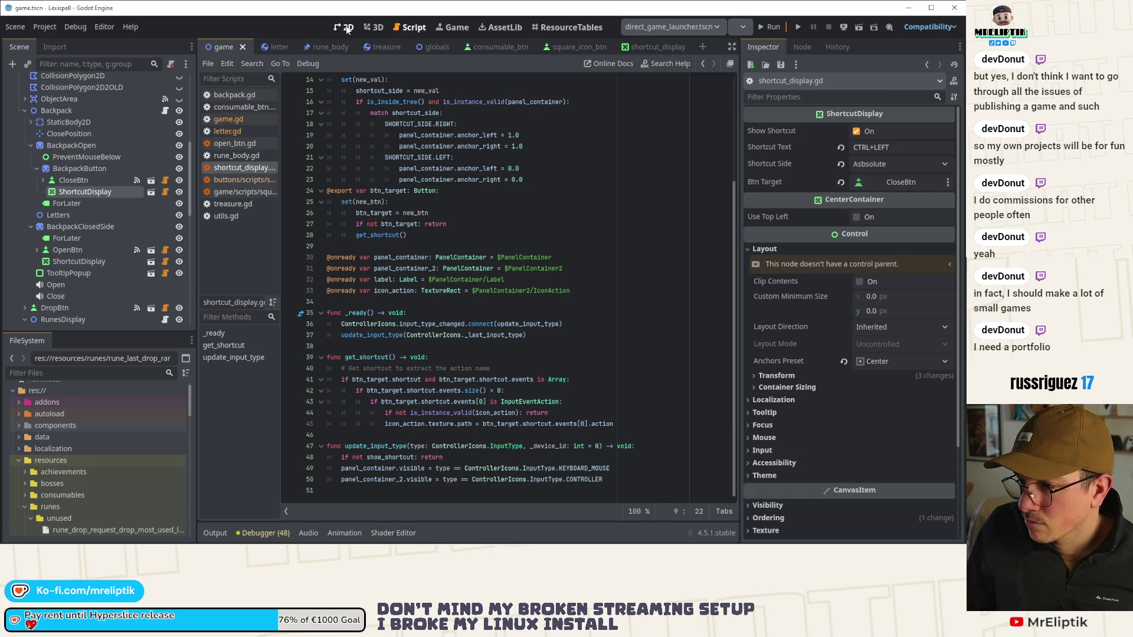
{"action": "left_click", "coordinate": [347, 28]}
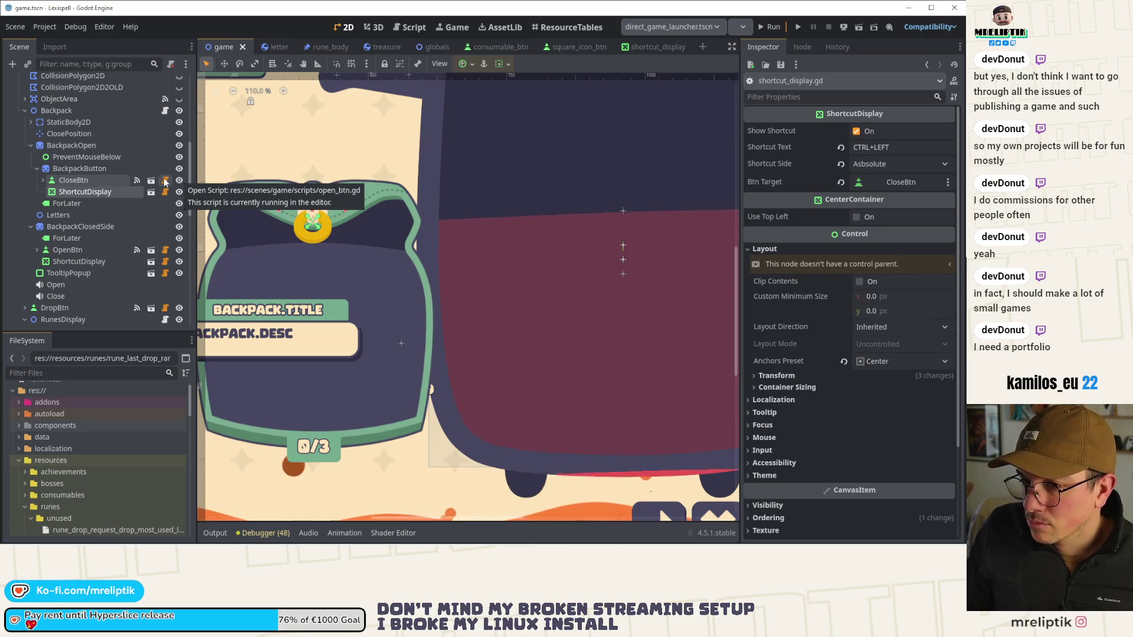
Step: Open open_btn.gd, jump to the SquareIconBtn script, and inspect panel_container on line 50
{"action": "left_click", "coordinate": [164, 182]}
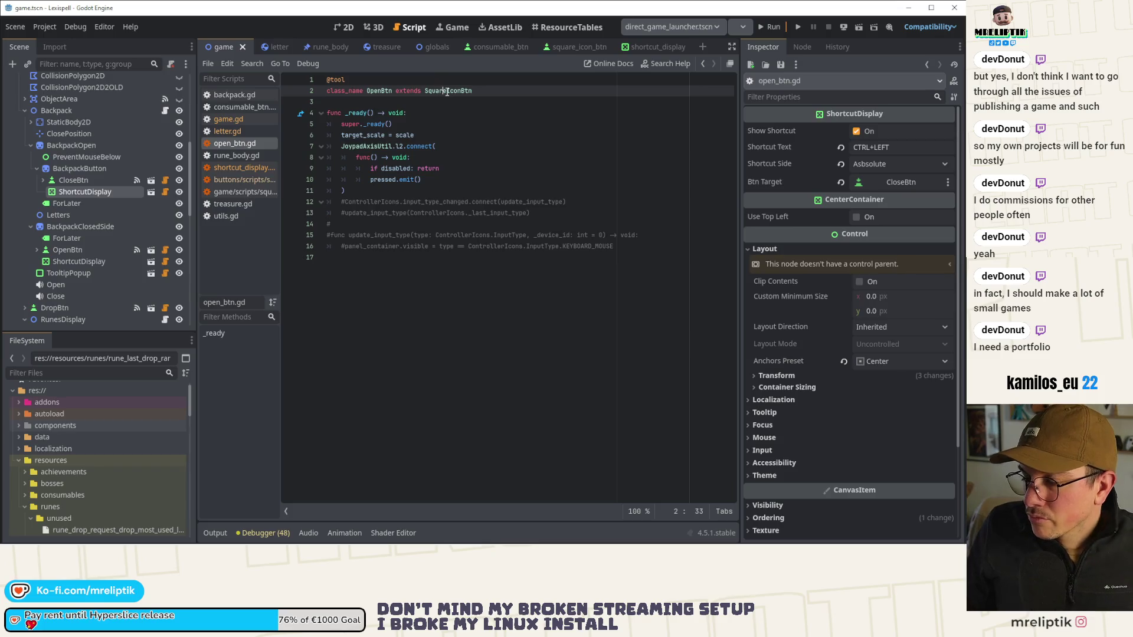
{"action": "left_click", "coordinate": [452, 92], "text": "ctrl"}
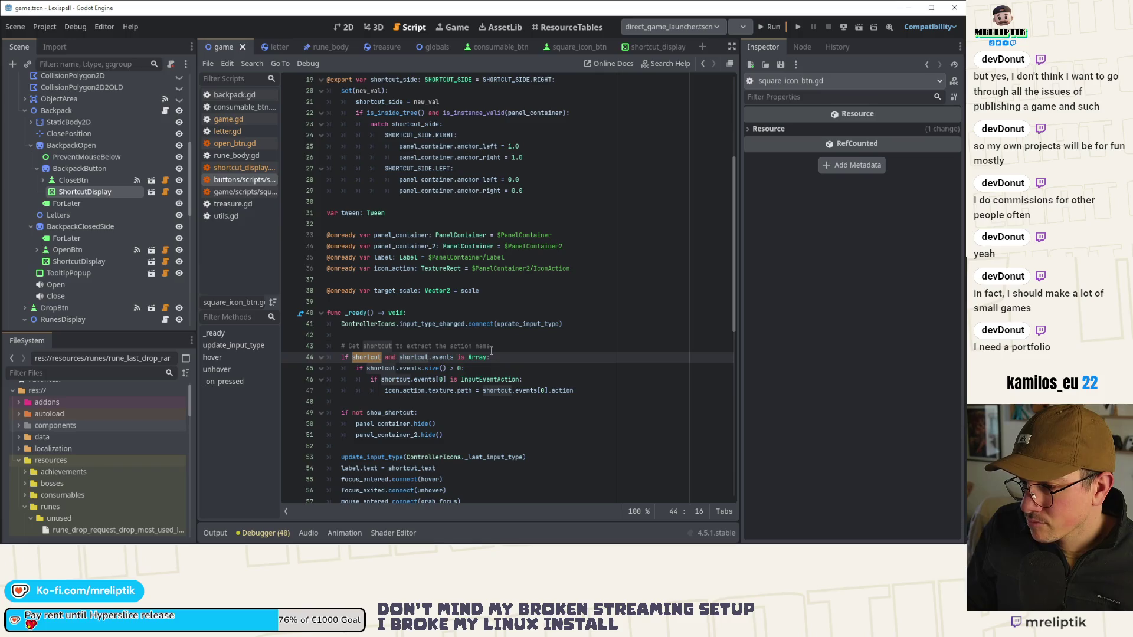
{"action": "double_click", "coordinate": [378, 424]}
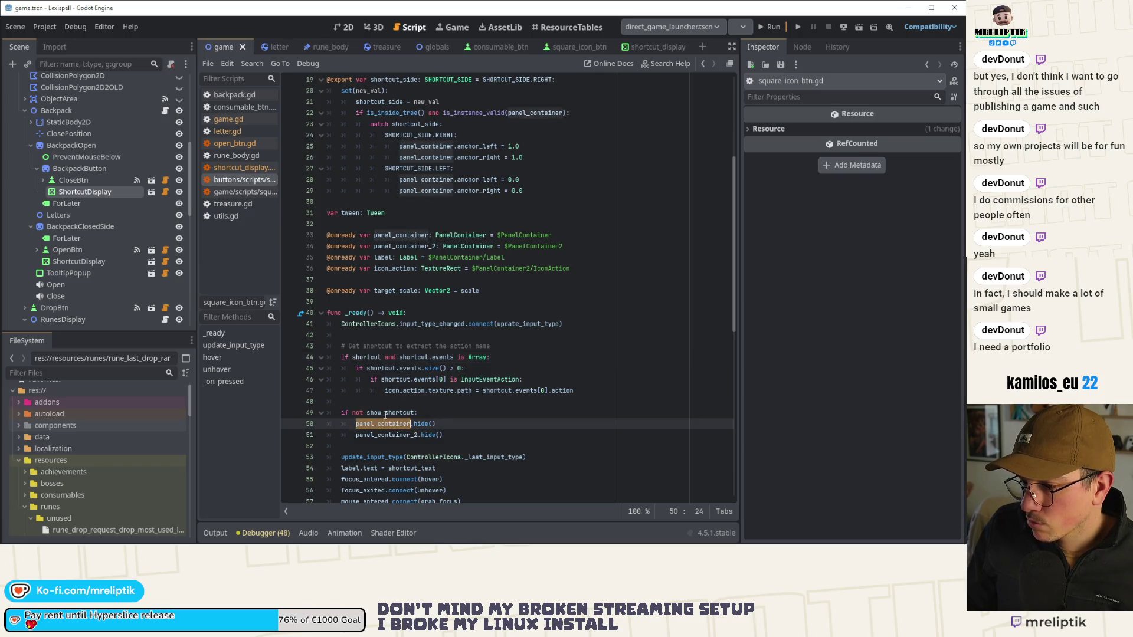
{"action": "scroll", "coordinate": [504, 314], "scroll_direction": "down", "scroll_amount": 3}
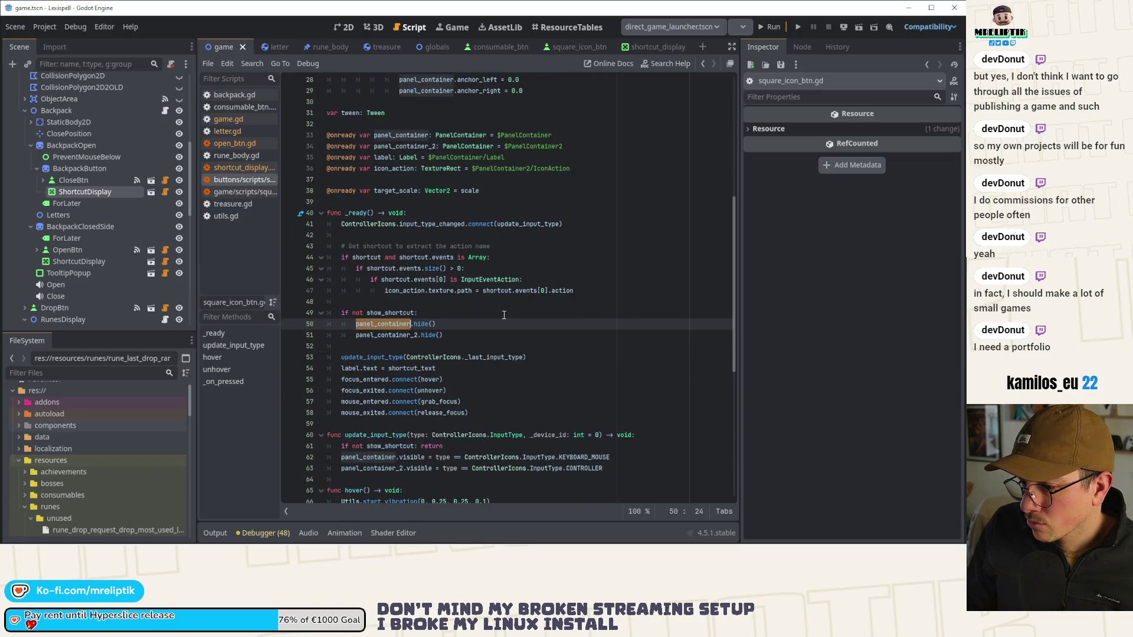
{"action": "scroll", "coordinate": [503, 315], "scroll_direction": "down", "scroll_amount": 4}
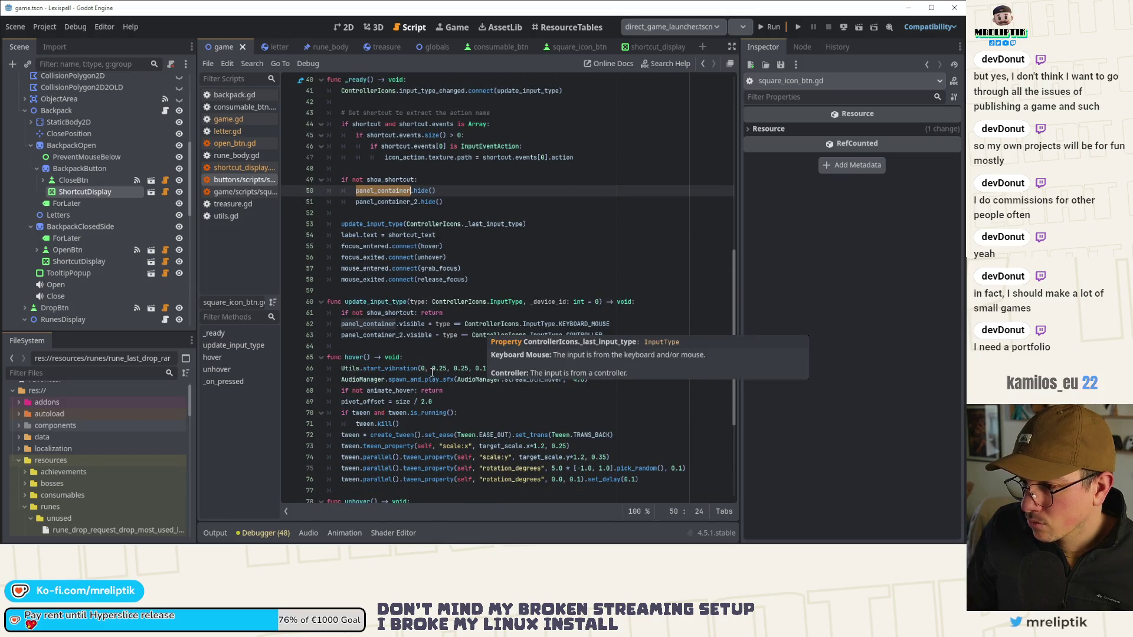
Step: Inspect show_shortcut on lines 61 and 9, then return to game.tscn's 2D view
{"action": "double_click", "coordinate": [395, 315]}
{"action": "scroll", "coordinate": [443, 322], "scroll_direction": "down", "scroll_amount": 5}
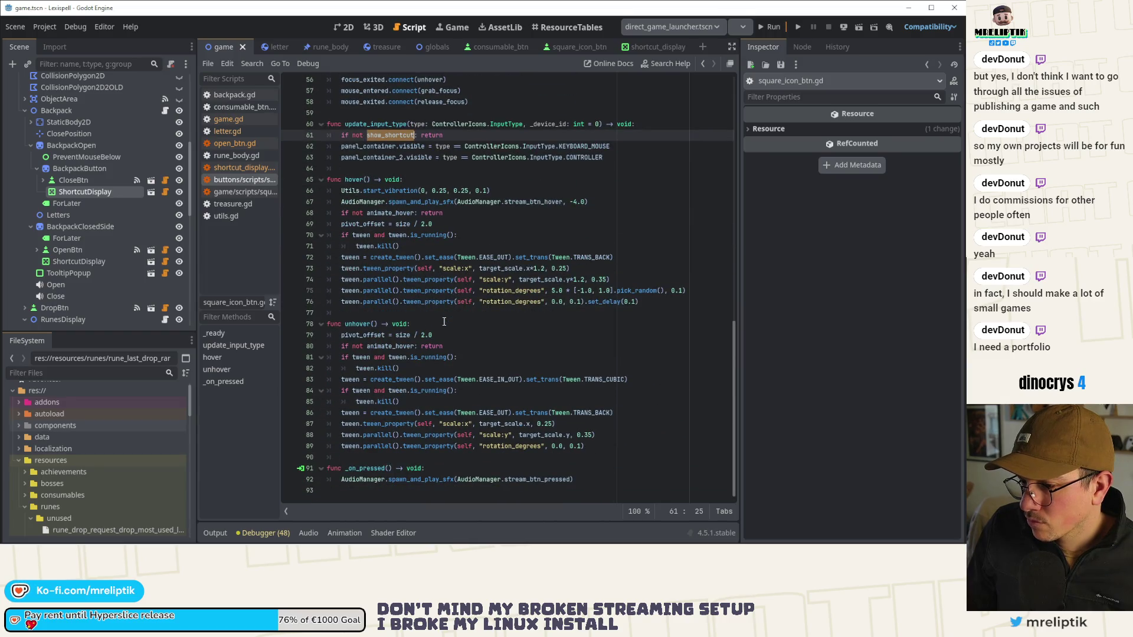
{"action": "scroll", "coordinate": [444, 322], "scroll_direction": "up", "scroll_amount": 18}
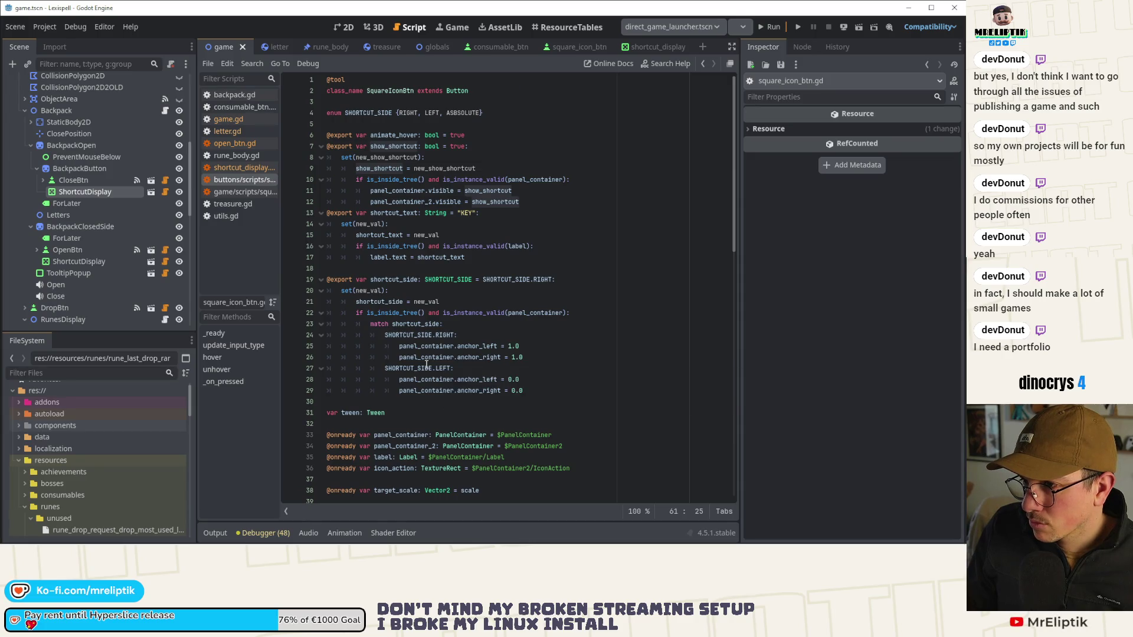
{"action": "mouse_move", "coordinate": [495, 350]}
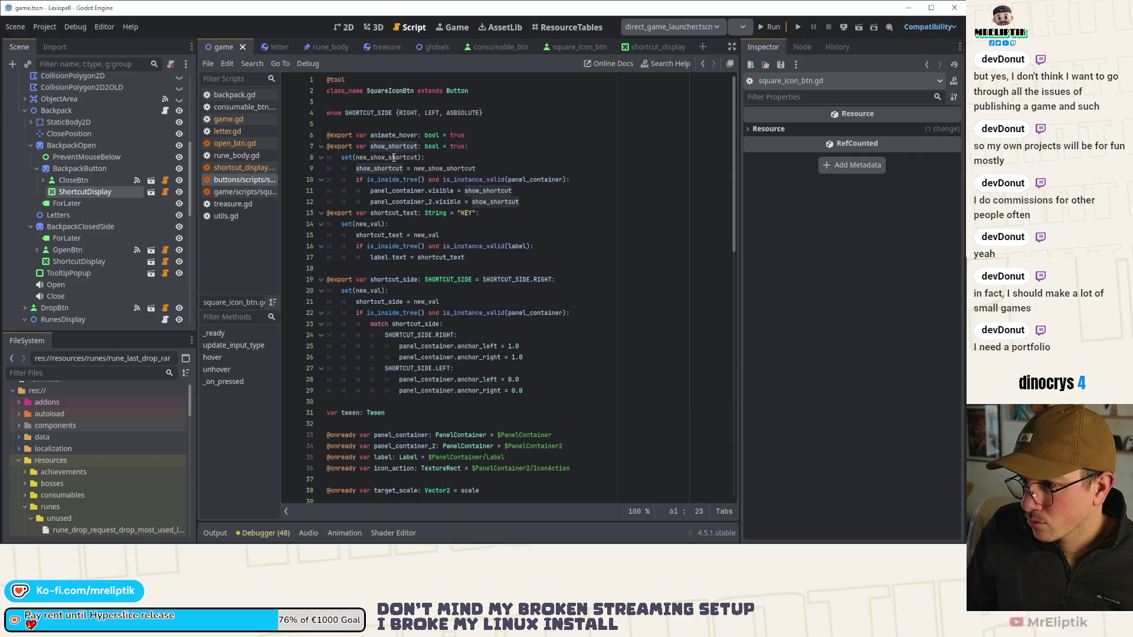
{"action": "double_click", "coordinate": [382, 168]}
{"action": "mouse_move", "coordinate": [381, 167]}
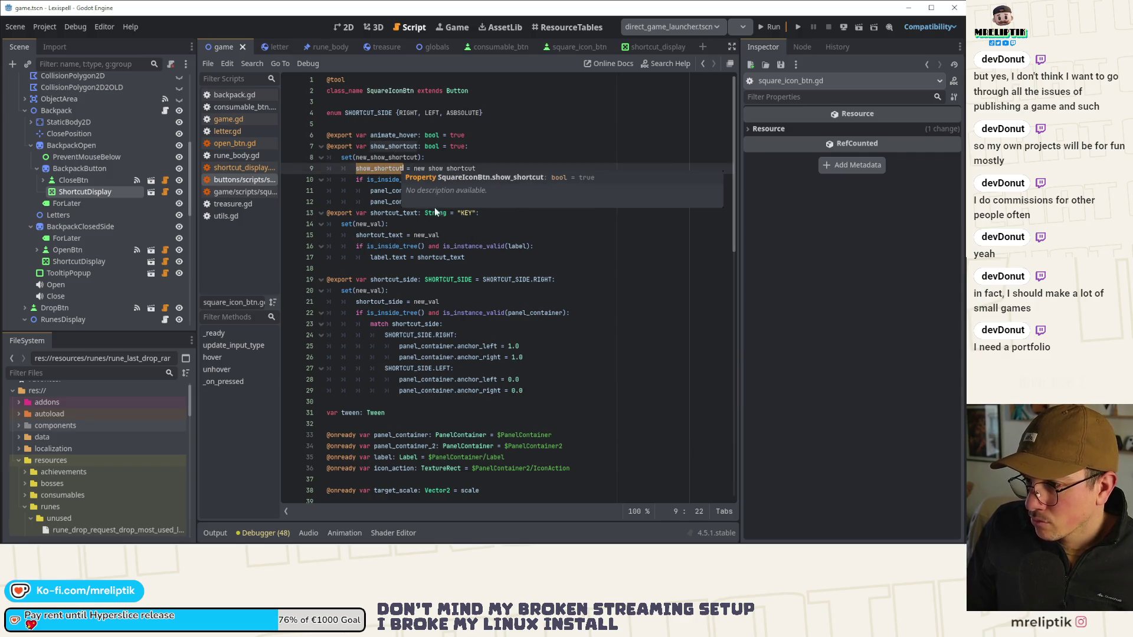
{"action": "left_click", "coordinate": [348, 28]}
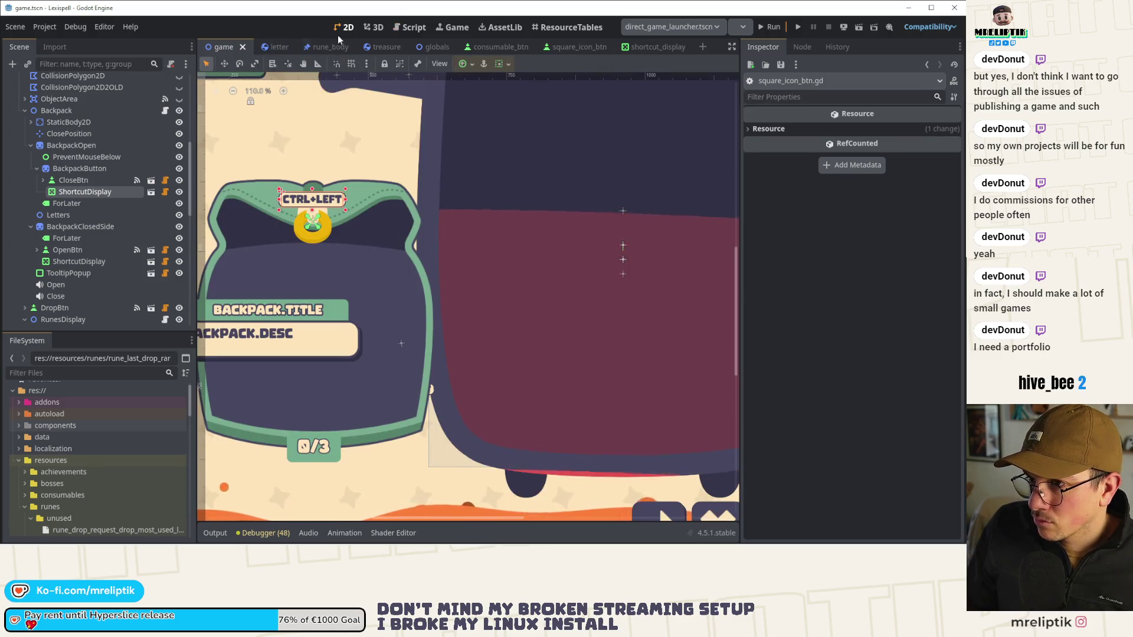
Step: Run Lexispell, continue past the shop to the chapter 4 backpack screen, and show the Remote tree
{"action": "left_click", "coordinate": [450, 31]}
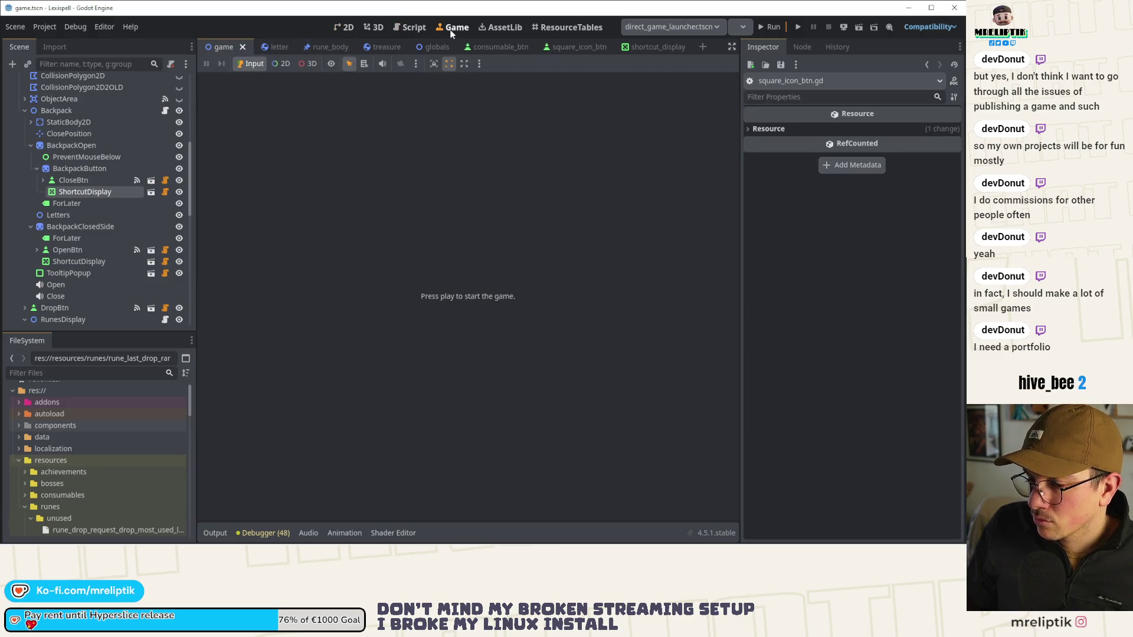
{"action": "left_click", "coordinate": [771, 27]}
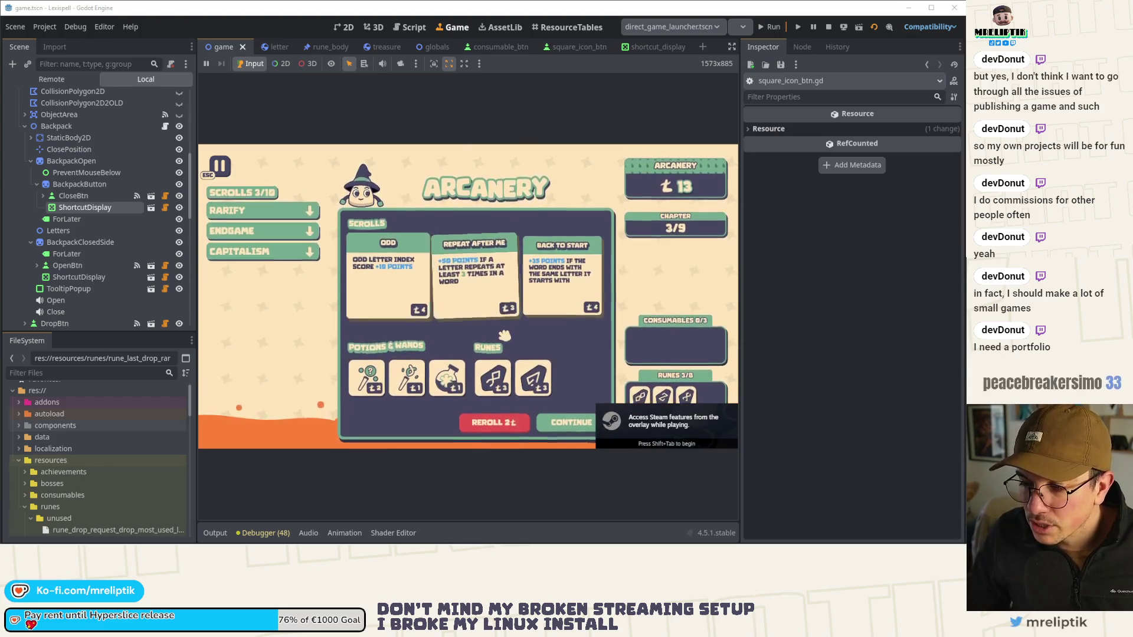
{"action": "left_click", "coordinate": [568, 427]}
{"action": "left_click", "coordinate": [374, 324]}
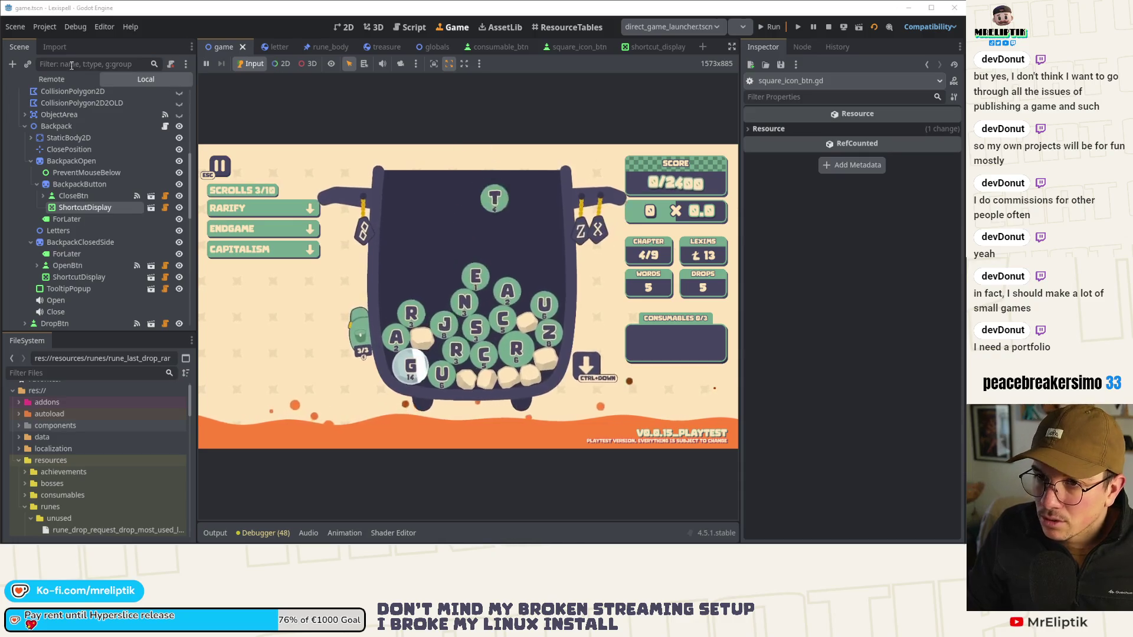
{"action": "left_click", "coordinate": [58, 82]}
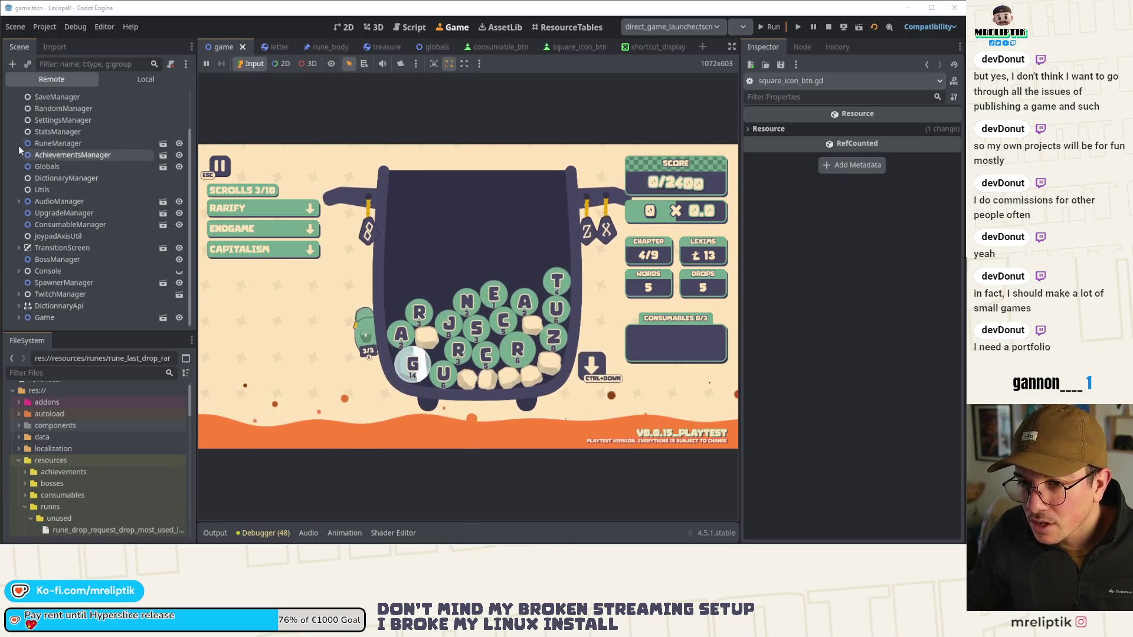
Step: Expand the remote Game node and pick HUD's Margin in-game to show its Full Rect, 1840×1000 properties
{"action": "left_click", "coordinate": [19, 317]}
{"action": "scroll", "coordinate": [37, 236], "scroll_direction": "down", "scroll_amount": 5}
{"action": "scroll", "coordinate": [40, 239], "scroll_direction": "up", "scroll_amount": 5}
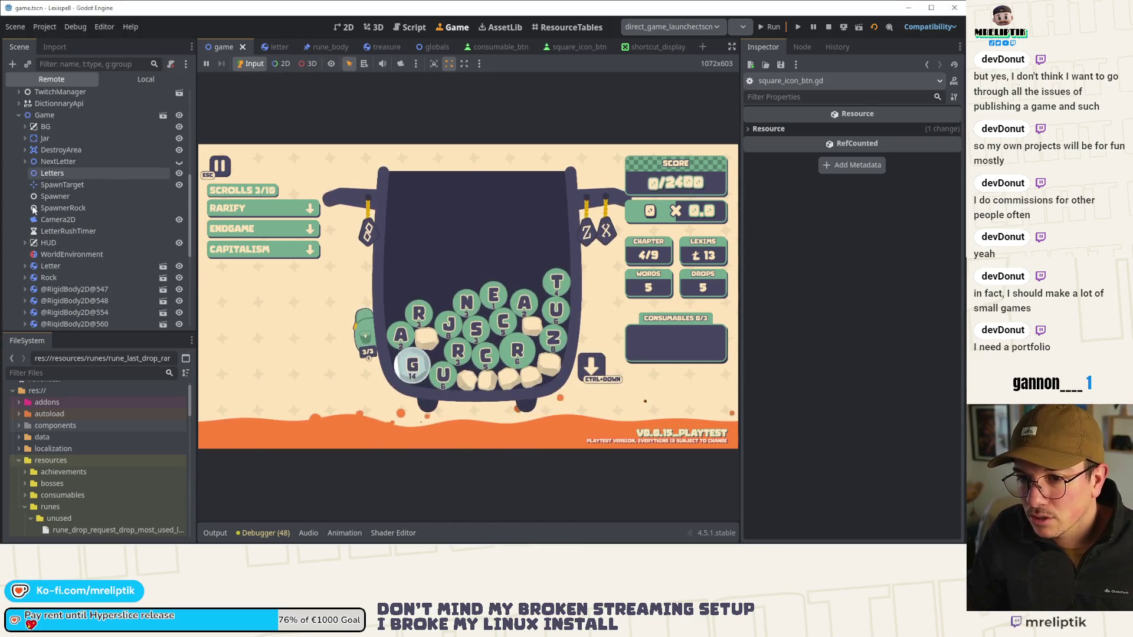
{"action": "mouse_move", "coordinate": [382, 352]}
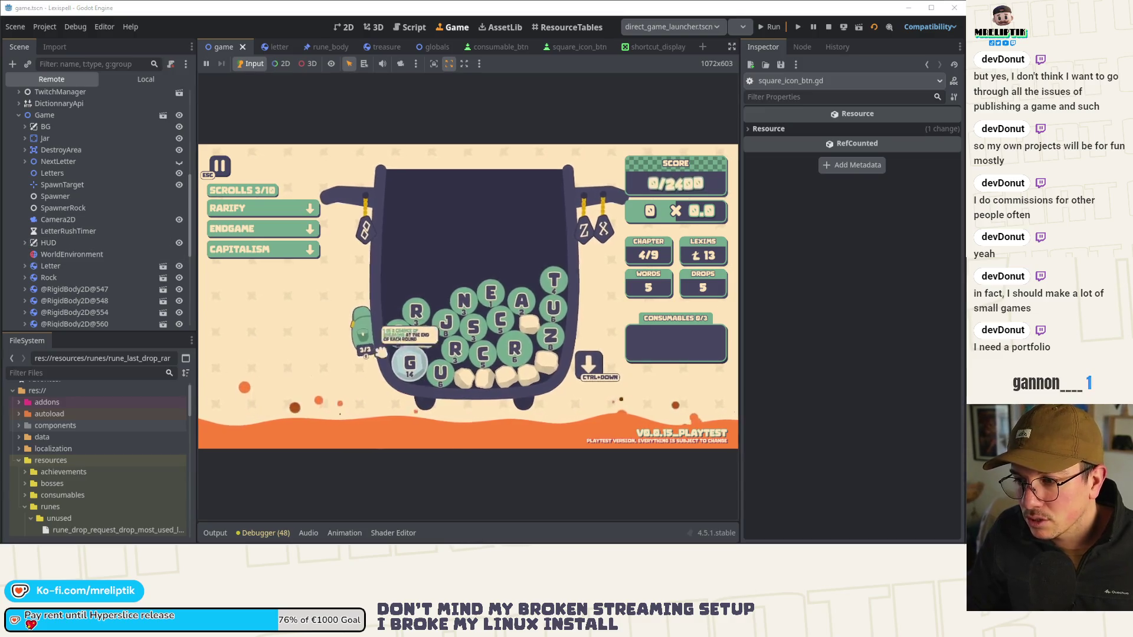
{"action": "left_click", "coordinate": [348, 63]}
{"action": "left_click", "coordinate": [362, 328]}
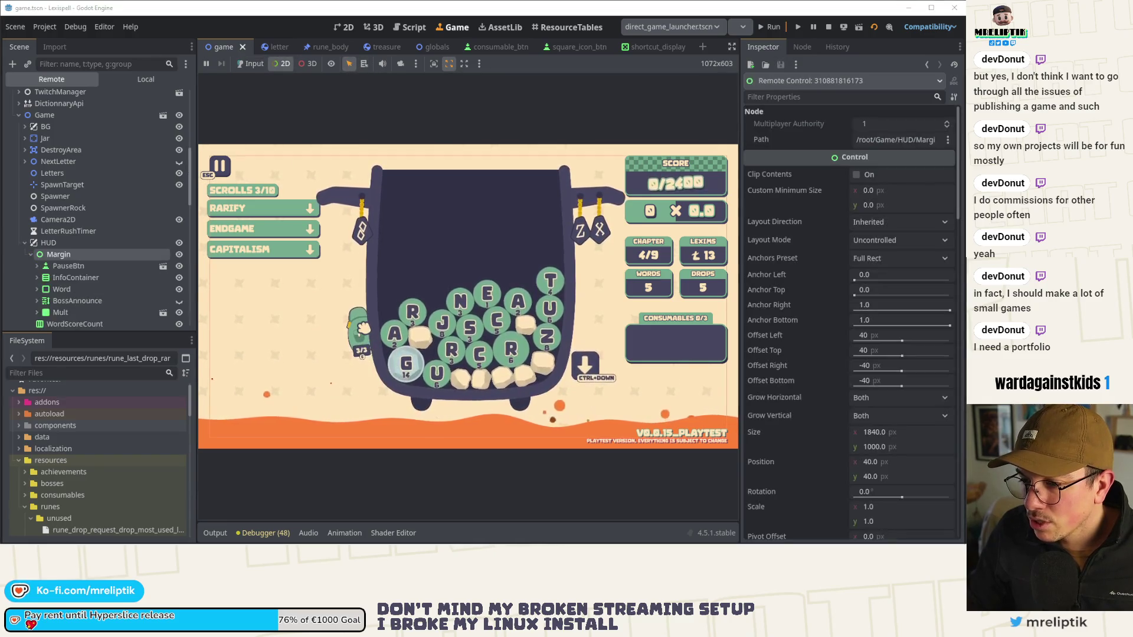
{"action": "scroll", "coordinate": [69, 241], "scroll_direction": "up", "scroll_amount": 2}
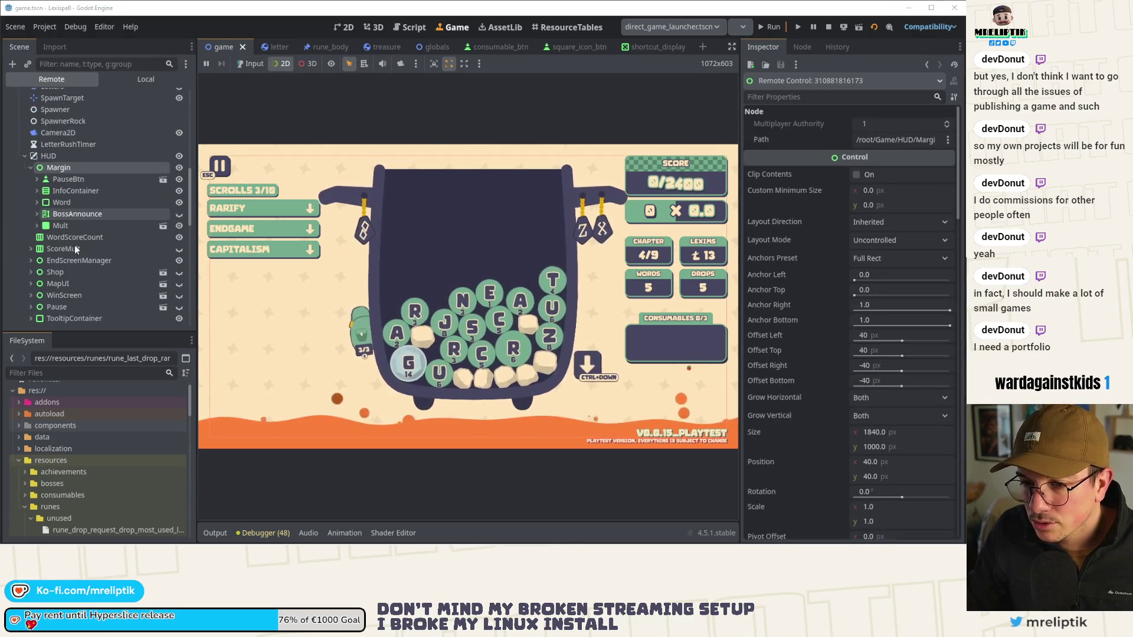
{"action": "left_click", "coordinate": [251, 63]}
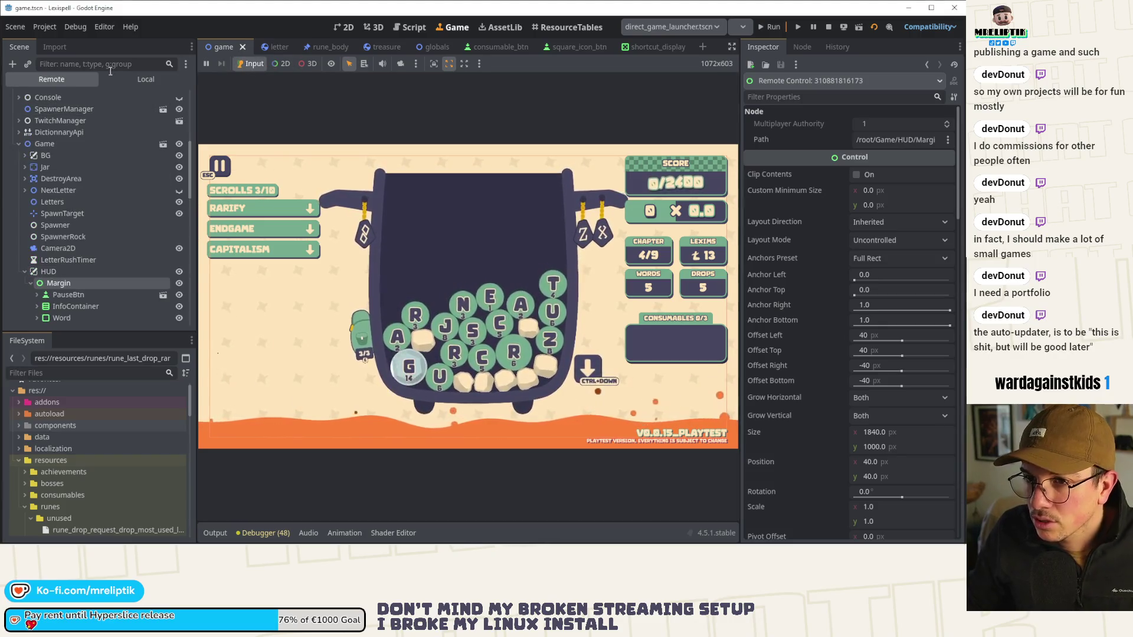
{"action": "type", "text": "c"}
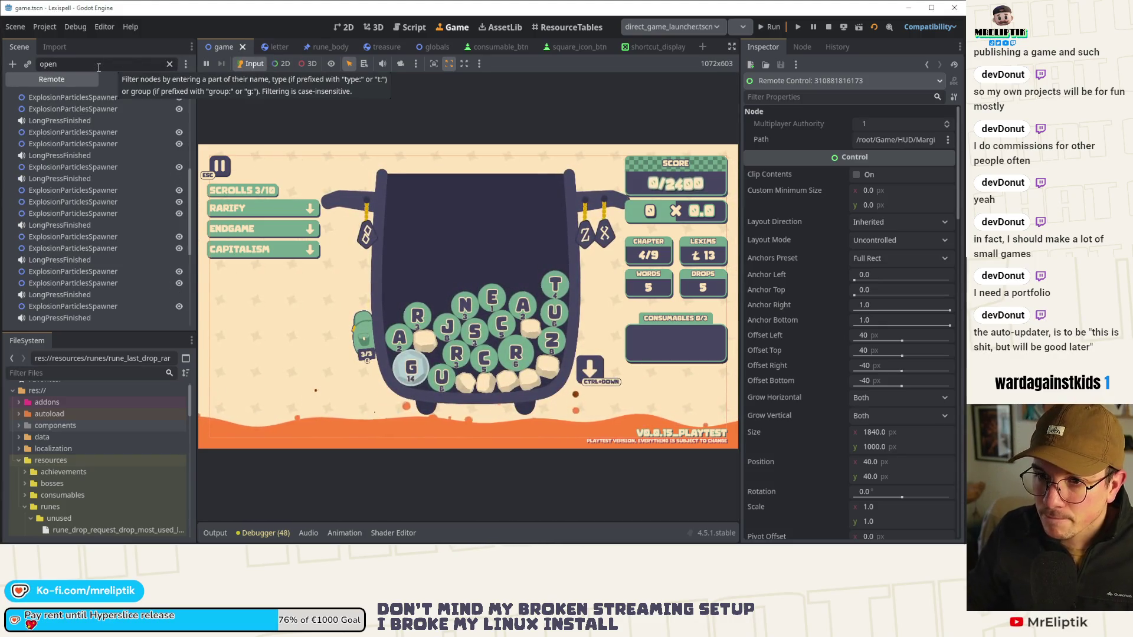
{"action": "type", "text": "tn"}
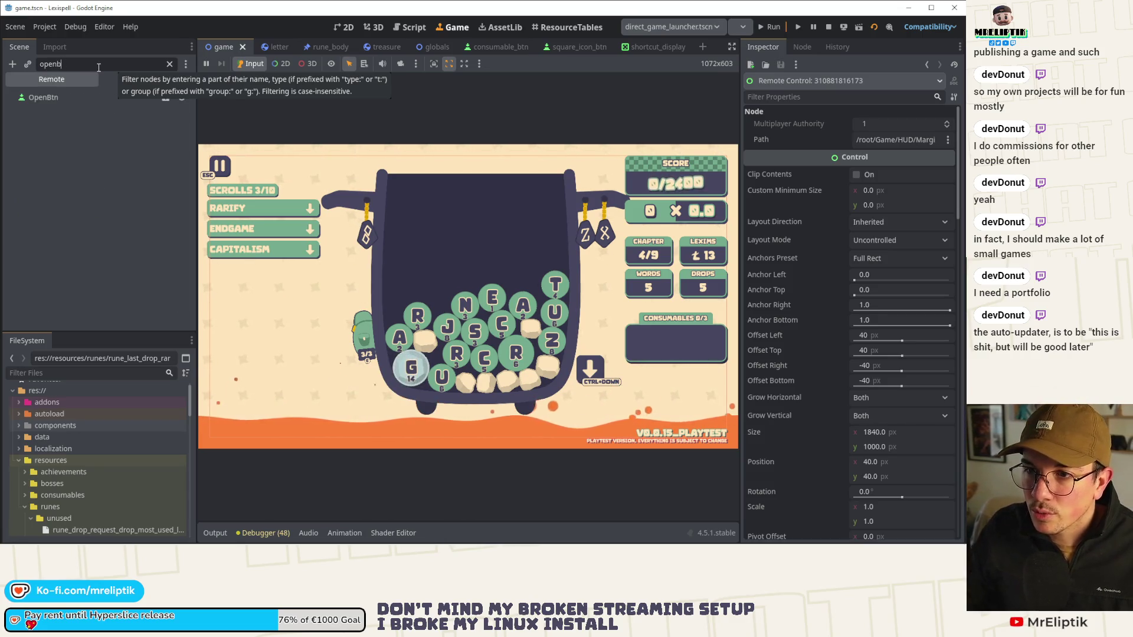
Step: Inspect the filtered OpenBtn node, clear the filter, collapse OpenBtn, and select its ShortcutDisplay
{"action": "left_click", "coordinate": [30, 100]}
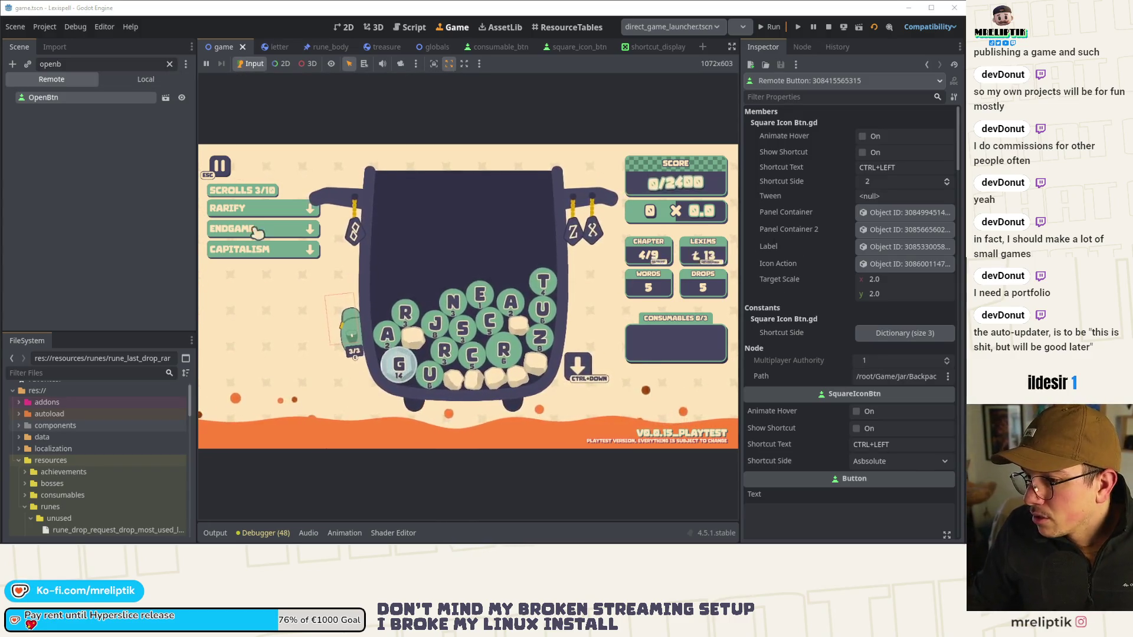
{"action": "left_click", "coordinate": [169, 64]}
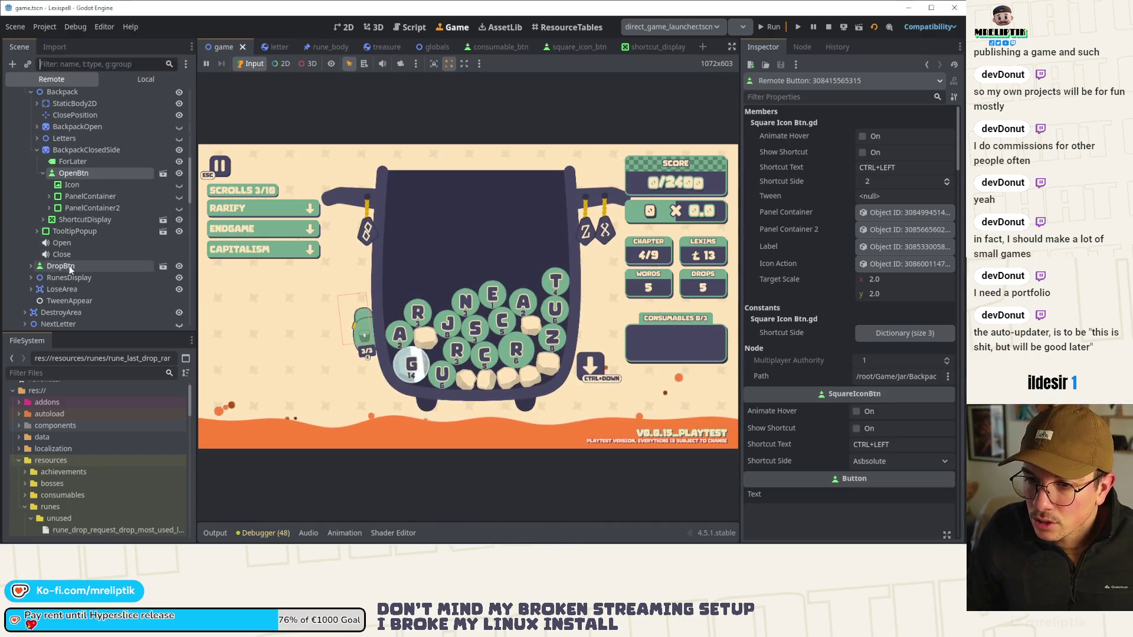
{"action": "left_click", "coordinate": [39, 171]}
{"action": "left_click", "coordinate": [40, 173]}
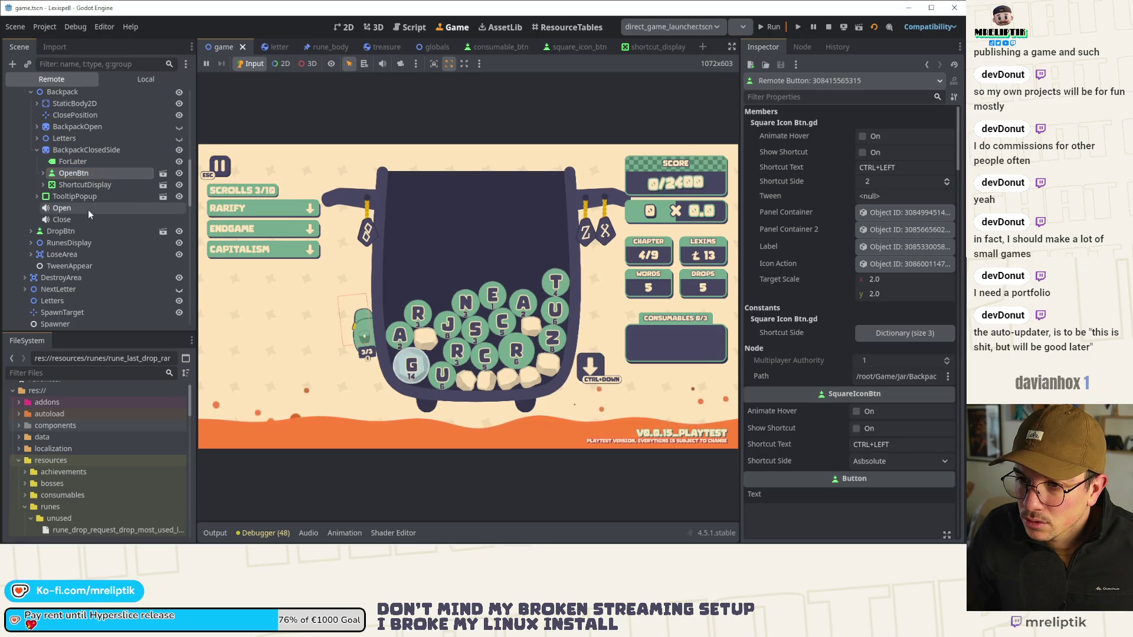
{"action": "left_click", "coordinate": [67, 184]}
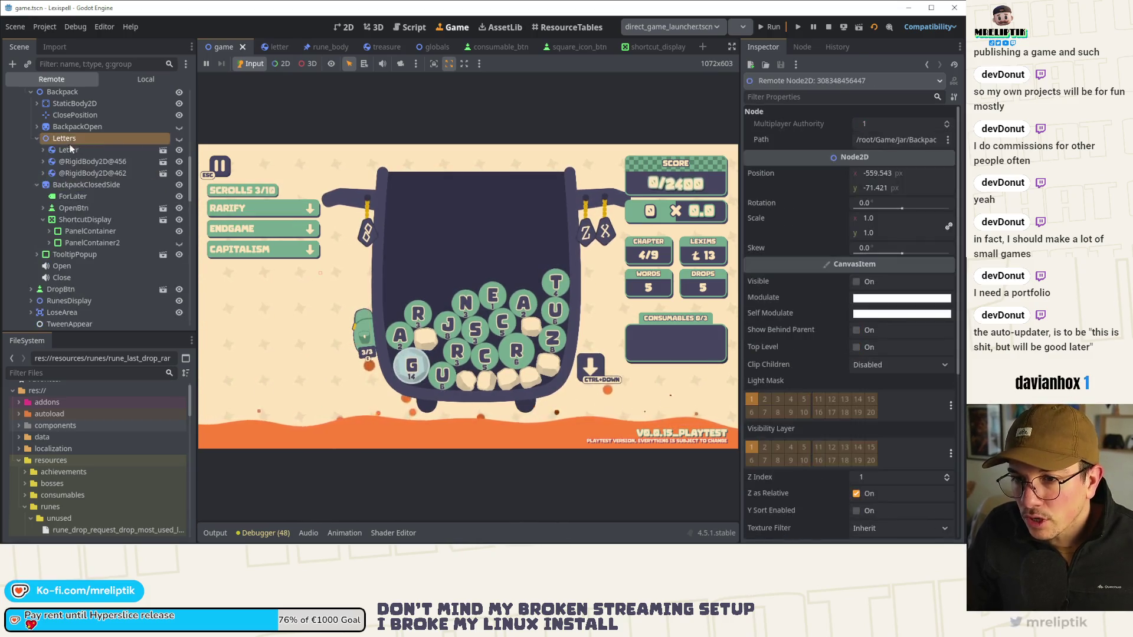
Step: Expand the remote Letters node and inspect BackpackClosedSide, OpenBtn and ShortcutDisplay properties
{"action": "left_click", "coordinate": [38, 138]}
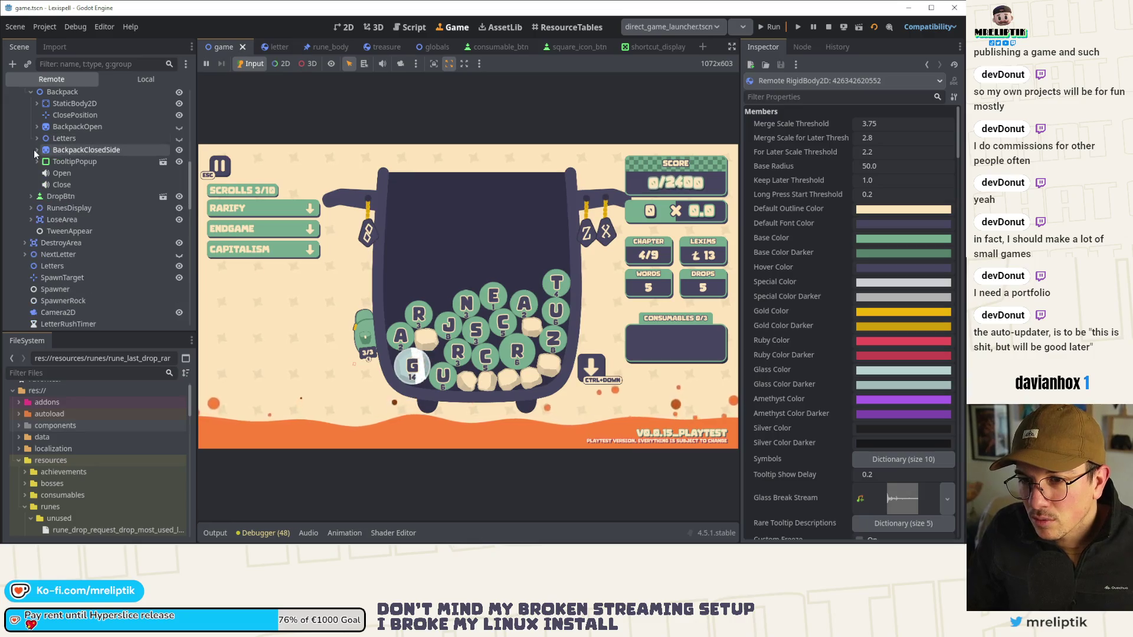
{"action": "left_click", "coordinate": [74, 149]}
{"action": "left_click", "coordinate": [74, 172]}
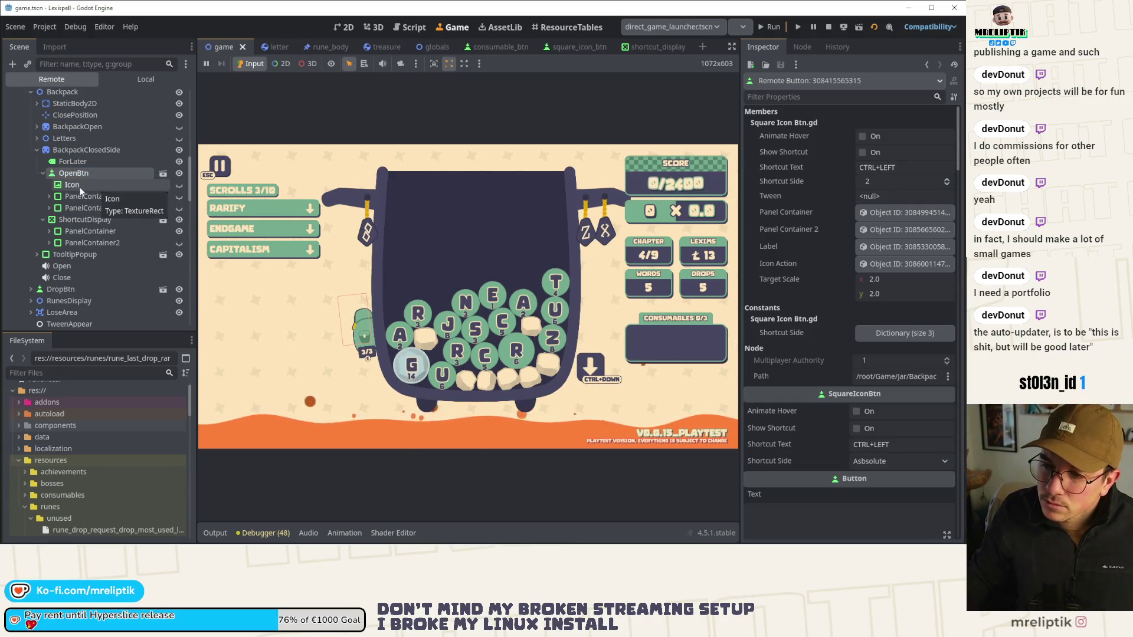
{"action": "left_click", "coordinate": [90, 222]}
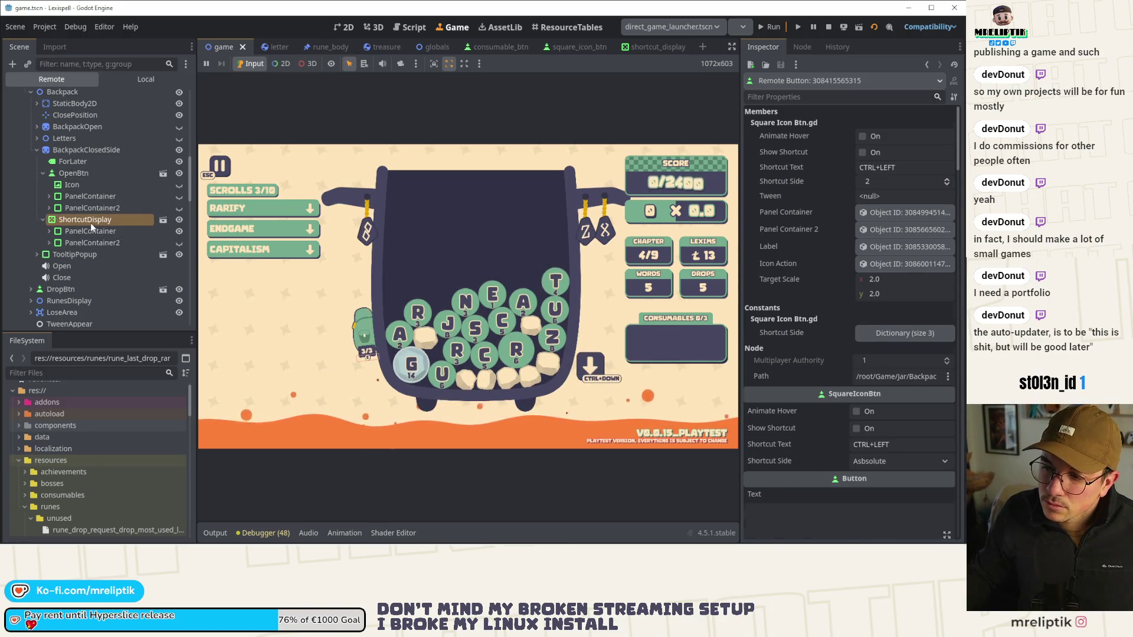
{"action": "scroll", "coordinate": [796, 315], "scroll_direction": "down", "scroll_amount": 6}
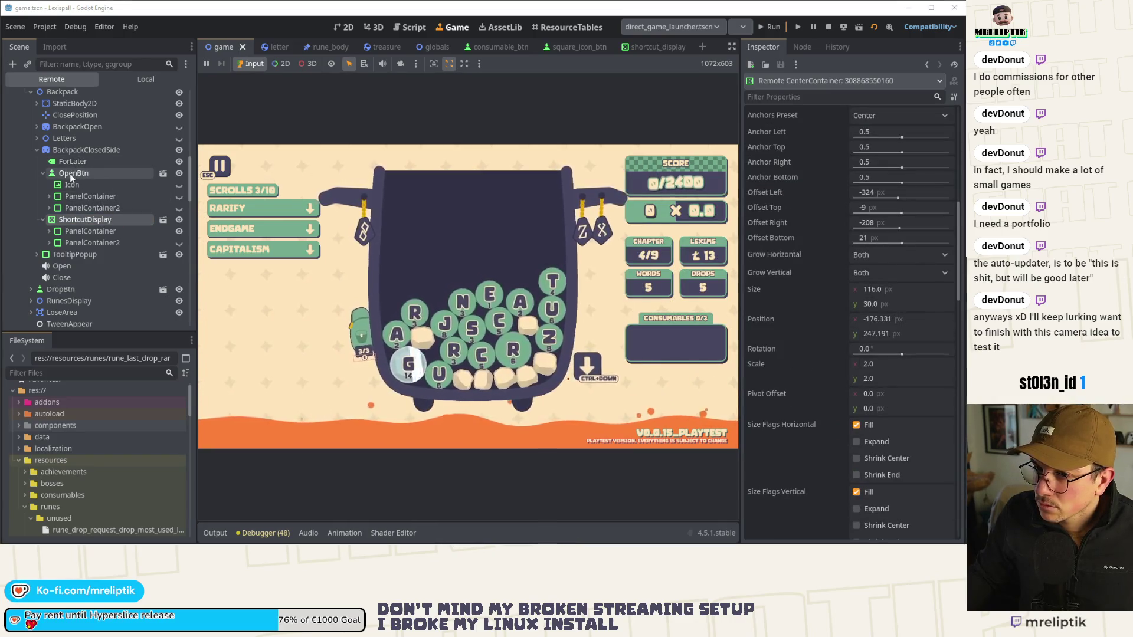
Step: Inspect the BackpackClosedSide sprite, pick OpenBtn in the running game, then view the ForLater label
{"action": "left_click", "coordinate": [75, 150]}
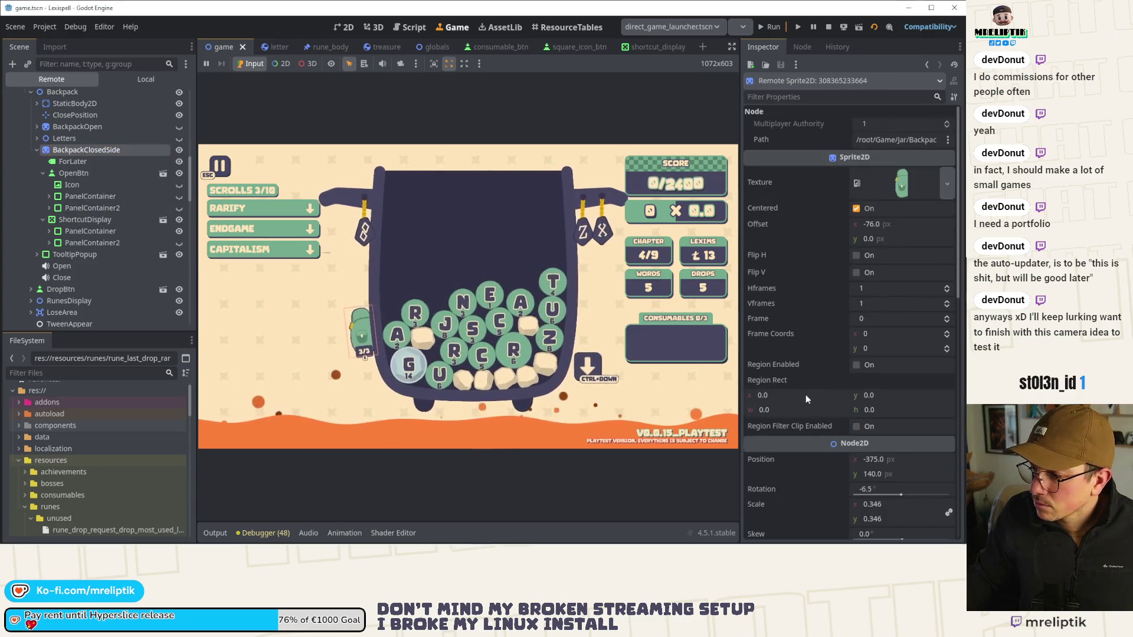
{"action": "scroll", "coordinate": [809, 392], "scroll_direction": "down", "scroll_amount": 5}
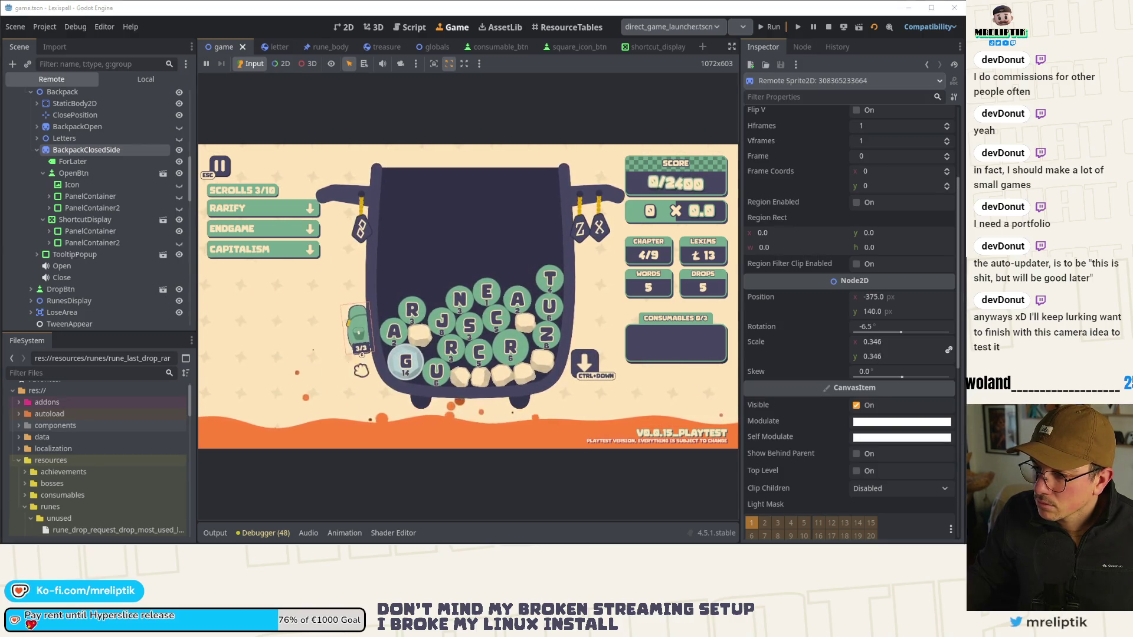
{"action": "left_click", "coordinate": [373, 353]}
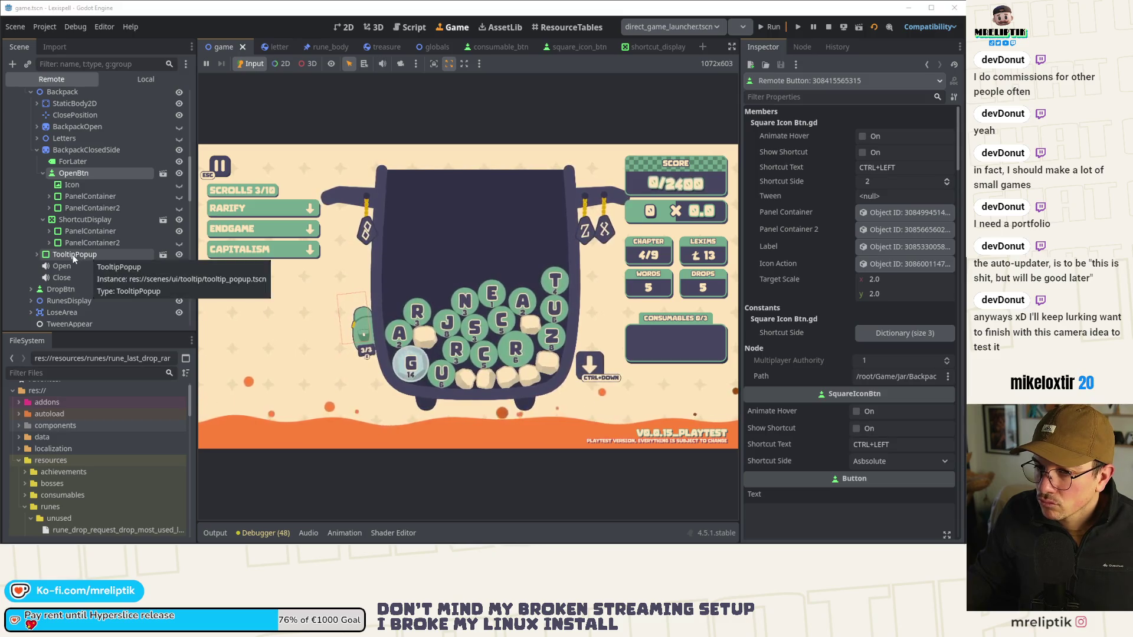
{"action": "left_click", "coordinate": [70, 161]}
Step: Select both ForLater labels in the Local scene tree
{"action": "scroll", "coordinate": [873, 314], "scroll_direction": "down", "scroll_amount": 5}
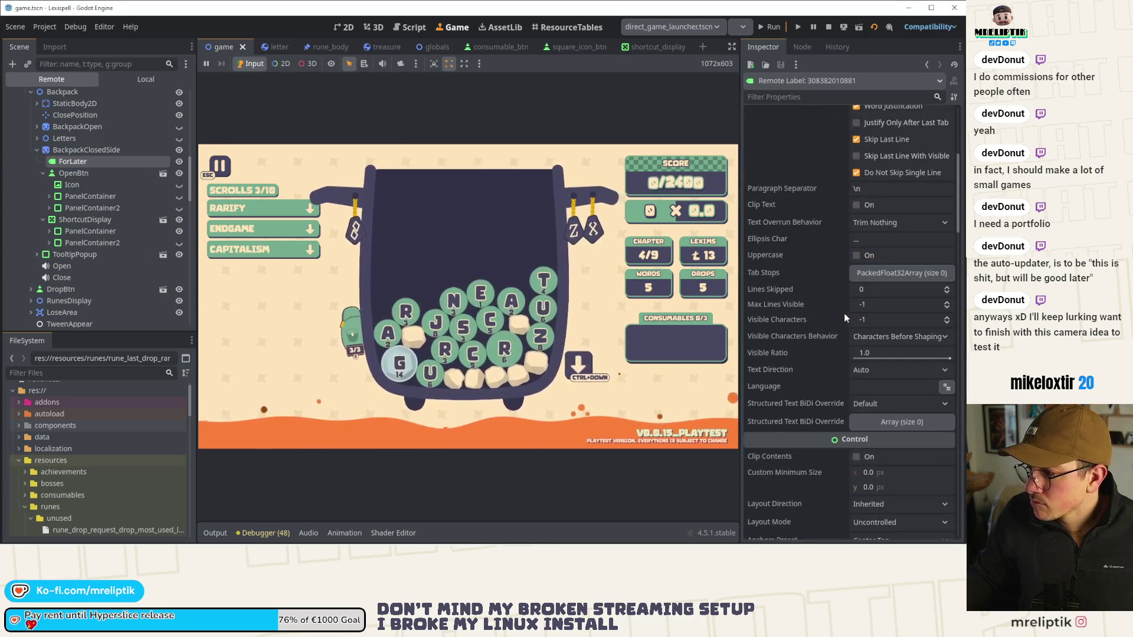
{"action": "scroll", "coordinate": [834, 299], "scroll_direction": "down", "scroll_amount": 8}
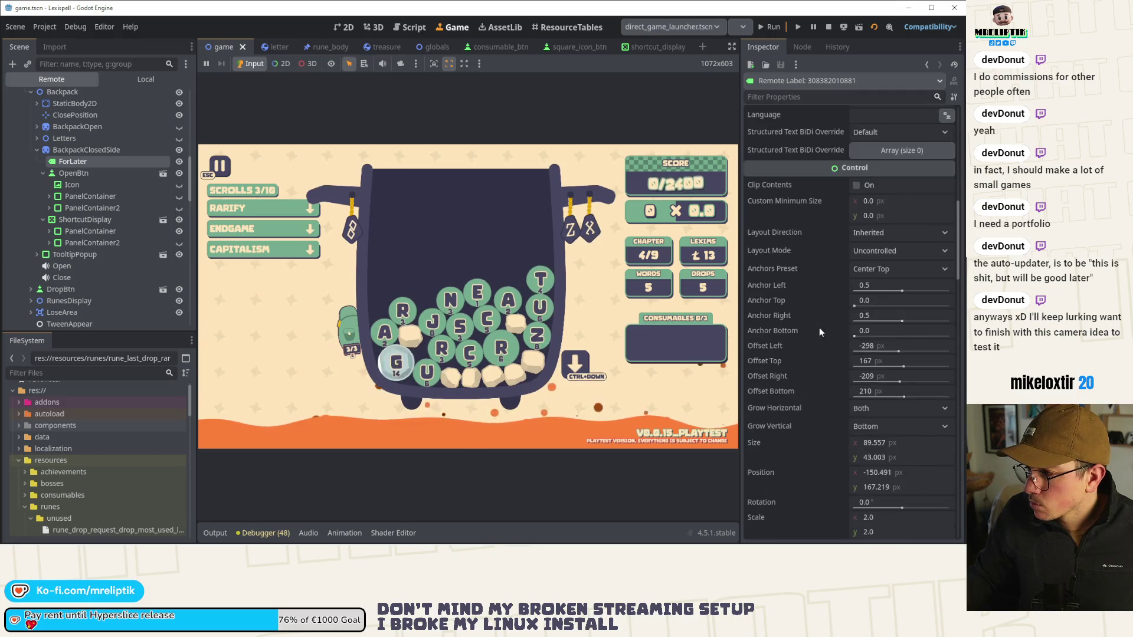
{"action": "scroll", "coordinate": [819, 332], "scroll_direction": "down", "scroll_amount": 3}
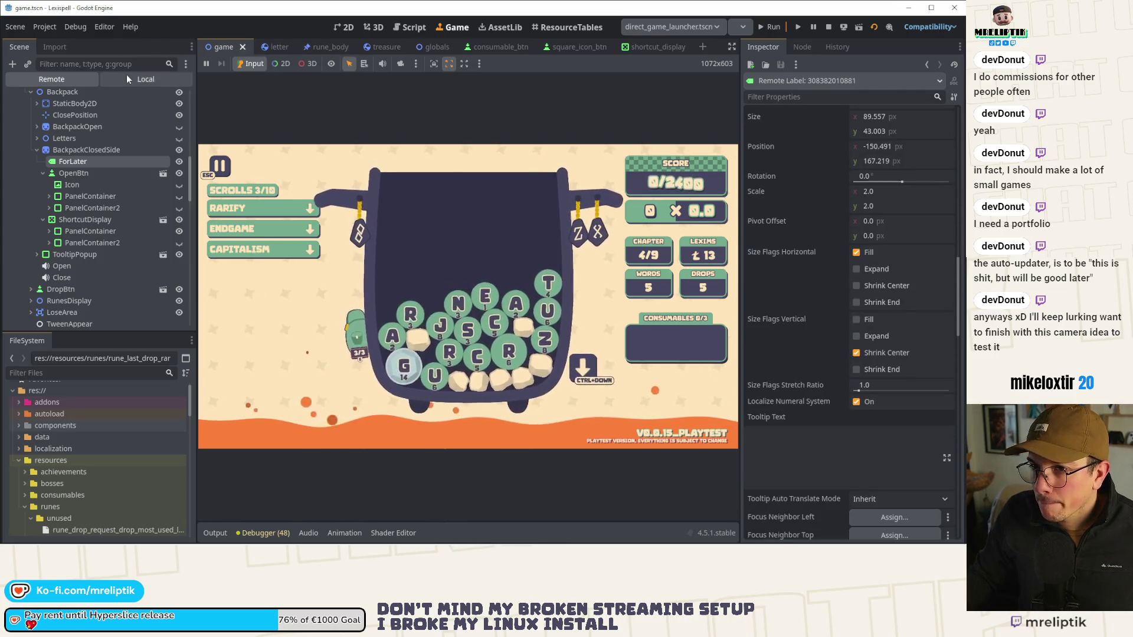
{"action": "left_click", "coordinate": [148, 80]}
{"action": "left_click", "coordinate": [87, 255]}
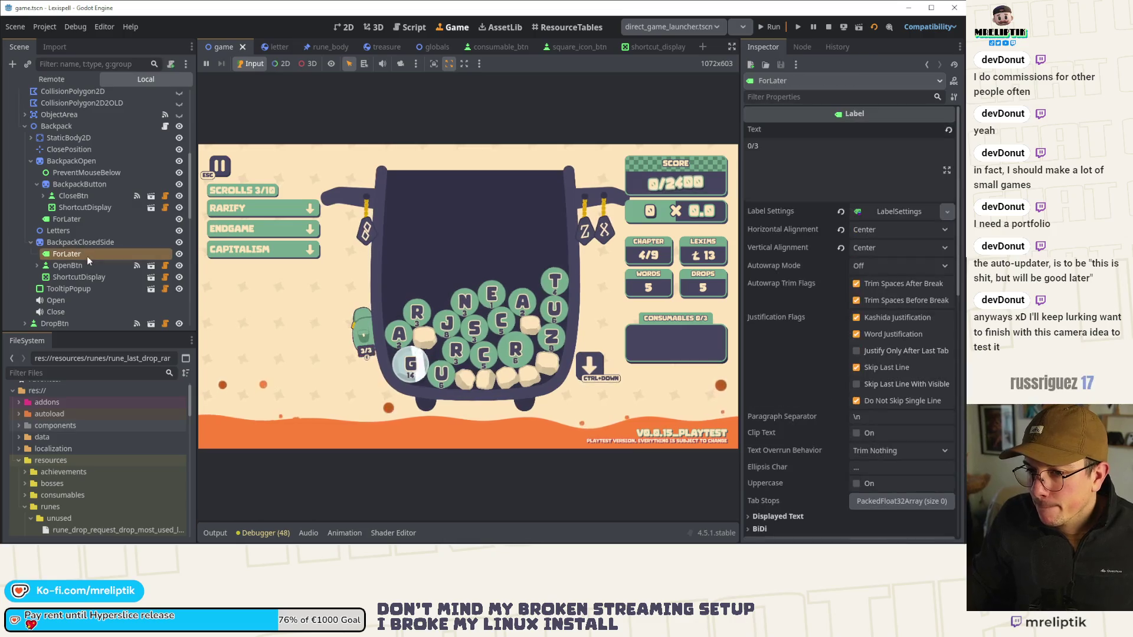
{"action": "left_click", "coordinate": [87, 219], "text": "ctrl"}
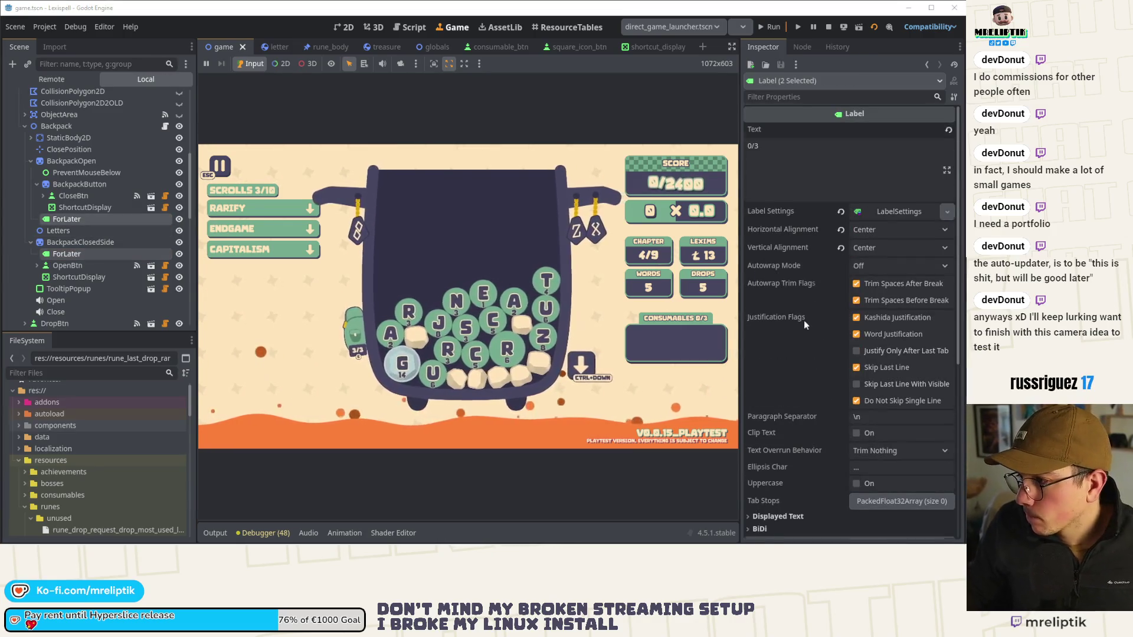
Step: Confirm both labels' Mouse Filter is Ignore, then return to the 2D editor
{"action": "scroll", "coordinate": [805, 313], "scroll_direction": "down", "scroll_amount": 5}
{"action": "scroll", "coordinate": [796, 313], "scroll_direction": "down", "scroll_amount": 2}
{"action": "left_click", "coordinate": [767, 300]}
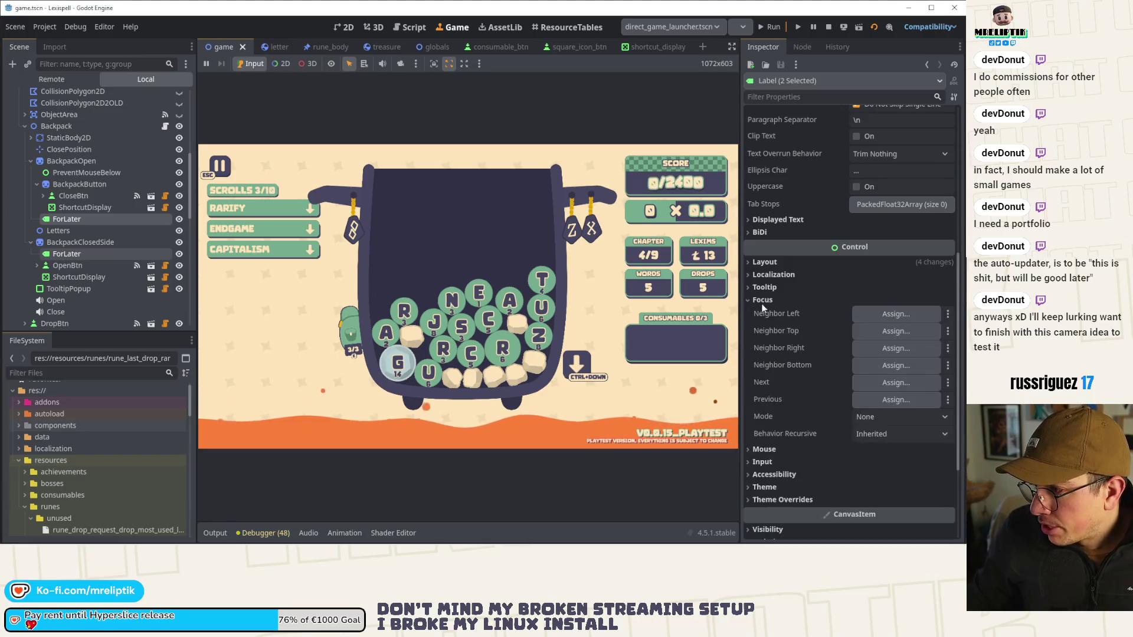
{"action": "left_click", "coordinate": [770, 302]}
{"action": "left_click", "coordinate": [763, 313]}
{"action": "left_click", "coordinate": [871, 326]}
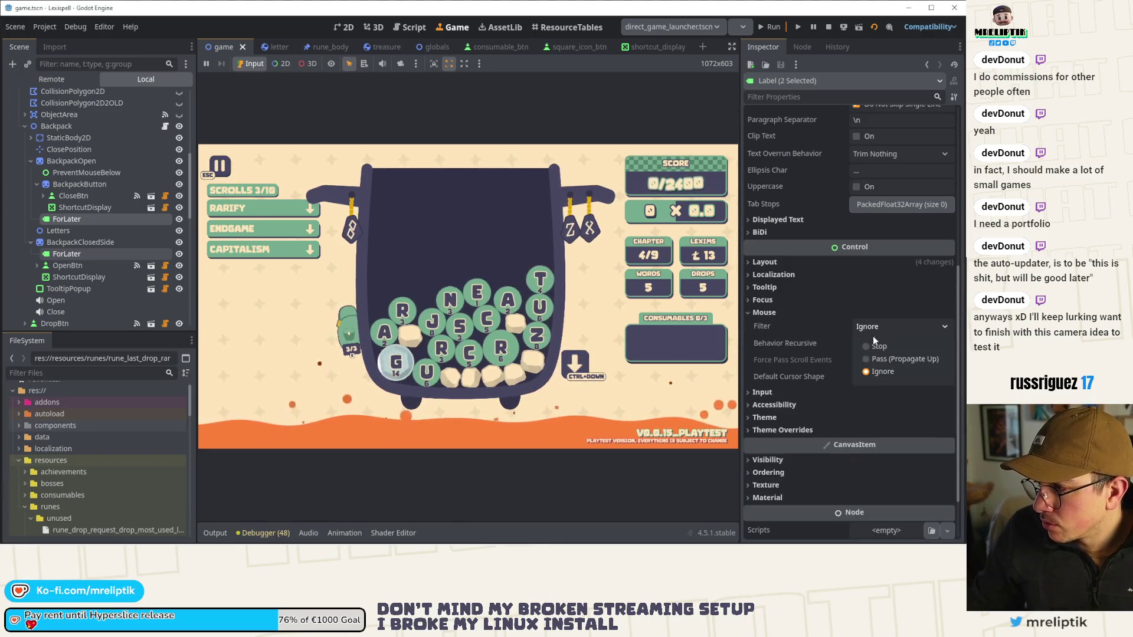
{"action": "left_click", "coordinate": [876, 372]}
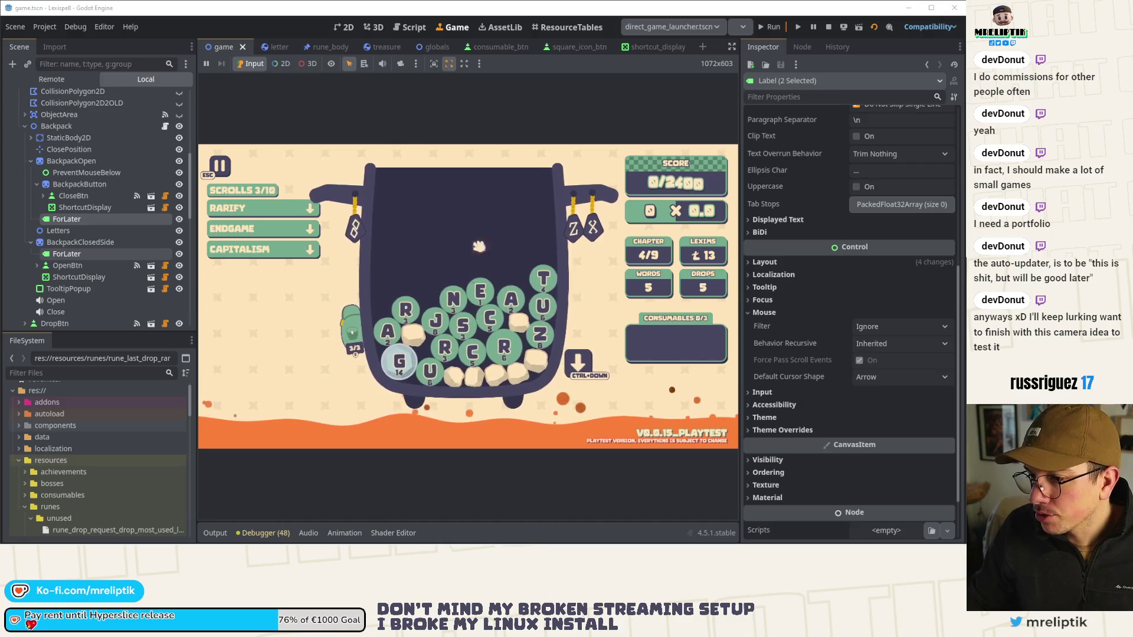
{"action": "left_click", "coordinate": [344, 27]}
{"action": "scroll", "coordinate": [374, 278], "scroll_direction": "down", "scroll_amount": 3}
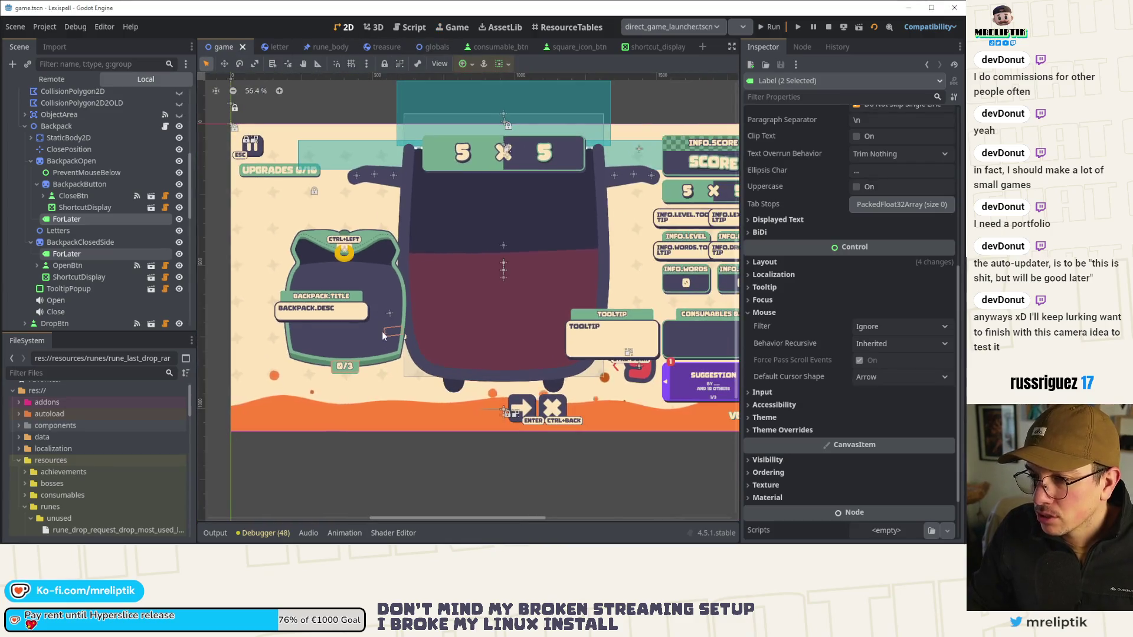
Step: Return to the running Game view
{"action": "scroll", "coordinate": [383, 331], "scroll_direction": "up", "scroll_amount": 4}
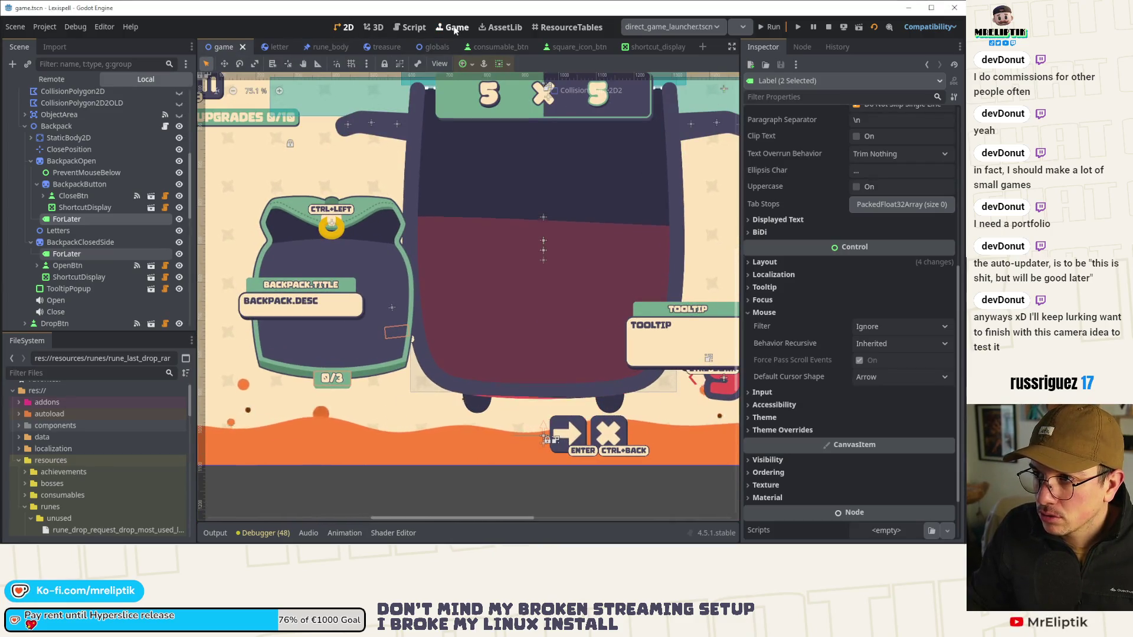
{"action": "left_click", "coordinate": [454, 28]}
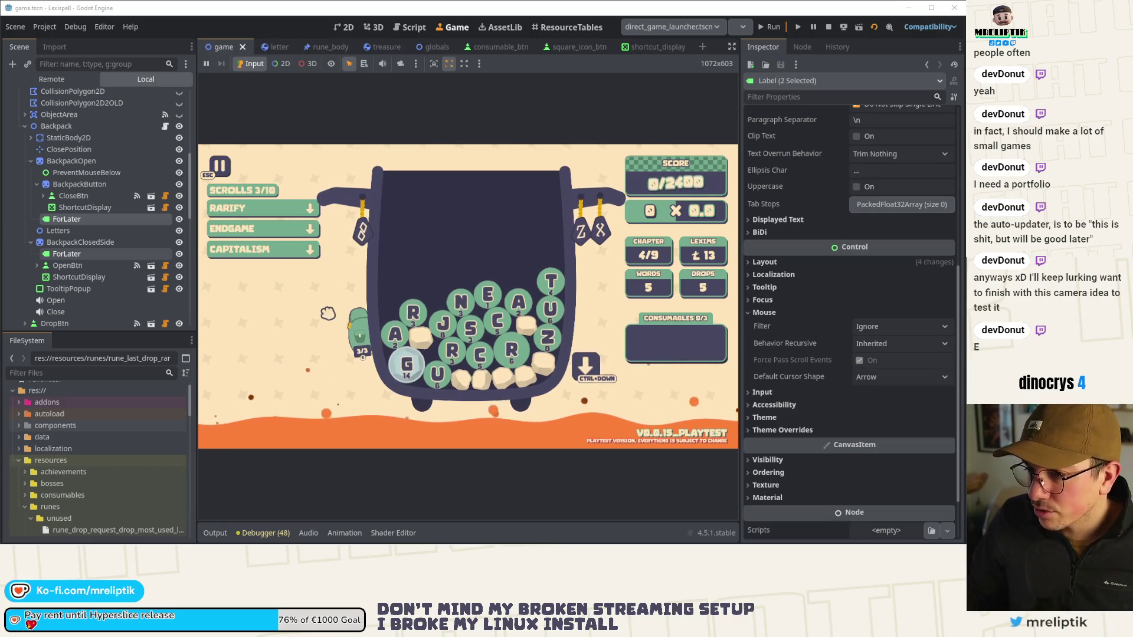
Step: Test the backpack hover in the running game, then stop the playtest
{"action": "mouse_move", "coordinate": [369, 359]}
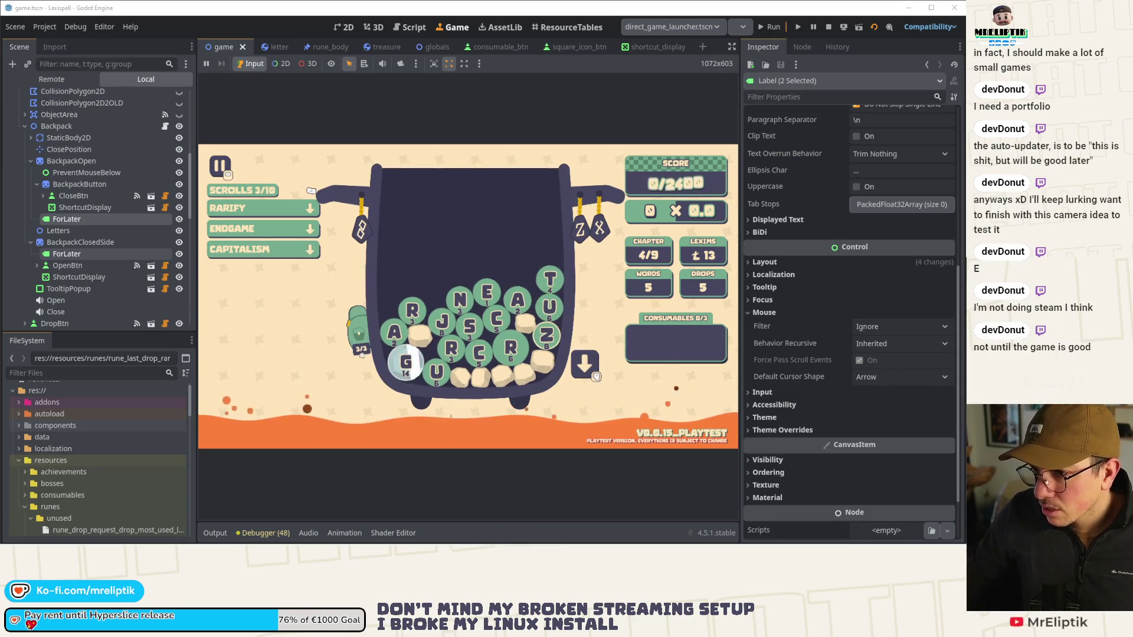
{"action": "mouse_move", "coordinate": [362, 336]}
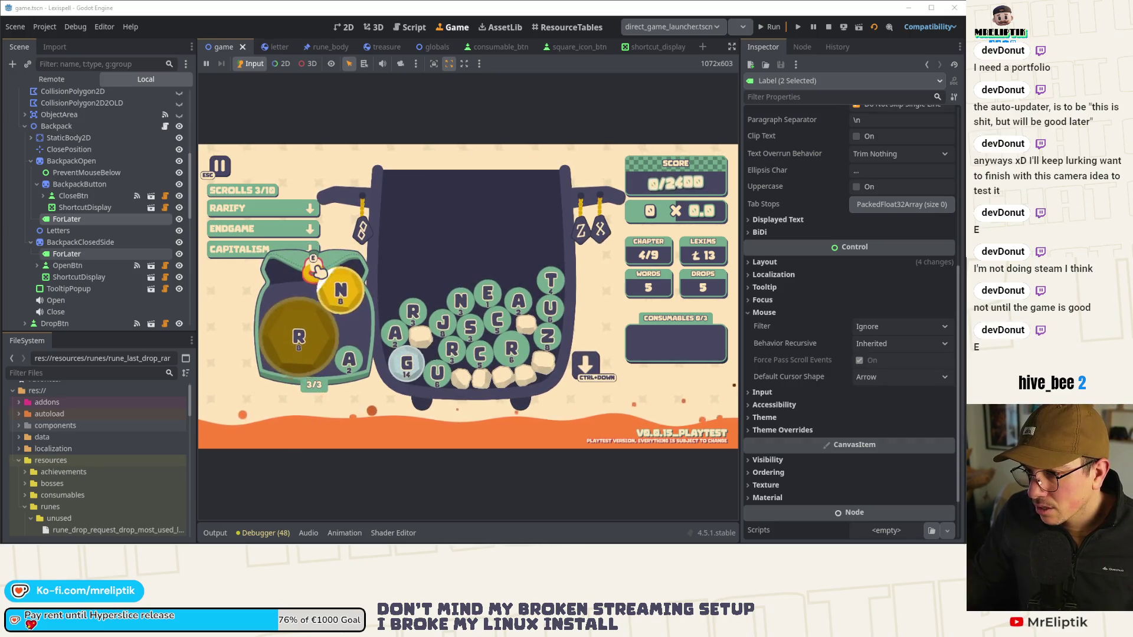
{"action": "left_click", "coordinate": [828, 26]}
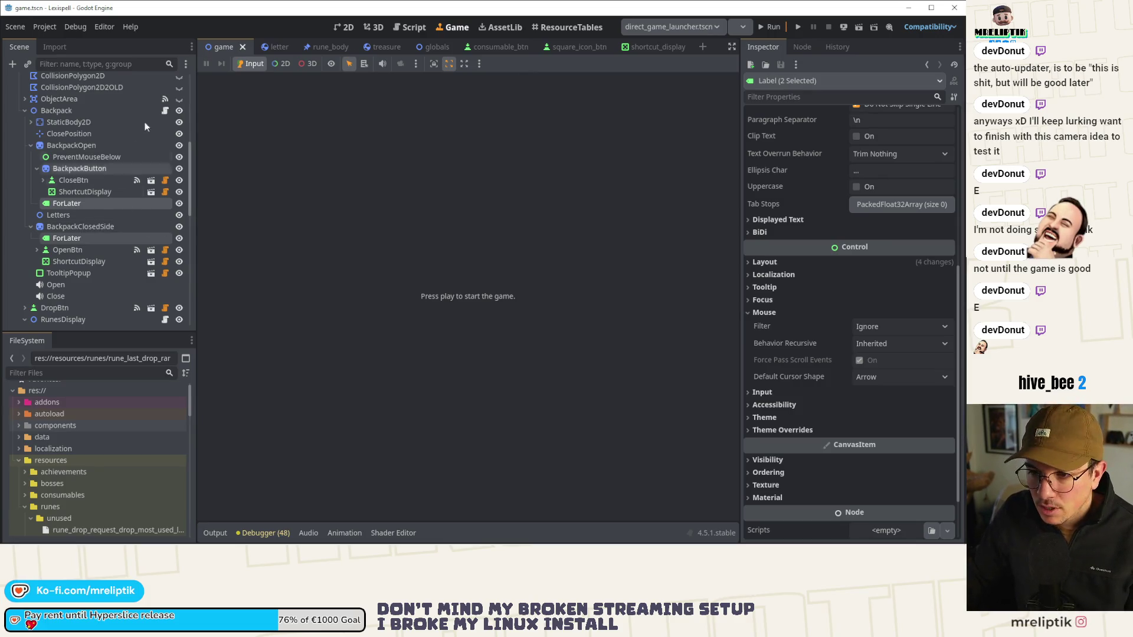
Step: Set the open backpack's CTRL+LEFT label scale to 3, nudge it up-left, and save
{"action": "left_click", "coordinate": [345, 27]}
{"action": "left_click", "coordinate": [332, 209]}
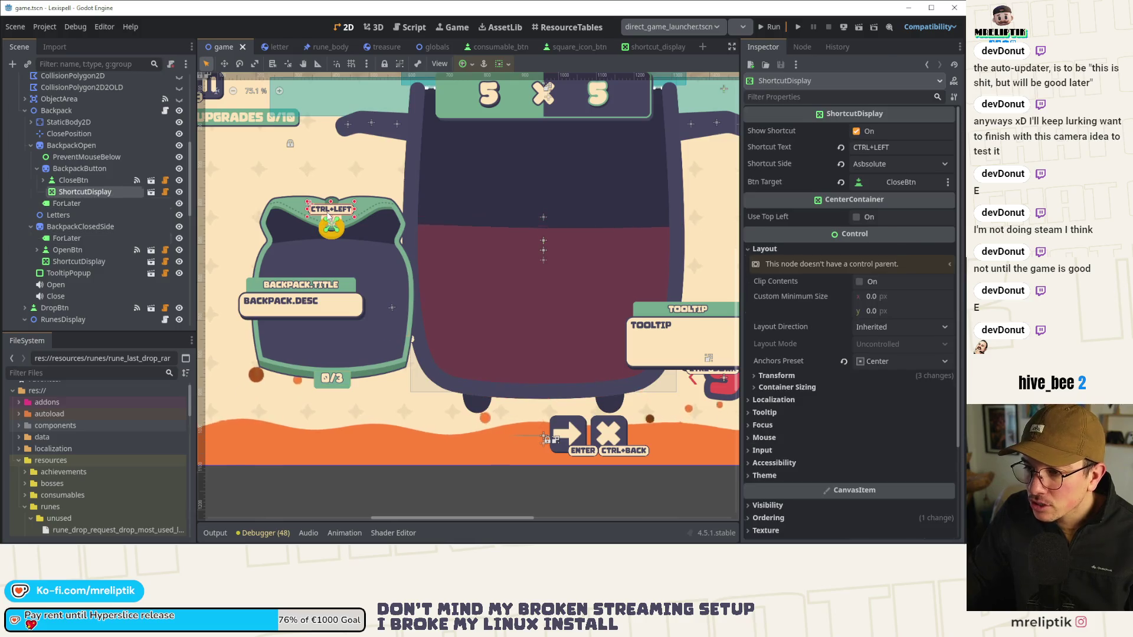
{"action": "scroll", "coordinate": [777, 274], "scroll_direction": "down", "scroll_amount": 5}
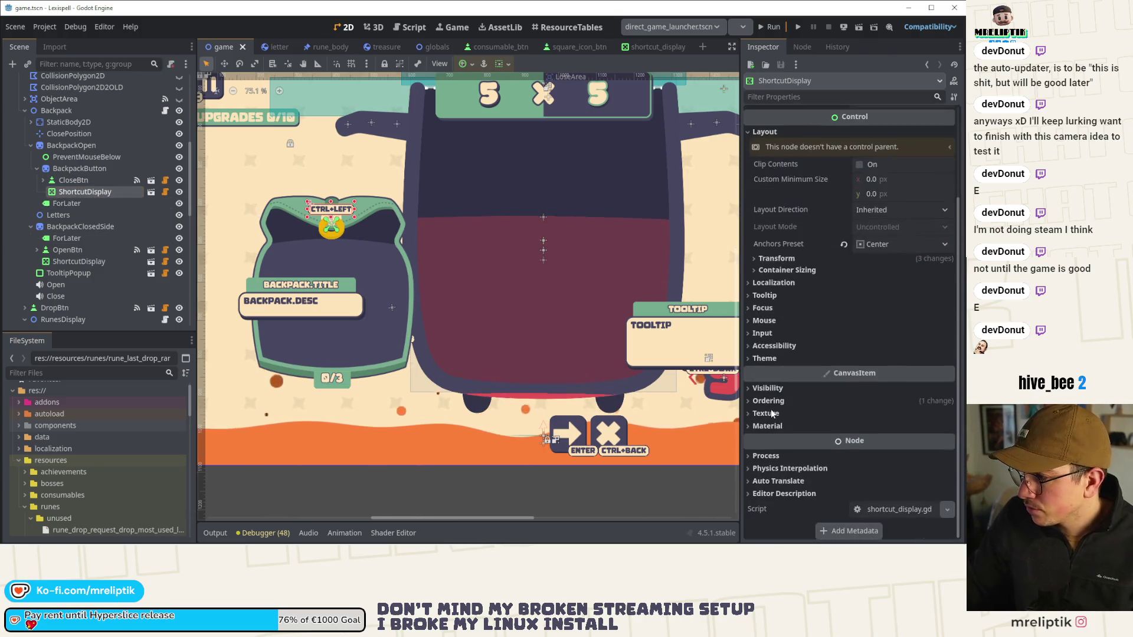
{"action": "left_click", "coordinate": [777, 258]}
{"action": "left_click", "coordinate": [903, 342]}
{"action": "type", "text": "4"}
{"action": "key", "text": "Return"}
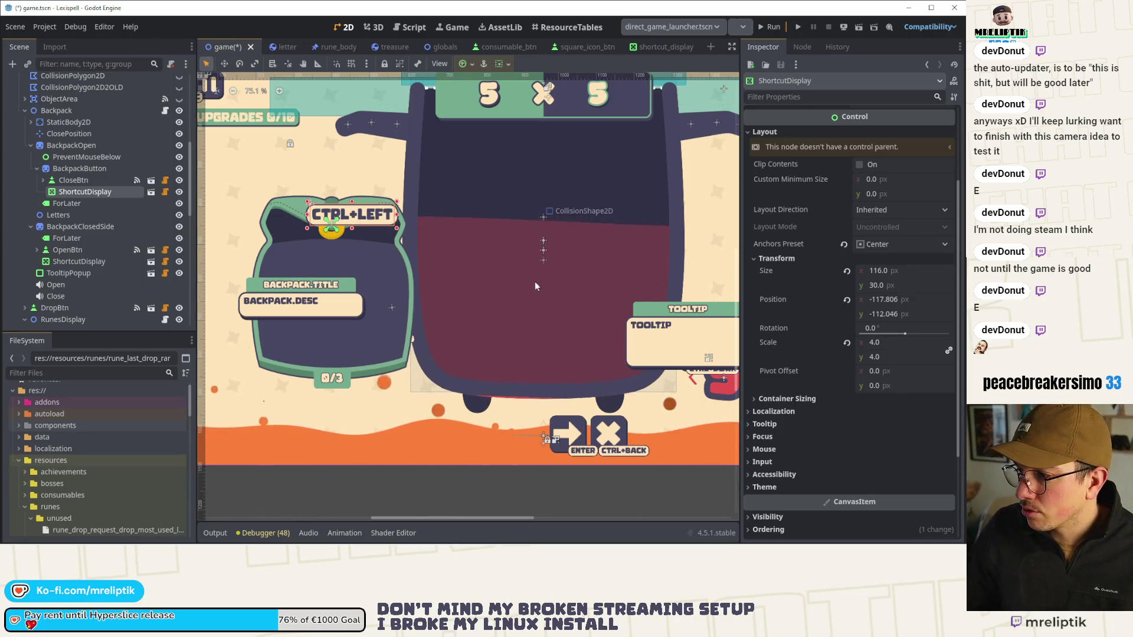
{"action": "scroll", "coordinate": [337, 185], "scroll_direction": "up", "scroll_amount": 3}
{"action": "left_click", "coordinate": [888, 342]}
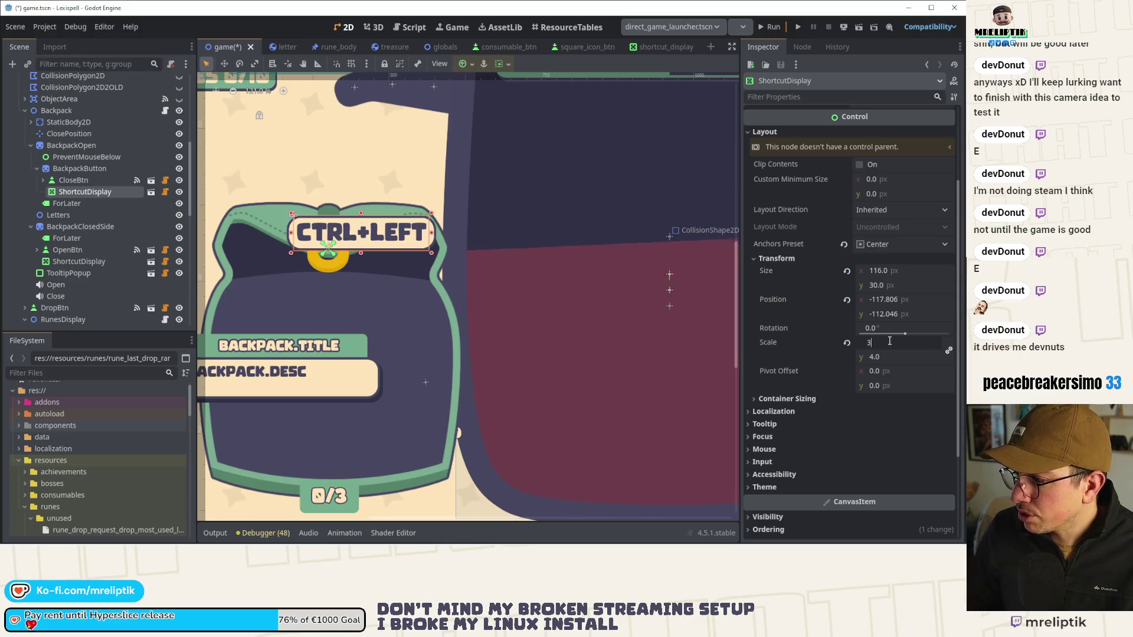
{"action": "type", "text": "3"}
{"action": "key", "text": "Return"}
{"action": "scroll", "coordinate": [314, 166], "scroll_direction": "up", "scroll_amount": 4}
{"action": "left_click_drag", "start_coordinate": [364, 228], "coordinate": [334, 218]}
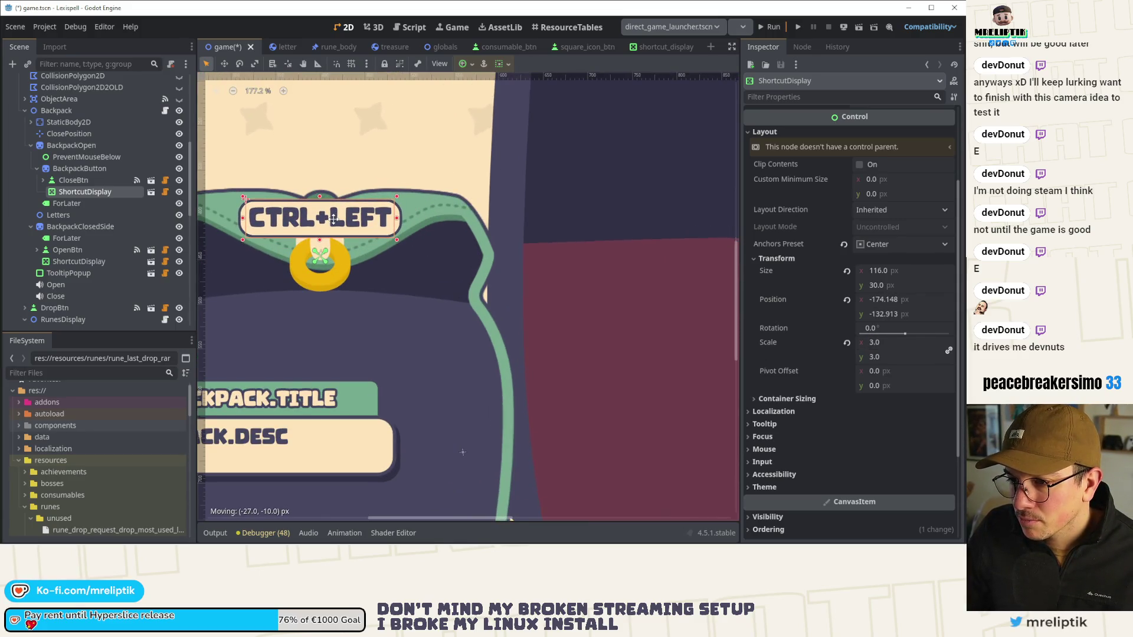
{"action": "key", "text": "ctrl+s"}
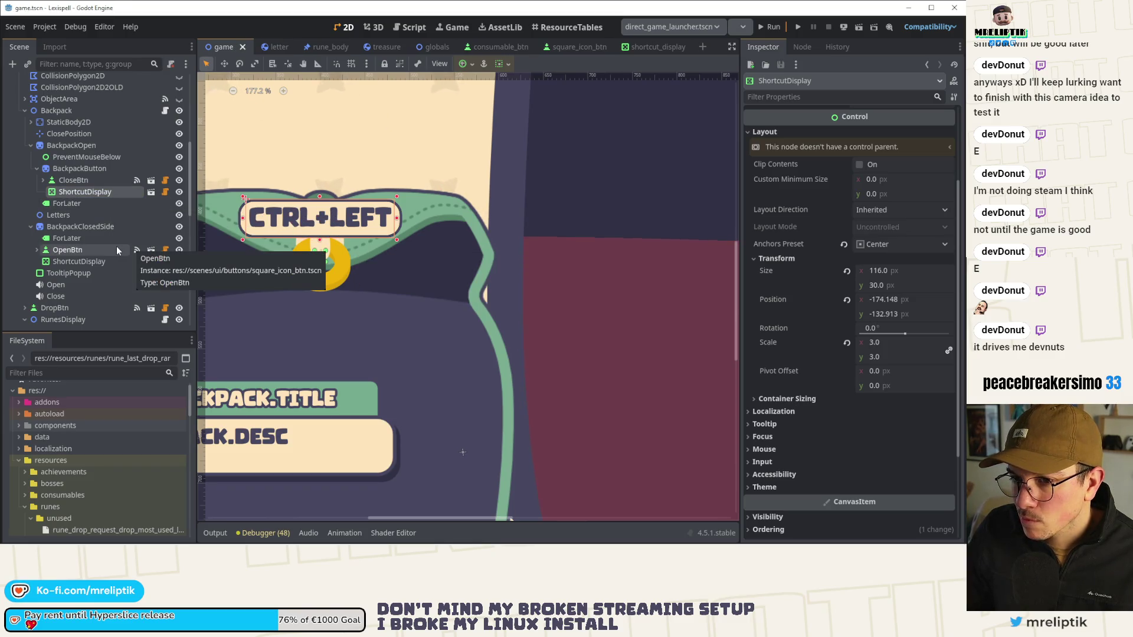
Step: Hide the open backpack, scale the closed backpack's CTRL+LEFT label to 3, shift it left, and save
{"action": "scroll", "coordinate": [799, 190], "scroll_direction": "up", "scroll_amount": 3}
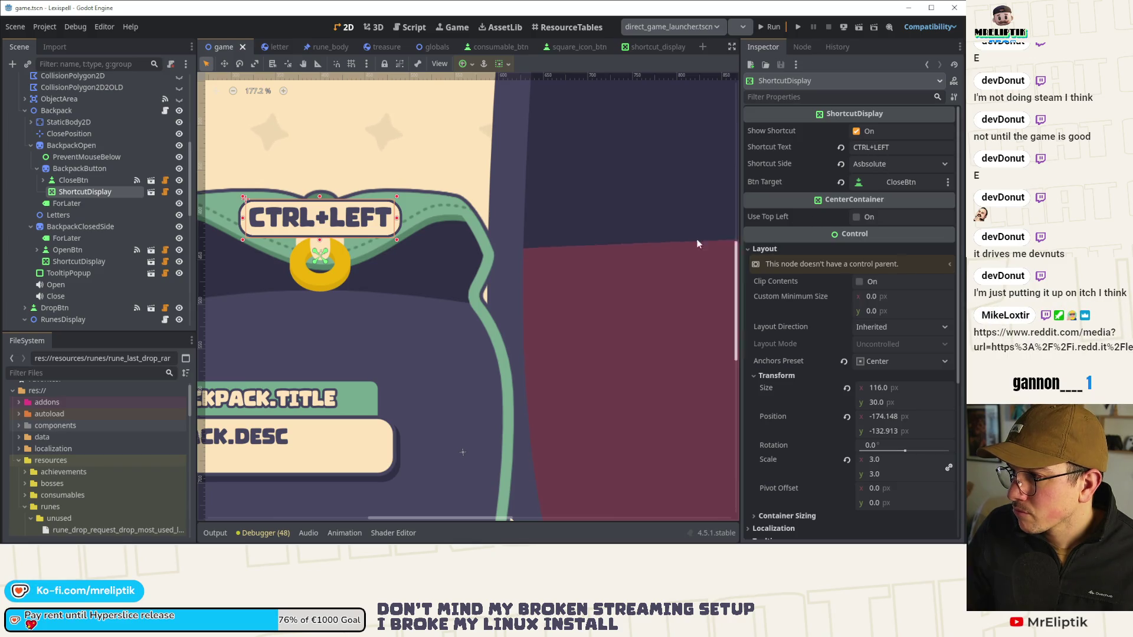
{"action": "left_click", "coordinate": [72, 249]}
{"action": "left_click", "coordinate": [179, 157]}
{"action": "scroll", "coordinate": [422, 330], "scroll_direction": "down", "scroll_amount": 3}
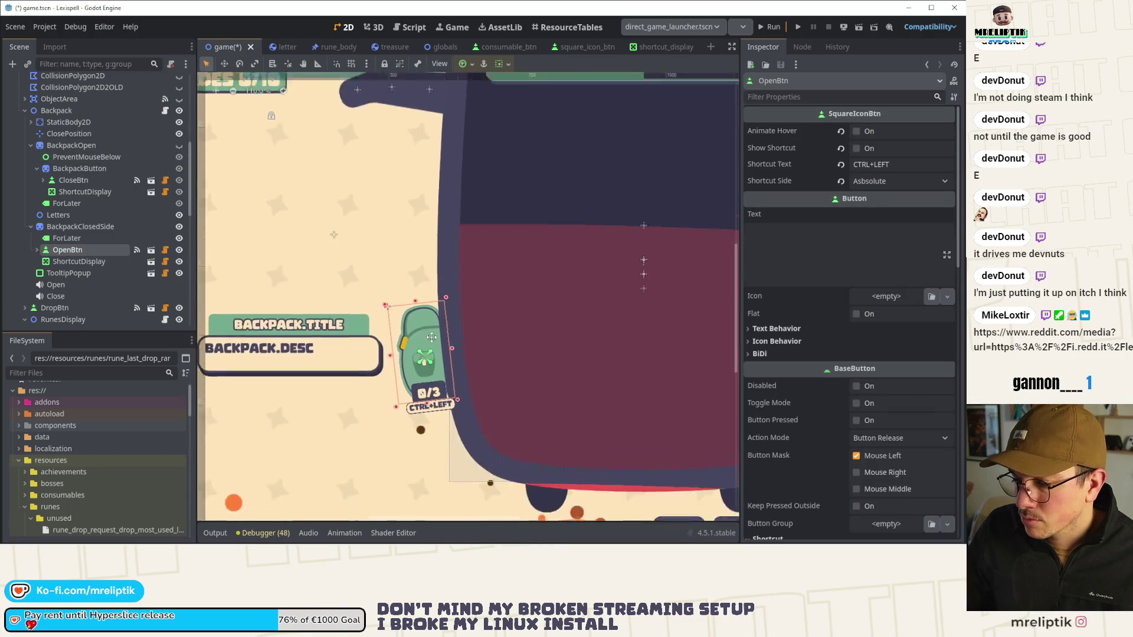
{"action": "scroll", "coordinate": [421, 330], "scroll_direction": "up", "scroll_amount": 5}
{"action": "left_click", "coordinate": [421, 329]}
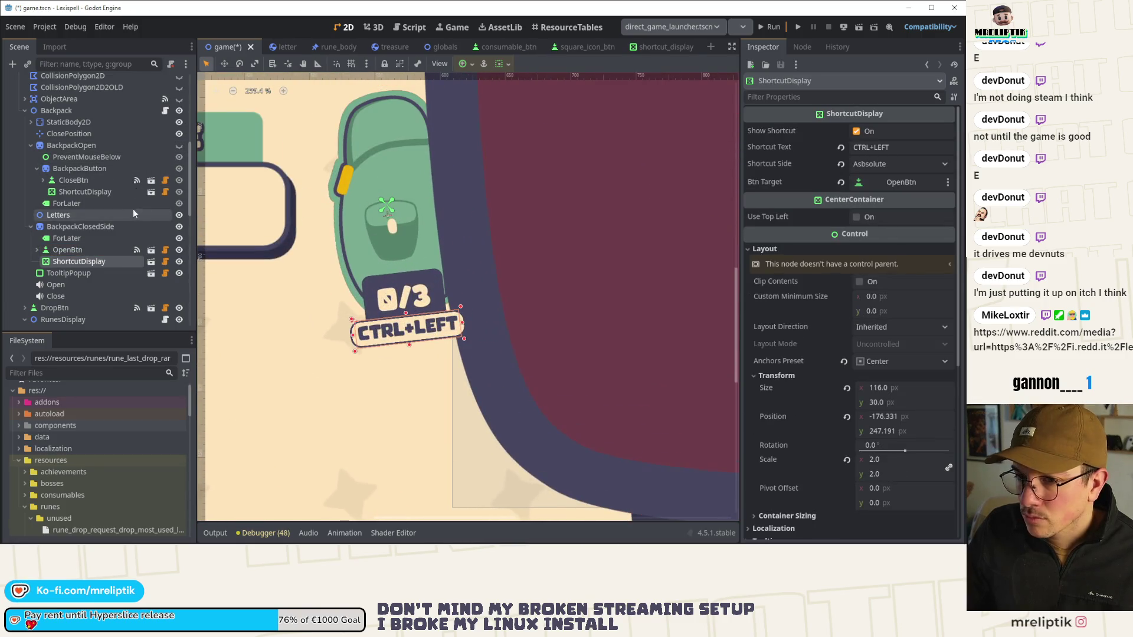
{"action": "left_click", "coordinate": [898, 461]}
{"action": "type", "text": "3"}
{"action": "key", "text": "Return"}
{"action": "left_click_drag", "start_coordinate": [453, 325], "coordinate": [427, 328]}
{"action": "key", "text": "ctrl+s"}
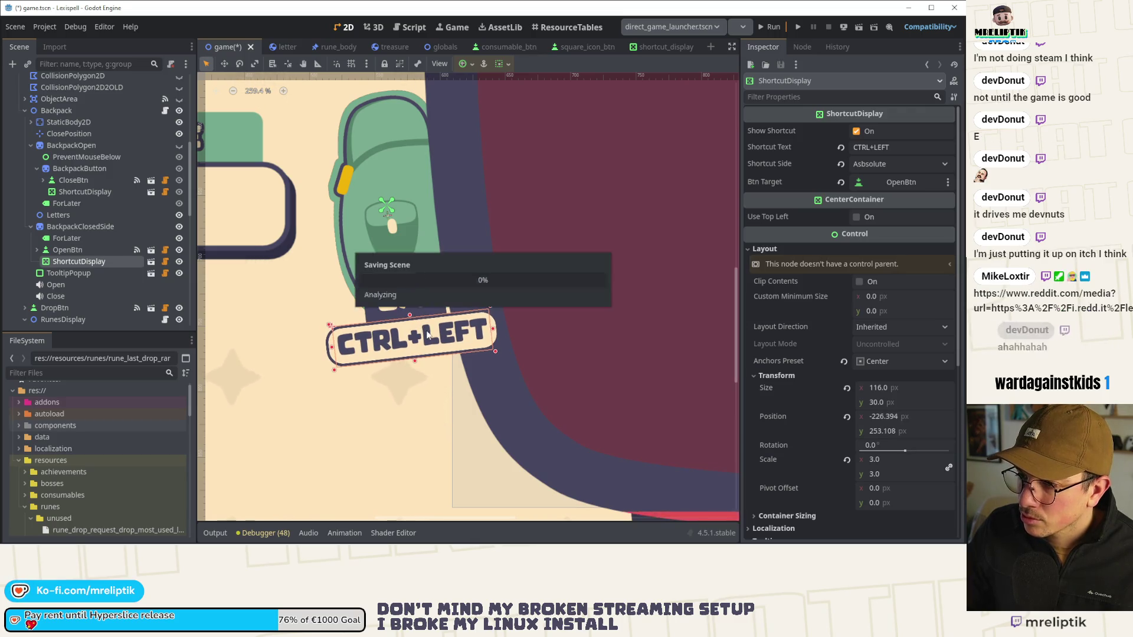
Step: Open the shortcut_display.gd script
{"action": "scroll", "coordinate": [348, 253], "scroll_direction": "down", "scroll_amount": 2}
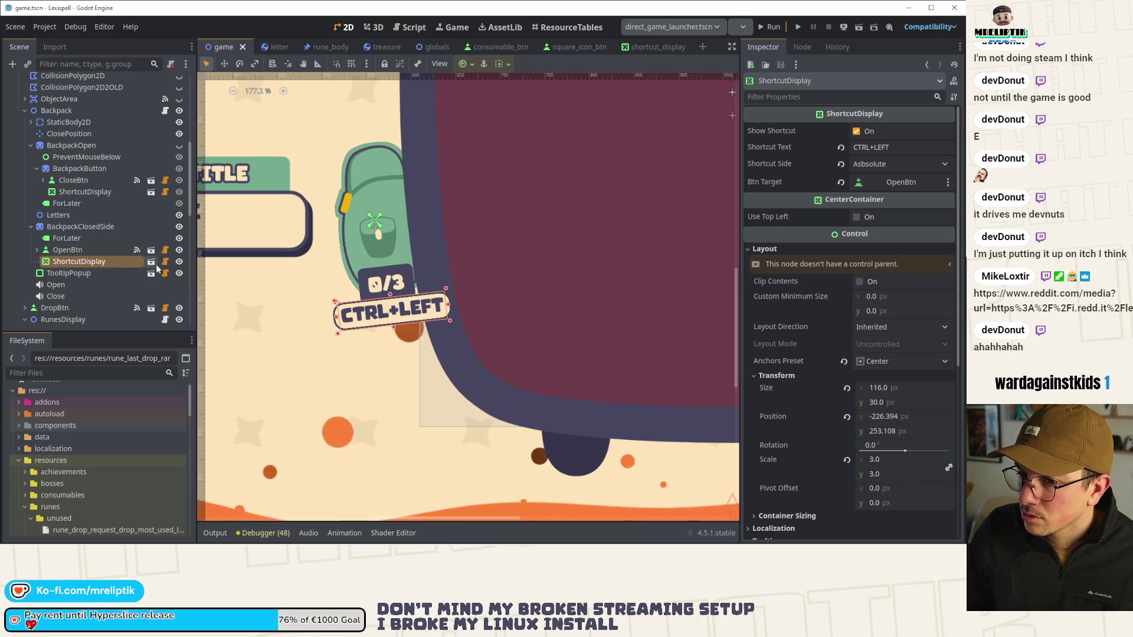
{"action": "key", "text": "ctrl+F3"}
{"action": "scroll", "coordinate": [452, 116], "scroll_direction": "up", "scroll_amount": 5}
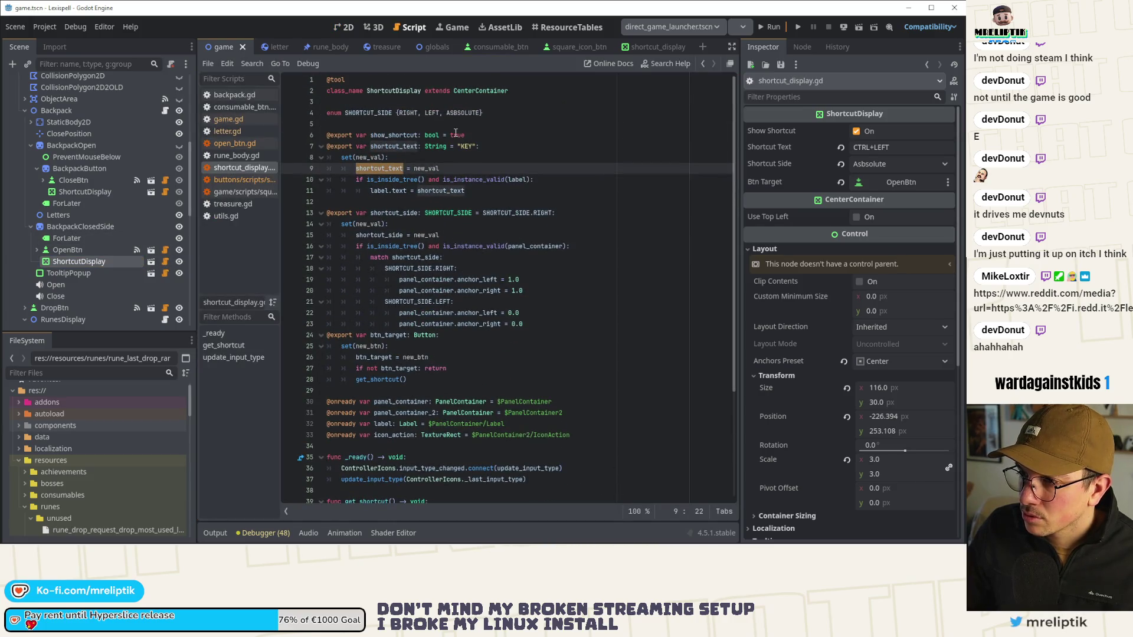
Step: Copy 'label.text = shortcut_text' onto a new line inside _ready
{"action": "double_click", "coordinate": [407, 146]}
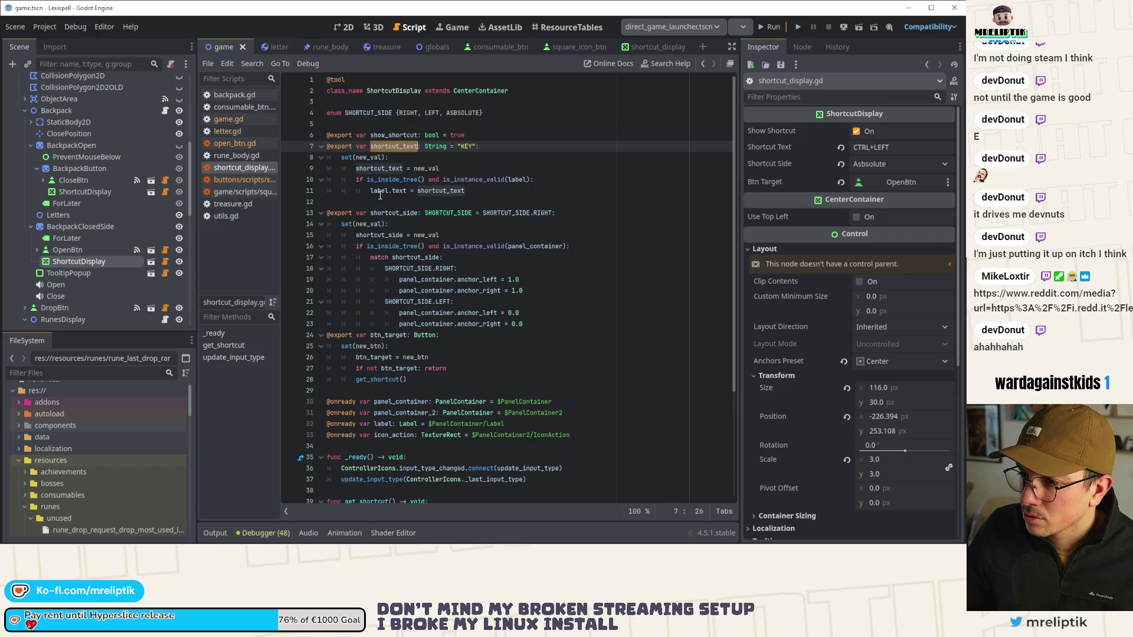
{"action": "double_click", "coordinate": [433, 190]}
{"action": "scroll", "coordinate": [439, 180], "scroll_direction": "down", "scroll_amount": 5}
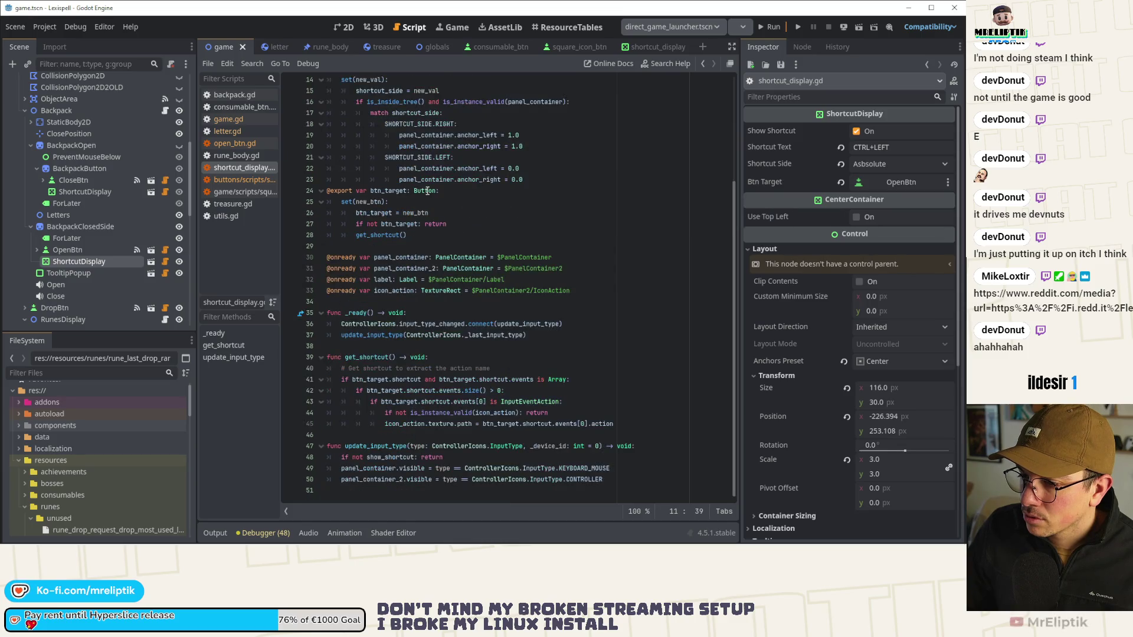
{"action": "scroll", "coordinate": [452, 171], "scroll_direction": "up", "scroll_amount": 5}
{"action": "left_click_drag", "start_coordinate": [472, 181], "coordinate": [374, 182]}
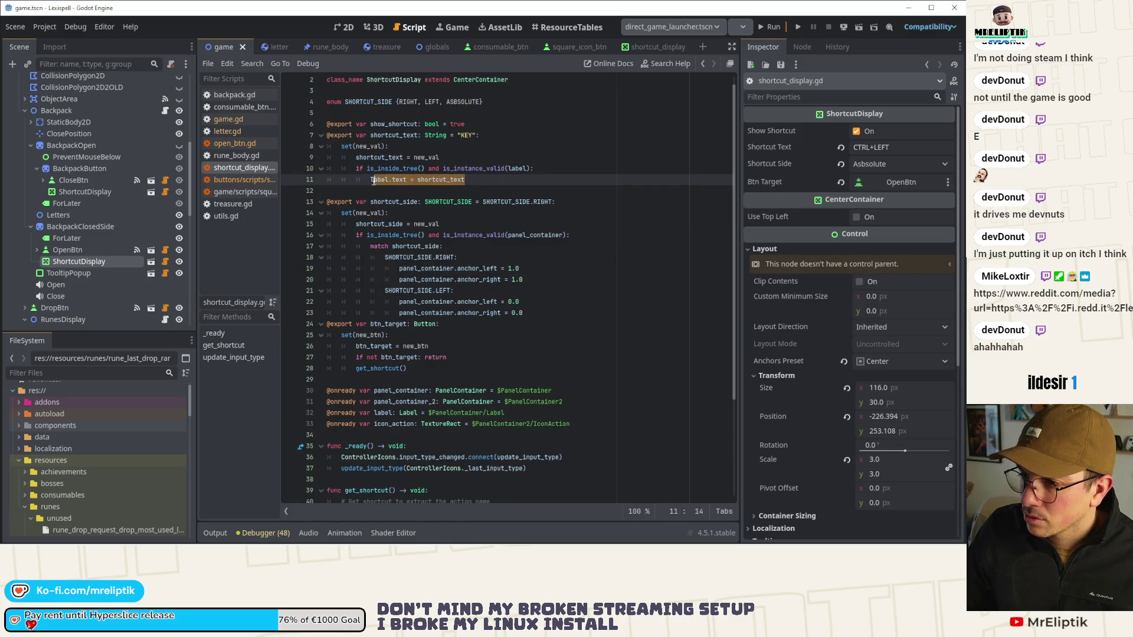
{"action": "scroll", "coordinate": [414, 236], "scroll_direction": "down", "scroll_amount": 4}
{"action": "left_click", "coordinate": [383, 343]}
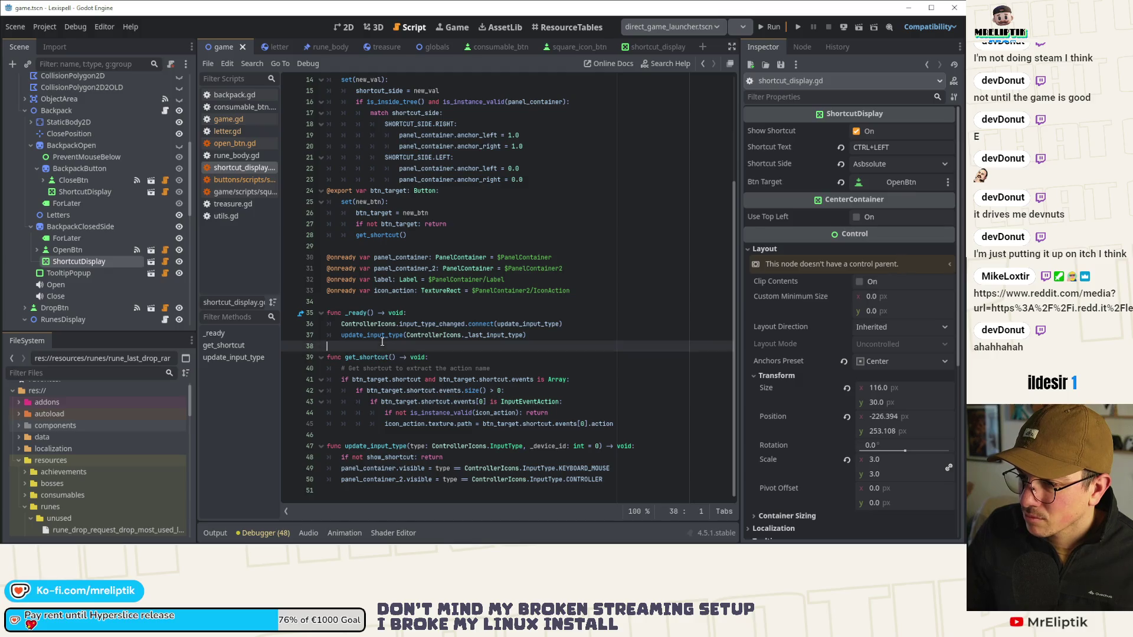
{"action": "key", "text": "Return"}
{"action": "key", "text": "Up"}
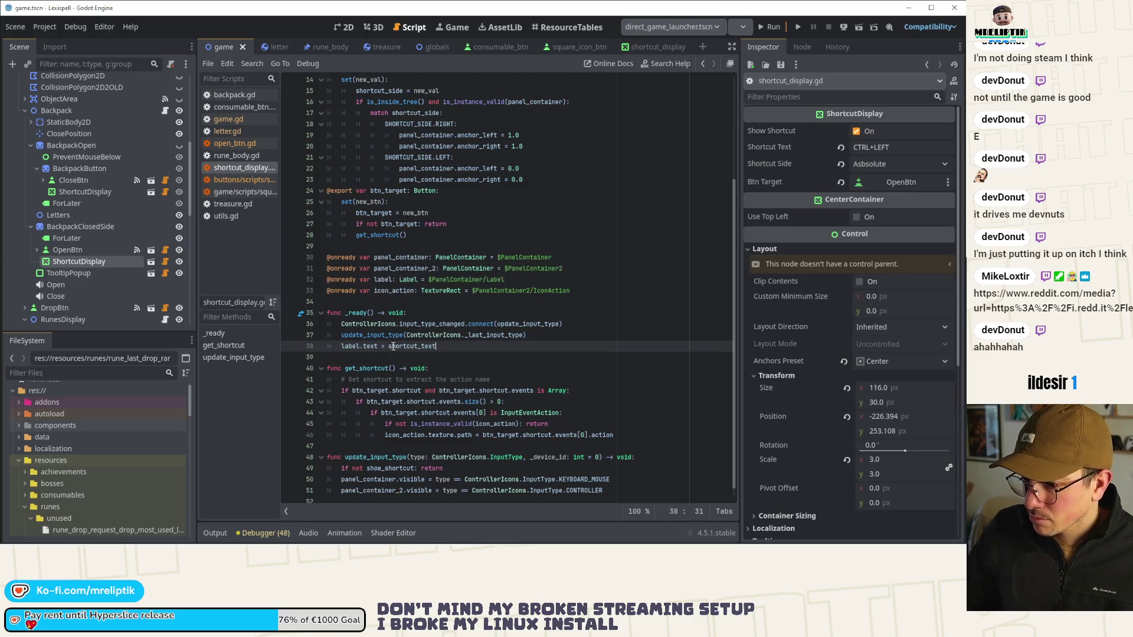
Step: Review the update_input_type, get_shortcut and icon_action usages, then switch to the Reddit window
{"action": "double_click", "coordinate": [372, 335]}
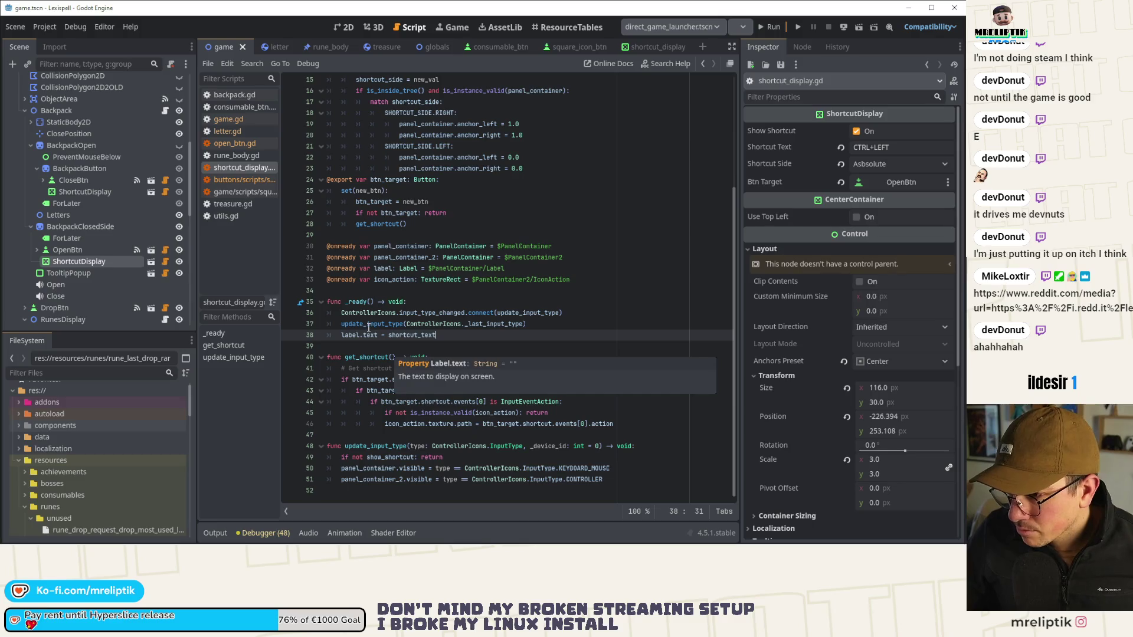
{"action": "scroll", "coordinate": [422, 364], "scroll_direction": "down", "scroll_amount": 1}
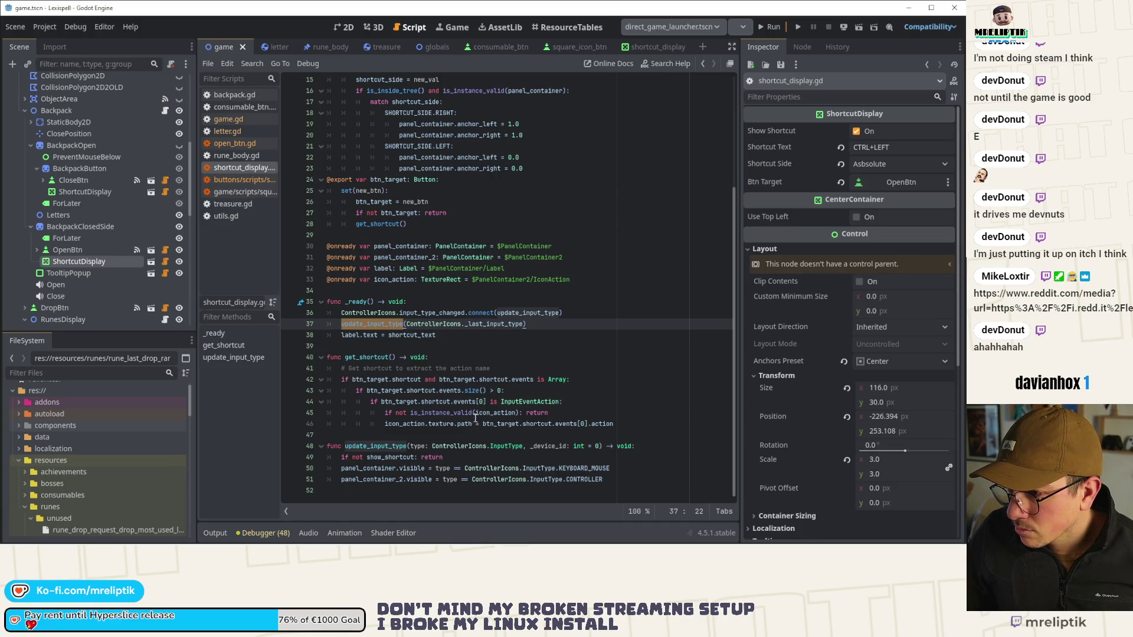
{"action": "scroll", "coordinate": [451, 330], "scroll_direction": "up", "scroll_amount": 4}
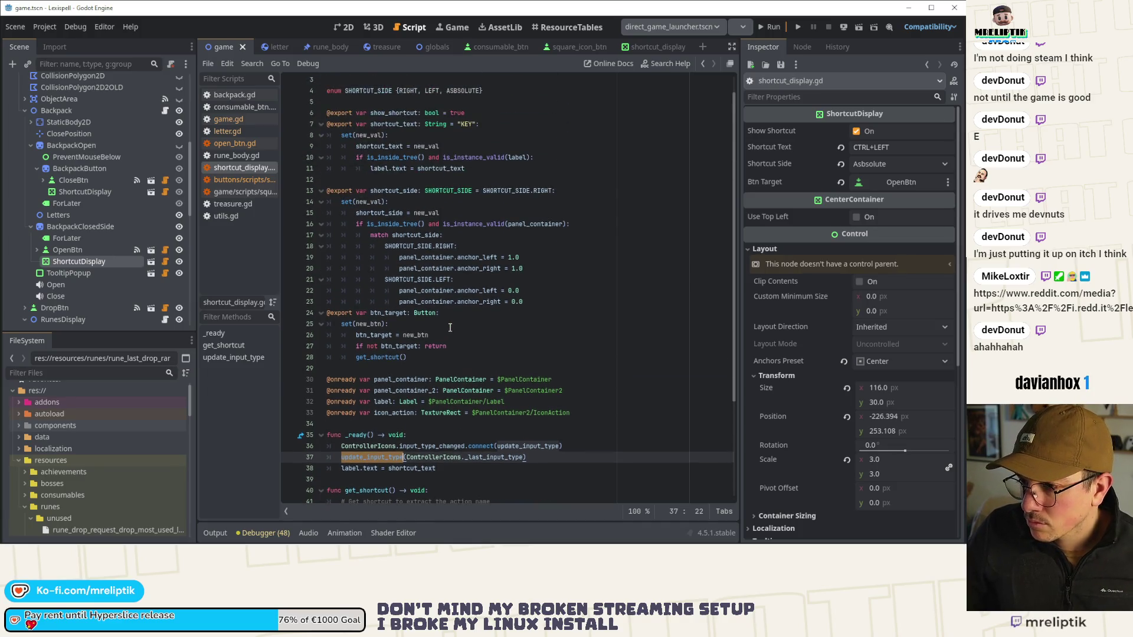
{"action": "double_click", "coordinate": [377, 357]}
{"action": "scroll", "coordinate": [472, 366], "scroll_direction": "down", "scroll_amount": 4}
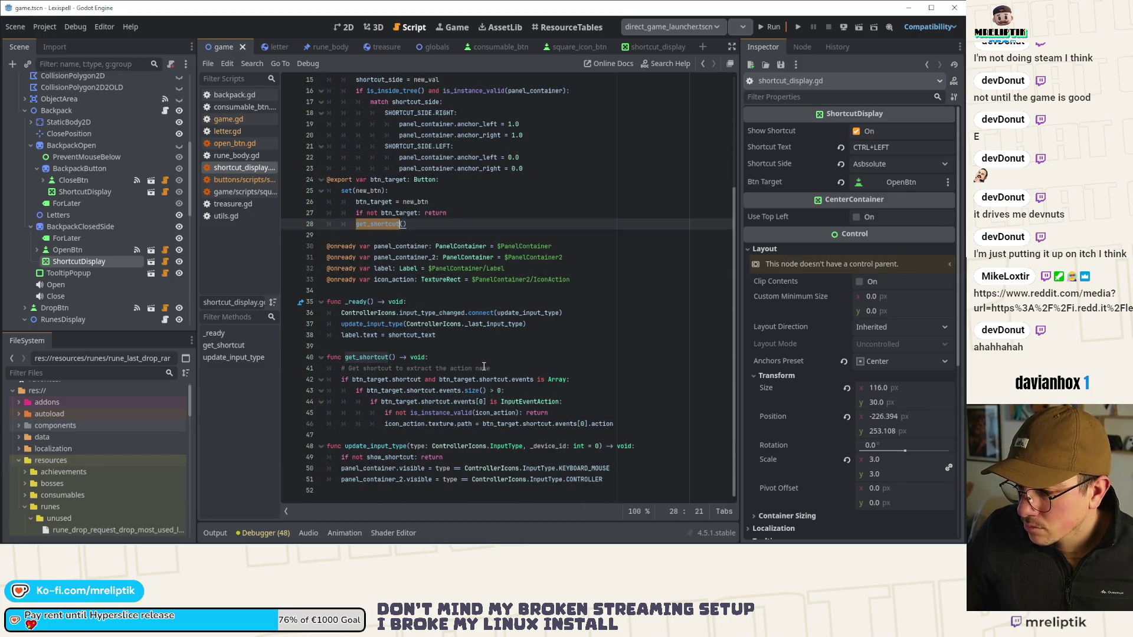
{"action": "double_click", "coordinate": [402, 424]}
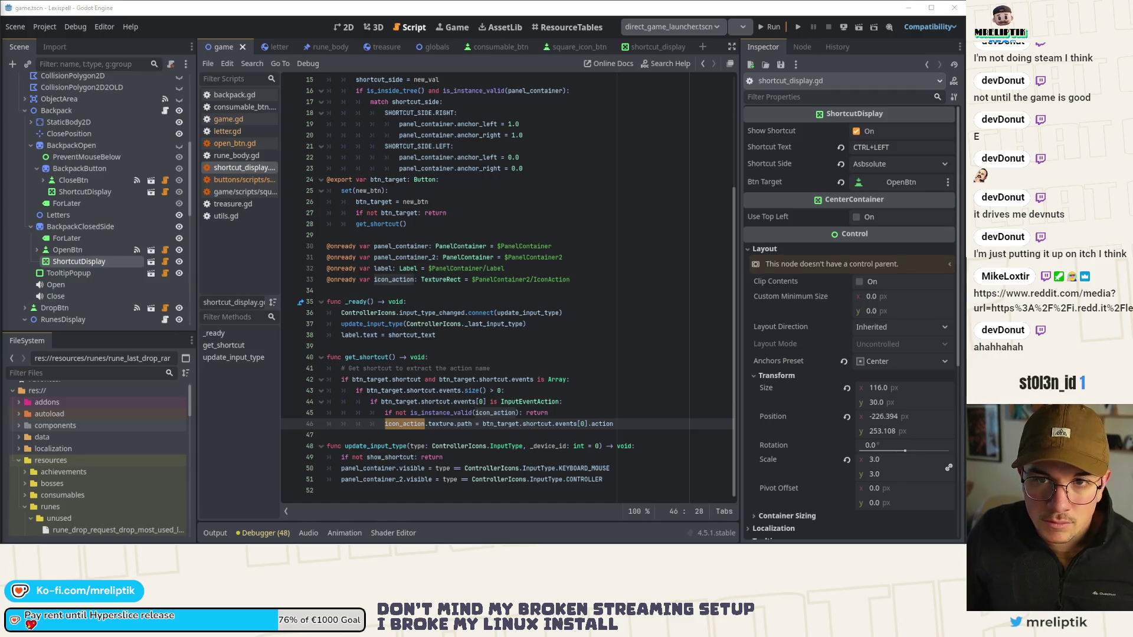
{"action": "key", "text": "alt+Tab"}
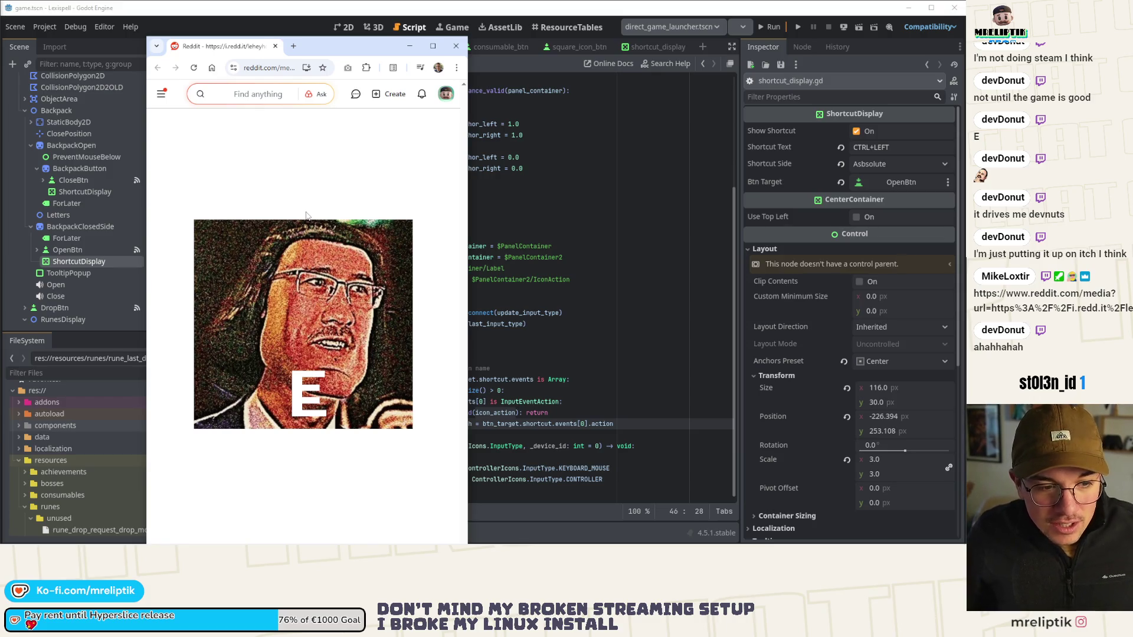
Step: Maximize the browser, open Reddit notifications and the r/godot reply, then return to Godot
{"action": "double_click", "coordinate": [331, 46]}
{"action": "left_click", "coordinate": [920, 58]}
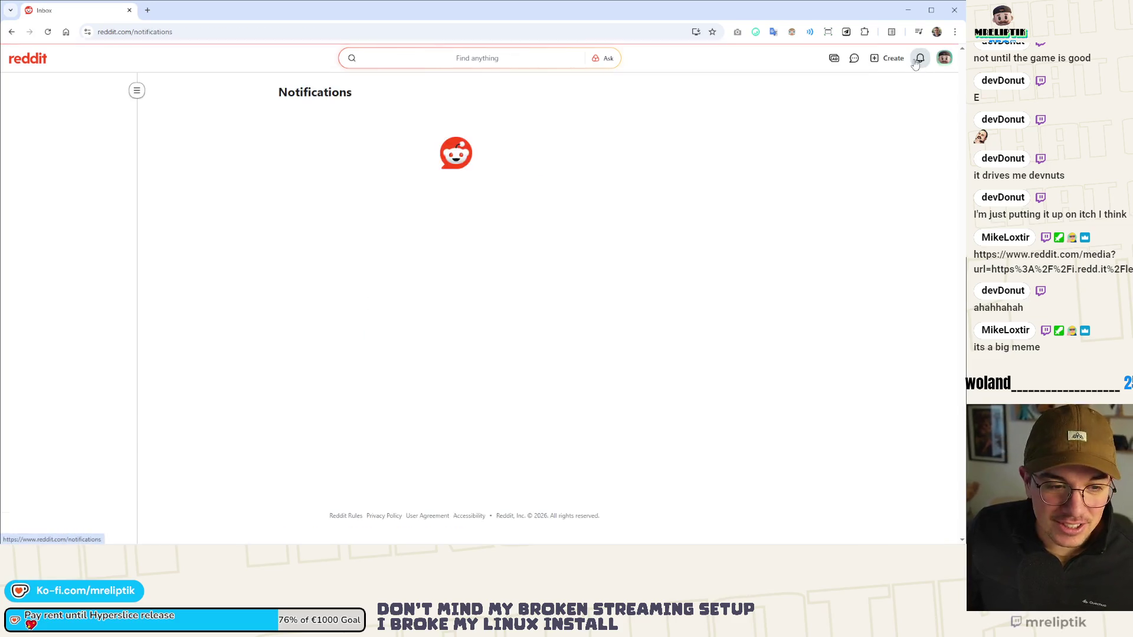
{"action": "left_click", "coordinate": [384, 148]}
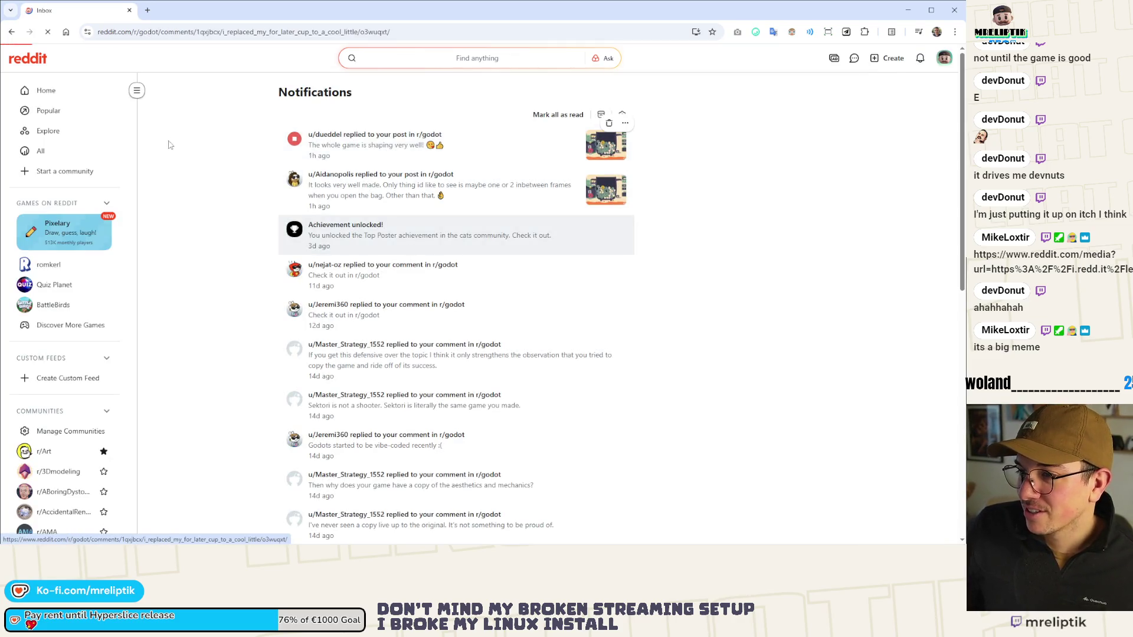
{"action": "key", "text": "alt+Tab"}
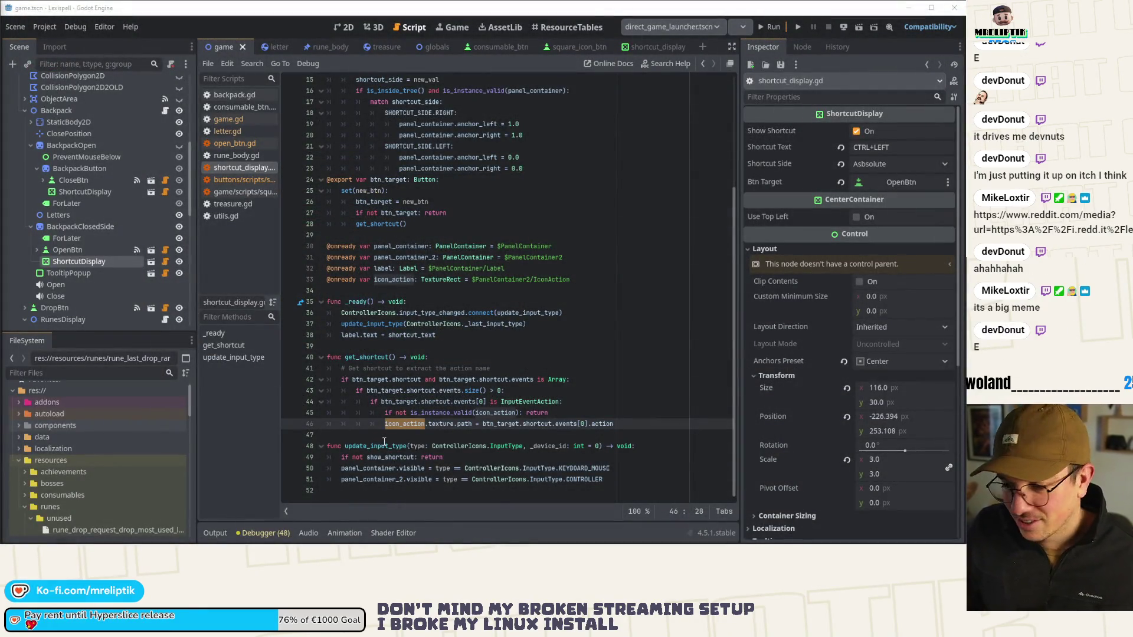
Step: Close the game and shortcut_display script tabs
{"action": "left_click", "coordinate": [516, 370]}
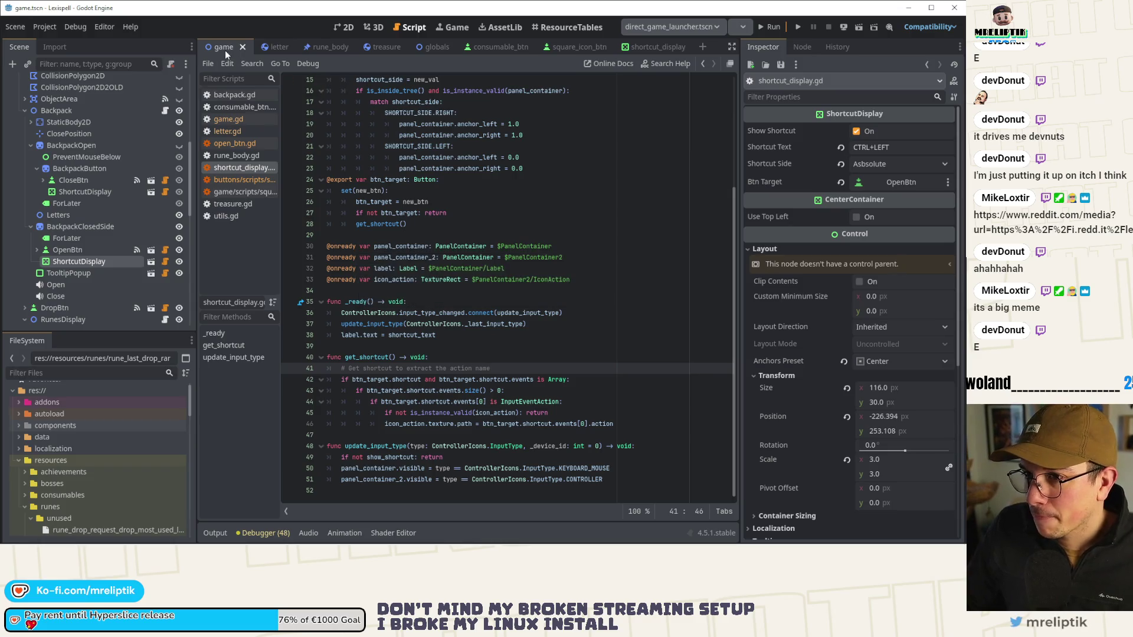
{"action": "middle_click", "coordinate": [225, 51]}
{"action": "middle_click", "coordinate": [597, 47]}
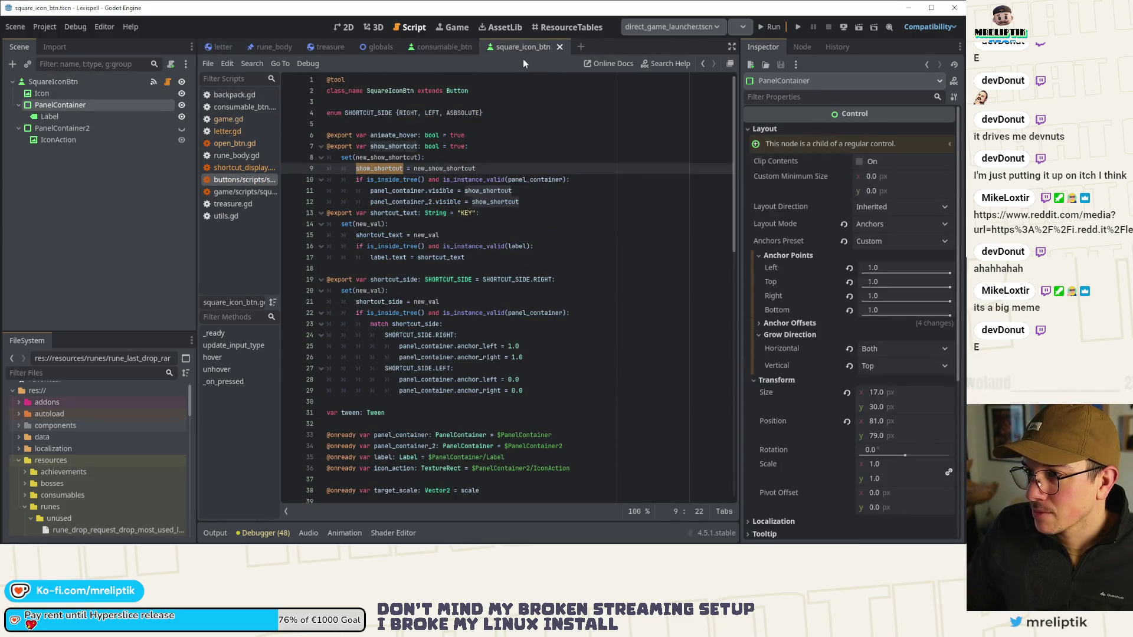
Step: Quick-open game.tscn in the 2D view and run the game to test the label
{"action": "key", "text": "ctrl+shift+o"}
{"action": "type", "text": "ga"}
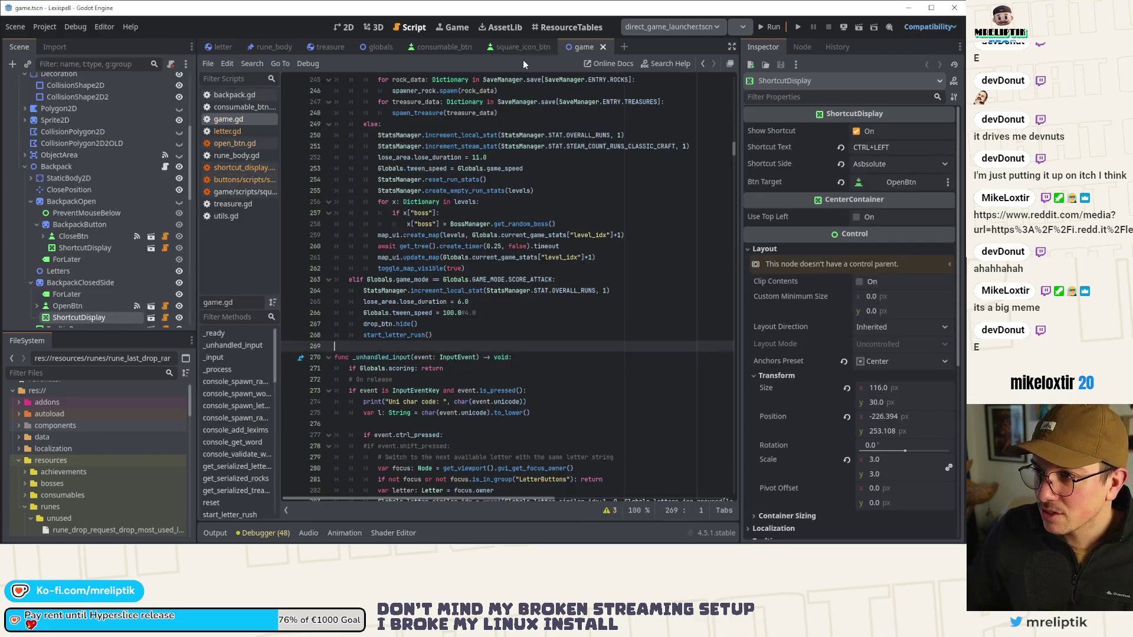
{"action": "key", "text": "ctrl+F1"}
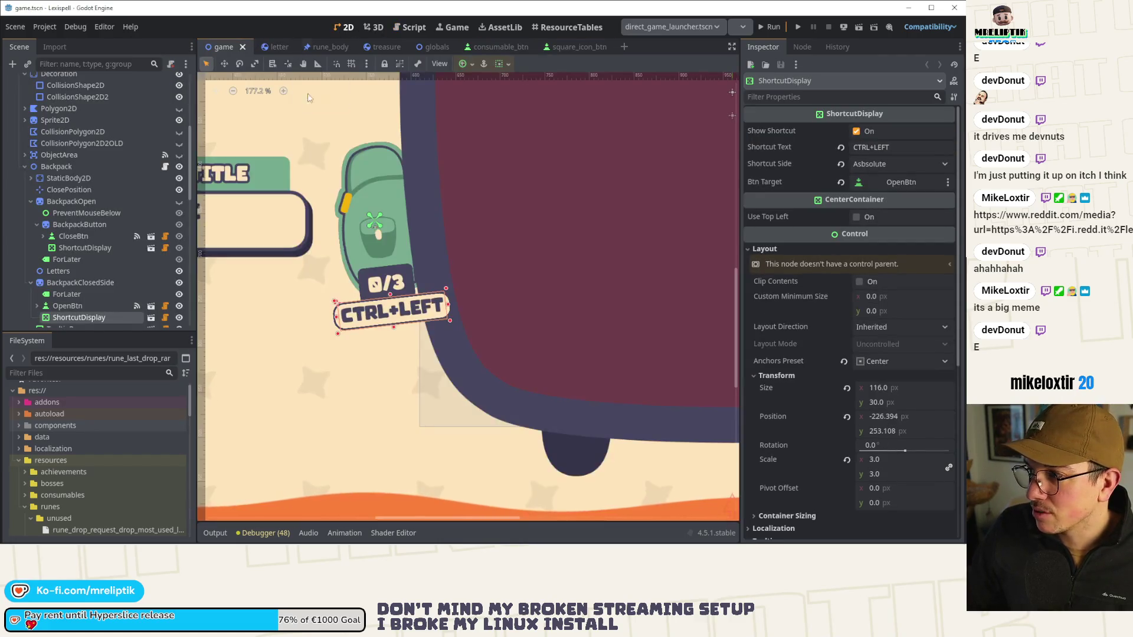
{"action": "key", "text": "ctrl+s"}
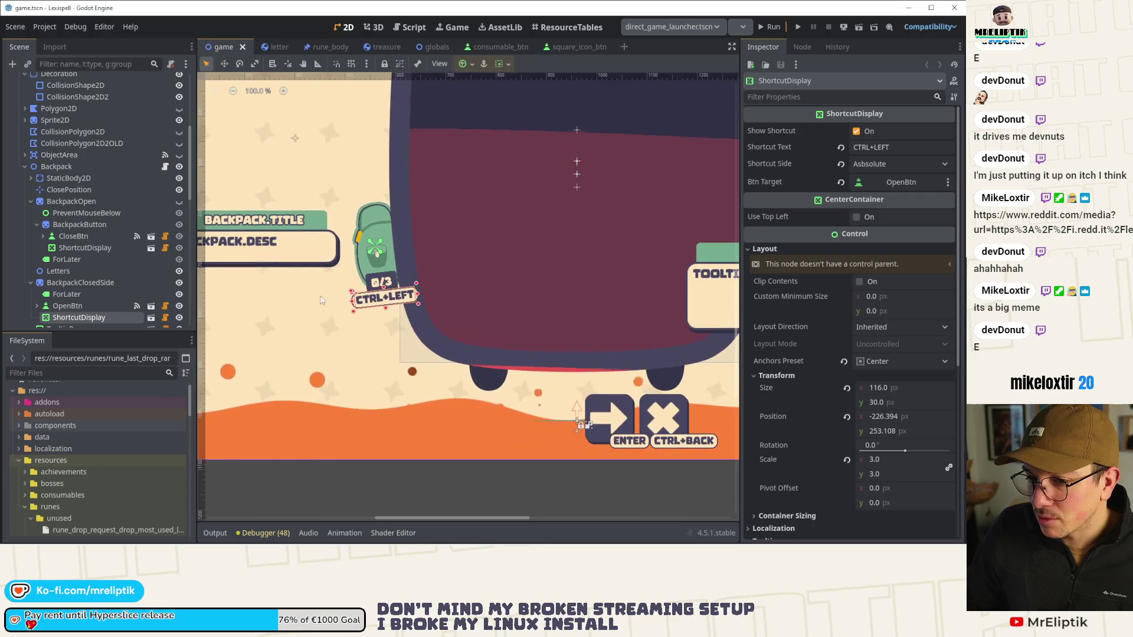
{"action": "scroll", "coordinate": [377, 288], "scroll_direction": "up", "scroll_amount": 2}
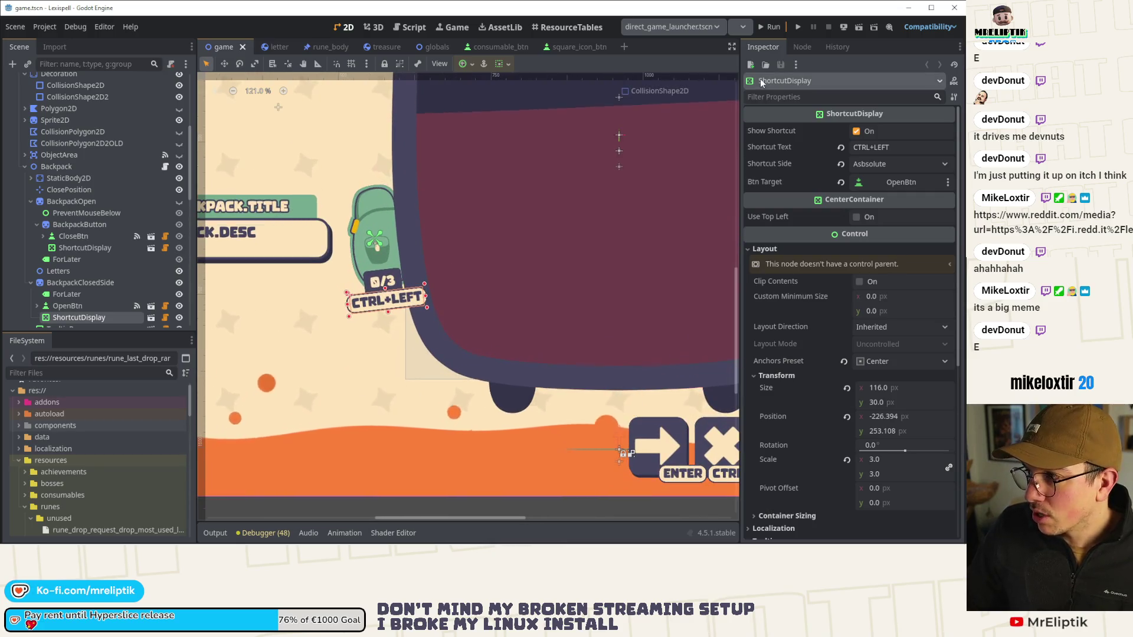
{"action": "left_click", "coordinate": [769, 27]}
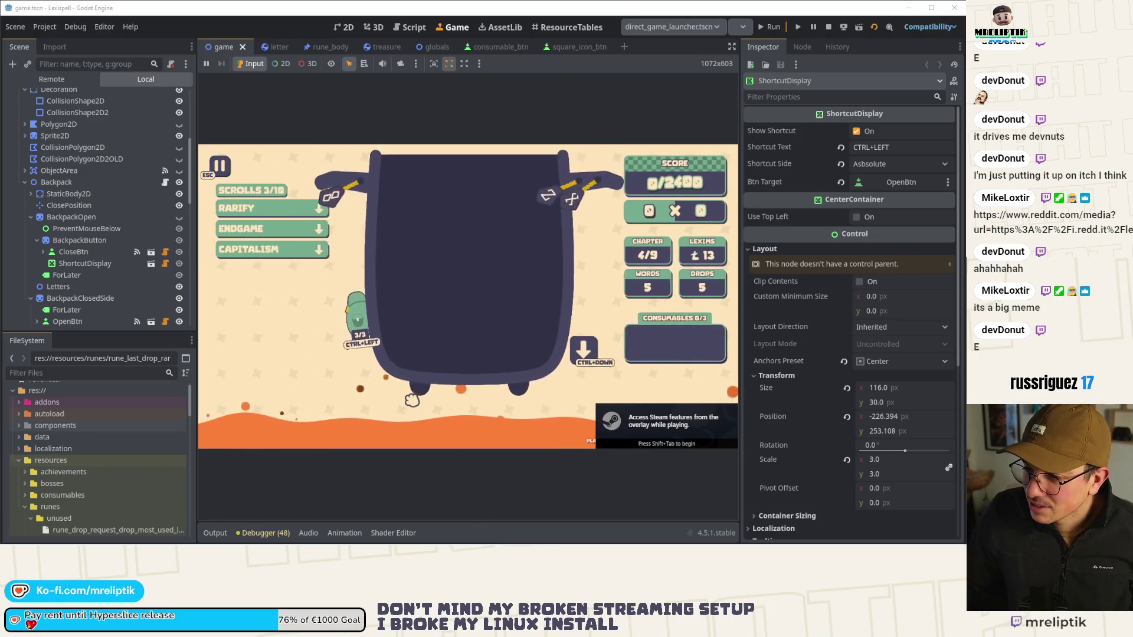
{"action": "left_click", "coordinate": [360, 326]}
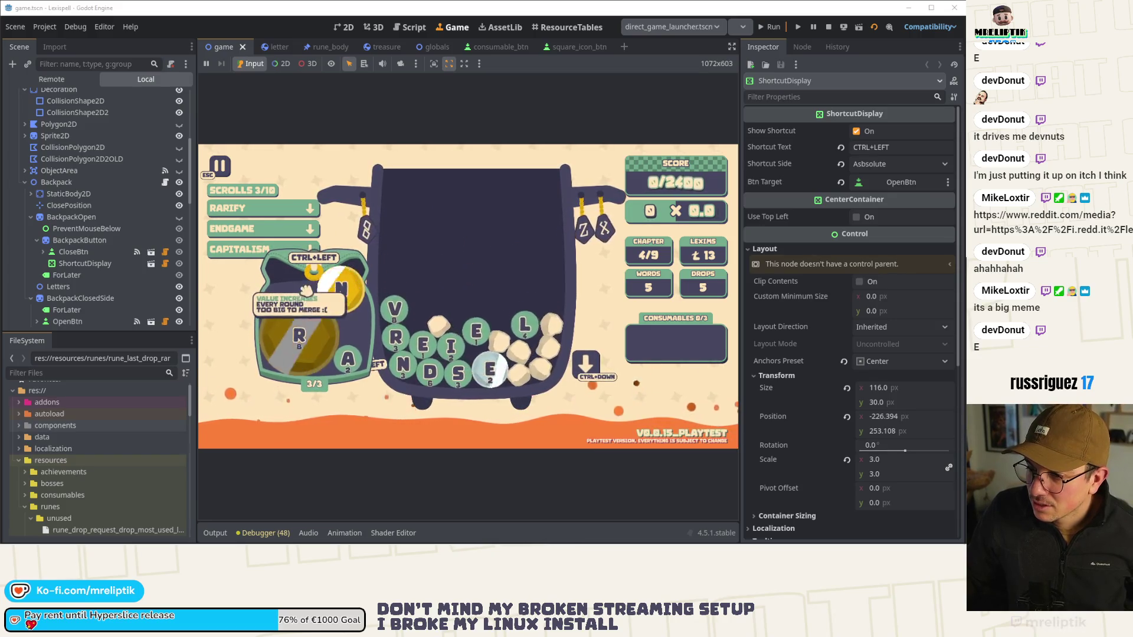
{"action": "left_click", "coordinate": [358, 323]}
{"action": "left_click", "coordinate": [358, 323]}
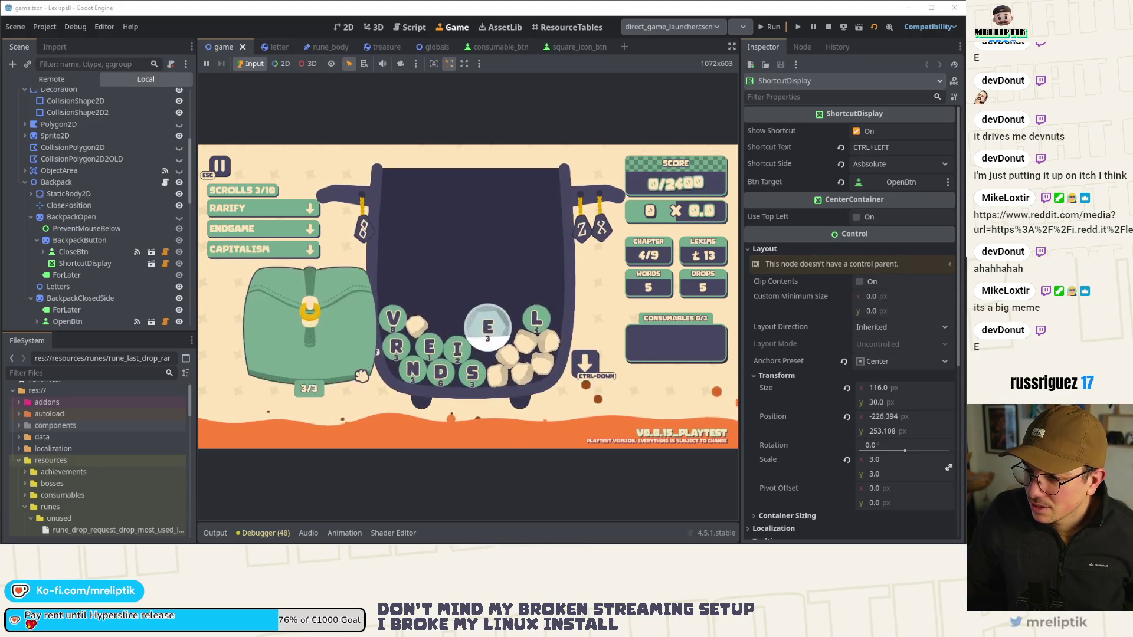
{"action": "left_click", "coordinate": [366, 330]}
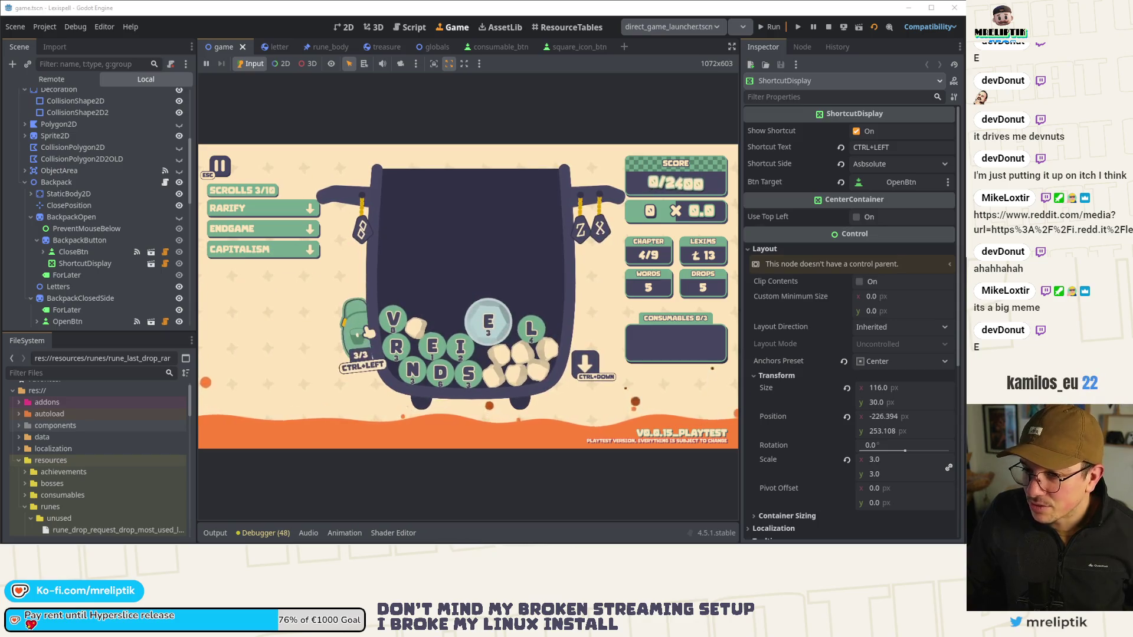
{"action": "left_click", "coordinate": [827, 27]}
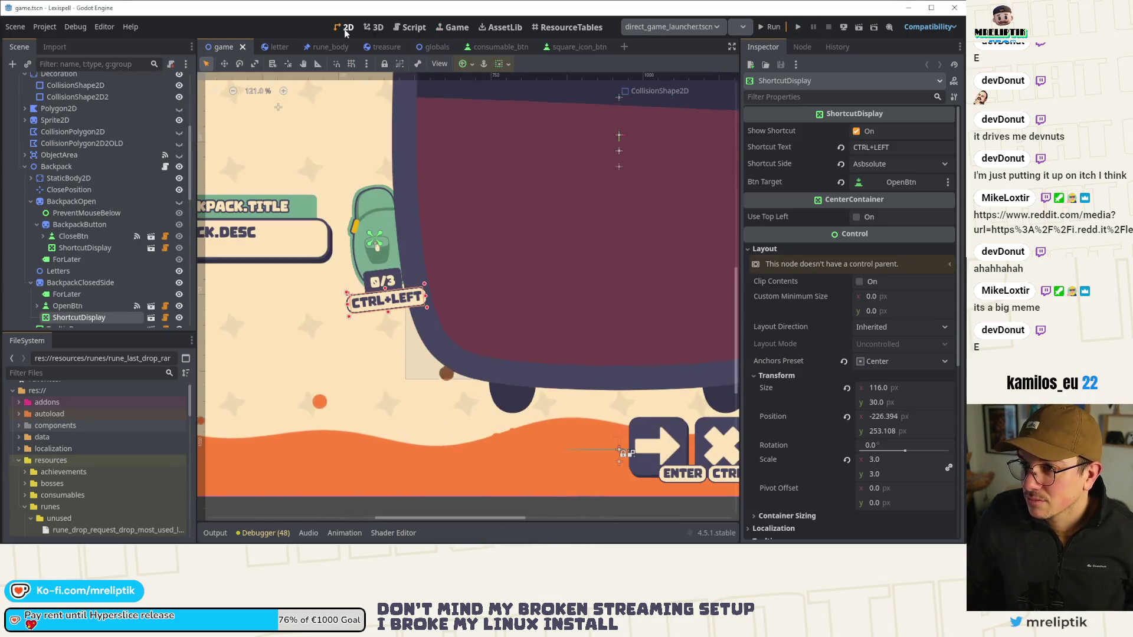
Step: Scale the open backpack's CTRL+LEFT label to 2.5, nudge it, save game.tscn, and open square_icon_btn
{"action": "left_click", "coordinate": [367, 214]}
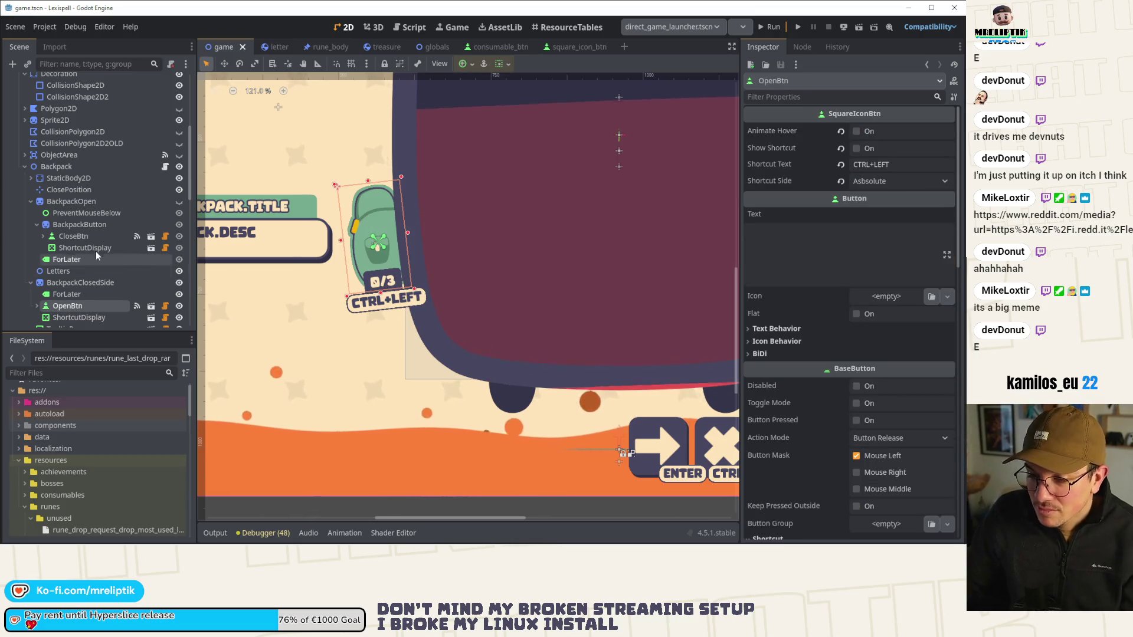
{"action": "left_click", "coordinate": [93, 235]}
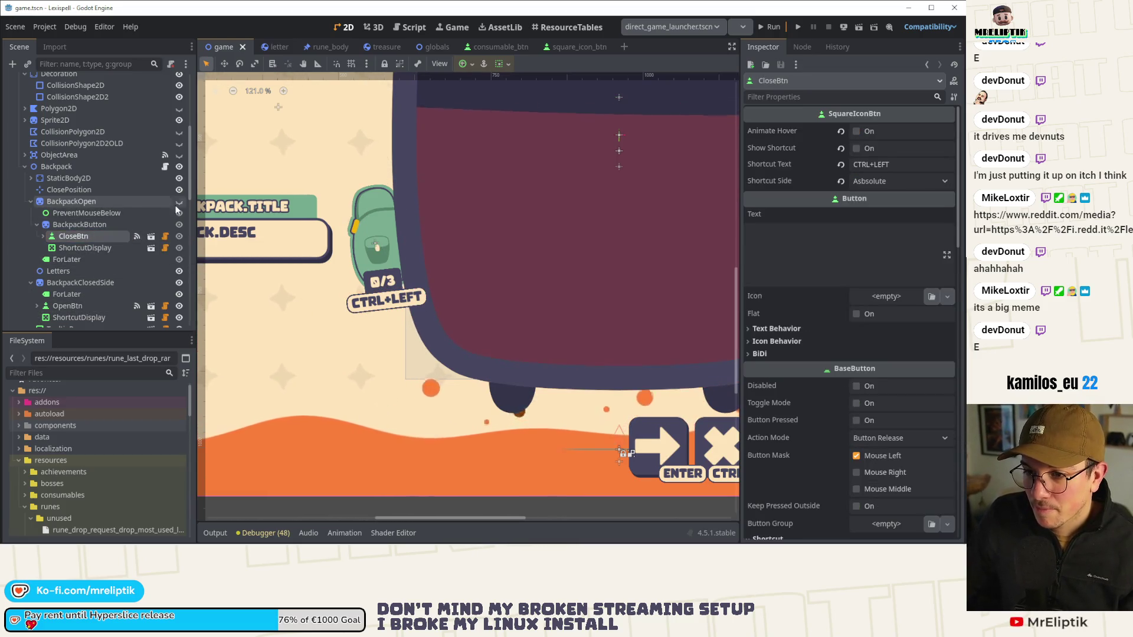
{"action": "left_click", "coordinate": [344, 156]}
{"action": "left_click", "coordinate": [908, 458]}
{"action": "type", "text": "2.5"}
{"action": "key", "text": "Return"}
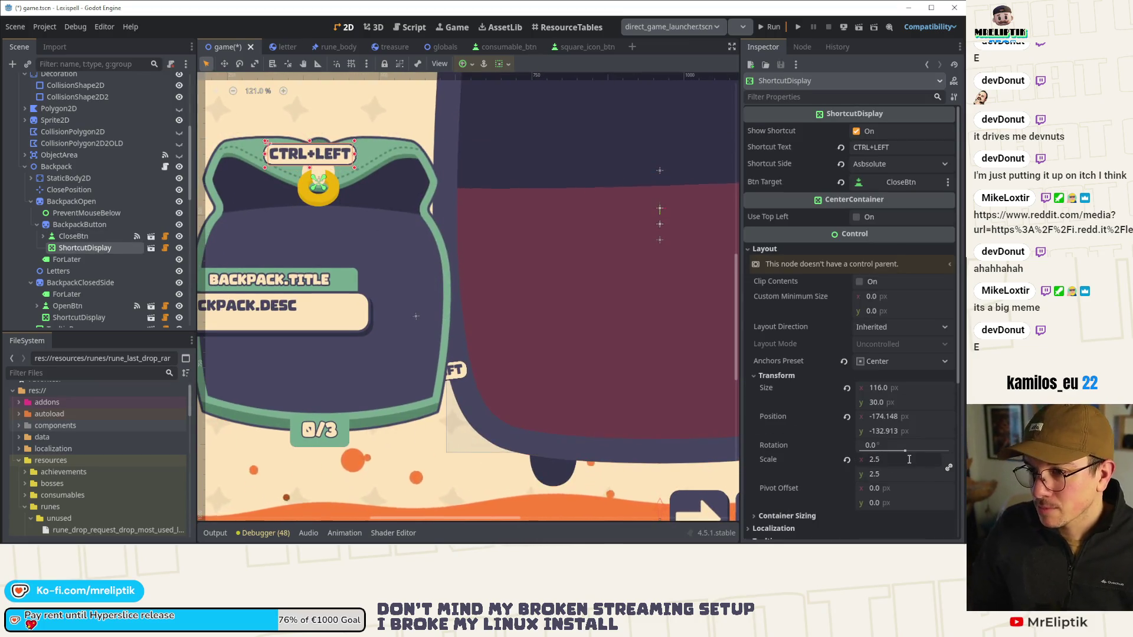
{"action": "left_click_drag", "start_coordinate": [310, 155], "coordinate": [318, 157]}
{"action": "key", "text": "ctrl+s"}
{"action": "left_click", "coordinate": [576, 49]}
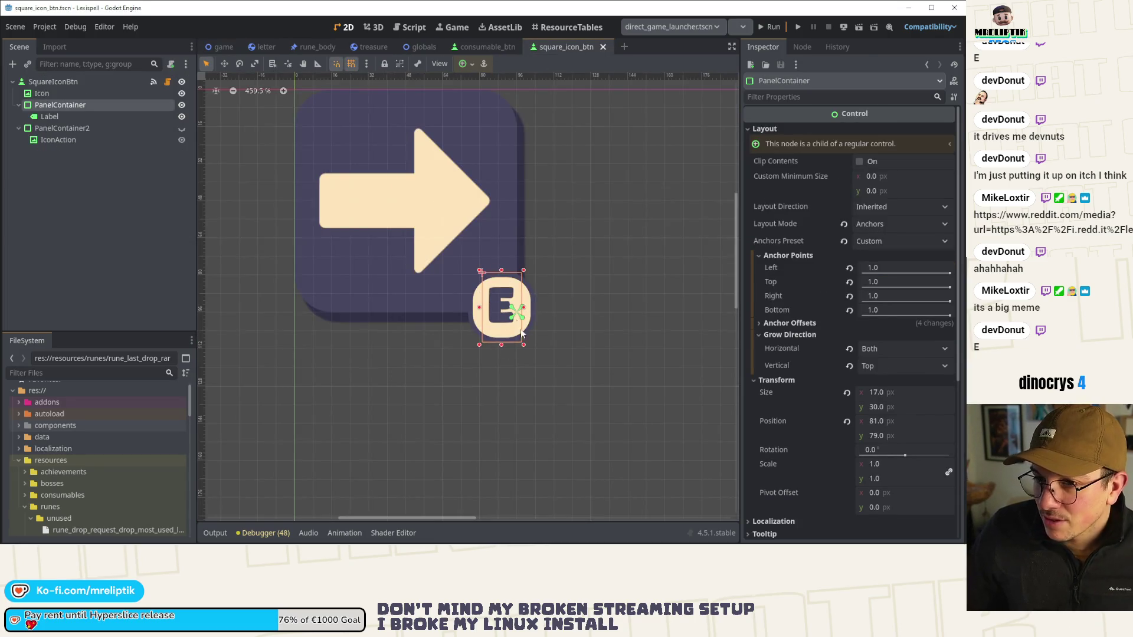
Step: Close the square_icon_btn and consumable button scenes, return to game, then switch to VS Code
{"action": "middle_click", "coordinate": [566, 47]}
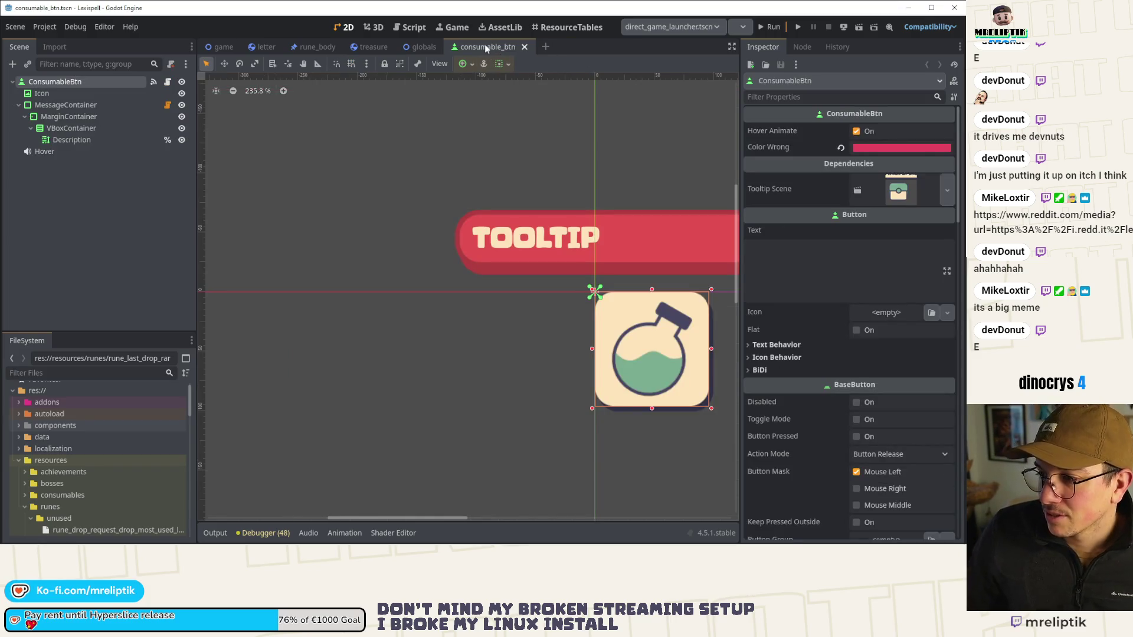
{"action": "middle_click", "coordinate": [486, 48]}
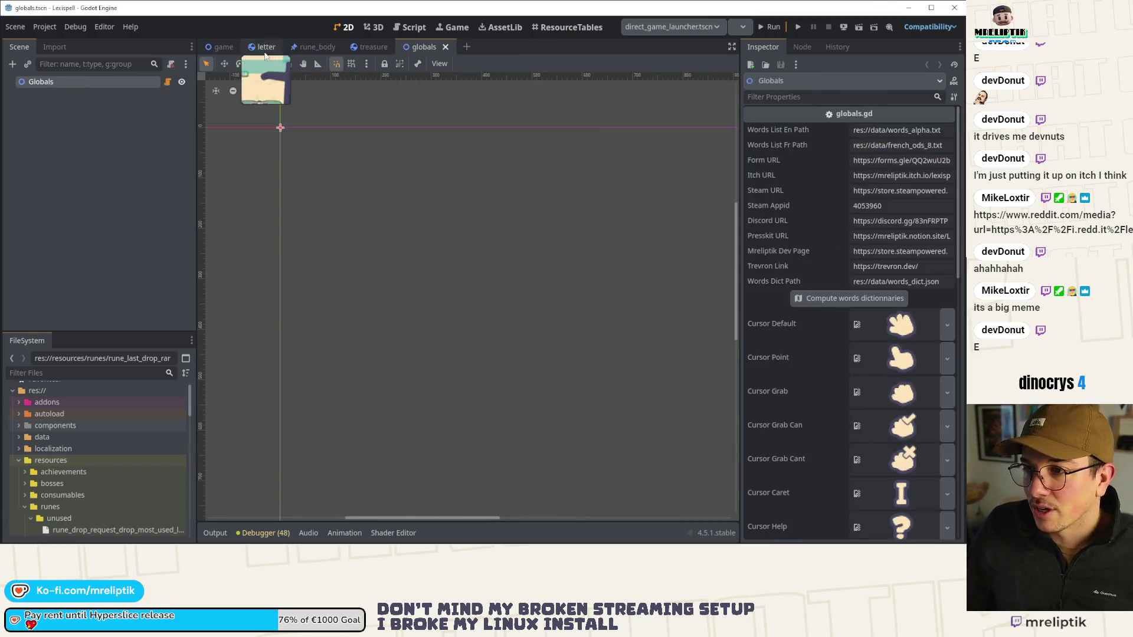
{"action": "left_click", "coordinate": [207, 52]}
{"action": "scroll", "coordinate": [389, 224], "scroll_direction": "down", "scroll_amount": 5}
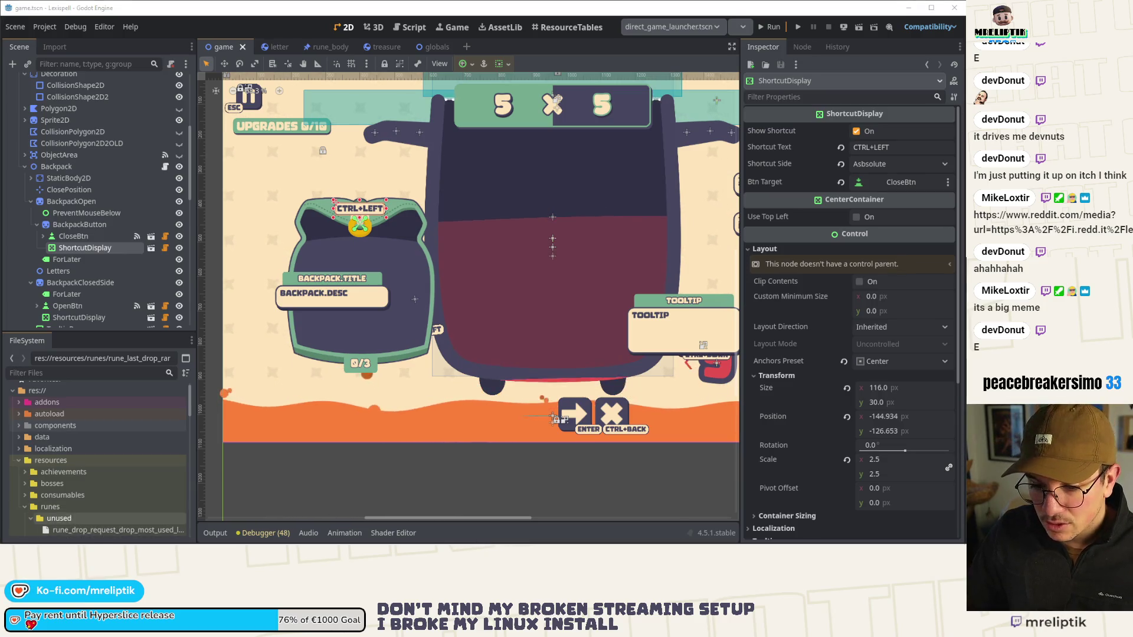
{"action": "left_click", "coordinate": [116, 537]}
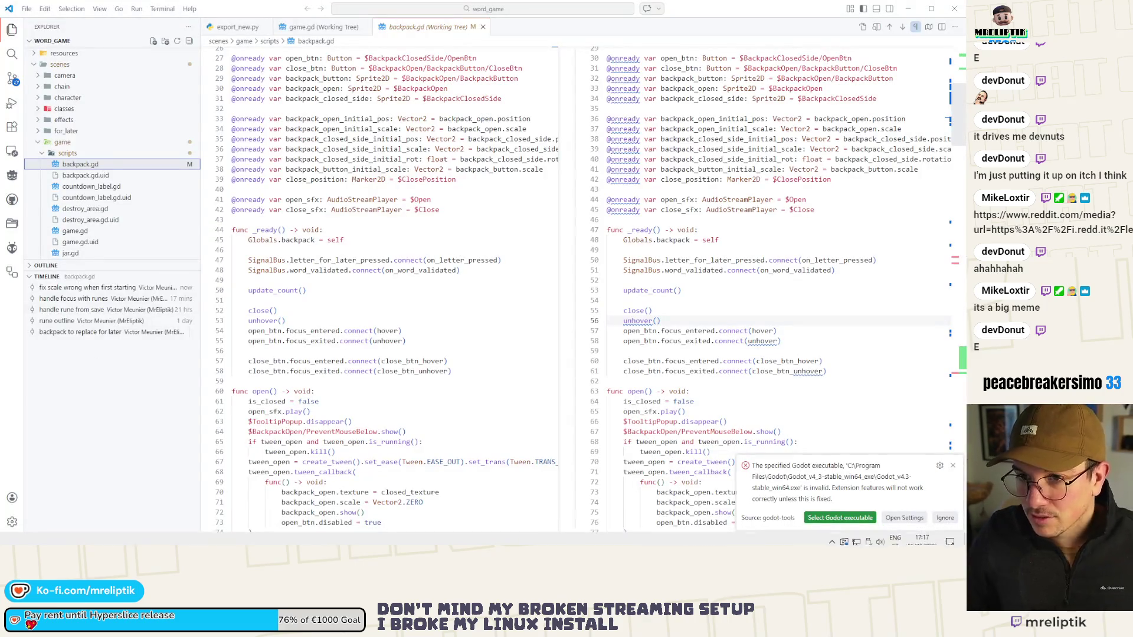
Step: Stage the seven shortcut display files and commit them as 'shortcut display', then return to Godot
{"action": "left_click", "coordinate": [65, 187]}
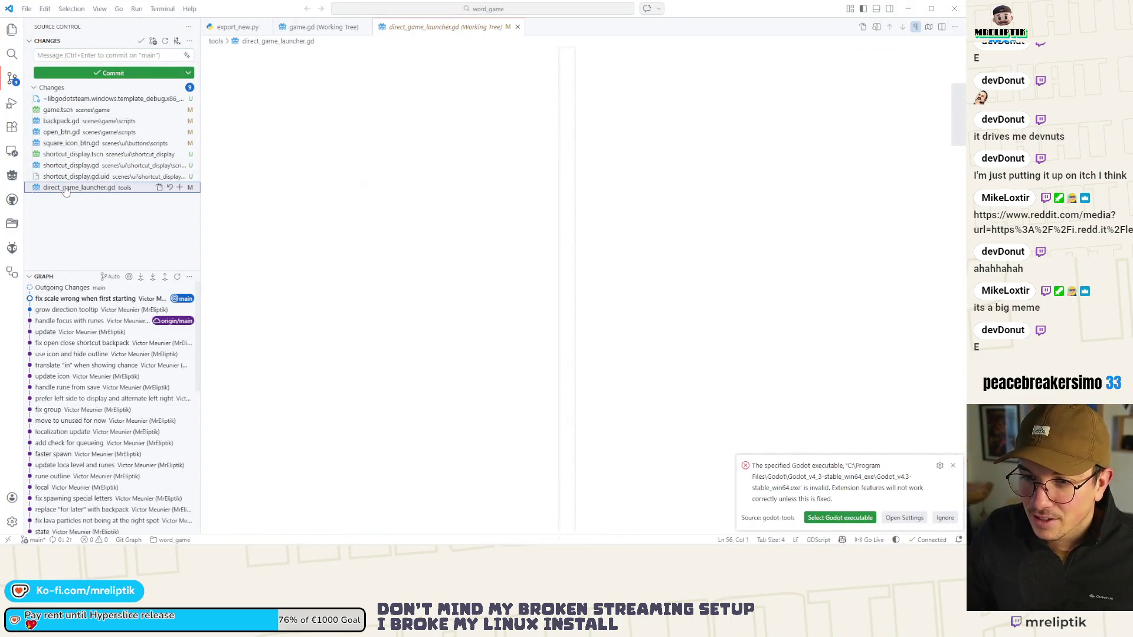
{"action": "left_click", "coordinate": [64, 178]}
{"action": "left_click", "coordinate": [77, 112], "text": "shift"}
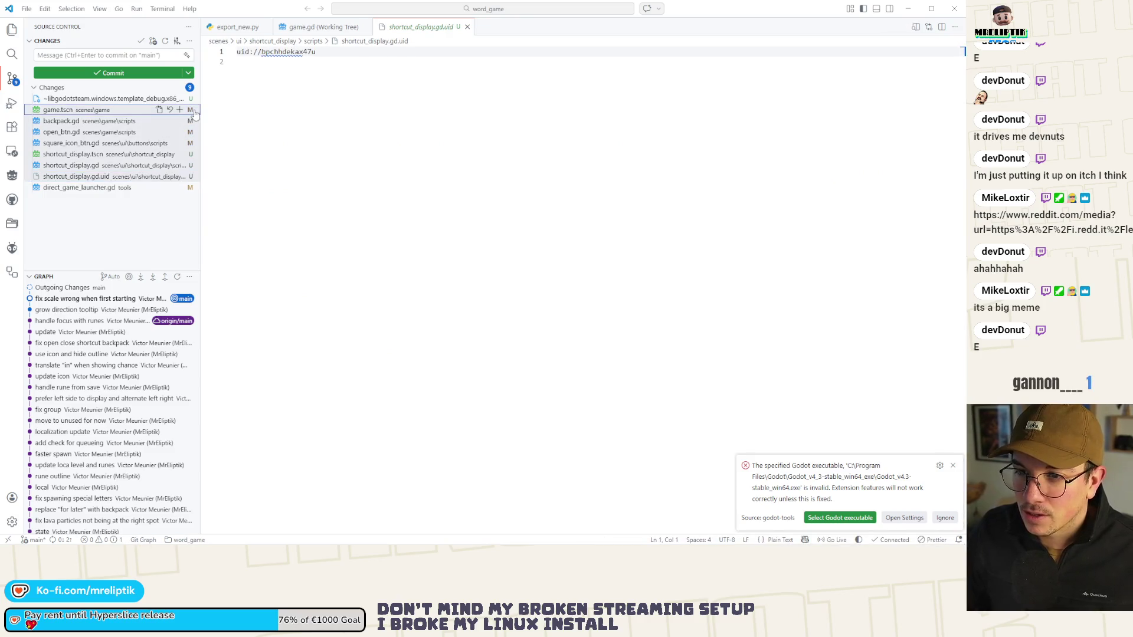
{"action": "left_click", "coordinate": [180, 110]}
{"action": "left_click", "coordinate": [75, 54]}
{"action": "type", "text": "shortc"}
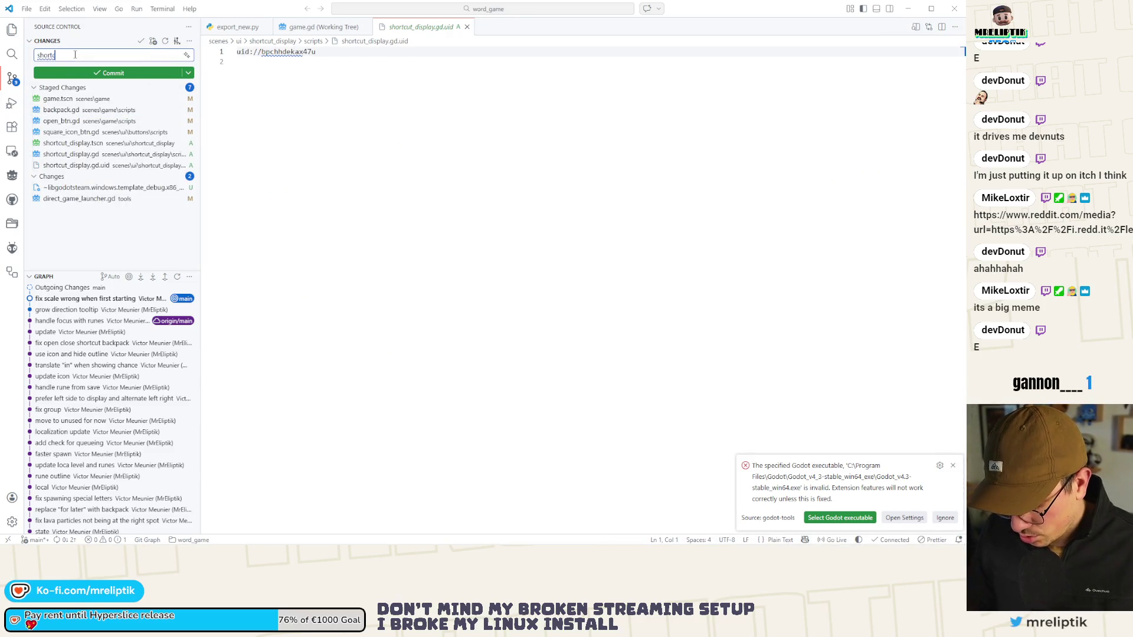
{"action": "type", "text": "ut "}
{"action": "type", "text": "y"}
{"action": "key", "text": "ctrl+Return"}
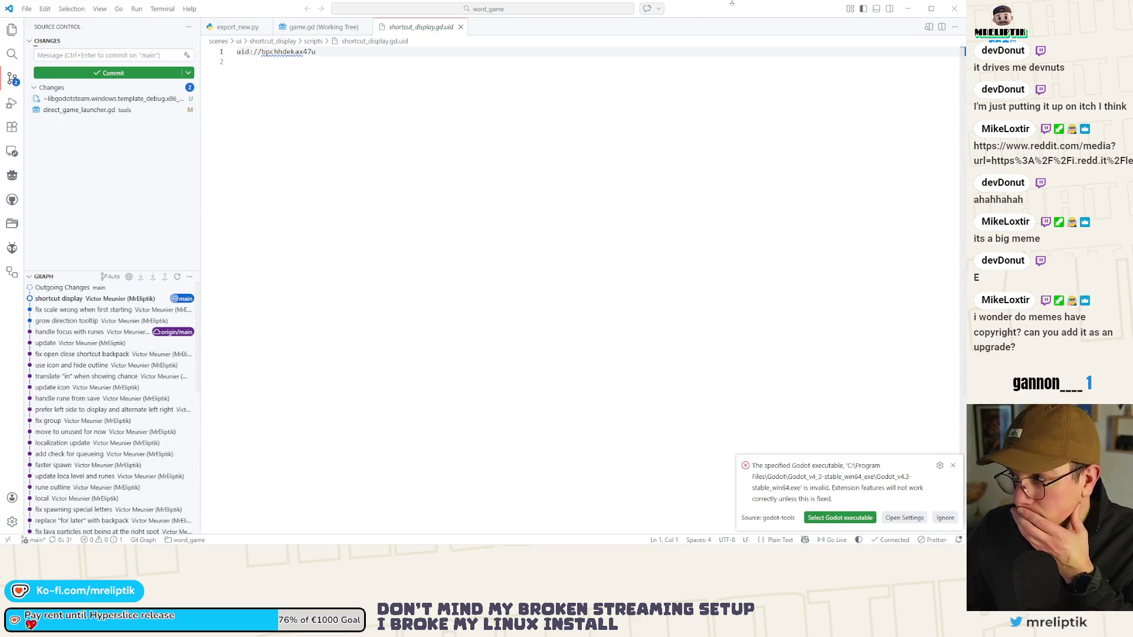
{"action": "left_click", "coordinate": [905, 11]}
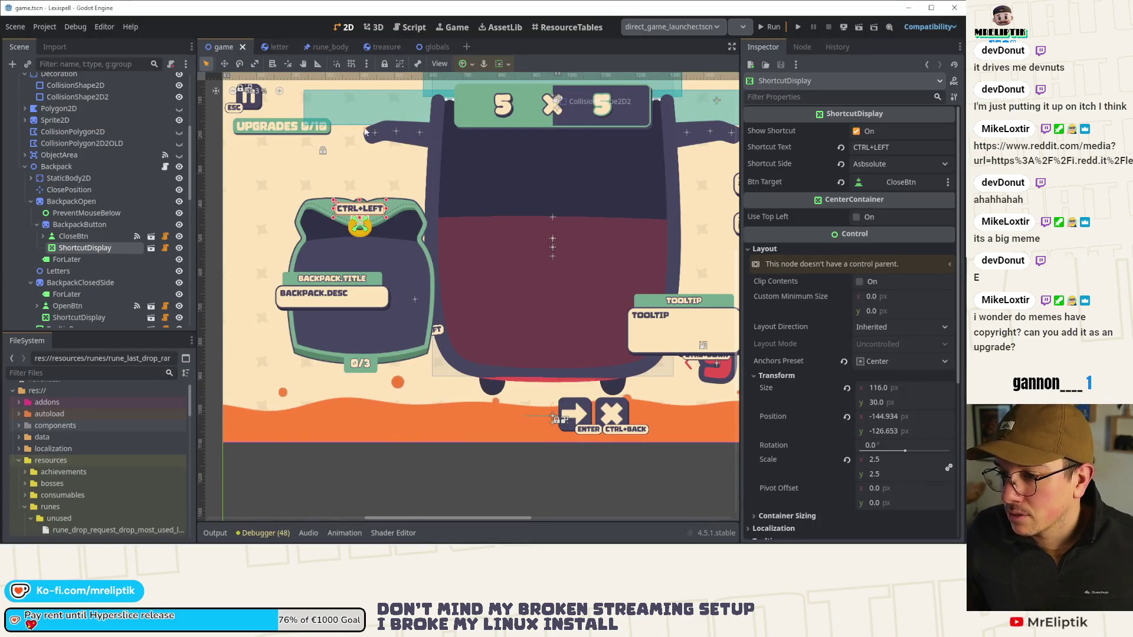
{"action": "scroll", "coordinate": [368, 229], "scroll_direction": "up", "scroll_amount": 1}
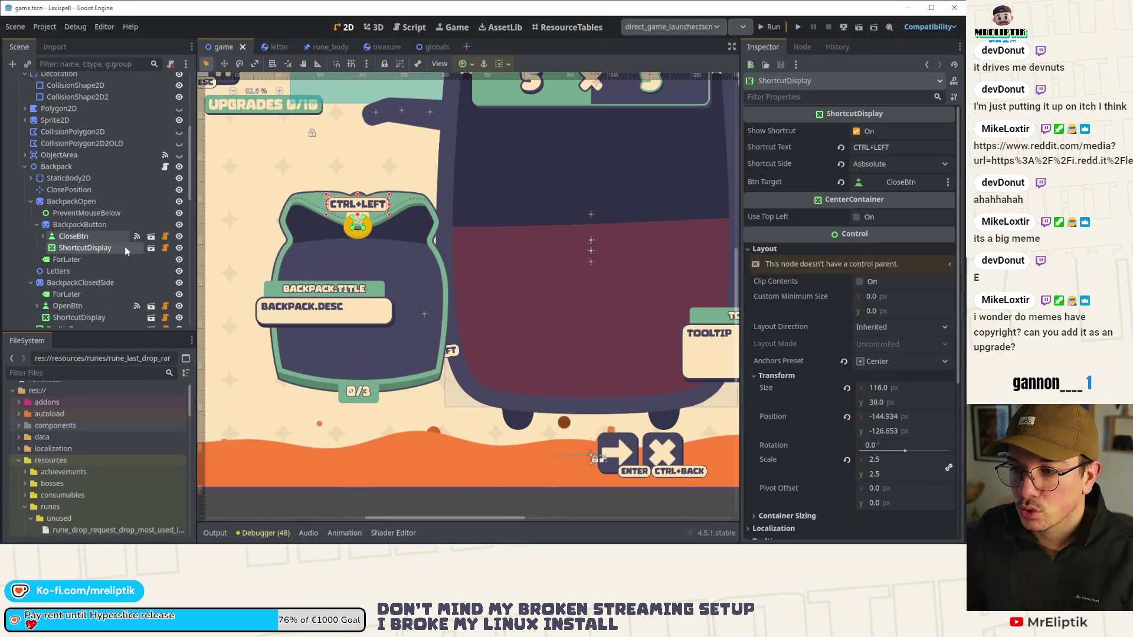
{"action": "scroll", "coordinate": [346, 245], "scroll_direction": "down", "scroll_amount": 3}
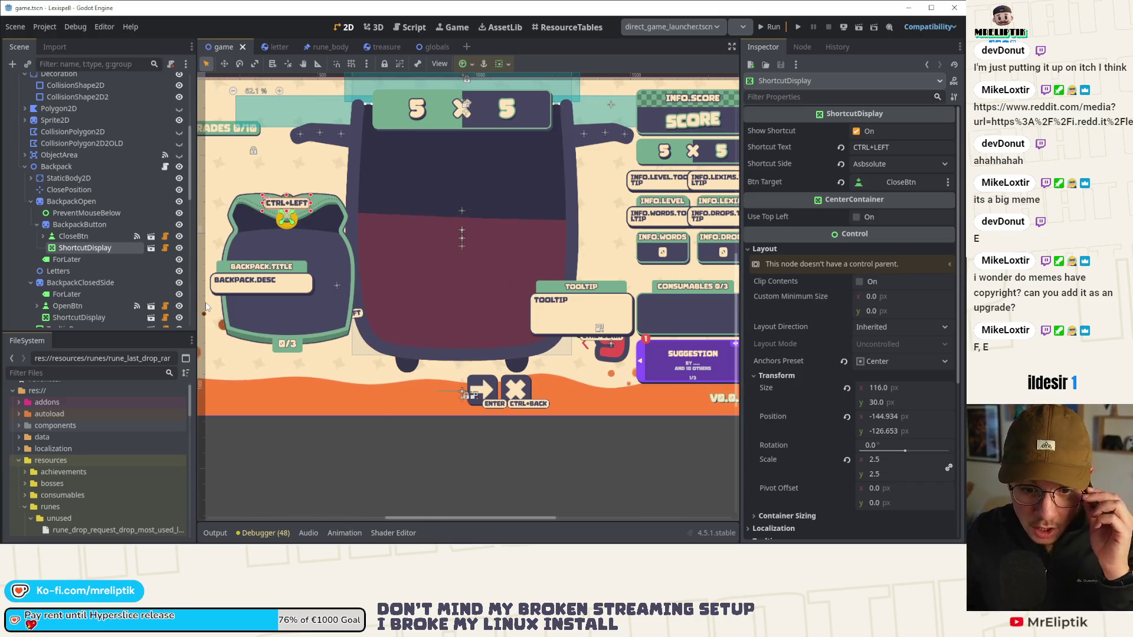
{"action": "scroll", "coordinate": [318, 176], "scroll_direction": "down", "scroll_amount": 4}
{"action": "left_click_drag", "start_coordinate": [324, 175], "coordinate": [347, 209]}
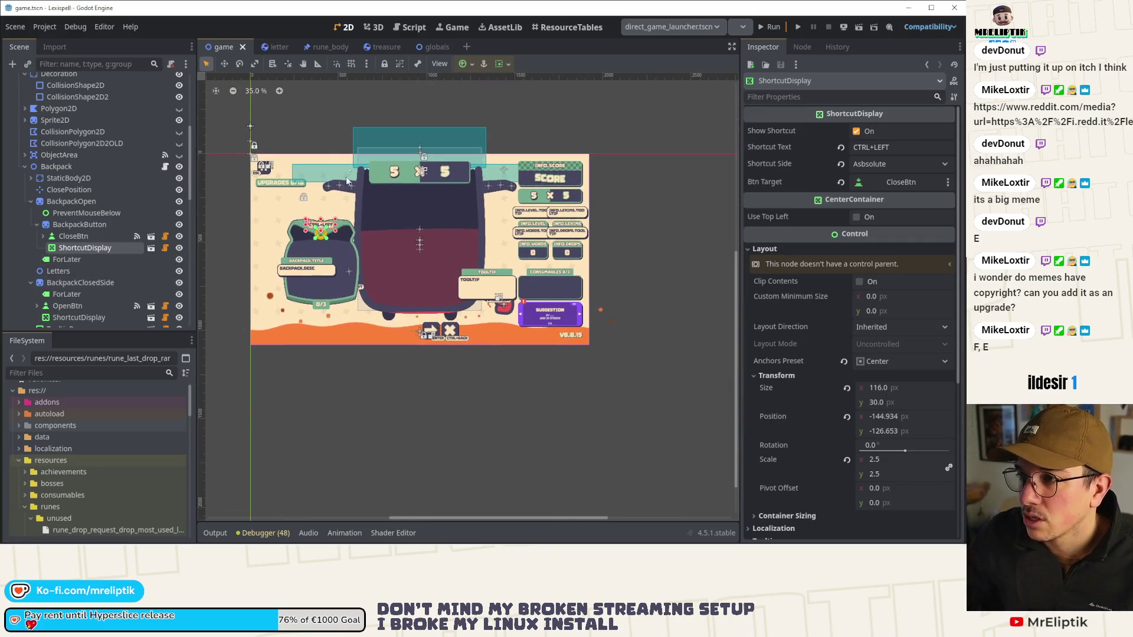
{"action": "scroll", "coordinate": [333, 279], "scroll_direction": "up", "scroll_amount": 4}
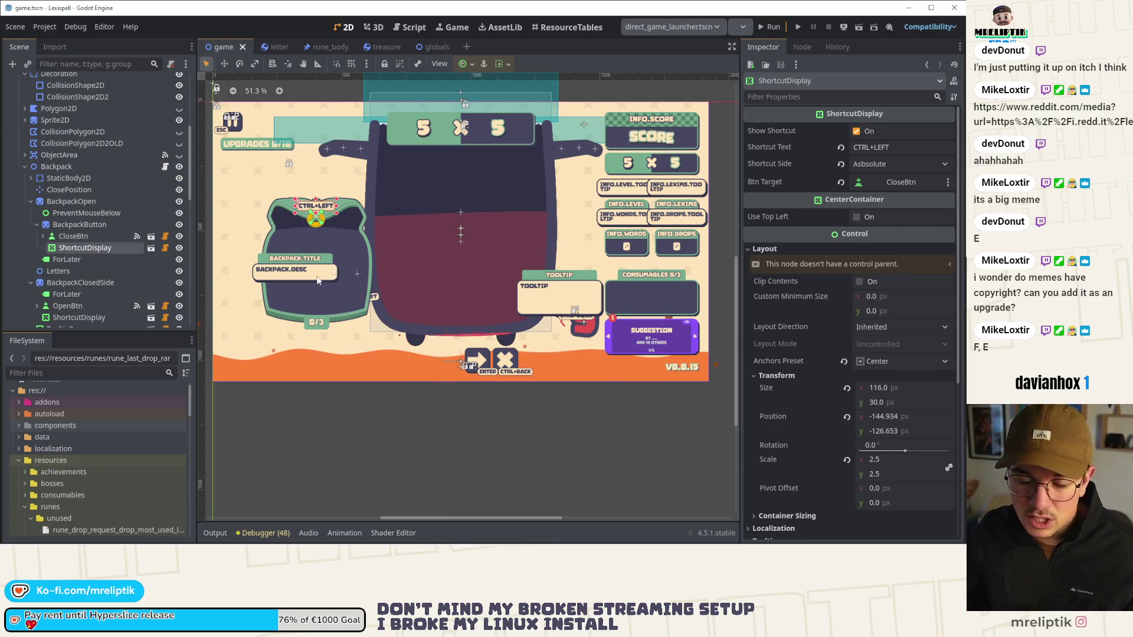
{"action": "scroll", "coordinate": [310, 238], "scroll_direction": "down", "scroll_amount": 2}
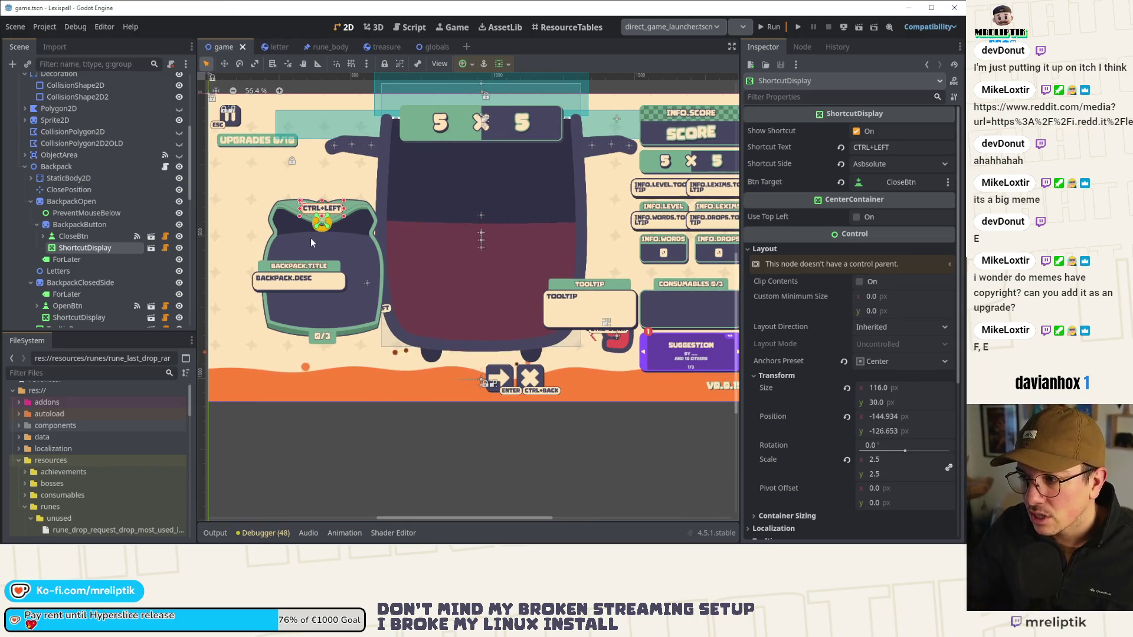
{"action": "scroll", "coordinate": [315, 245], "scroll_direction": "down", "scroll_amount": 1}
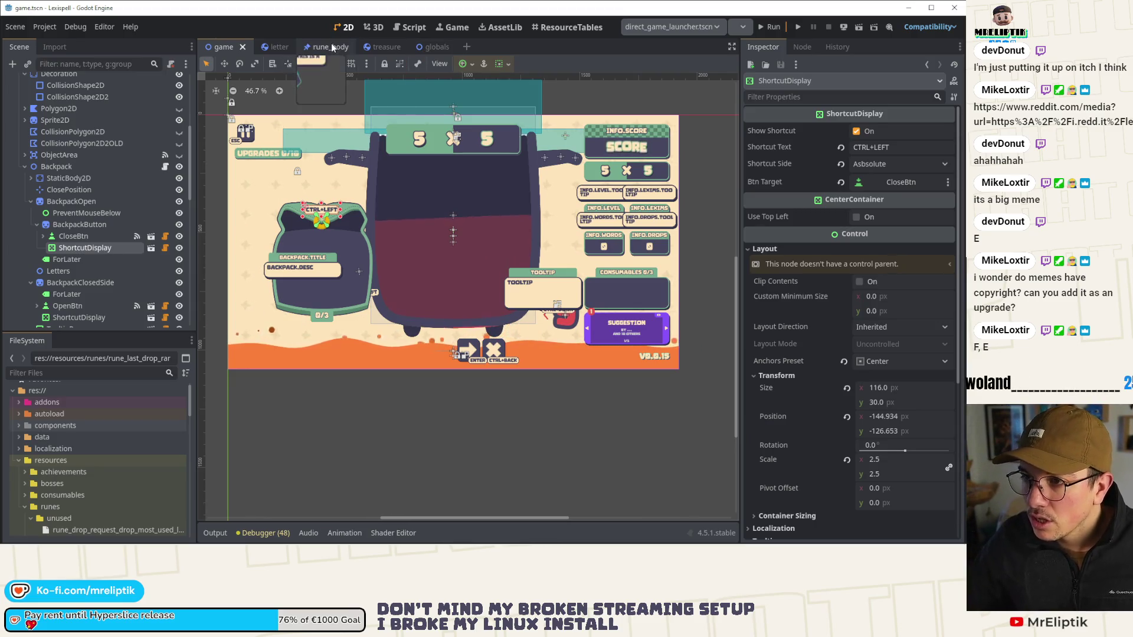
{"action": "left_click", "coordinate": [276, 48]}
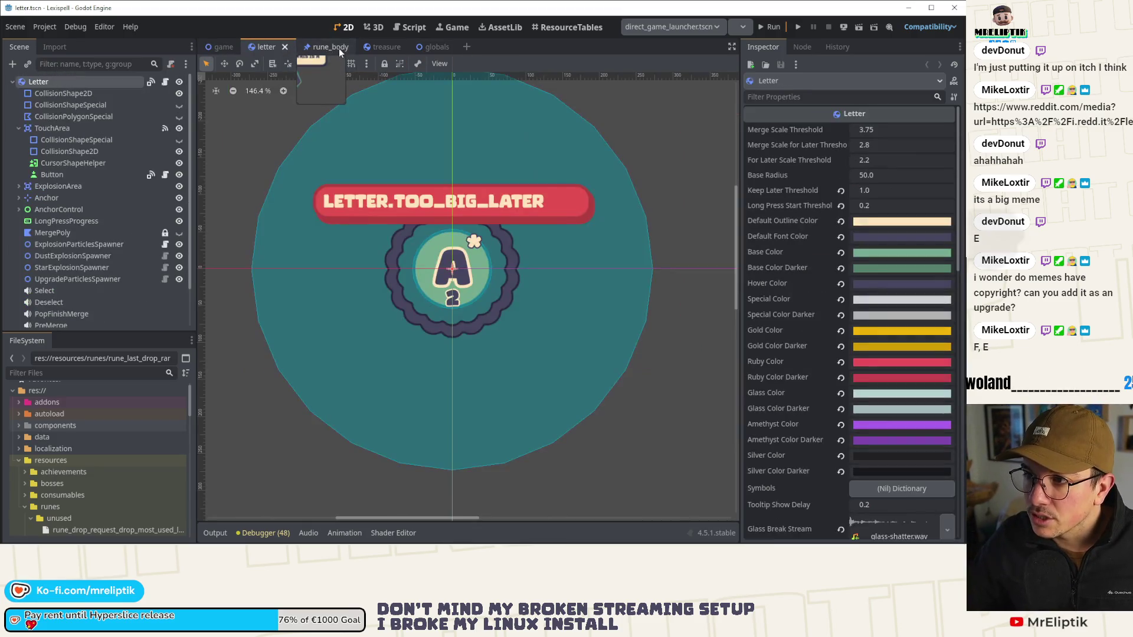
Step: Open the Letter node's letter.gd, widen the code area, and review the commented-out toggle block
{"action": "left_click", "coordinate": [165, 83]}
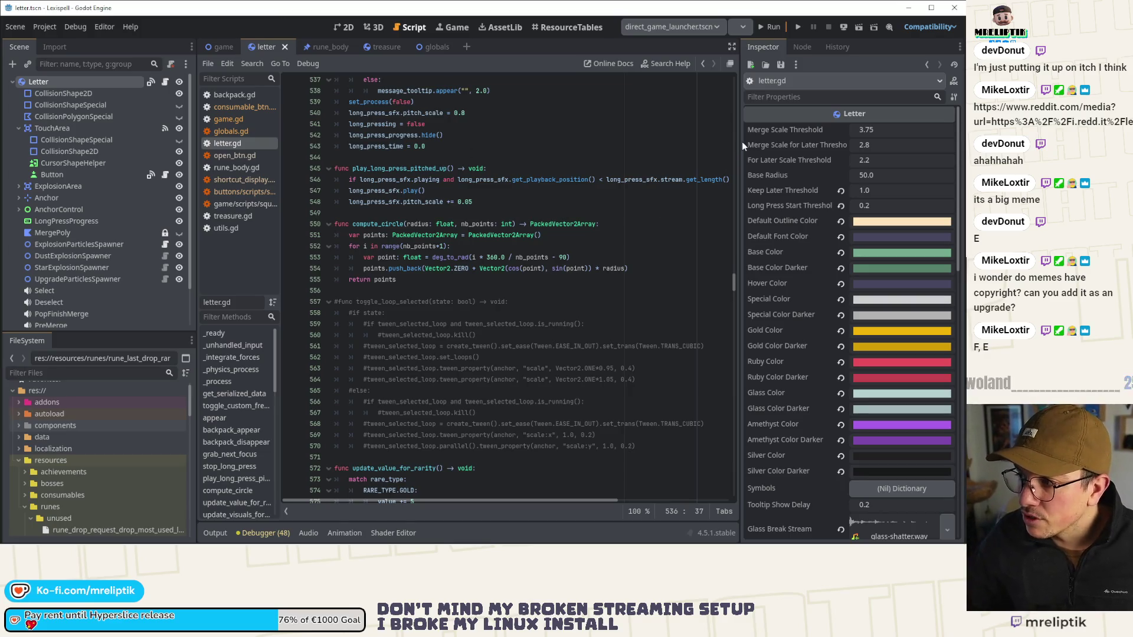
{"action": "left_click_drag", "start_coordinate": [742, 145], "coordinate": [788, 144]}
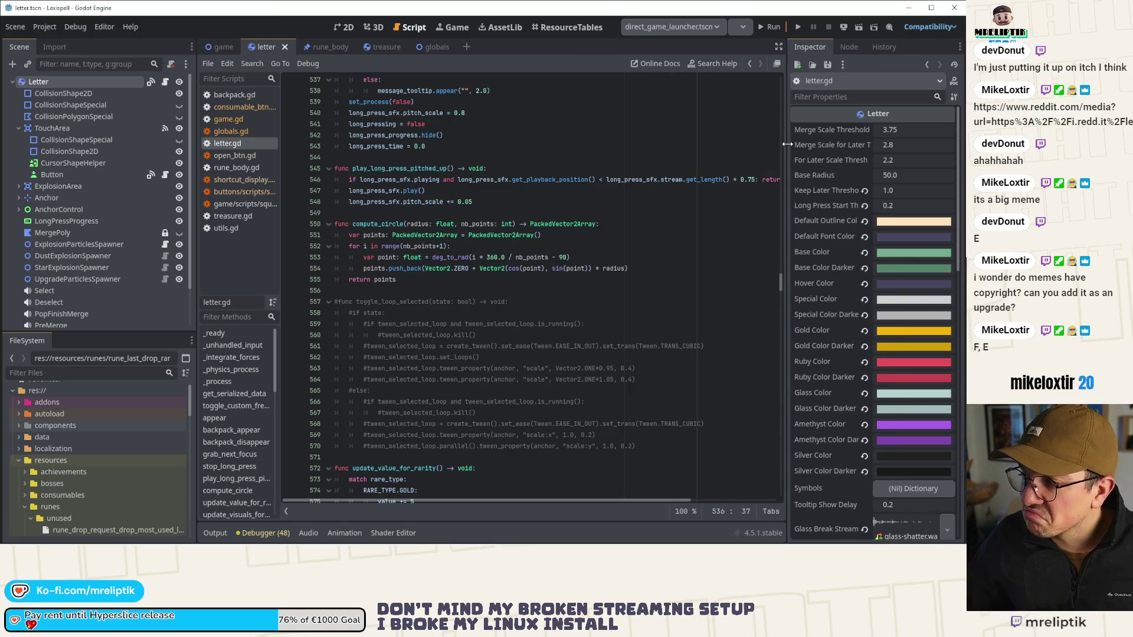
{"action": "mouse_move", "coordinate": [650, 447]}
{"action": "left_mouse_down"}
{"action": "mouse_move", "coordinate": [590, 435]}
{"action": "mouse_move", "coordinate": [510, 302]}
{"action": "left_mouse_up"}
{"action": "left_click", "coordinate": [530, 323]}
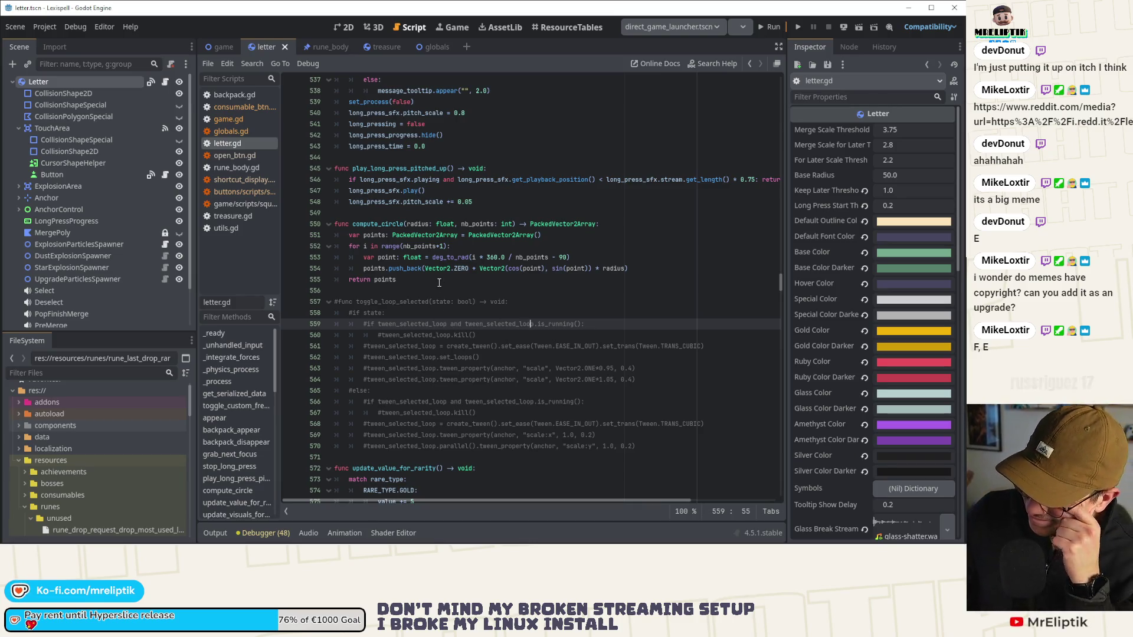
{"action": "key", "text": "ctrl+z"}
{"action": "key", "text": "ctrl+z"}
{"action": "key", "text": "ctrl+z"}
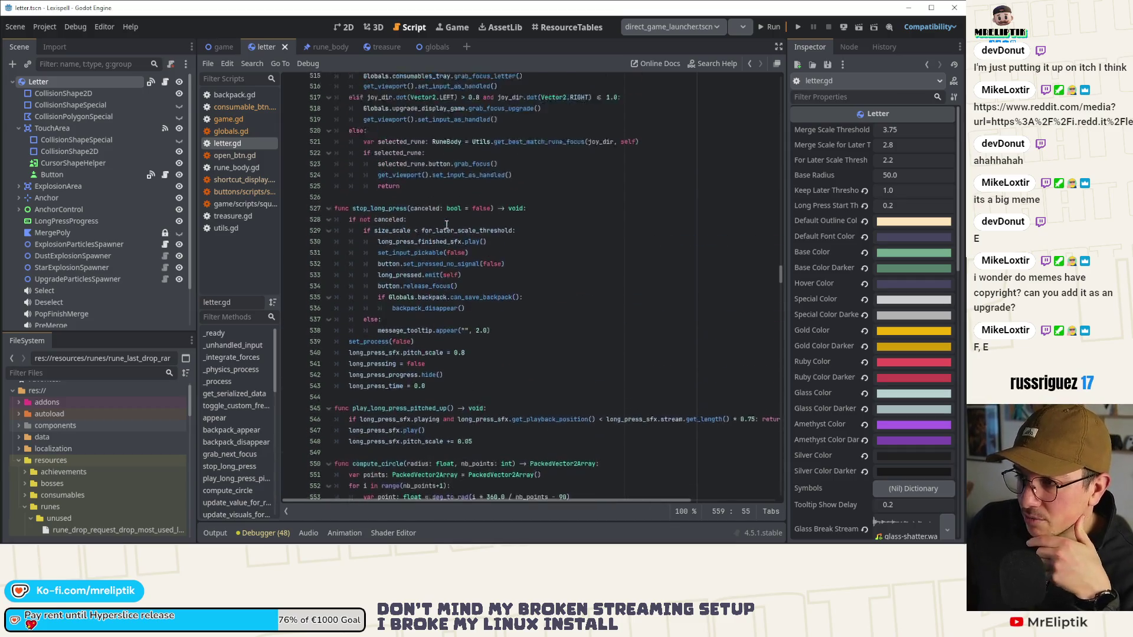
{"action": "mouse_move", "coordinate": [477, 544]}
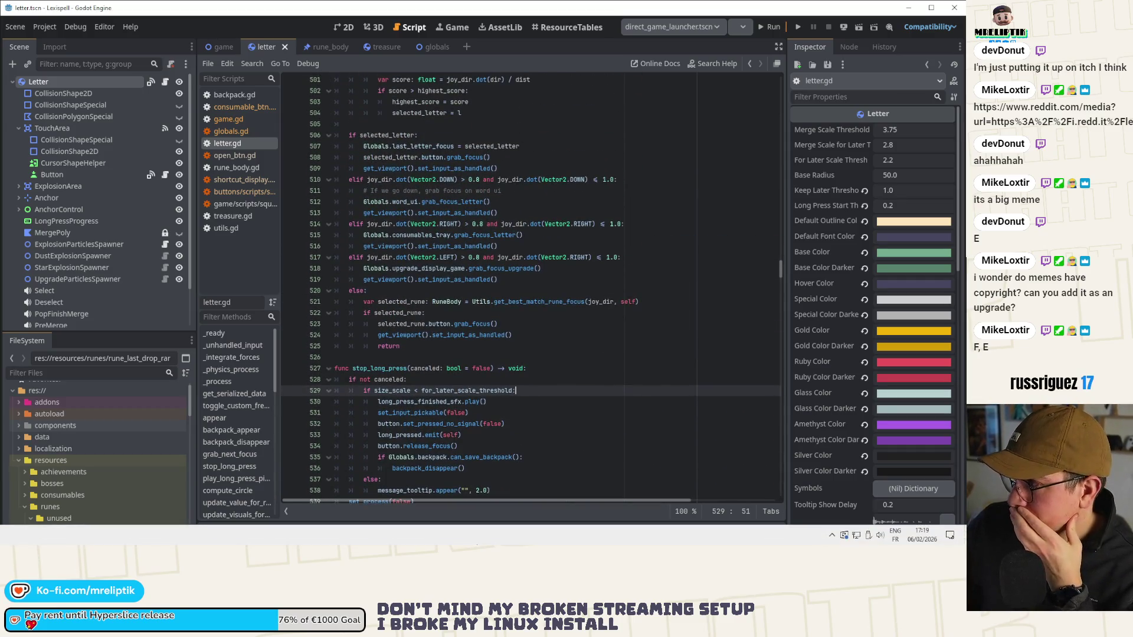
{"action": "scroll", "coordinate": [366, 413], "scroll_direction": "up", "scroll_amount": 10}
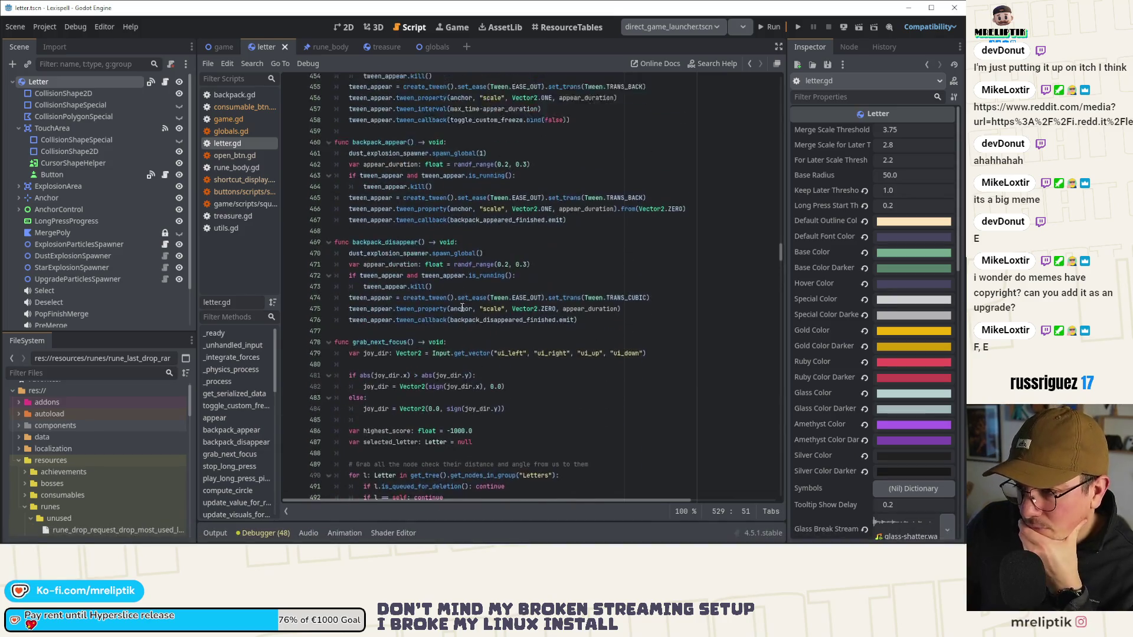
{"action": "left_click", "coordinate": [221, 394]}
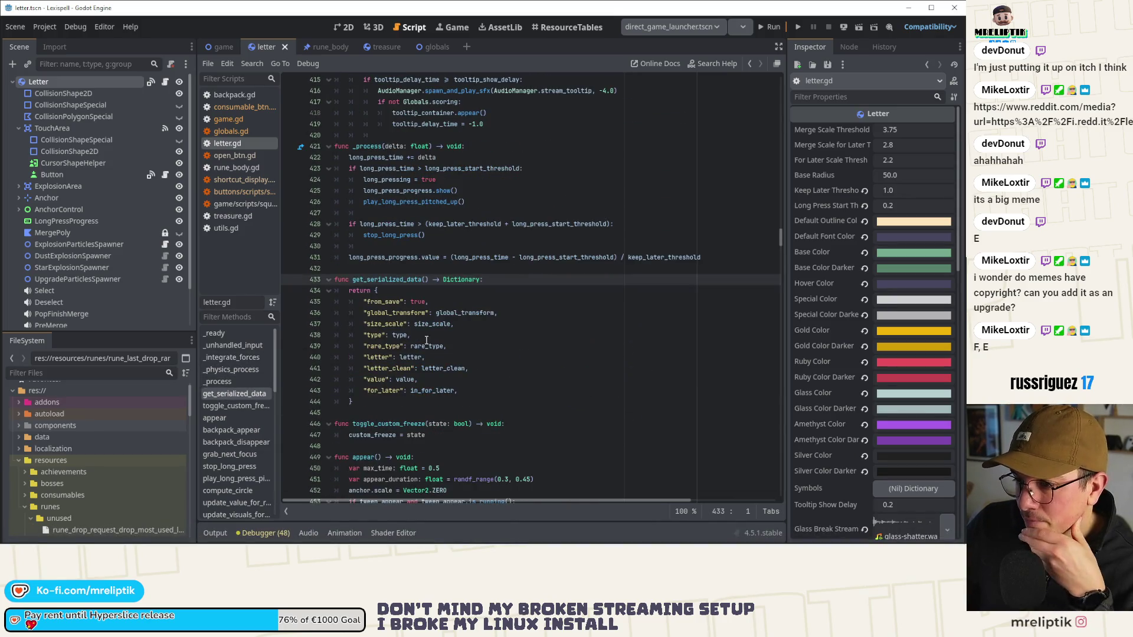
{"action": "left_click", "coordinate": [234, 336]}
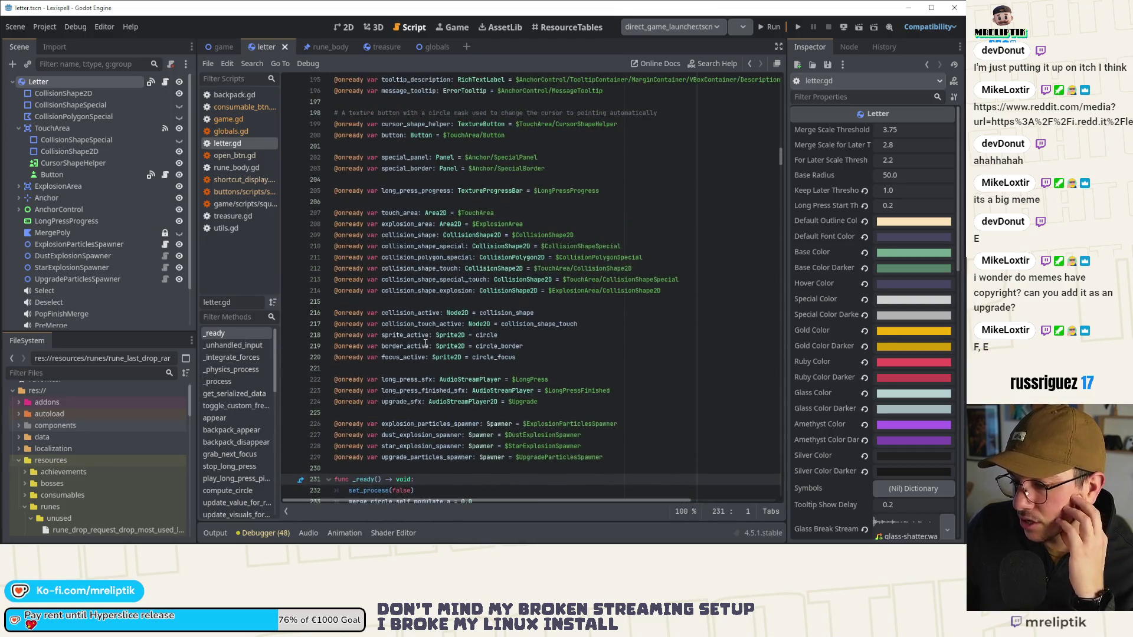
{"action": "scroll", "coordinate": [457, 294], "scroll_direction": "down", "scroll_amount": 10}
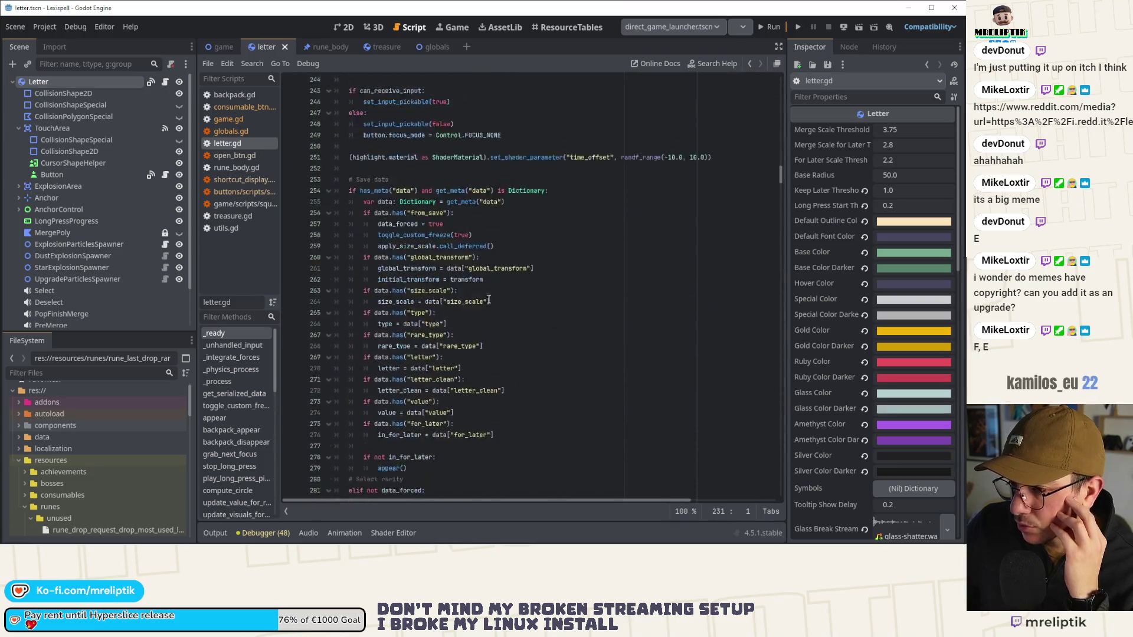
{"action": "left_click", "coordinate": [489, 290]}
{"action": "scroll", "coordinate": [387, 309], "scroll_direction": "down", "scroll_amount": 1}
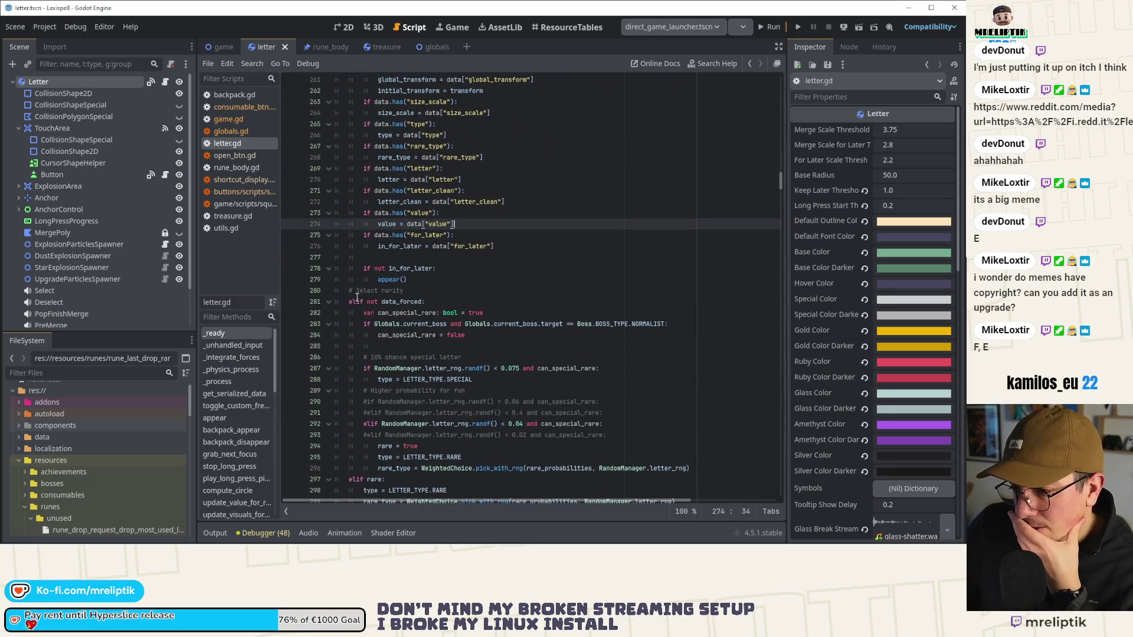
{"action": "scroll", "coordinate": [398, 283], "scroll_direction": "up", "scroll_amount": 6}
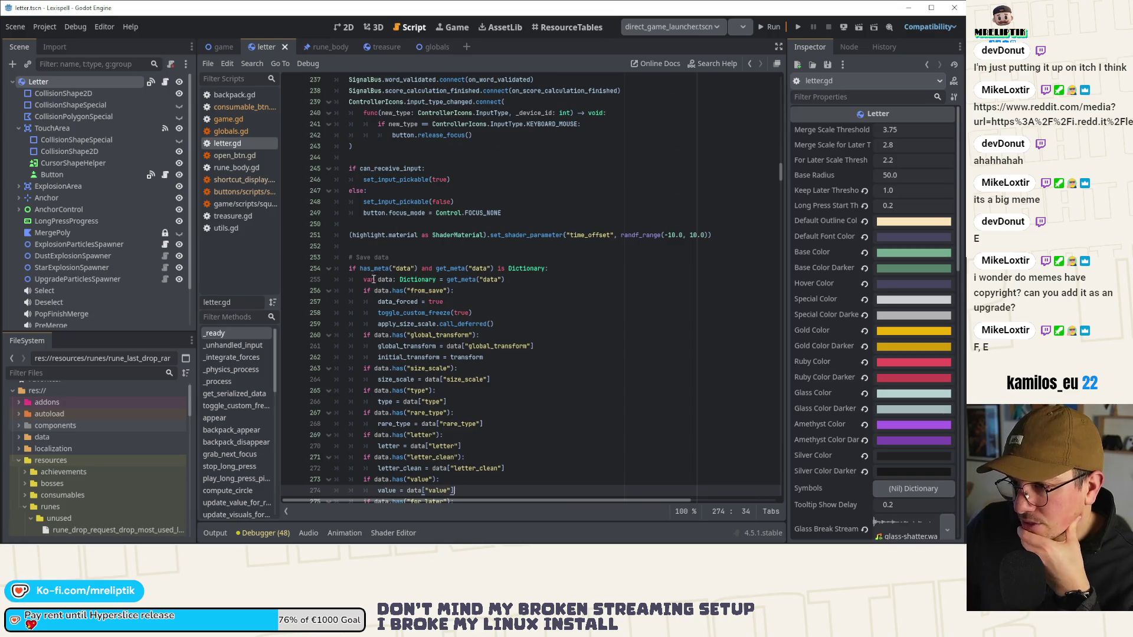
{"action": "scroll", "coordinate": [377, 282], "scroll_direction": "down", "scroll_amount": 6}
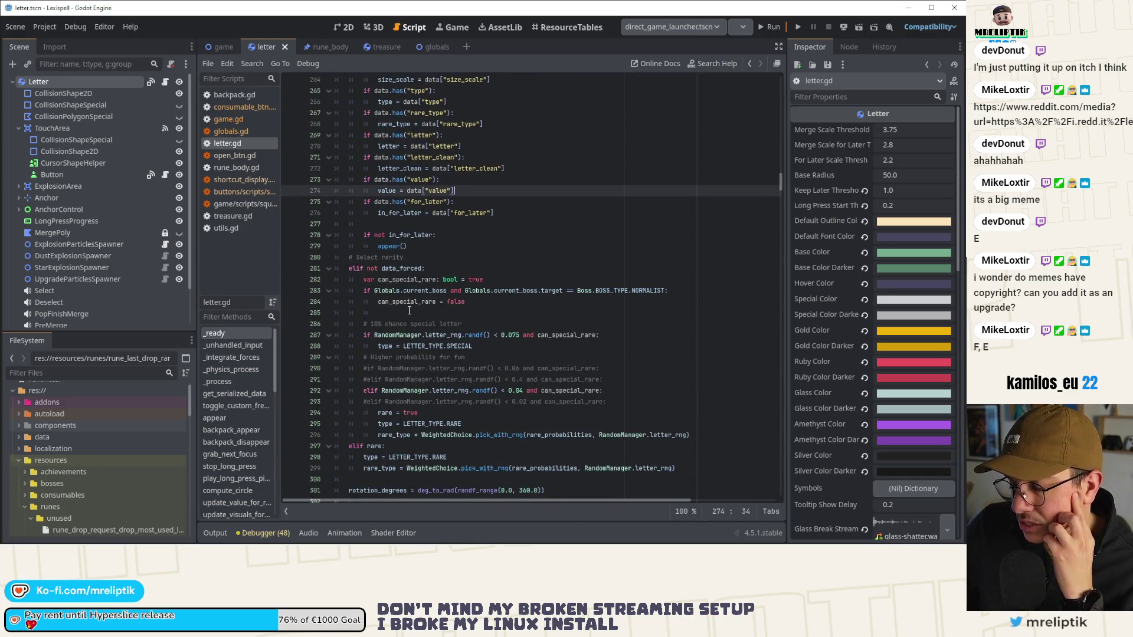
{"action": "double_click", "coordinate": [403, 268]}
{"action": "scroll", "coordinate": [393, 307], "scroll_direction": "down", "scroll_amount": 3}
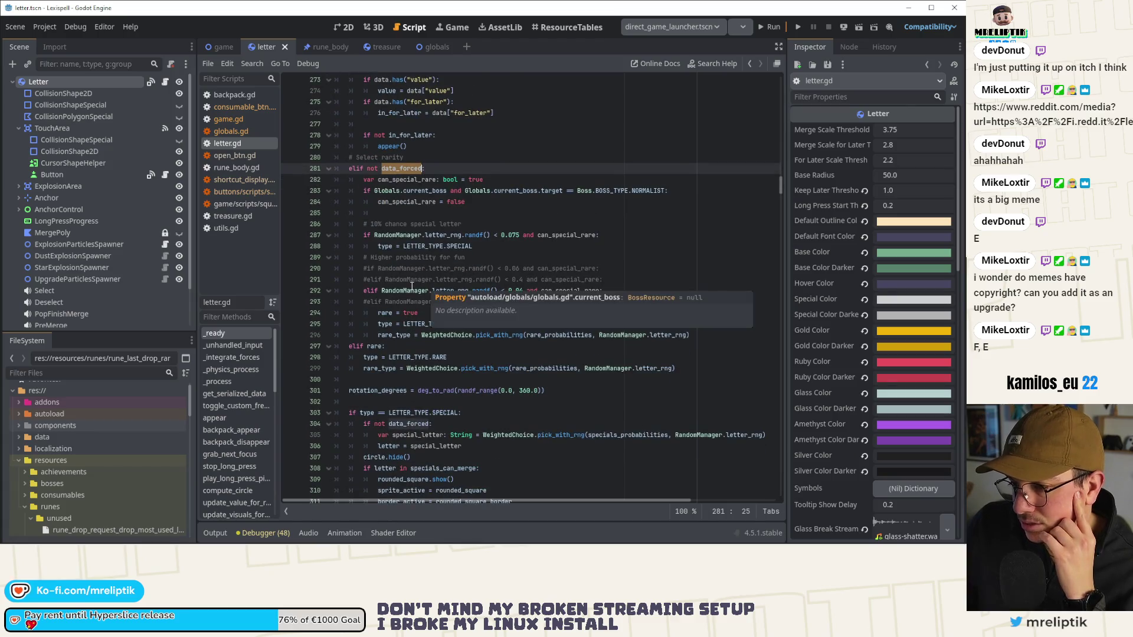
{"action": "left_click", "coordinate": [387, 302]}
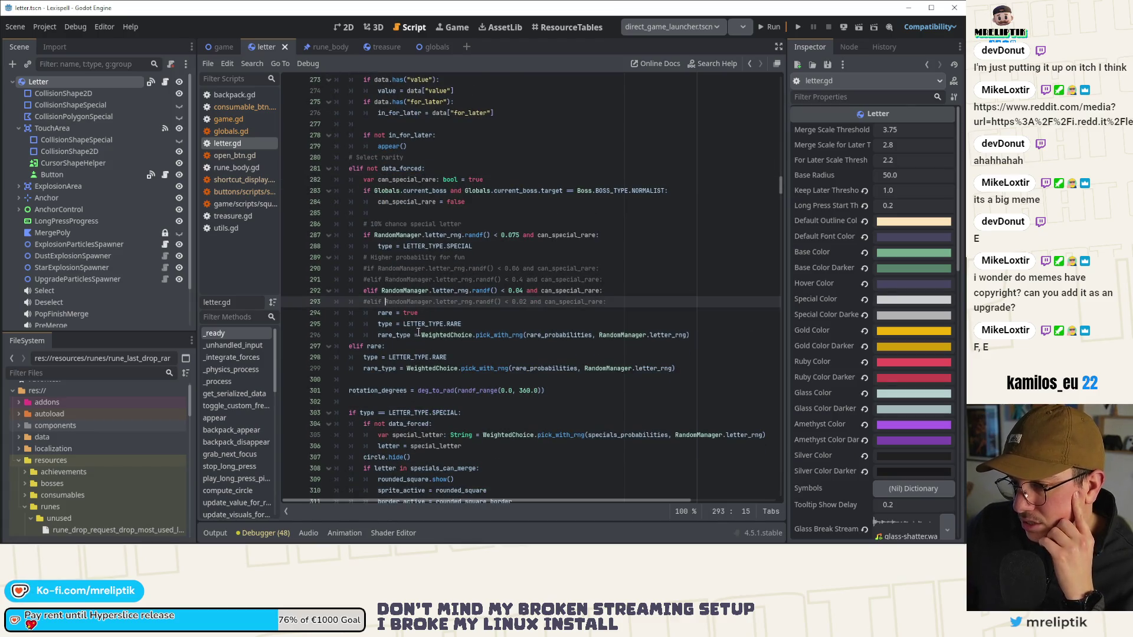
{"action": "left_click", "coordinate": [384, 313]}
{"action": "double_click", "coordinate": [393, 338]}
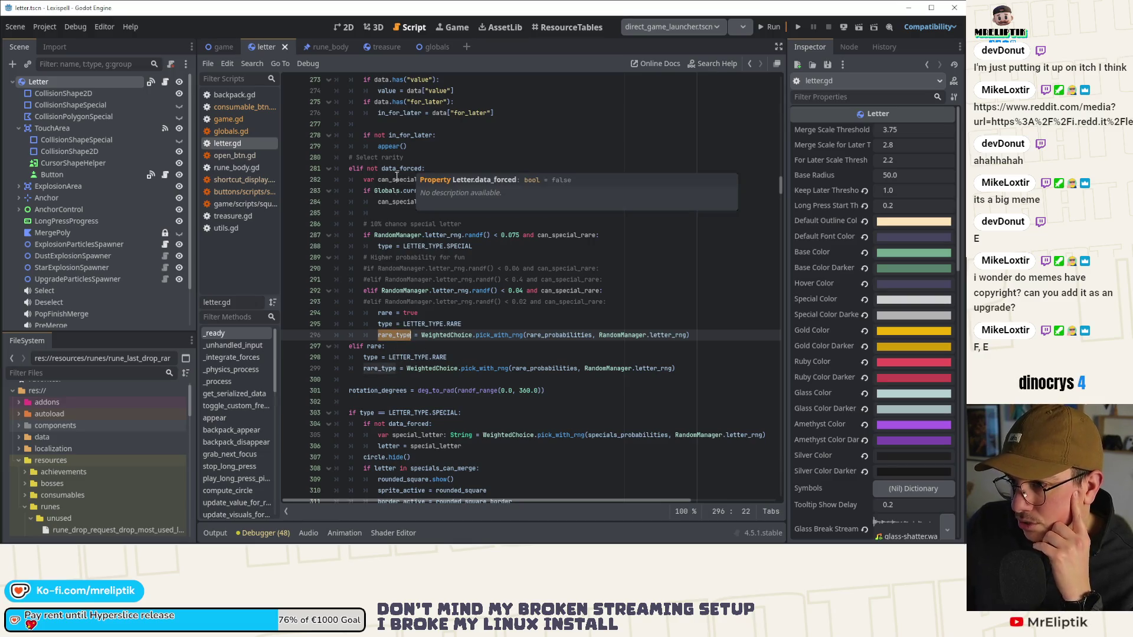
{"action": "scroll", "coordinate": [414, 241], "scroll_direction": "up", "scroll_amount": 8}
{"action": "left_click", "coordinate": [426, 168]}
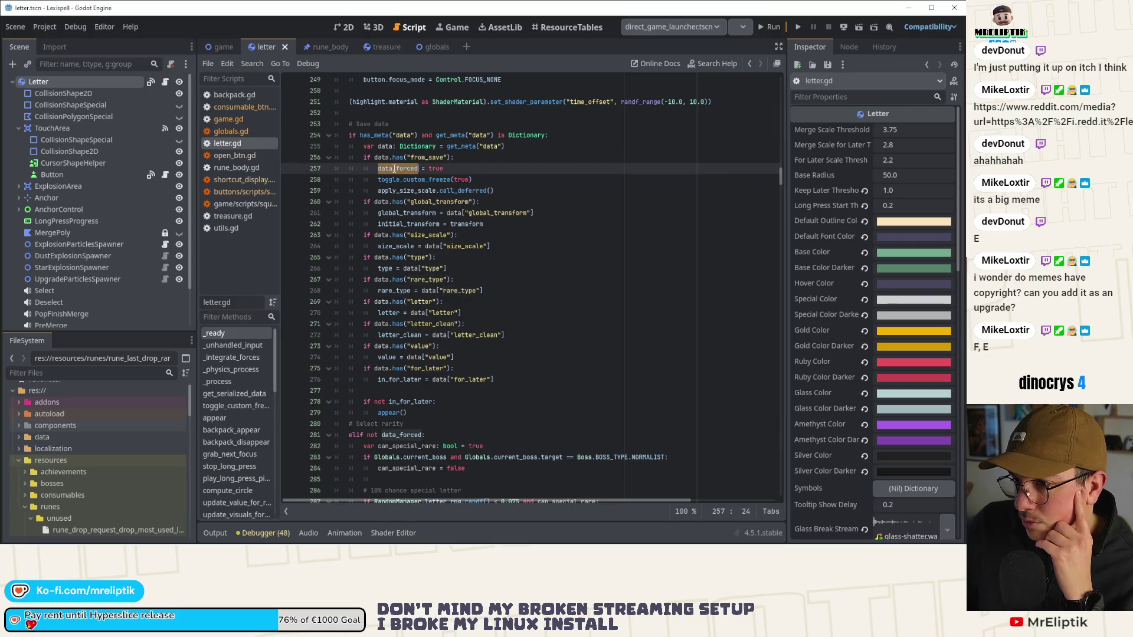
{"action": "scroll", "coordinate": [433, 234], "scroll_direction": "down", "scroll_amount": 9}
{"action": "scroll", "coordinate": [433, 234], "scroll_direction": "down", "scroll_amount": 4}
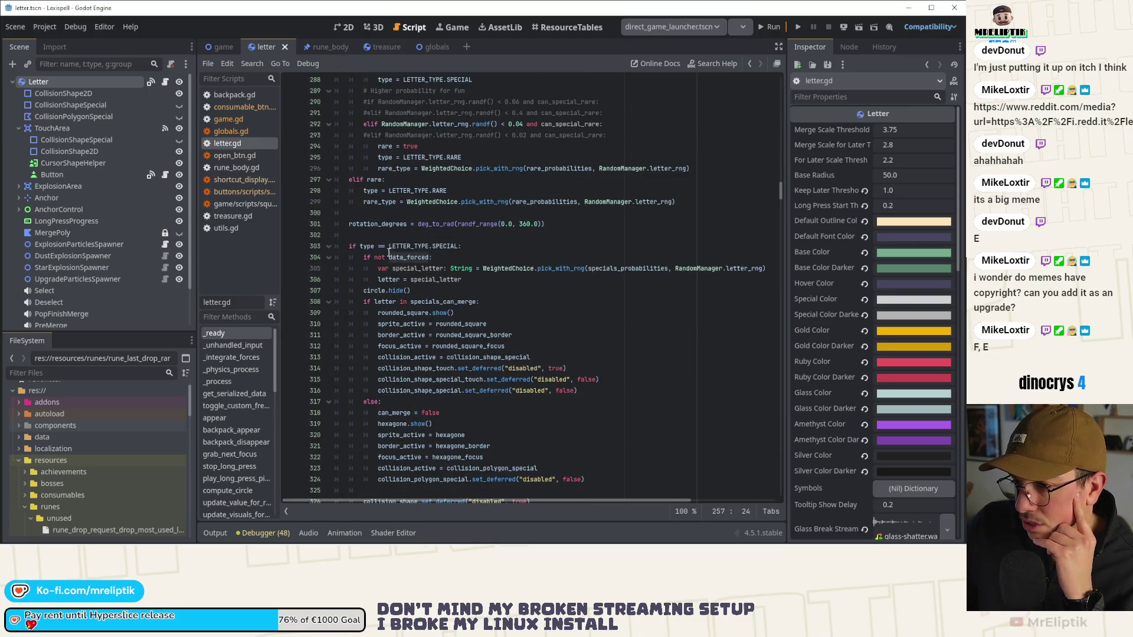
{"action": "double_click", "coordinate": [413, 246]}
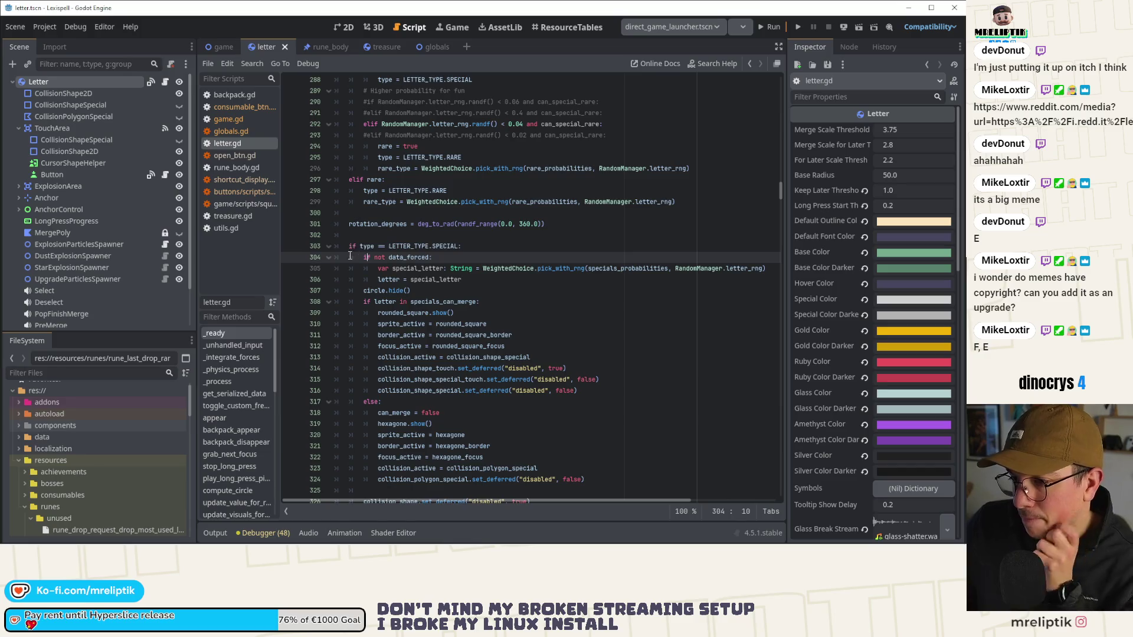
{"action": "left_click_drag", "start_coordinate": [362, 258], "coordinate": [458, 261]}
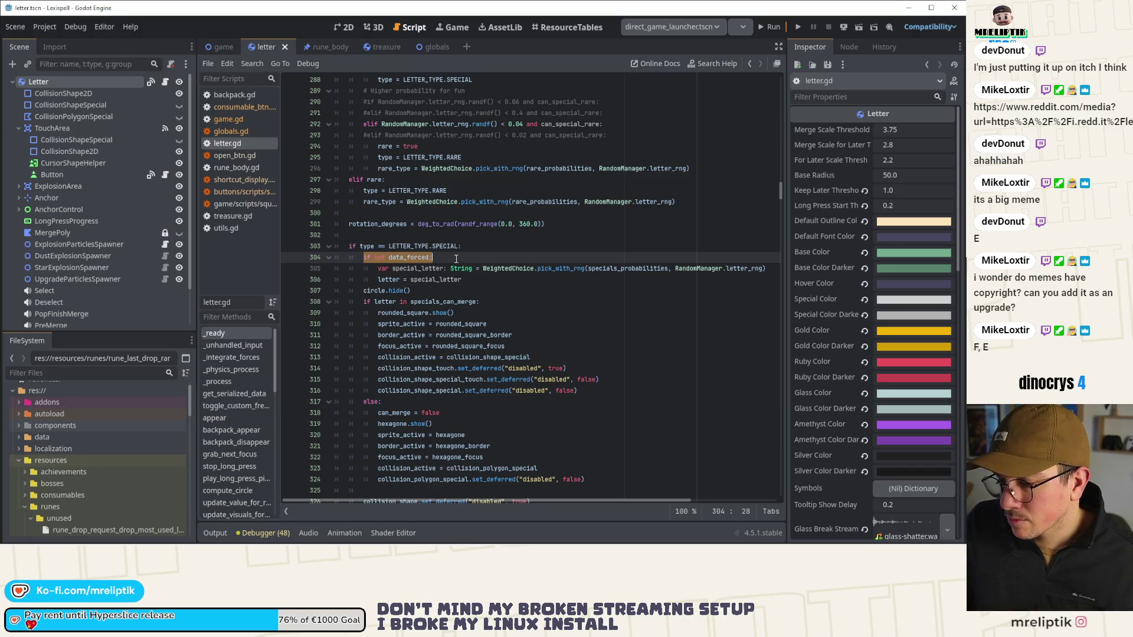
{"action": "scroll", "coordinate": [394, 267], "scroll_direction": "up", "scroll_amount": 3}
{"action": "scroll", "coordinate": [380, 300], "scroll_direction": "down", "scroll_amount": 8}
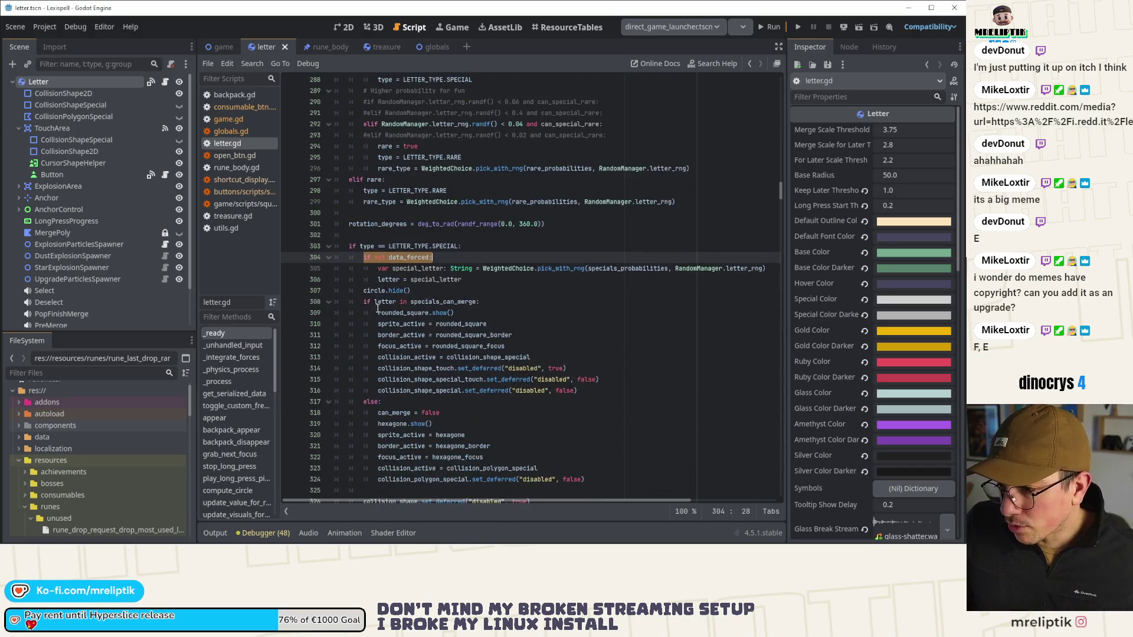
{"action": "scroll", "coordinate": [411, 400], "scroll_direction": "down", "scroll_amount": 2}
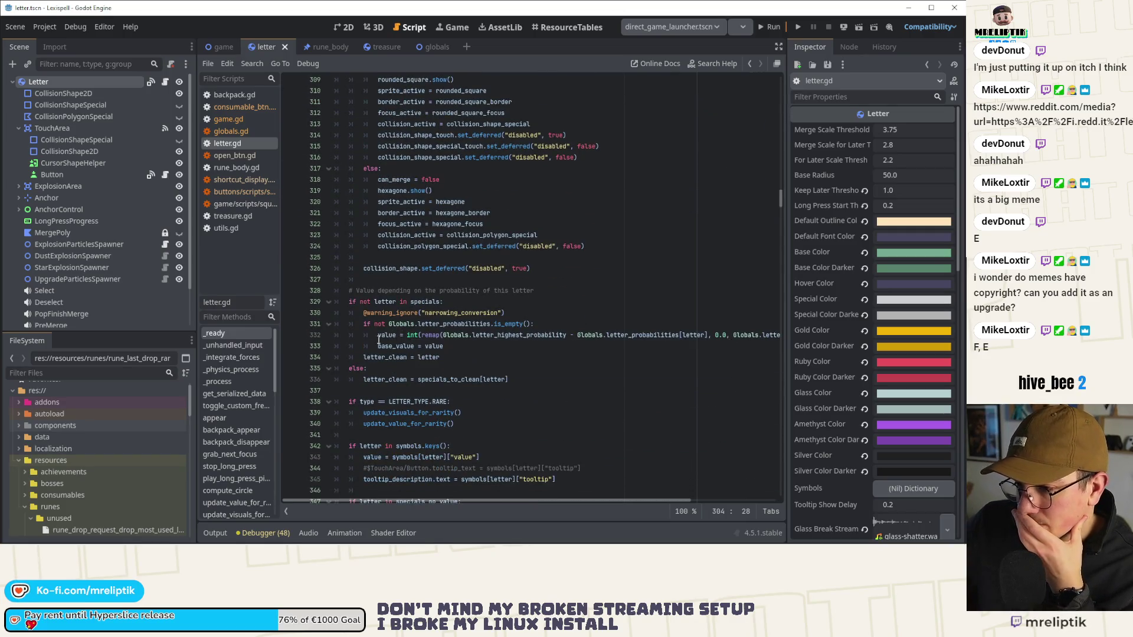
{"action": "double_click", "coordinate": [394, 346]}
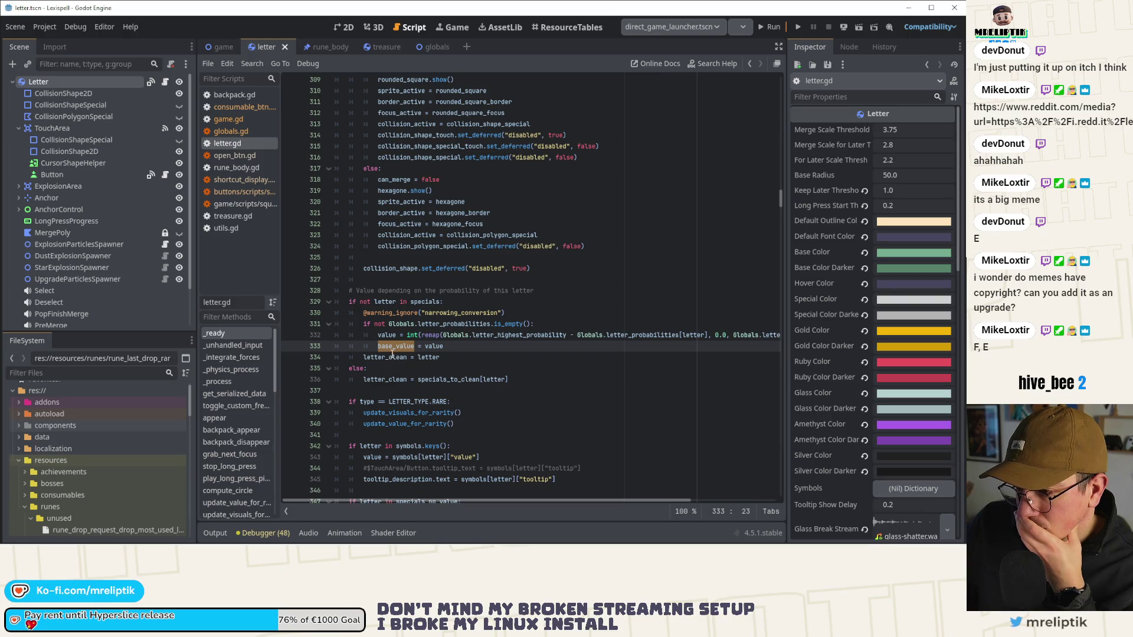
{"action": "left_click", "coordinate": [378, 336]}
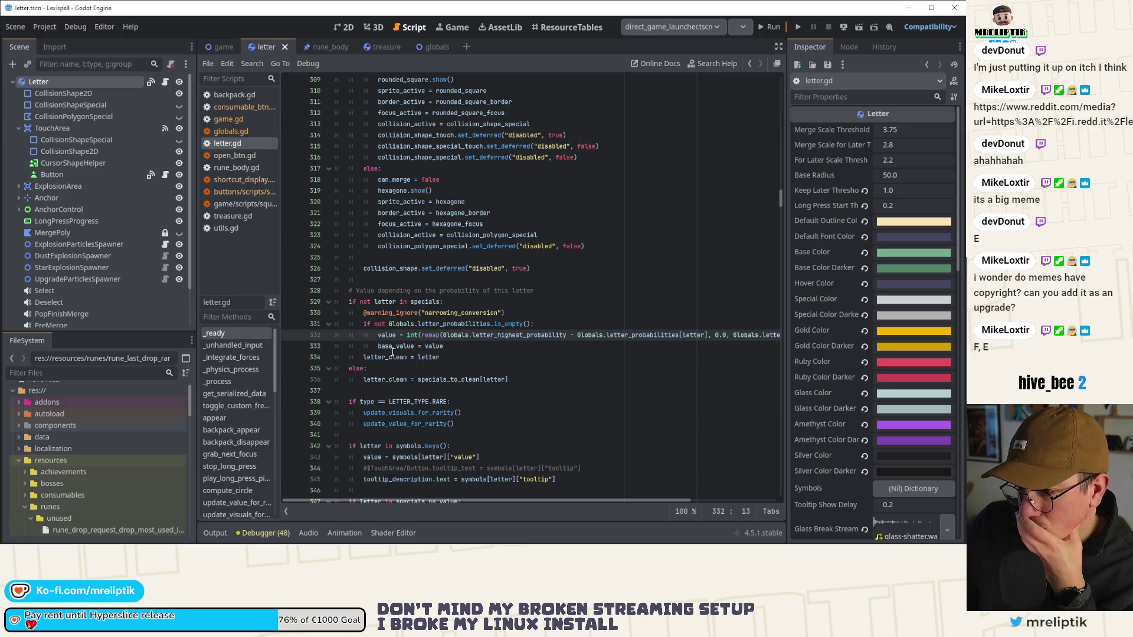
{"action": "double_click", "coordinate": [388, 335]}
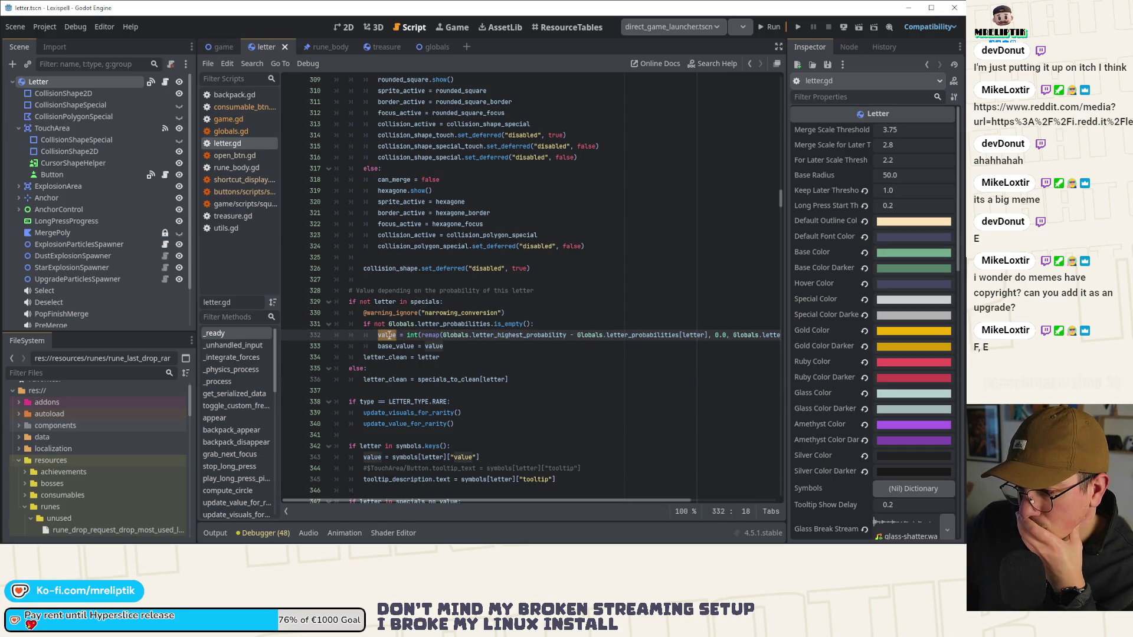
{"action": "scroll", "coordinate": [417, 407], "scroll_direction": "down", "scroll_amount": 2}
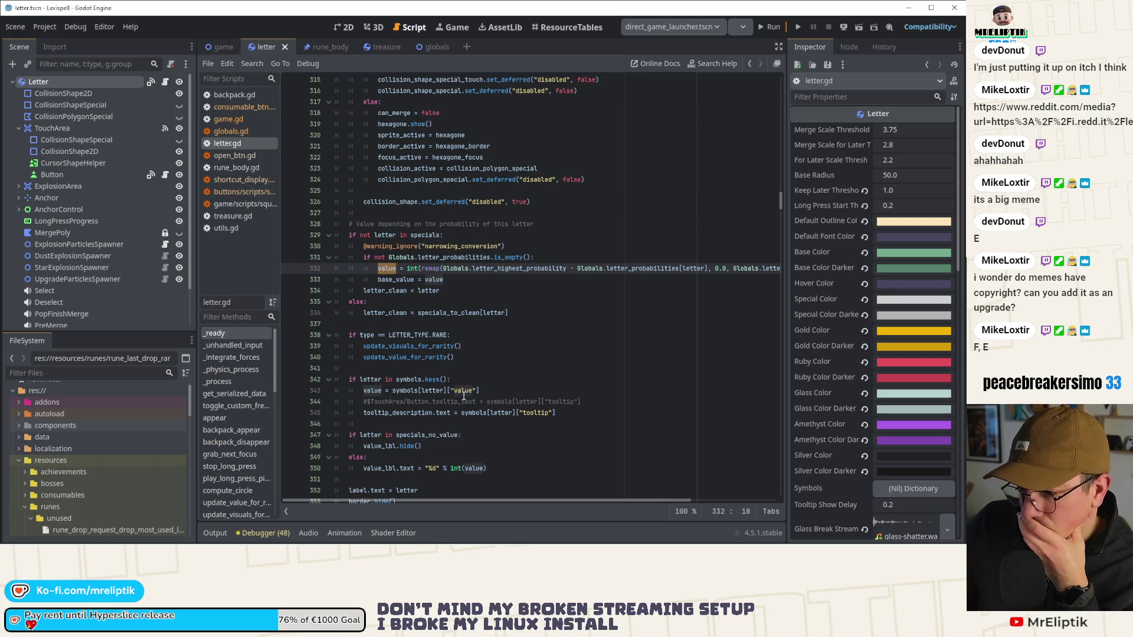
{"action": "scroll", "coordinate": [414, 393], "scroll_direction": "down", "scroll_amount": 4}
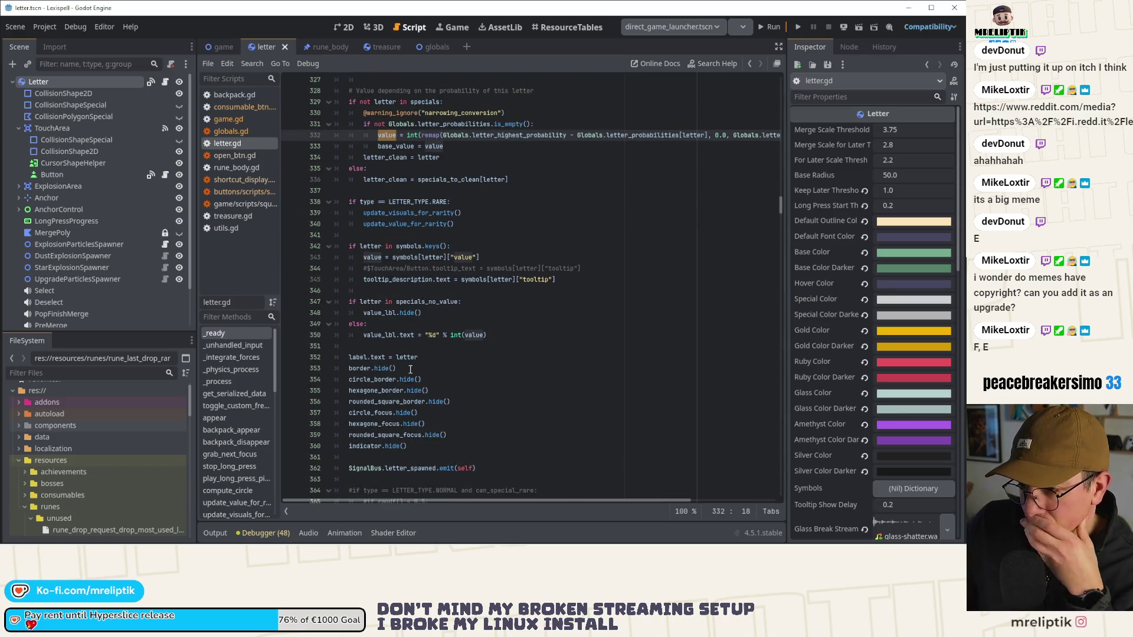
{"action": "mouse_move", "coordinate": [409, 388]}
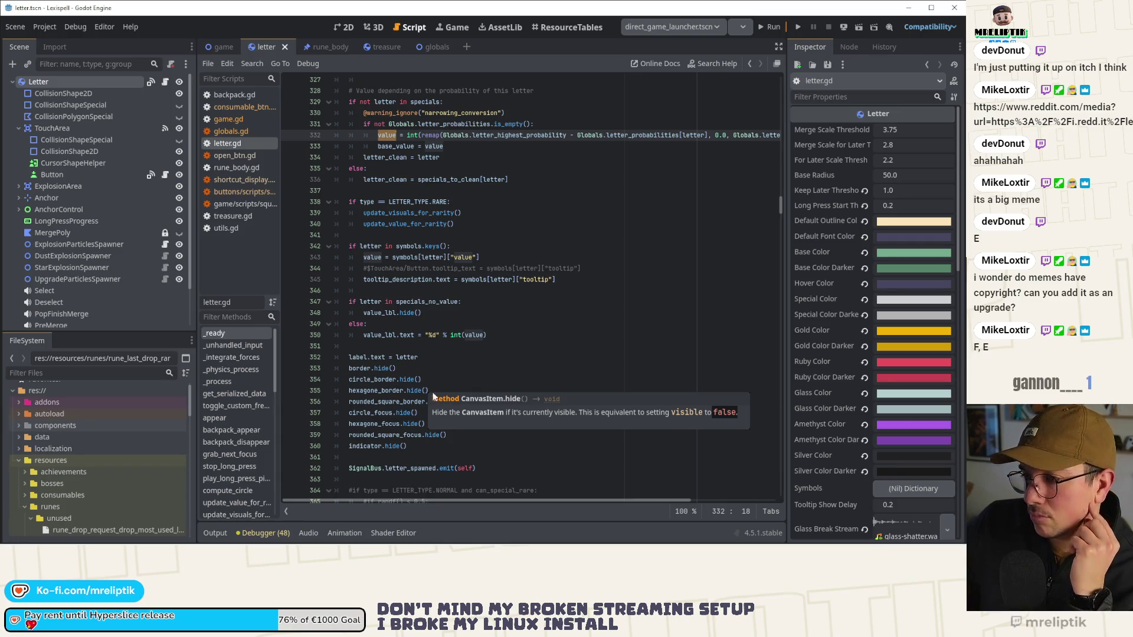
{"action": "scroll", "coordinate": [463, 363], "scroll_direction": "up", "scroll_amount": 2}
{"action": "scroll", "coordinate": [463, 363], "scroll_direction": "up", "scroll_amount": 3}
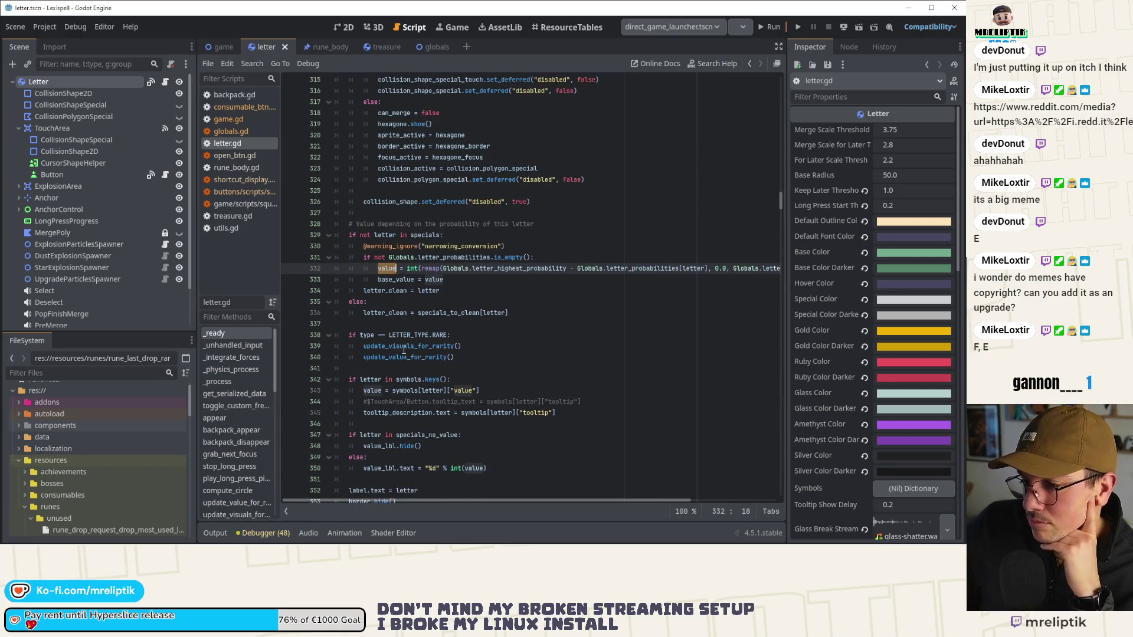
{"action": "scroll", "coordinate": [404, 351], "scroll_direction": "down", "scroll_amount": 3}
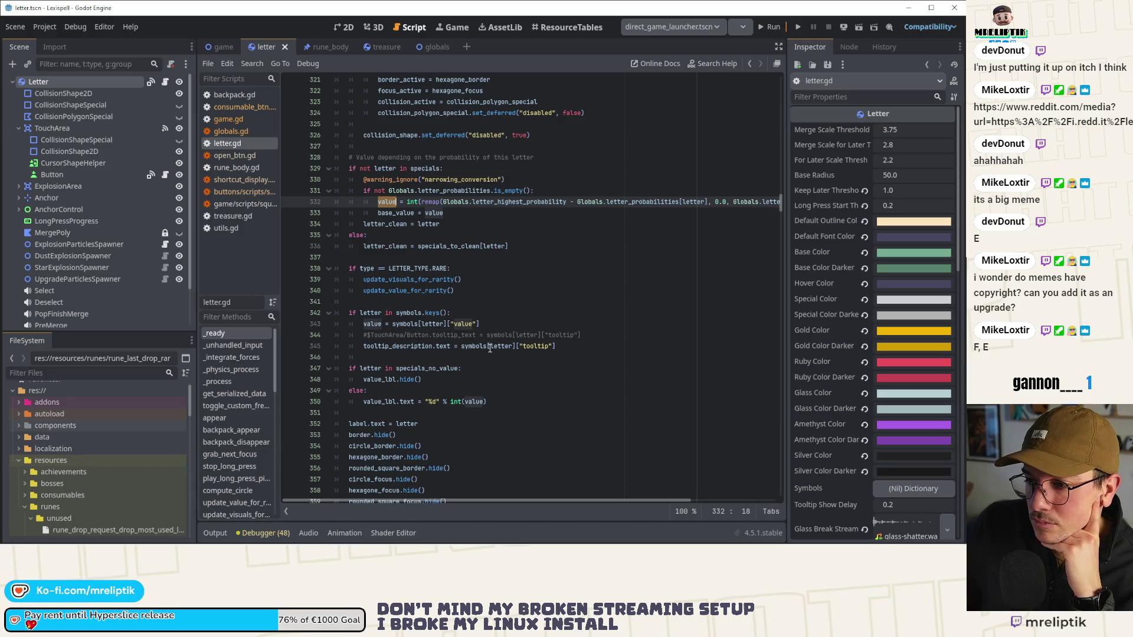
{"action": "mouse_move", "coordinate": [466, 331]}
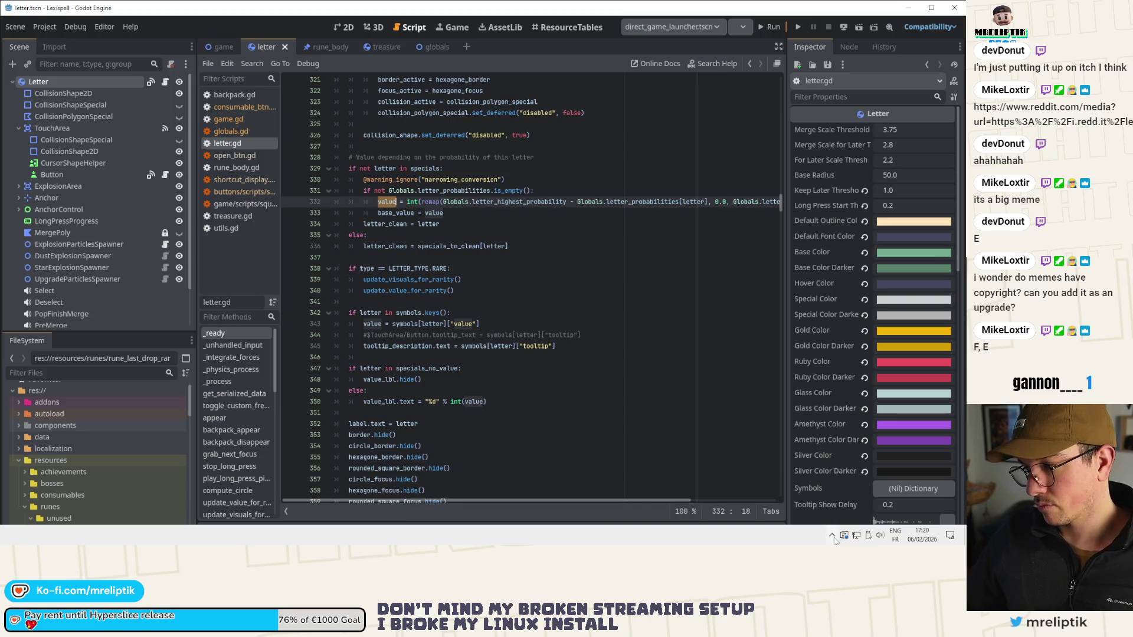
{"action": "left_click", "coordinate": [833, 535]}
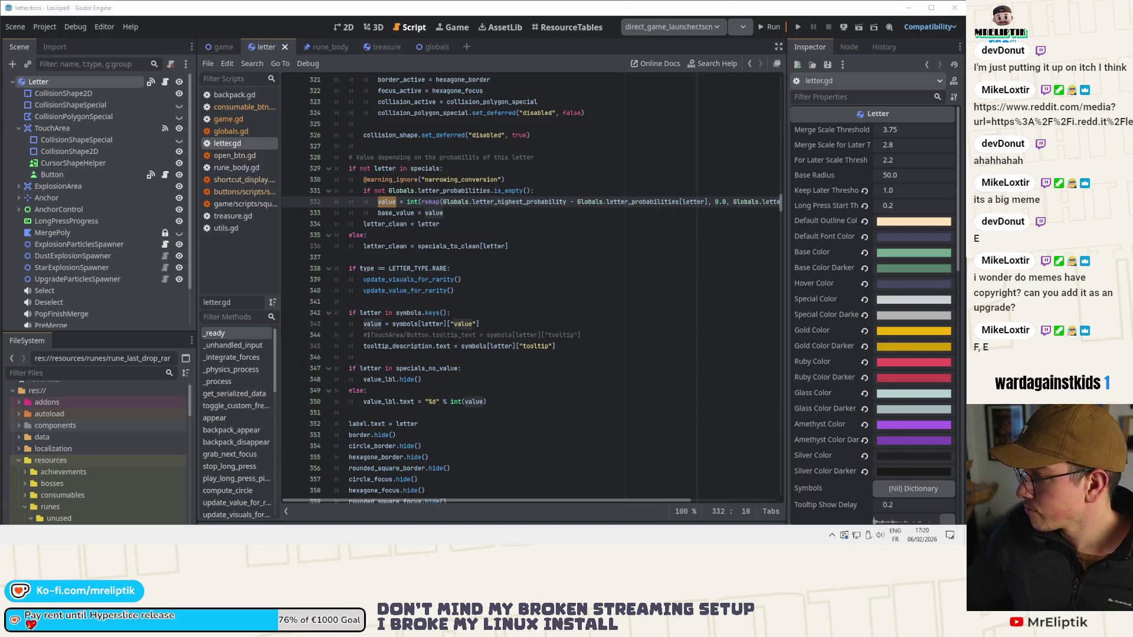
{"action": "key", "text": "Escape"}
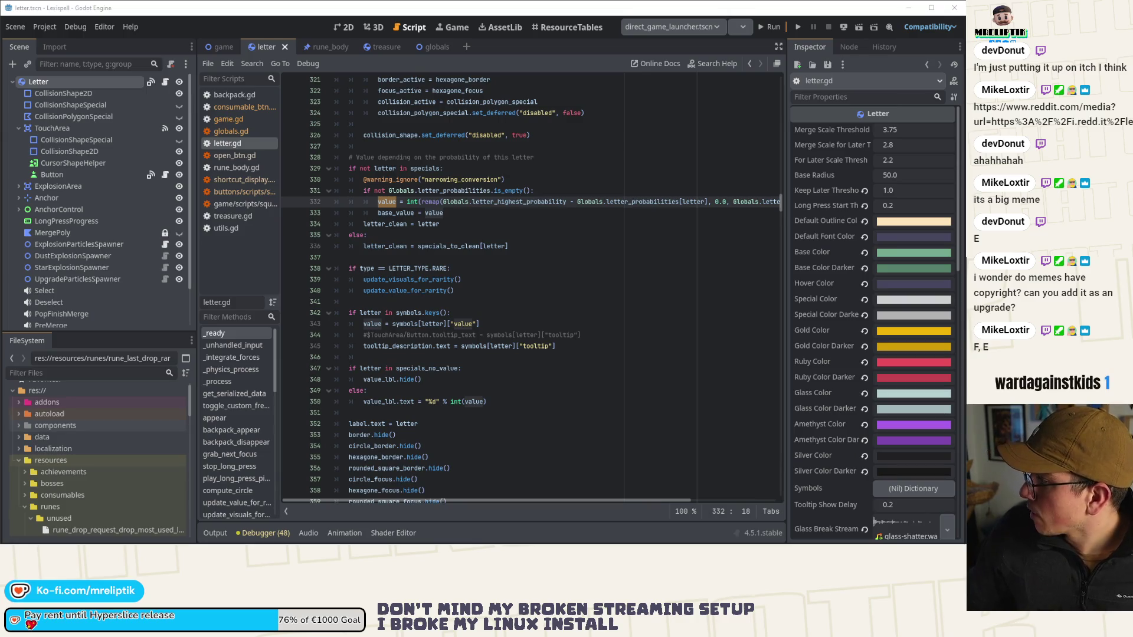
{"action": "left_click", "coordinate": [511, 274]}
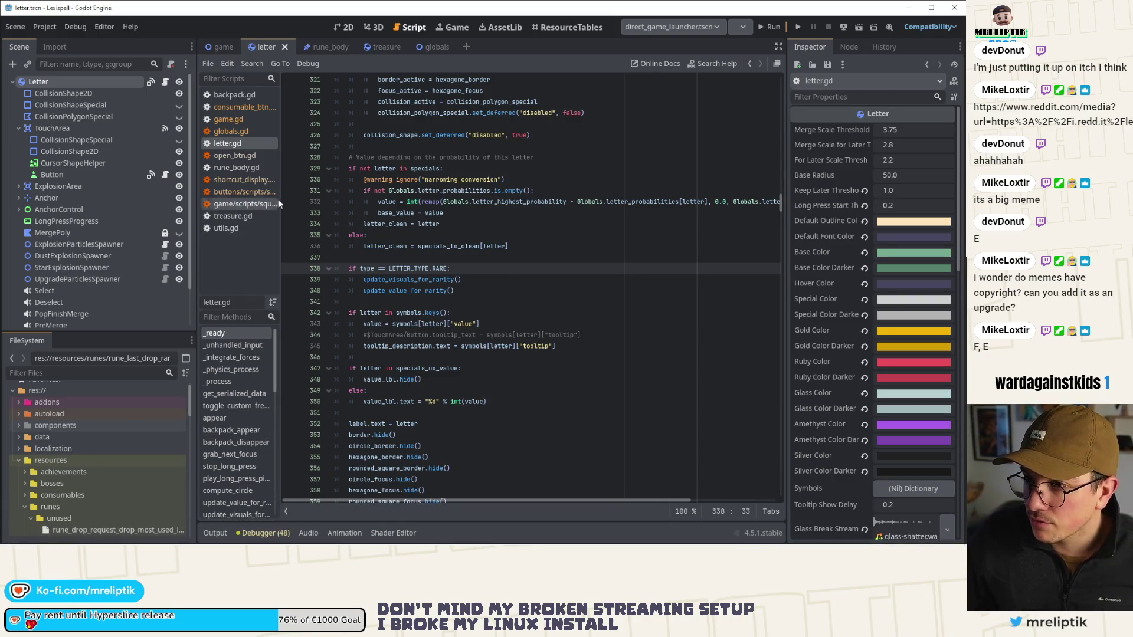
{"action": "scroll", "coordinate": [593, 163], "scroll_direction": "up", "scroll_amount": 12}
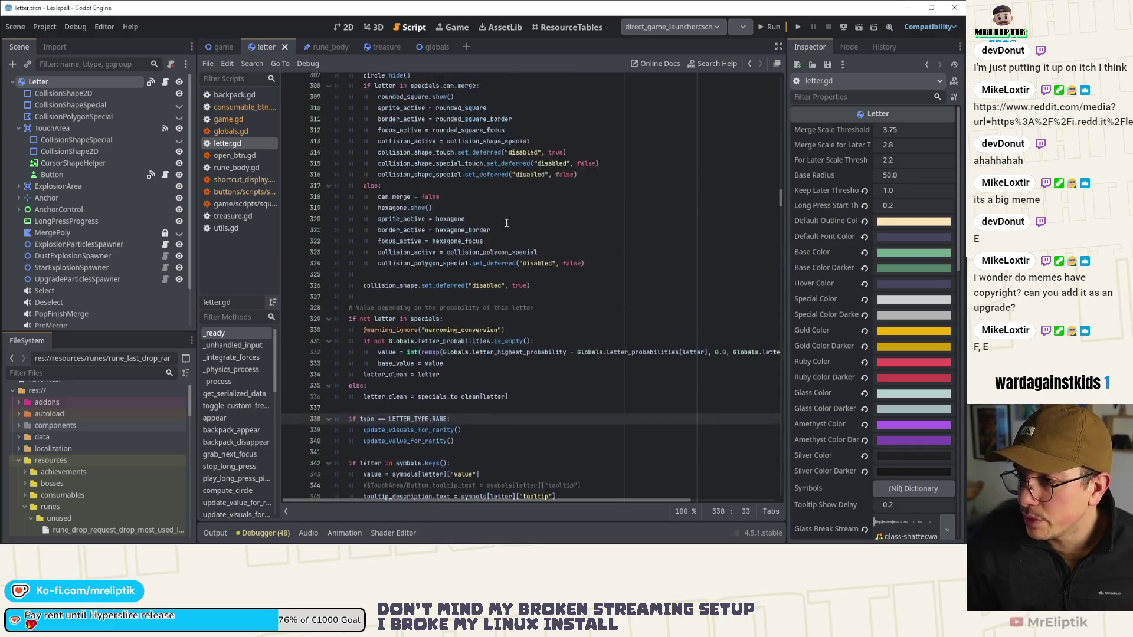
{"action": "scroll", "coordinate": [406, 262], "scroll_direction": "up", "scroll_amount": 13}
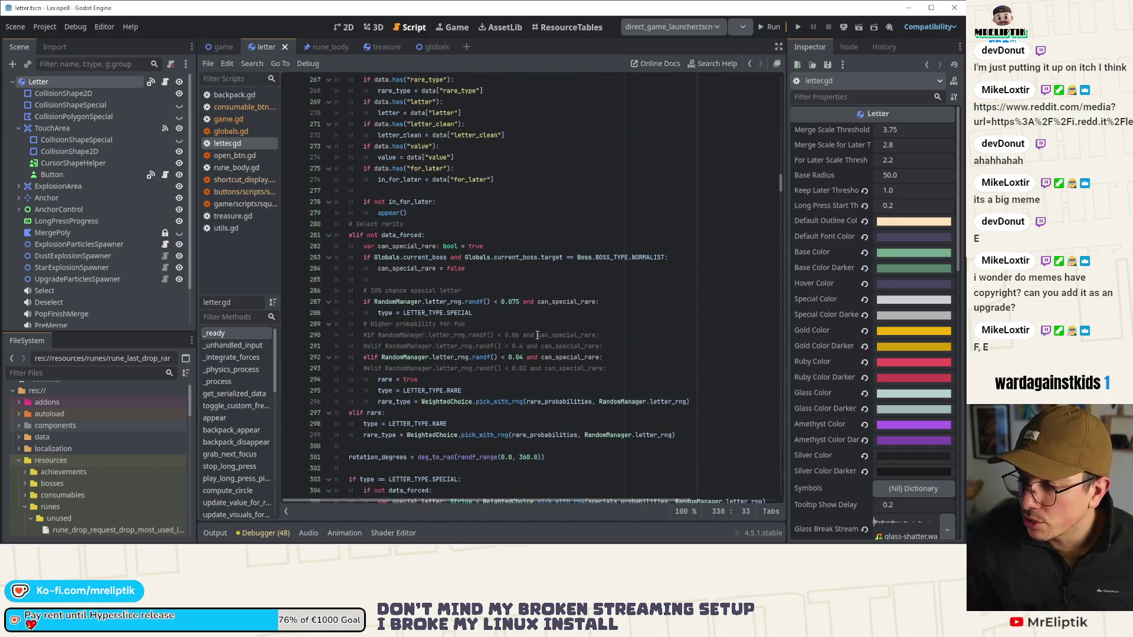
{"action": "scroll", "coordinate": [544, 285], "scroll_direction": "down", "scroll_amount": 3}
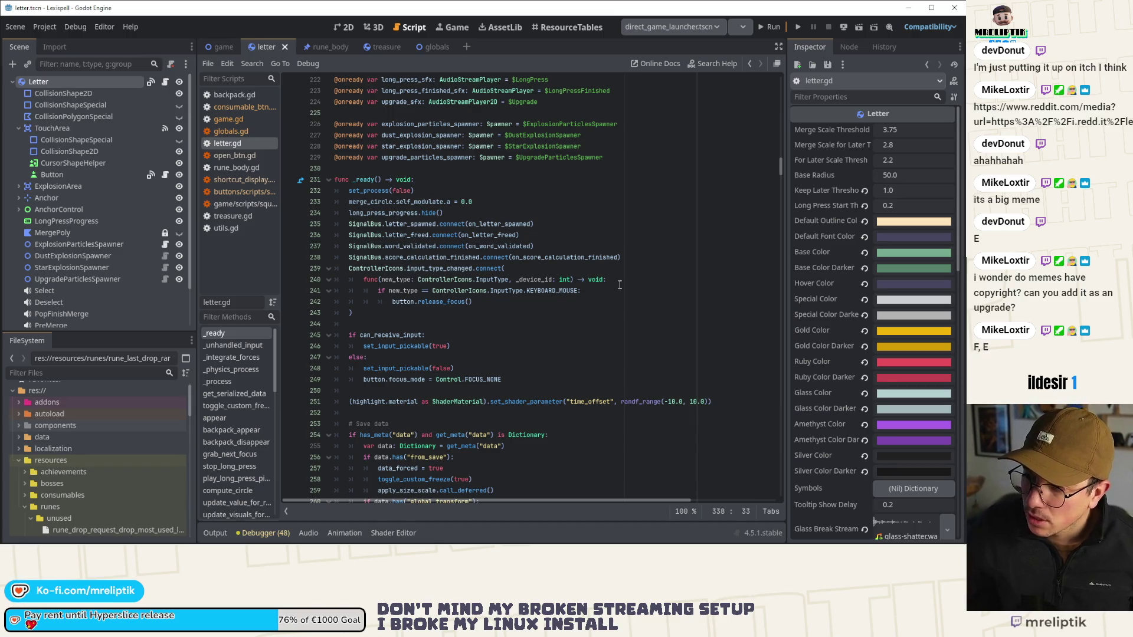
{"action": "scroll", "coordinate": [353, 261], "scroll_direction": "down", "scroll_amount": 10}
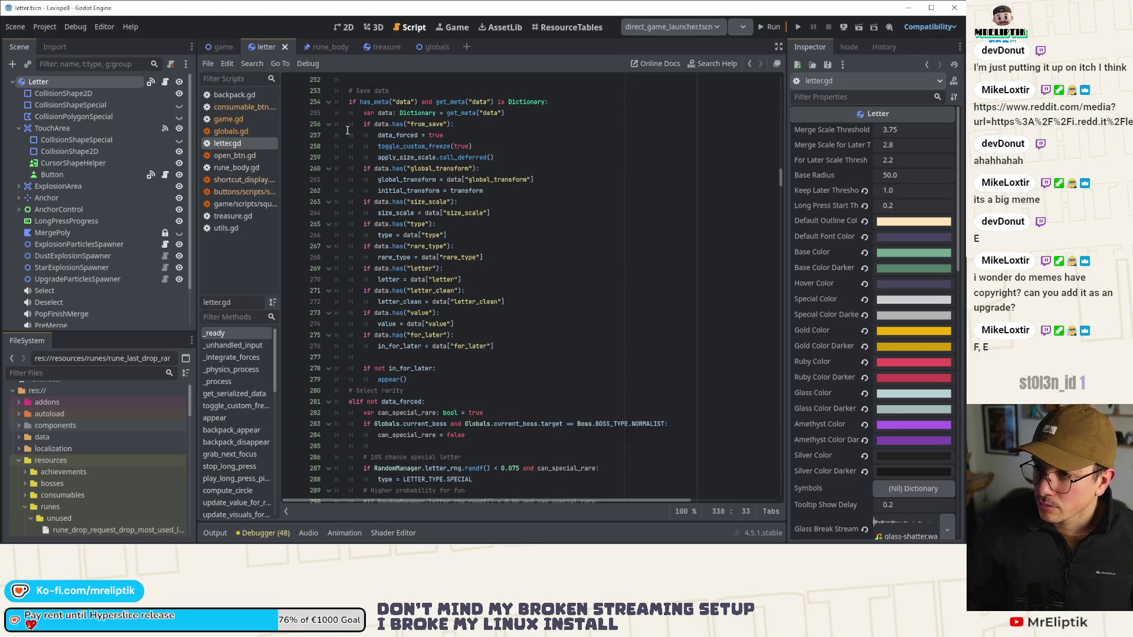
{"action": "scroll", "coordinate": [350, 145], "scroll_direction": "down", "scroll_amount": 6}
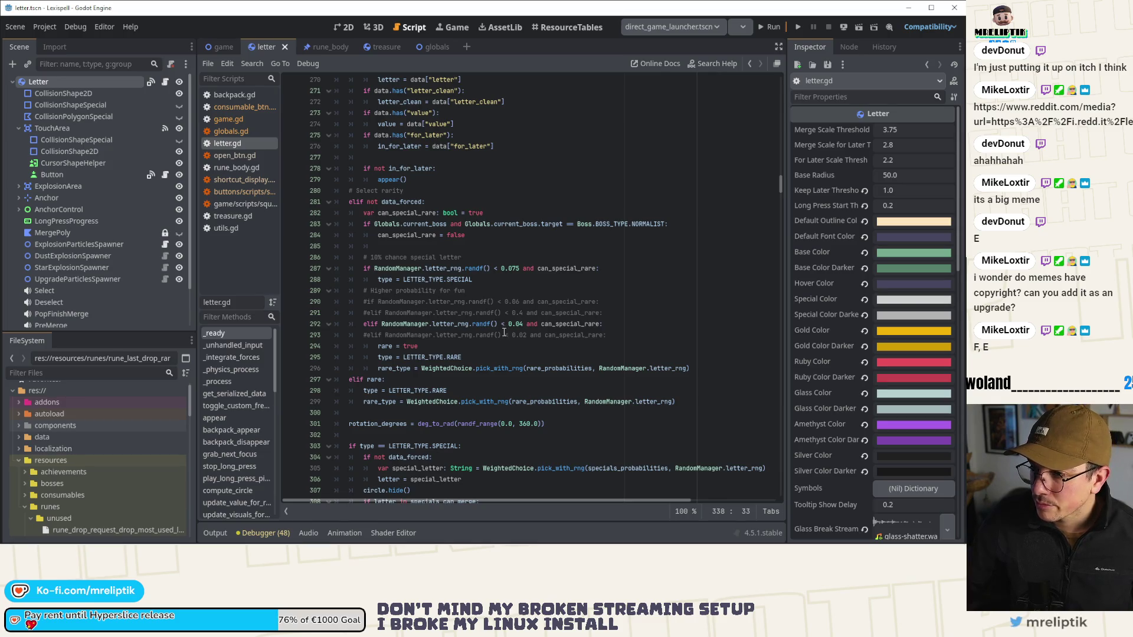
{"action": "scroll", "coordinate": [500, 337], "scroll_direction": "up", "scroll_amount": 5}
{"action": "scroll", "coordinate": [499, 337], "scroll_direction": "down", "scroll_amount": 6}
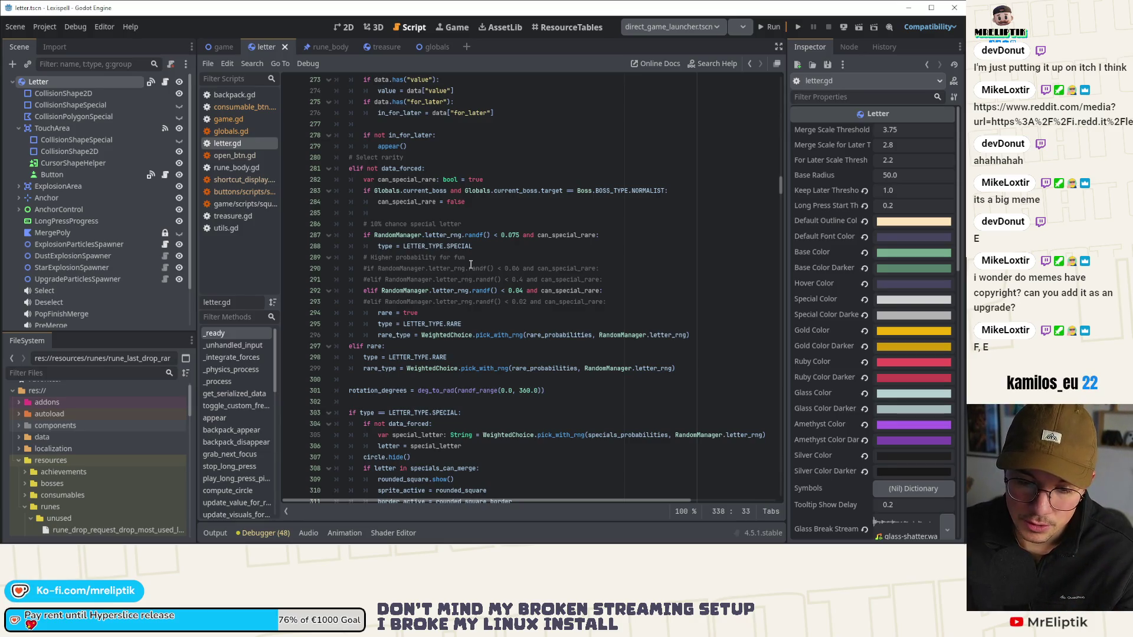
{"action": "key", "text": "ctrl+z"}
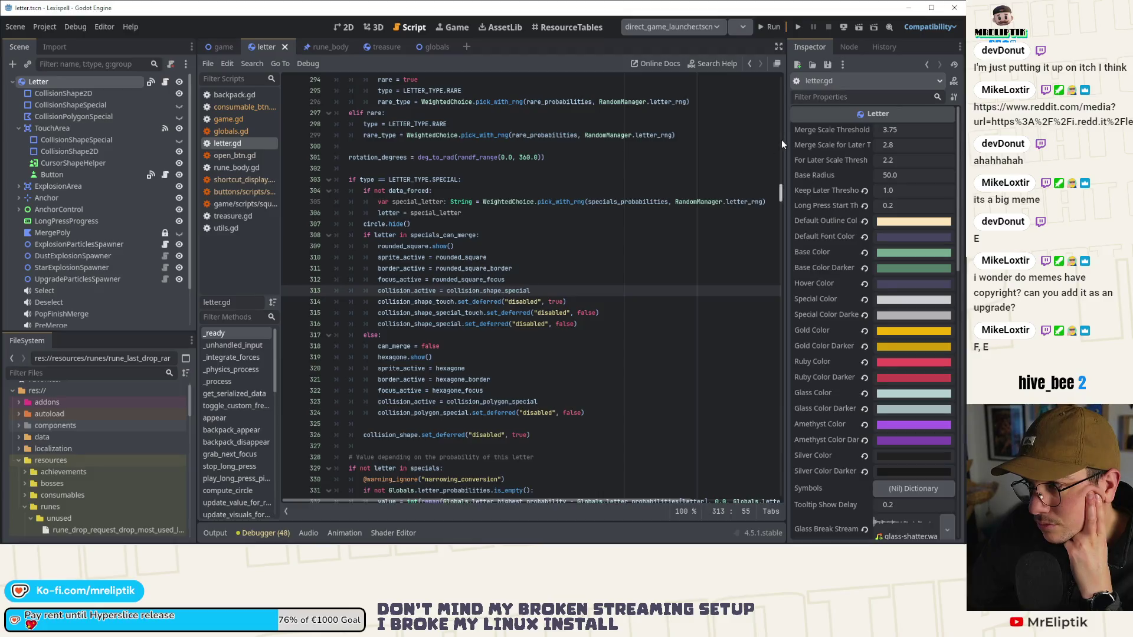
{"action": "left_click_drag", "start_coordinate": [787, 139], "coordinate": [829, 139]}
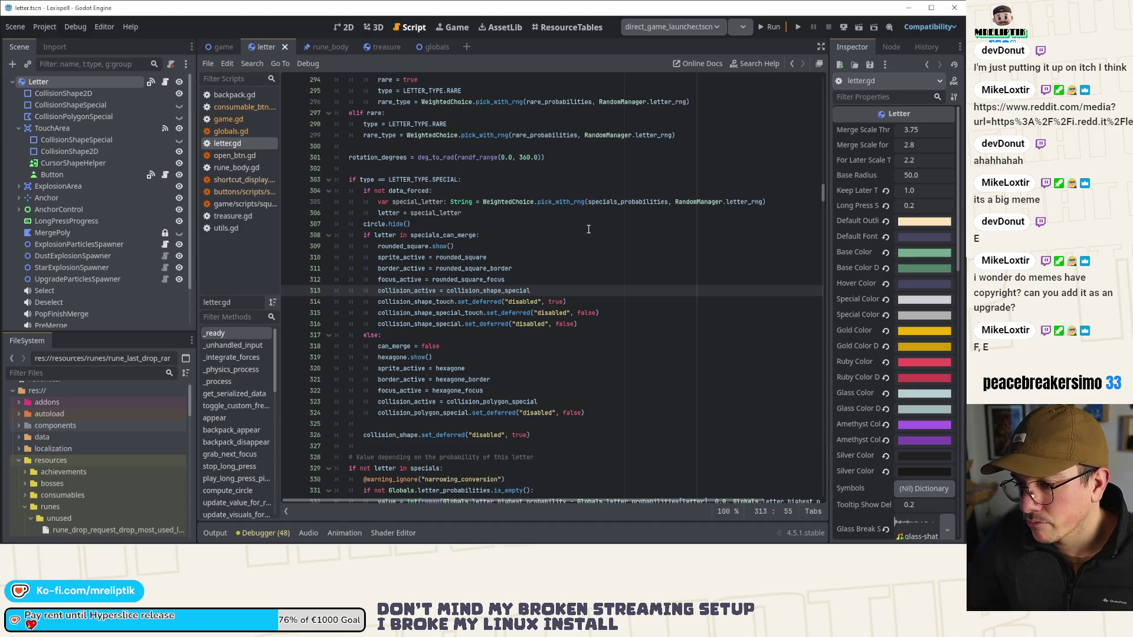
{"action": "scroll", "coordinate": [589, 229], "scroll_direction": "down", "scroll_amount": 8}
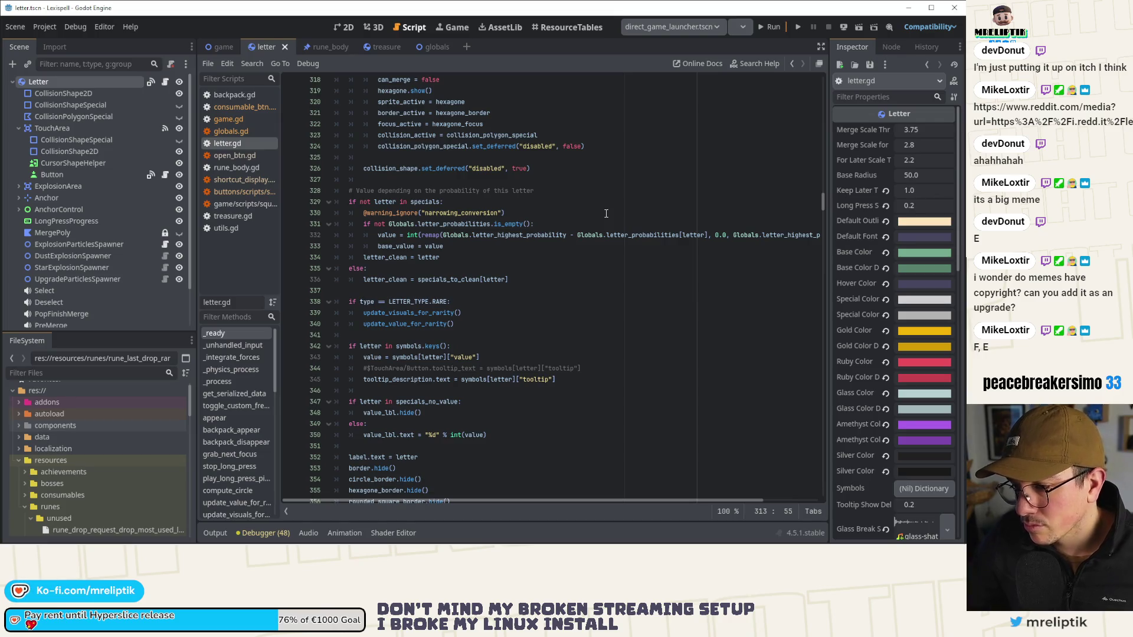
{"action": "scroll", "coordinate": [606, 214], "scroll_direction": "down", "scroll_amount": 2}
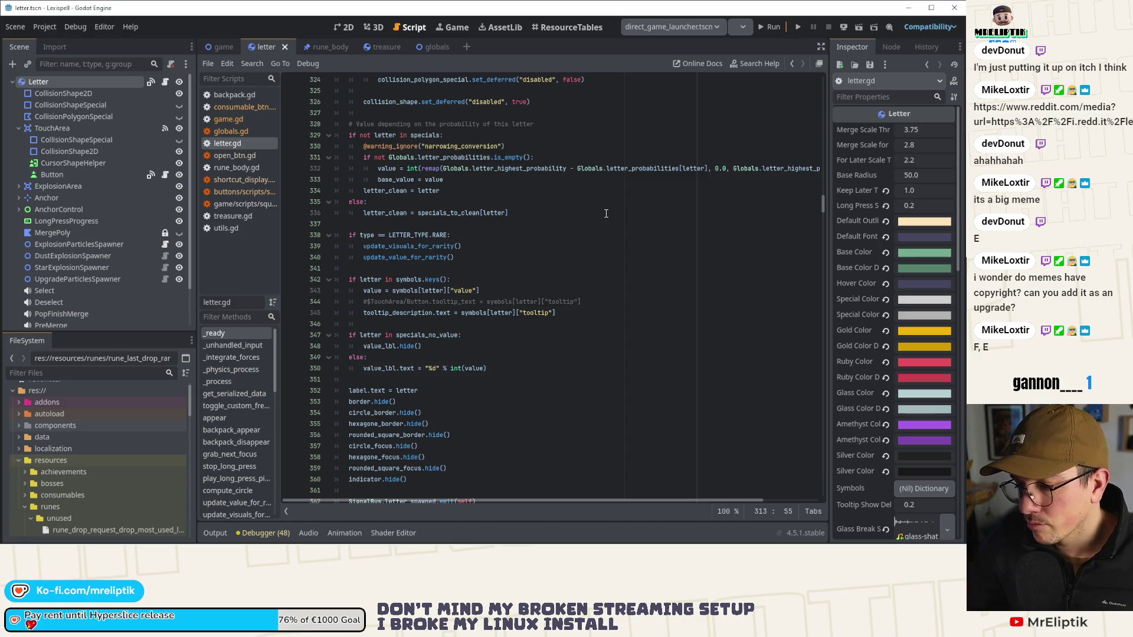
{"action": "scroll", "coordinate": [606, 214], "scroll_direction": "down", "scroll_amount": 6}
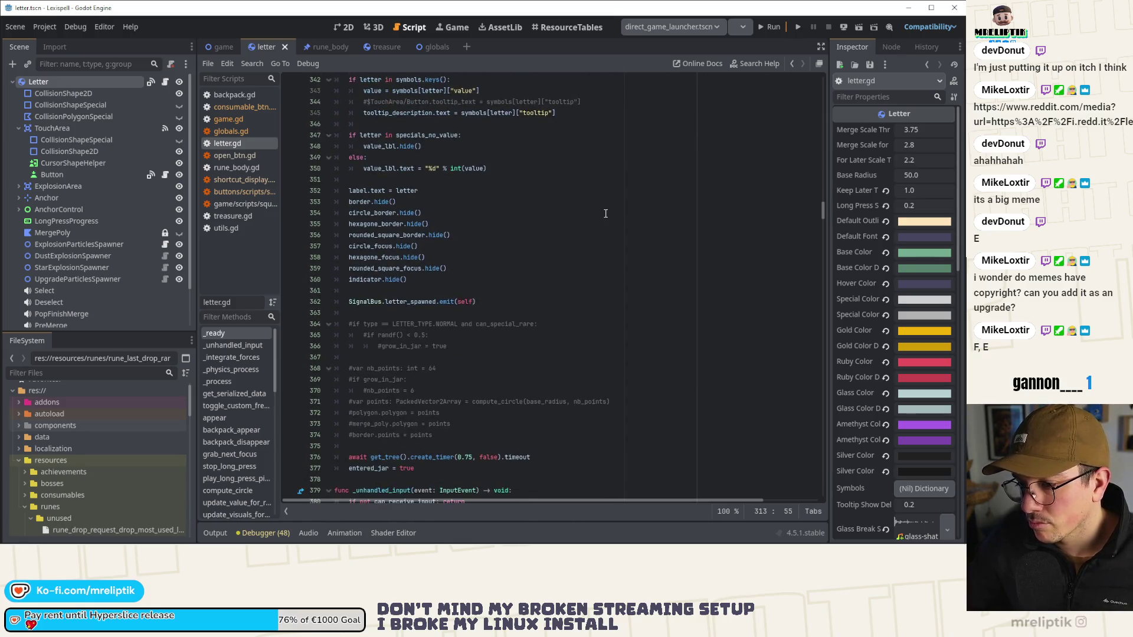
{"action": "left_click_drag", "start_coordinate": [453, 437], "coordinate": [264, 332]}
Step: Delete the commented-out rare-letter lines and the old TouchArea tooltip line, then save letter.gd
{"action": "key", "text": "BackSpace"}
{"action": "key", "text": "BackSpace"}
{"action": "key", "text": "BackSpace"}
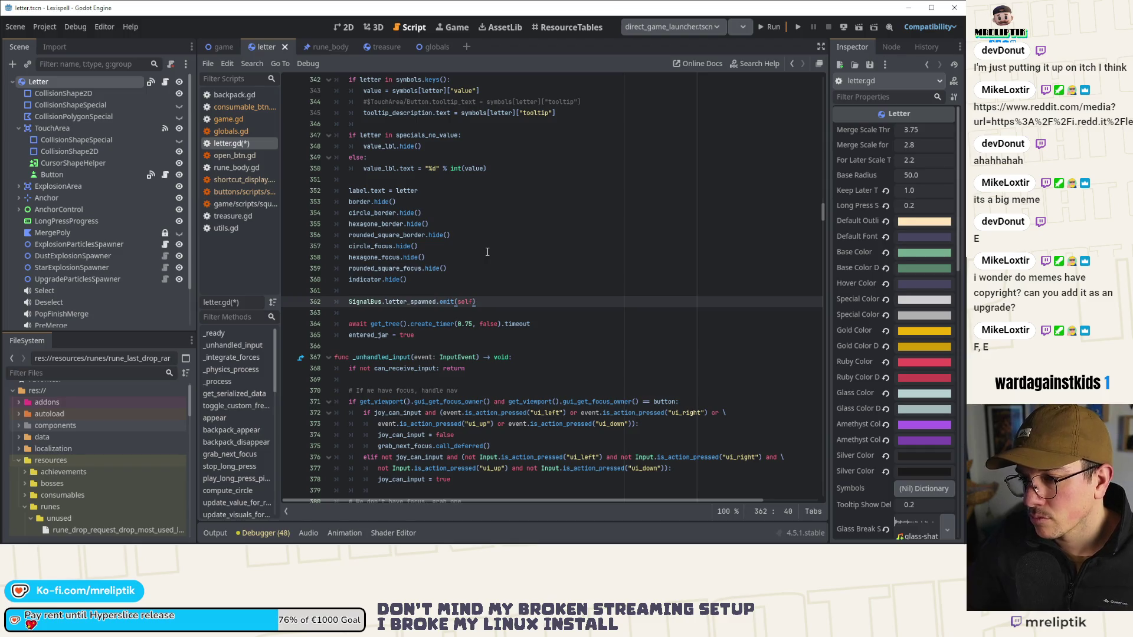
{"action": "scroll", "coordinate": [487, 252], "scroll_direction": "up", "scroll_amount": 4}
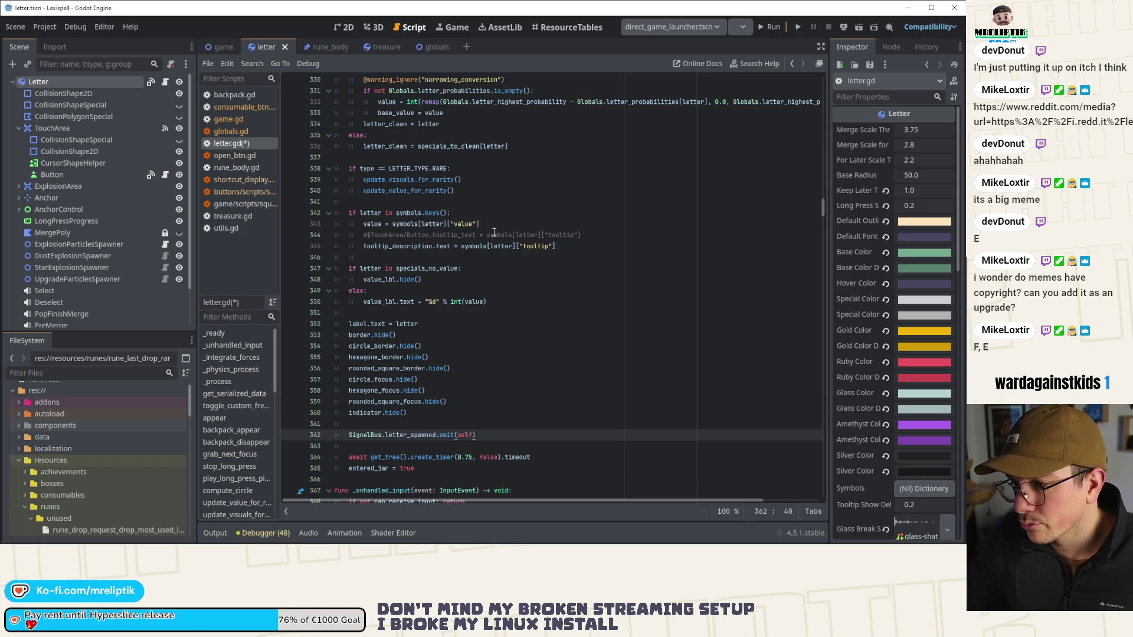
{"action": "left_click", "coordinate": [494, 235]}
{"action": "key", "text": "ctrl+shift+k"}
{"action": "key", "text": "ctrl+s"}
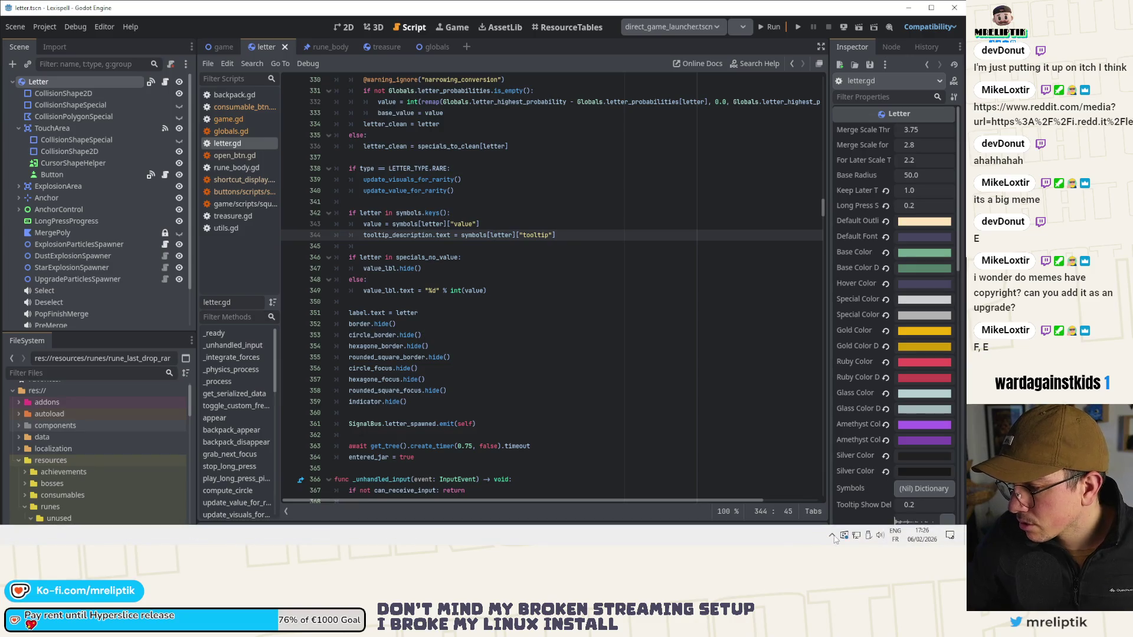
Step: Restore Affinity Designer from the system tray and switch to its lexispell_assets window
{"action": "left_click", "coordinate": [832, 536]}
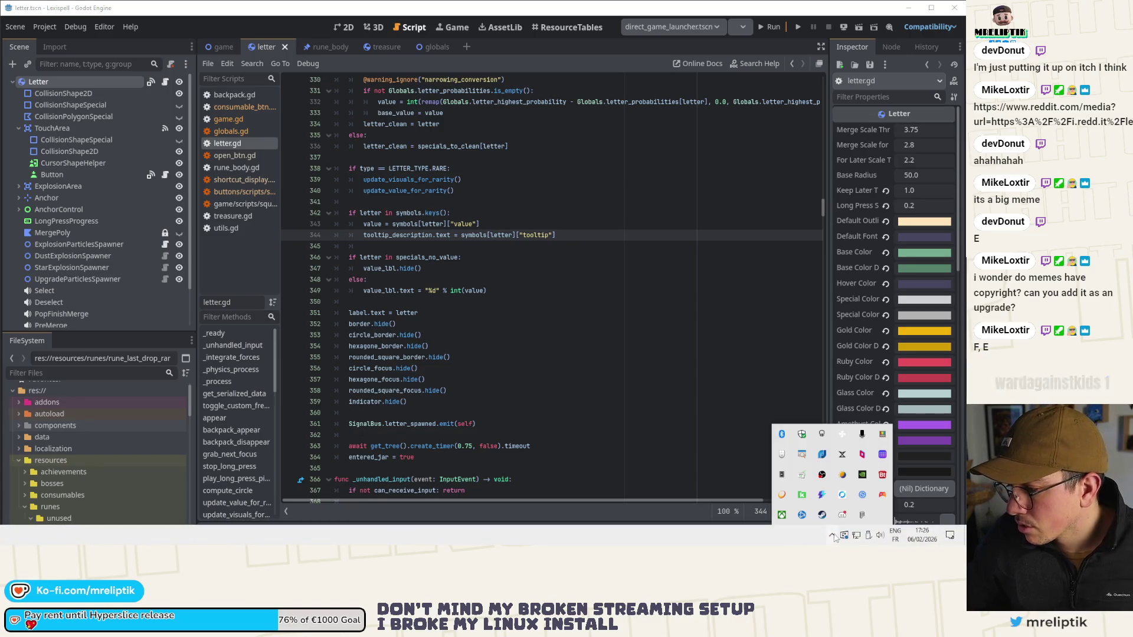
{"action": "right_click", "coordinate": [863, 517]}
{"action": "left_click", "coordinate": [779, 446]}
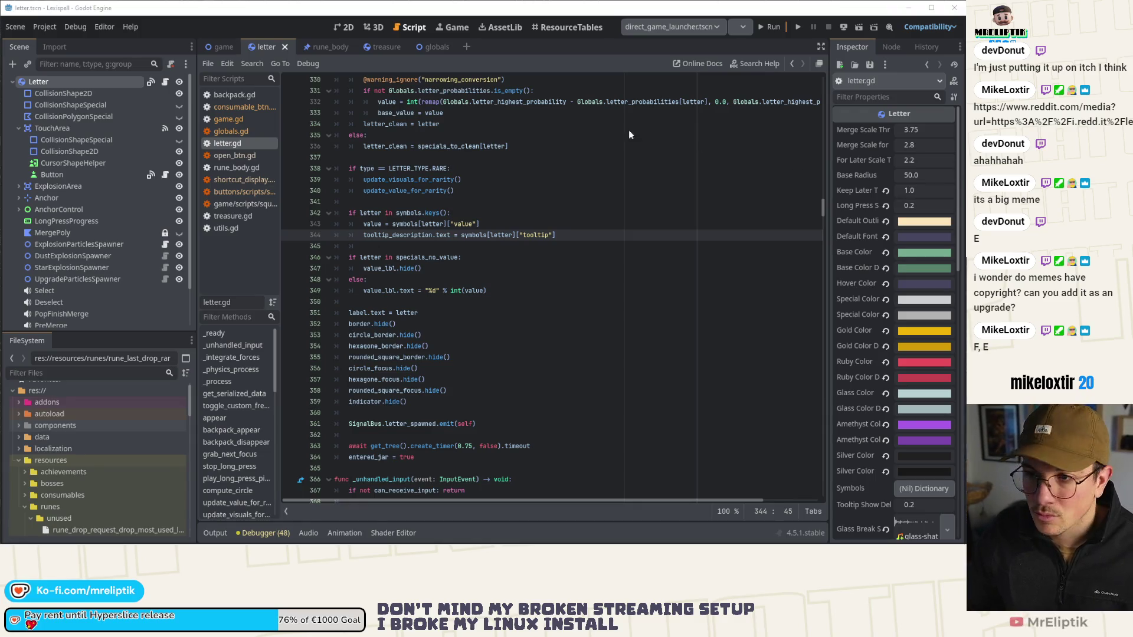
{"action": "key", "text": "alt+Tab"}
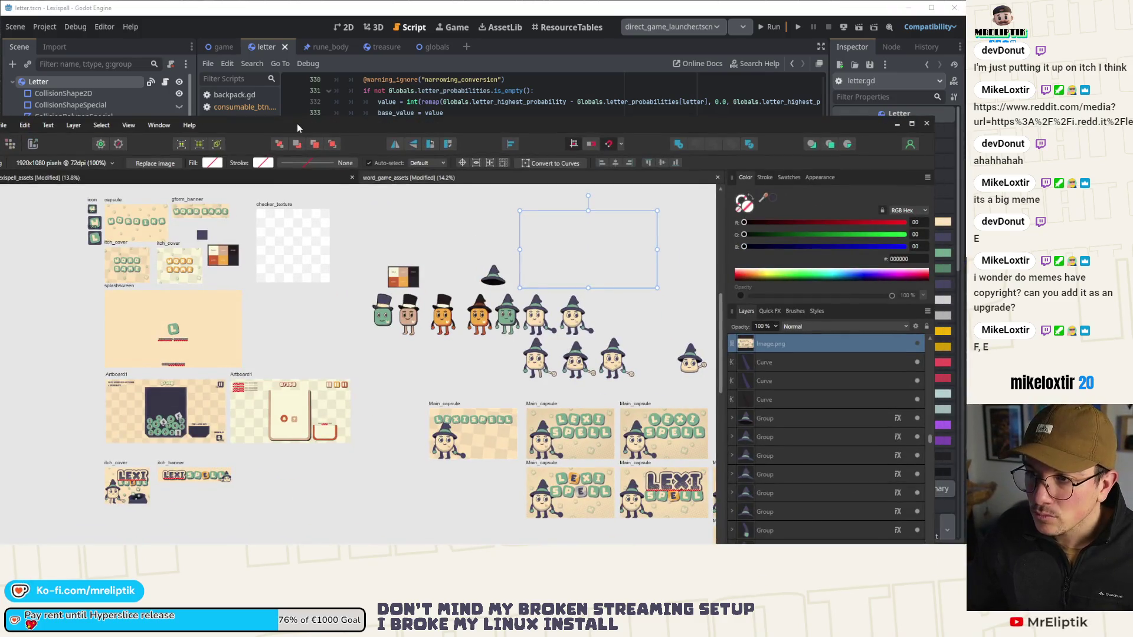
Step: Maximize Affinity Designer and duplicate the splashscreen artboard into an empty area
{"action": "double_click", "coordinate": [297, 124]}
{"action": "scroll", "coordinate": [135, 188], "scroll_direction": "up", "scroll_amount": 3}
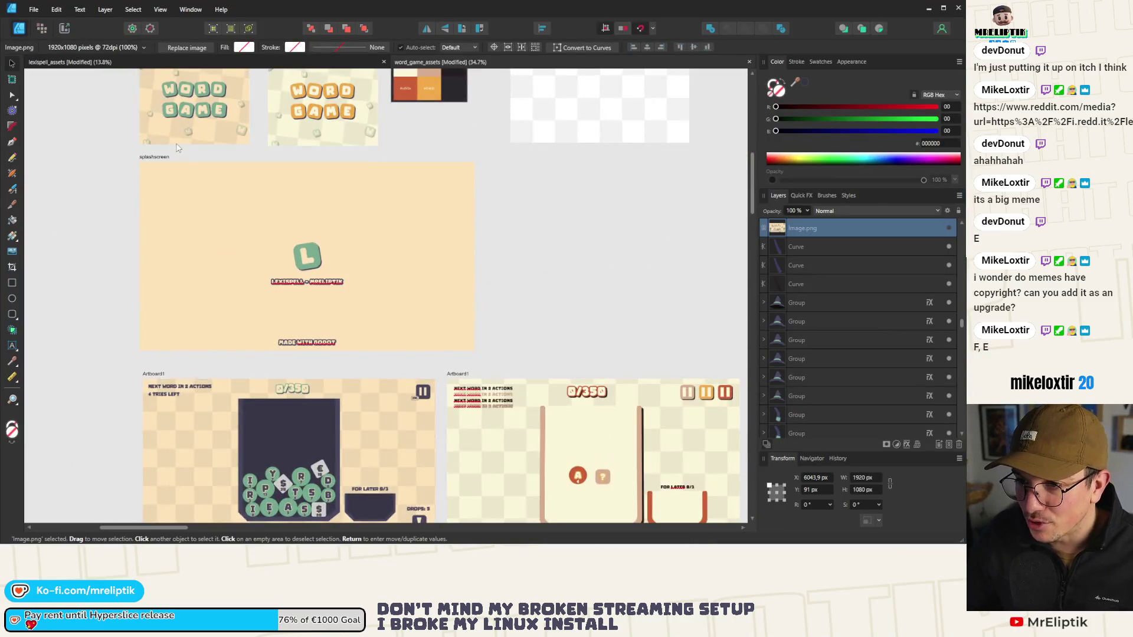
{"action": "left_click", "coordinate": [161, 154]}
{"action": "scroll", "coordinate": [160, 154], "scroll_direction": "down", "scroll_amount": 2}
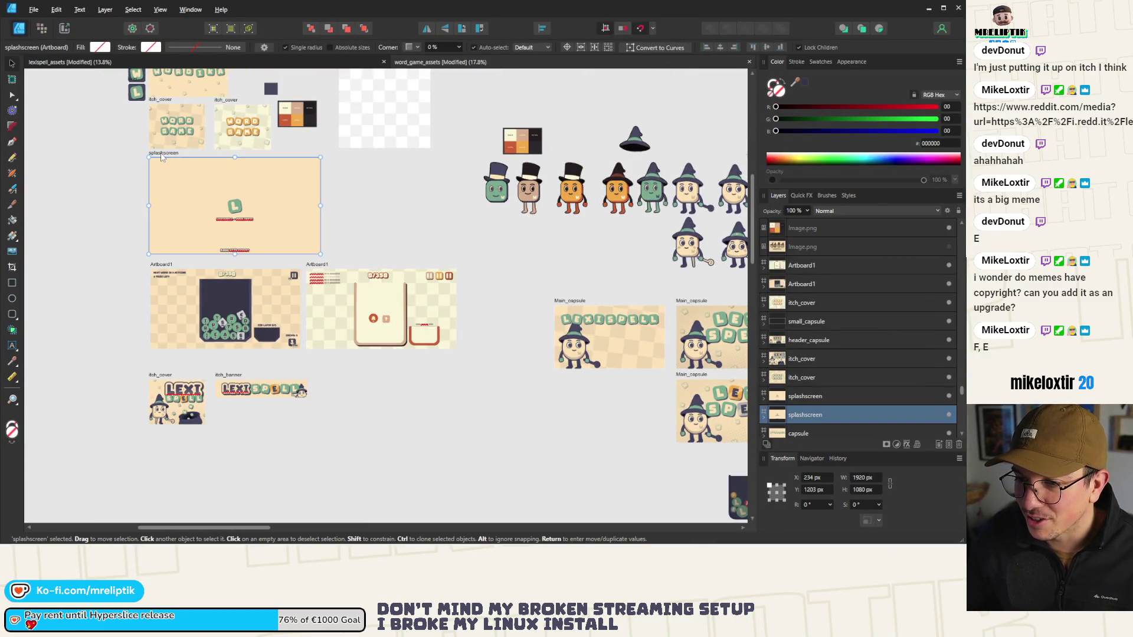
{"action": "mouse_move", "coordinate": [161, 156]}
{"action": "left_mouse_down"}
{"action": "mouse_move", "coordinate": [177, 440]}
{"action": "mouse_move", "coordinate": [295, 436]}
{"action": "left_mouse_up"}
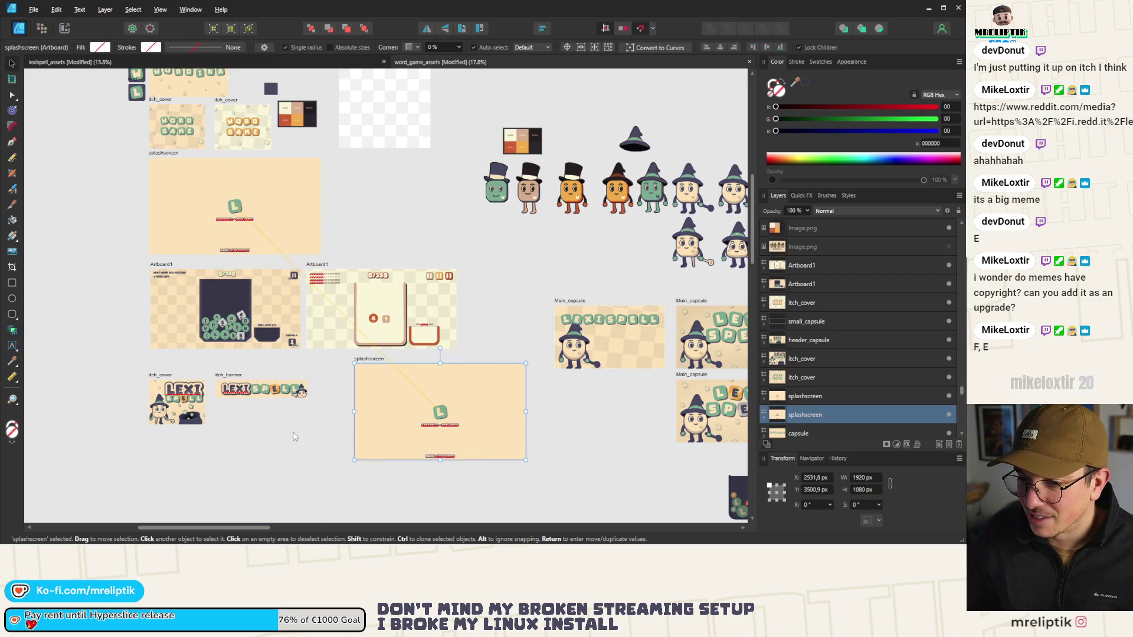
{"action": "mouse_move", "coordinate": [353, 363]}
{"action": "left_mouse_down"}
{"action": "mouse_move", "coordinate": [304, 371]}
{"action": "mouse_move", "coordinate": [59, 240]}
{"action": "mouse_move", "coordinate": [133, 250]}
{"action": "mouse_move", "coordinate": [376, 157]}
{"action": "left_mouse_up"}
Step: Move both Artboard1s, itch_cover and itch_banner further down to make room
{"action": "scroll", "coordinate": [378, 165], "scroll_direction": "down", "scroll_amount": 2}
{"action": "left_click_drag", "start_coordinate": [220, 233], "coordinate": [486, 406]}
{"action": "left_click_drag", "start_coordinate": [354, 267], "coordinate": [354, 417]}
{"action": "left_click", "coordinate": [393, 162]}
Step: Position the splashscreen copy directly beneath the original splashscreen artboard
{"action": "mouse_move", "coordinate": [393, 162]}
{"action": "left_mouse_down"}
{"action": "mouse_move", "coordinate": [383, 183]}
{"action": "mouse_move", "coordinate": [246, 241]}
{"action": "left_mouse_up"}
{"action": "scroll", "coordinate": [246, 241], "scroll_direction": "up", "scroll_amount": 4}
{"action": "scroll", "coordinate": [246, 240], "scroll_direction": "up", "scroll_amount": 2}
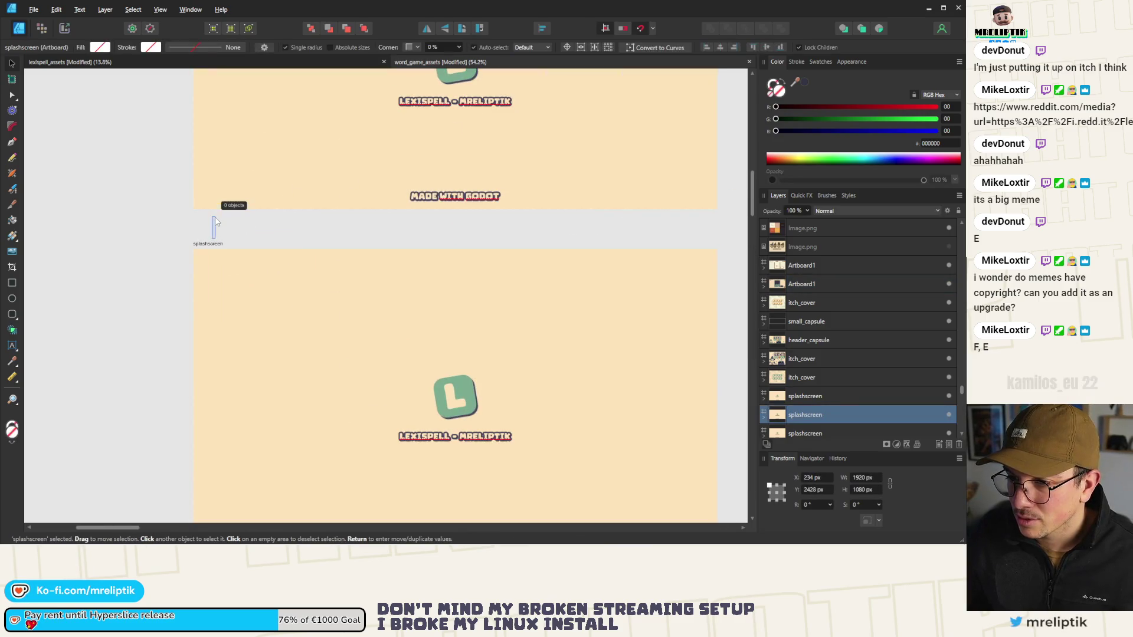
{"action": "left_click_drag", "start_coordinate": [212, 242], "coordinate": [213, 228]}
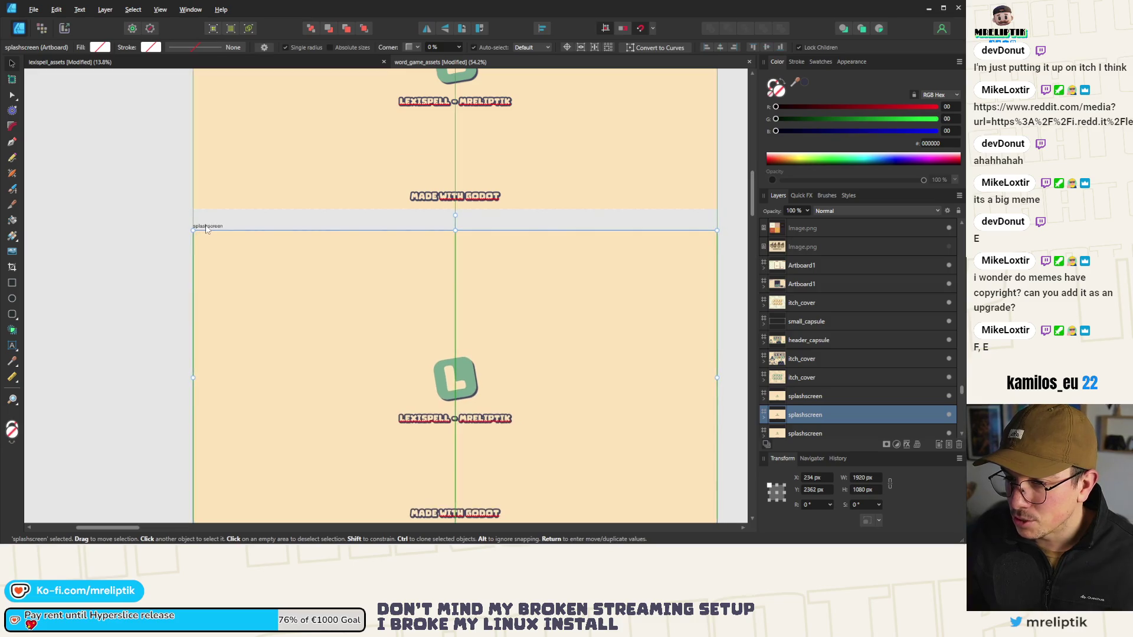
{"action": "scroll", "coordinate": [377, 267], "scroll_direction": "down", "scroll_amount": 6}
{"action": "scroll", "coordinate": [153, 290], "scroll_direction": "up", "scroll_amount": 4}
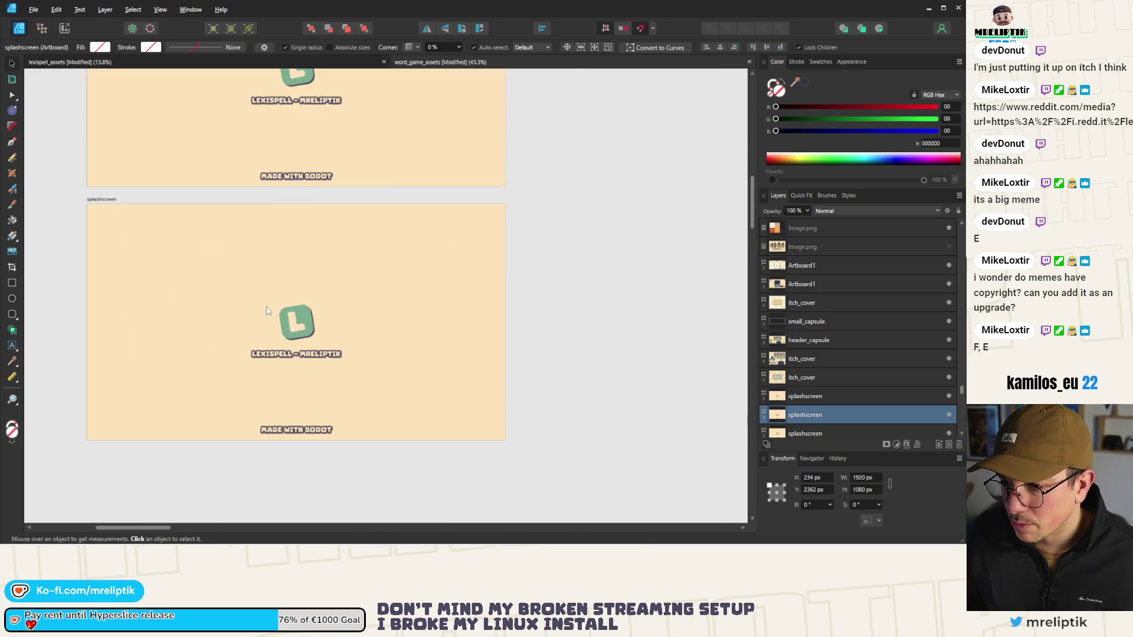
{"action": "left_click", "coordinate": [518, 264]}
{"action": "scroll", "coordinate": [225, 280], "scroll_direction": "down", "scroll_amount": 8}
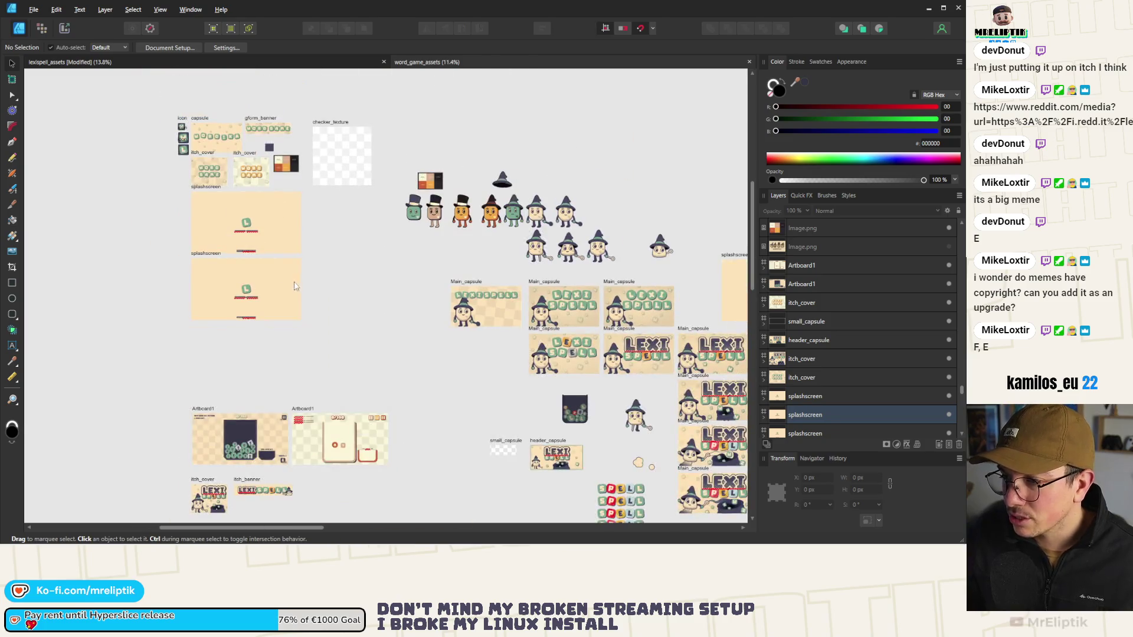
{"action": "scroll", "coordinate": [646, 361], "scroll_direction": "up", "scroll_amount": 2}
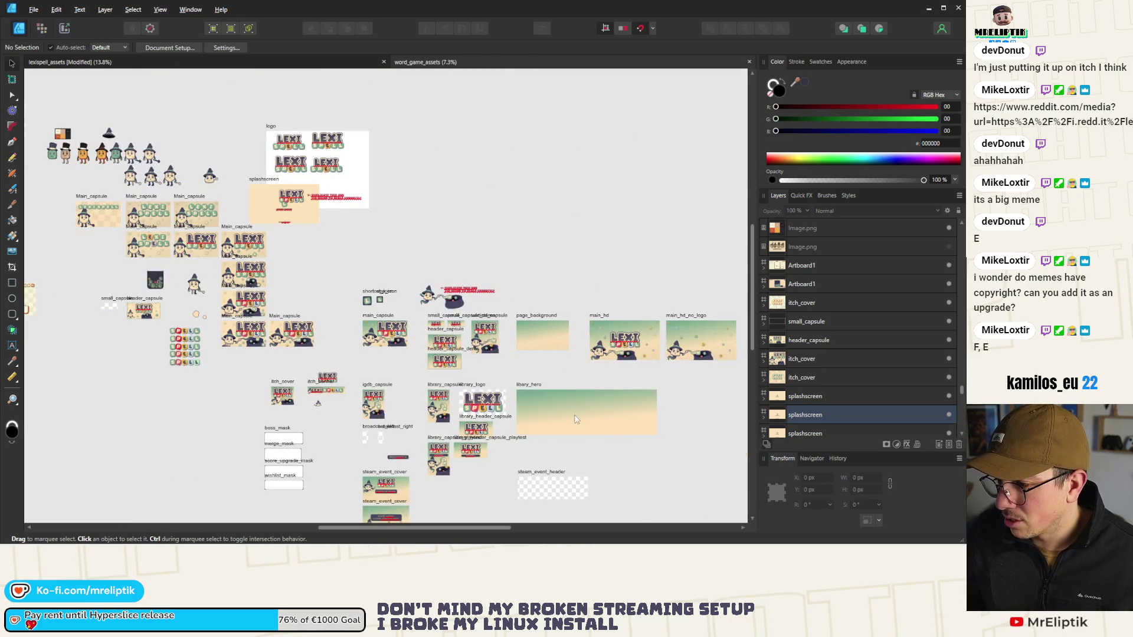
Step: Paste the page_background gradient into the splashscreen copy, sized 1920×1080 behind the logo
{"action": "left_click", "coordinate": [558, 344]}
{"action": "scroll", "coordinate": [354, 266], "scroll_direction": "down", "scroll_amount": 3}
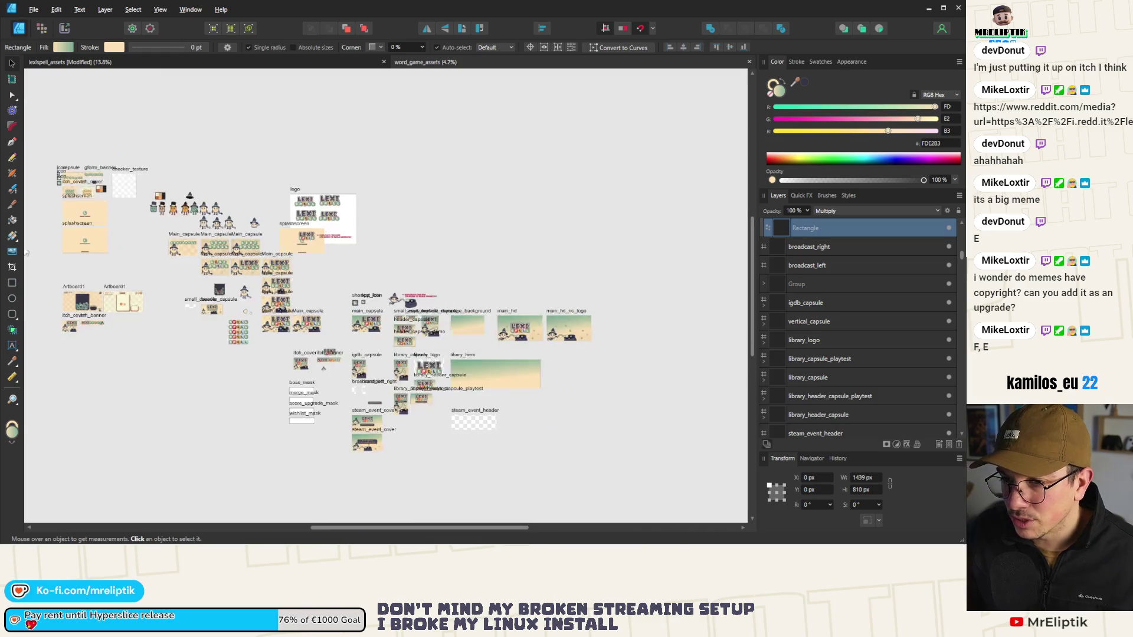
{"action": "scroll", "coordinate": [163, 243], "scroll_direction": "up", "scroll_amount": 8}
{"action": "key", "text": "ctrl+v"}
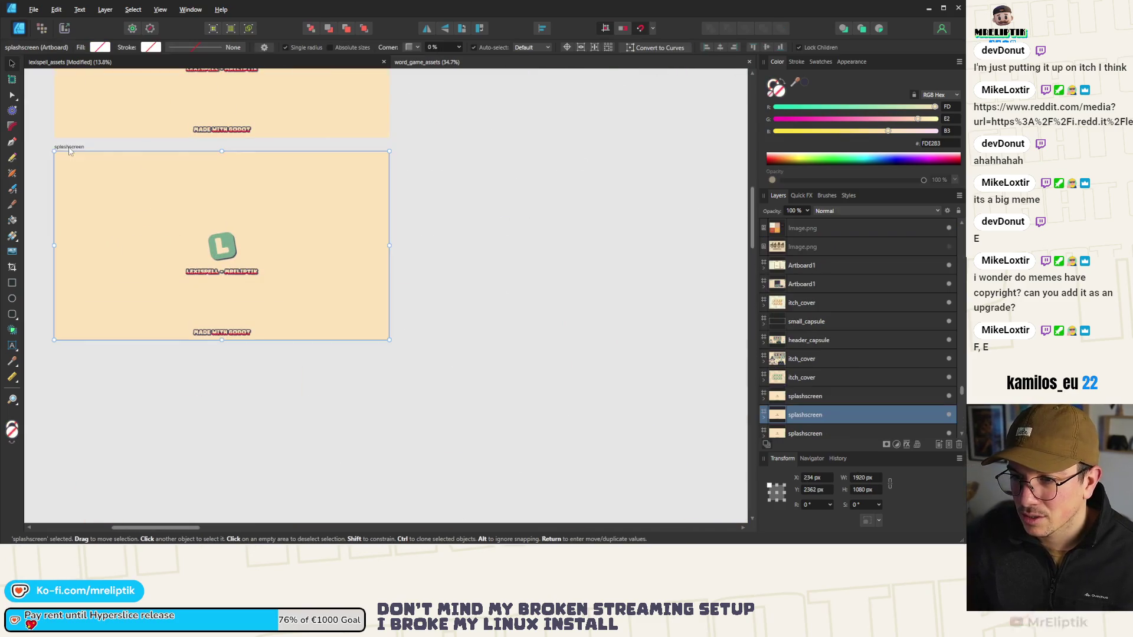
{"action": "left_click_drag", "start_coordinate": [305, 292], "coordinate": [390, 340]}
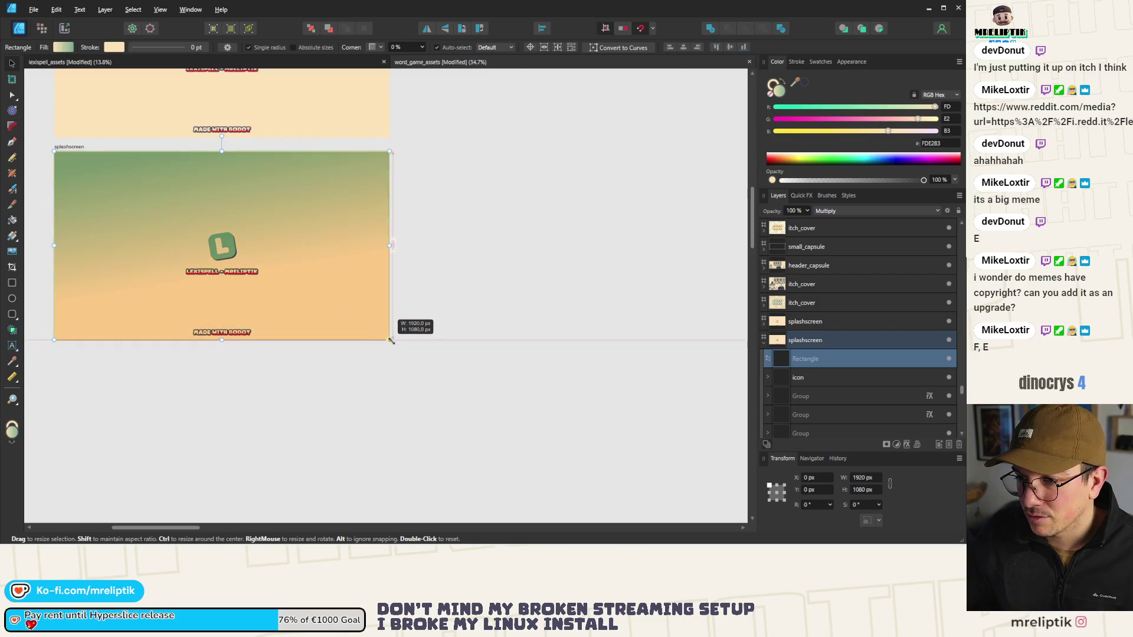
{"action": "left_click_drag", "start_coordinate": [55, 151], "coordinate": [55, 152]}
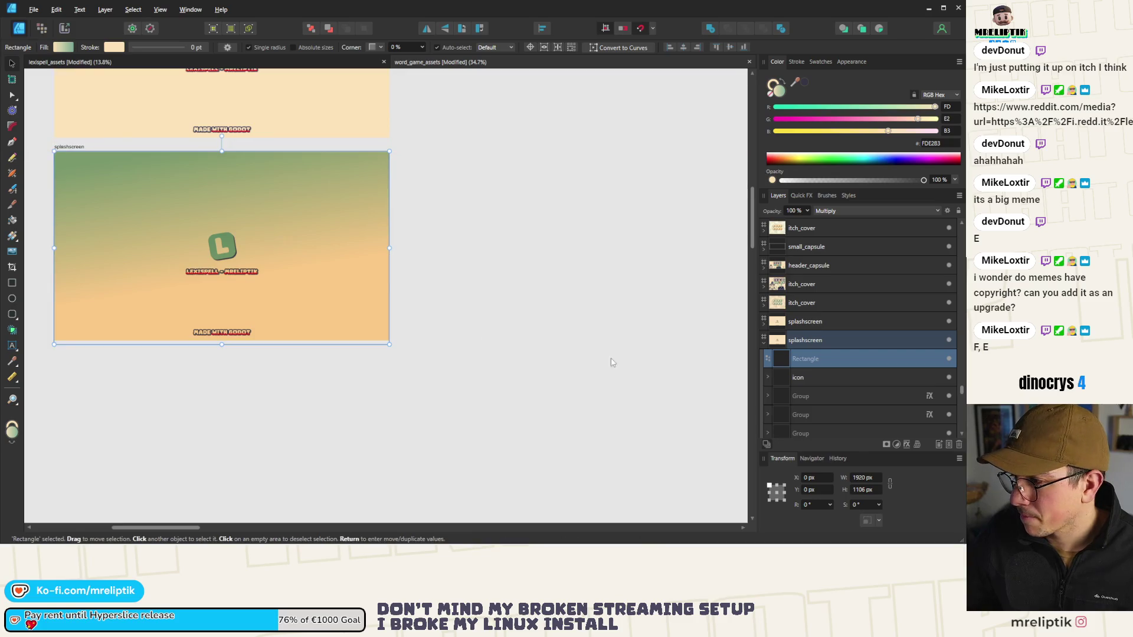
{"action": "mouse_move", "coordinate": [831, 363]}
{"action": "left_mouse_down"}
{"action": "mouse_move", "coordinate": [806, 353]}
{"action": "mouse_move", "coordinate": [808, 431]}
{"action": "mouse_move", "coordinate": [814, 384]}
{"action": "mouse_move", "coordinate": [809, 395]}
{"action": "left_mouse_up"}
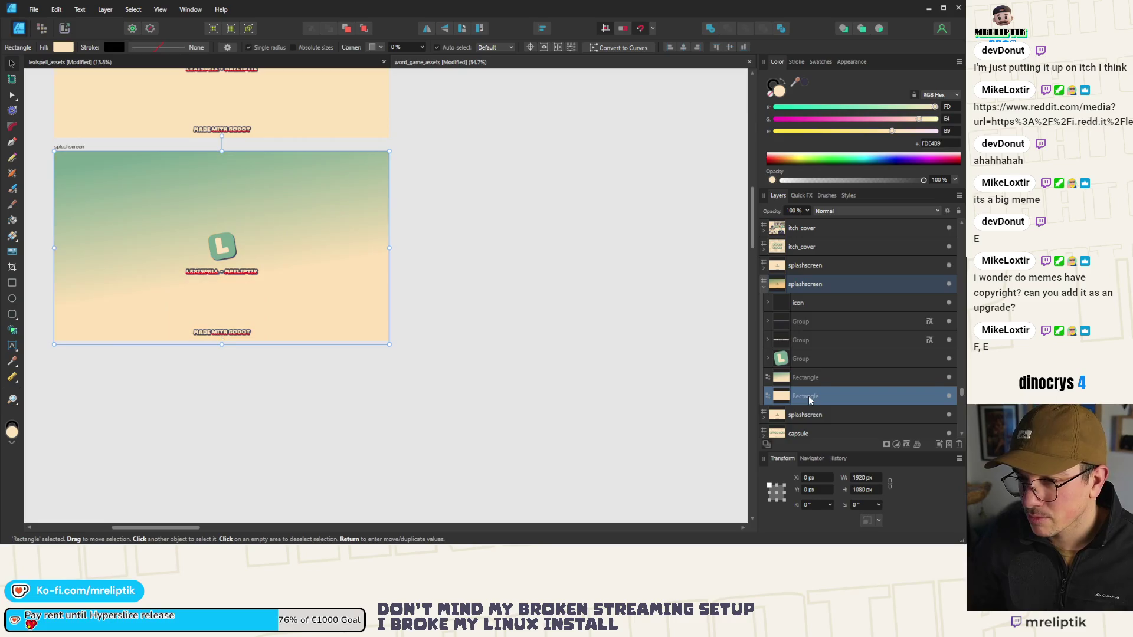
{"action": "left_click_drag", "start_coordinate": [389, 344], "coordinate": [389, 341]}
{"action": "key", "text": "ctrl+d"}
{"action": "scroll", "coordinate": [164, 277], "scroll_direction": "down", "scroll_amount": 5}
{"action": "scroll", "coordinate": [519, 317], "scroll_direction": "up", "scroll_amount": 4}
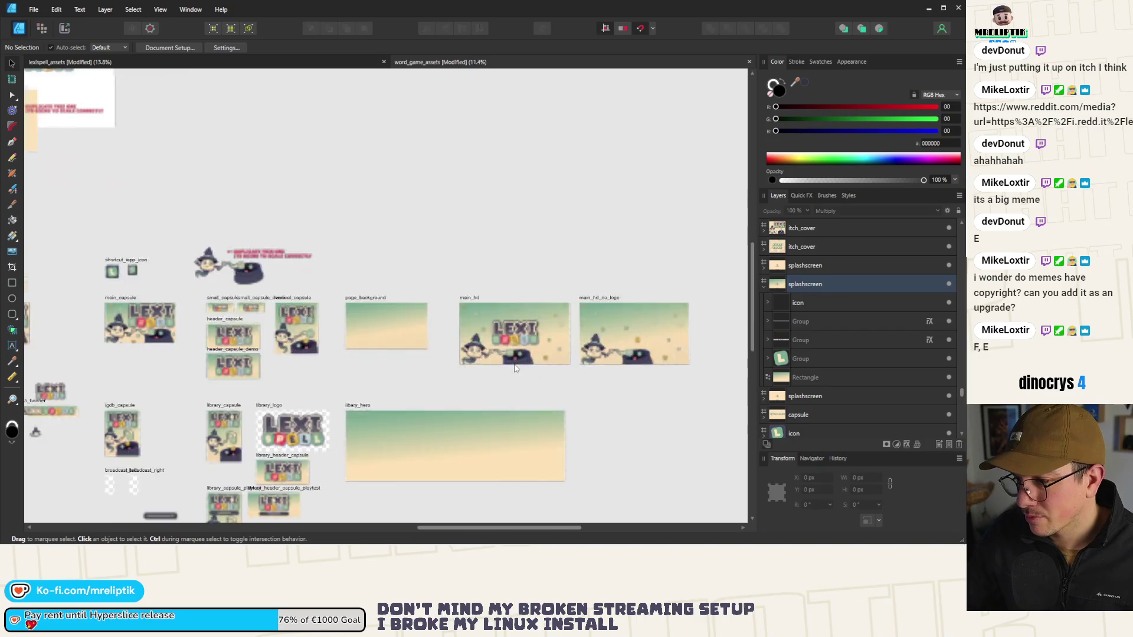
Step: Select the two LEXI SPELL logo groups and reorder them within the splashscreen's layers
{"action": "left_click", "coordinate": [531, 319]}
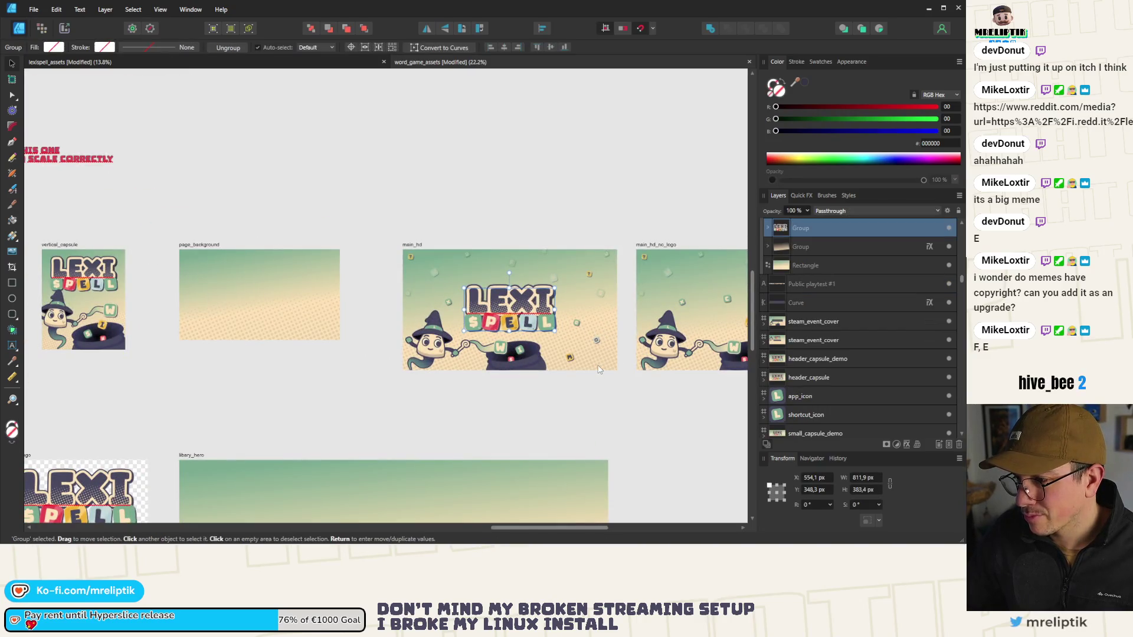
{"action": "left_click", "coordinate": [546, 320]}
{"action": "left_click", "coordinate": [591, 357]}
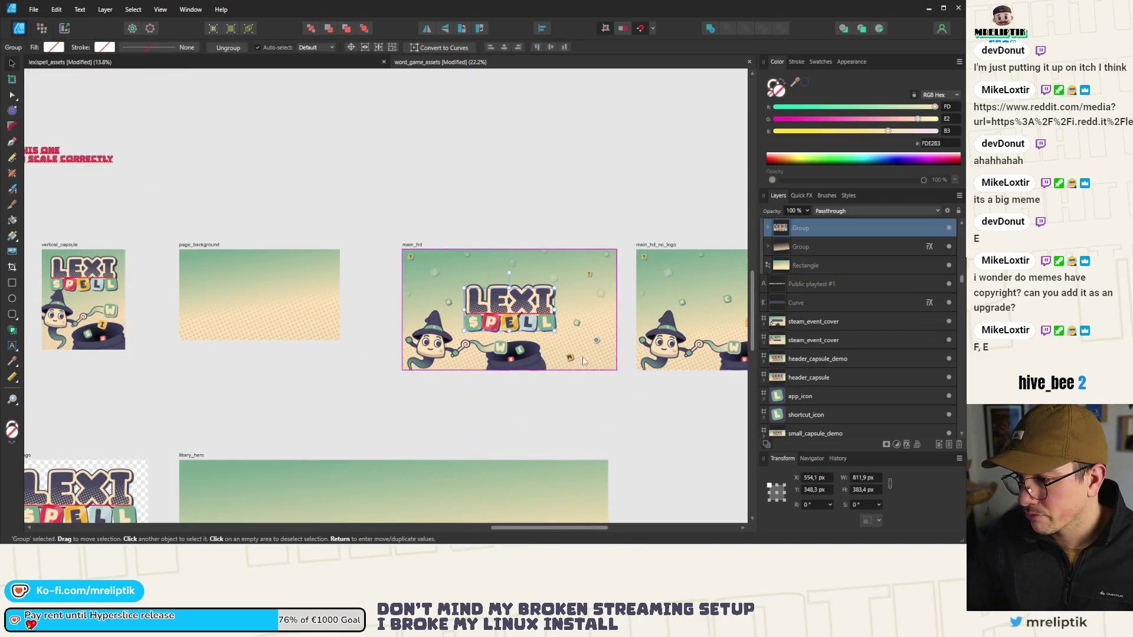
{"action": "left_click", "coordinate": [593, 358], "text": "shift"}
{"action": "scroll", "coordinate": [492, 304], "scroll_direction": "down", "scroll_amount": 5}
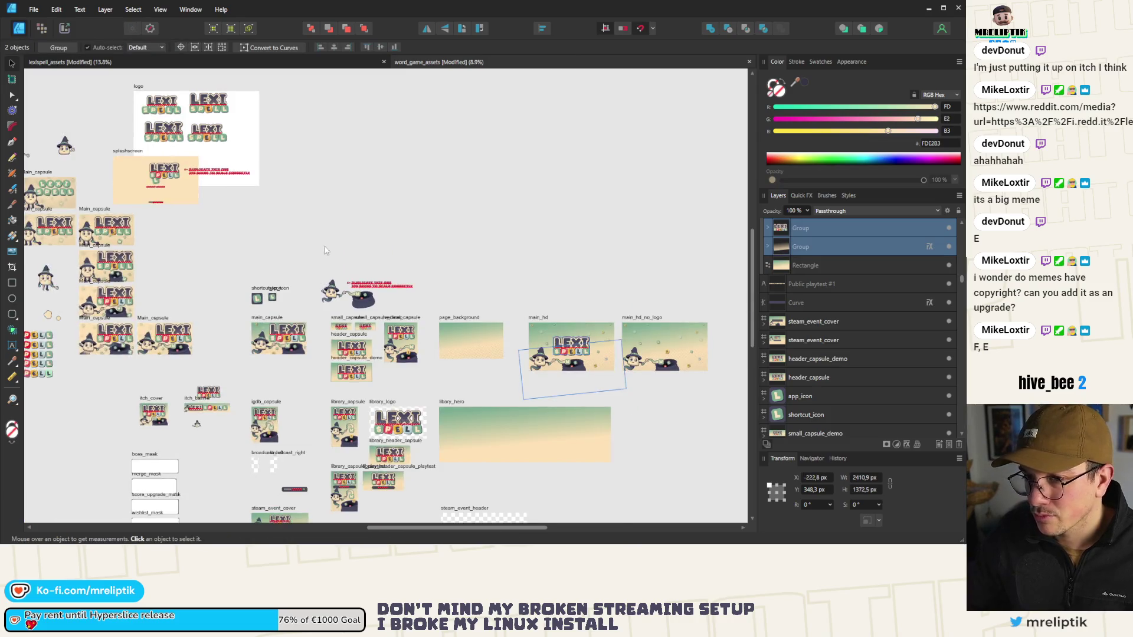
{"action": "scroll", "coordinate": [192, 134], "scroll_direction": "up", "scroll_amount": 5}
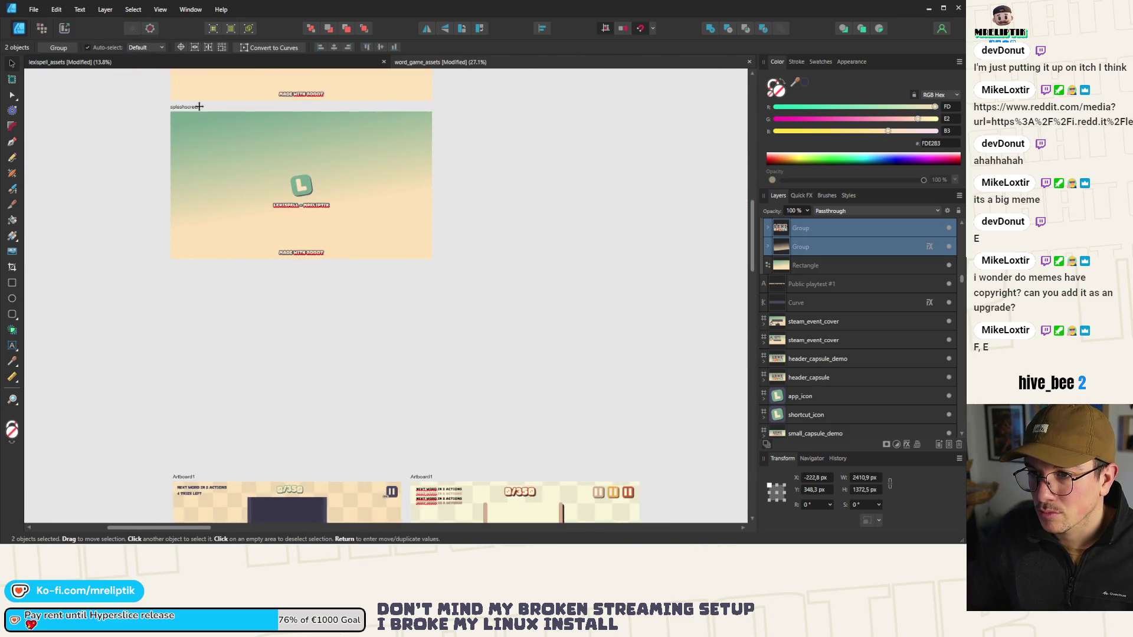
{"action": "scroll", "coordinate": [310, 169], "scroll_direction": "up", "scroll_amount": 3}
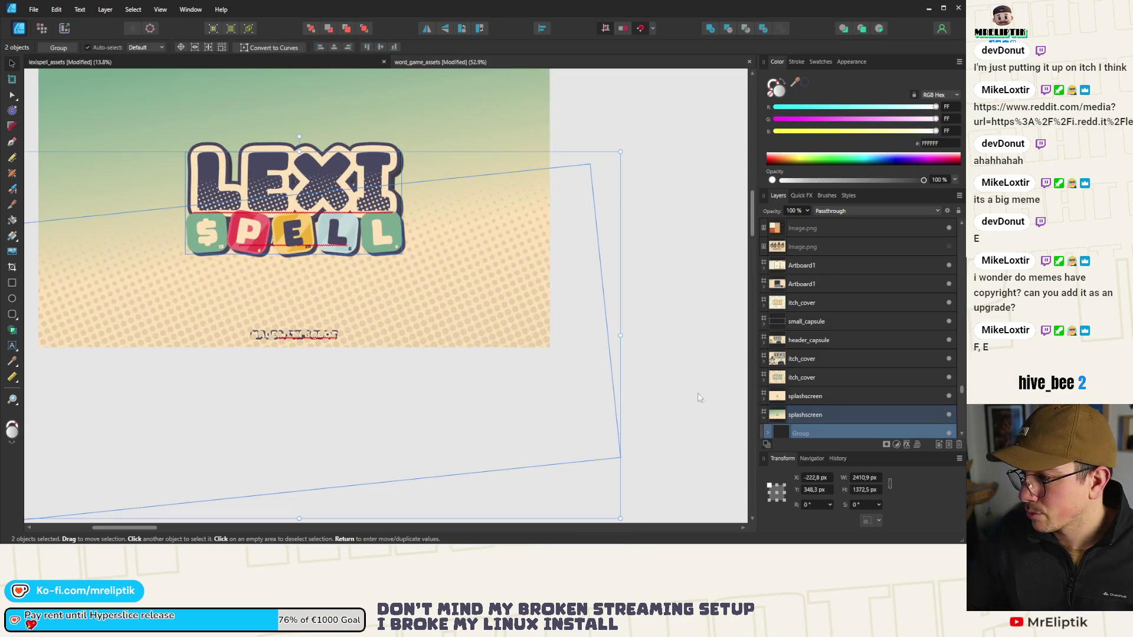
{"action": "scroll", "coordinate": [838, 348], "scroll_direction": "down", "scroll_amount": 3}
{"action": "left_click_drag", "start_coordinate": [807, 333], "coordinate": [805, 406]}
{"action": "scroll", "coordinate": [821, 397], "scroll_direction": "down", "scroll_amount": 3}
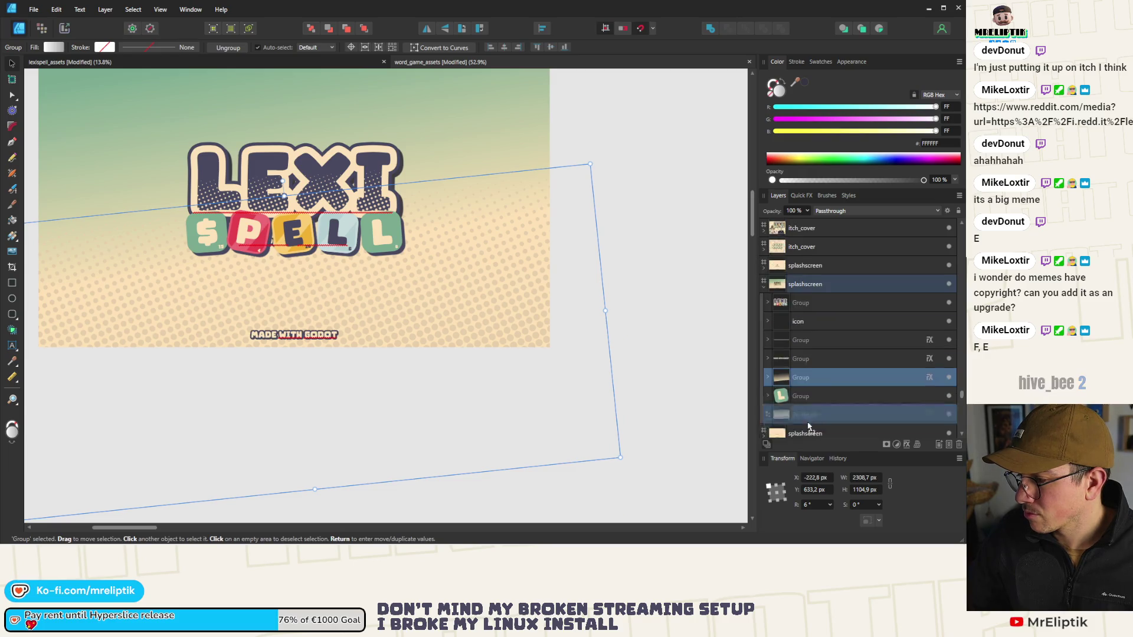
{"action": "left_click_drag", "start_coordinate": [810, 265], "coordinate": [804, 348]}
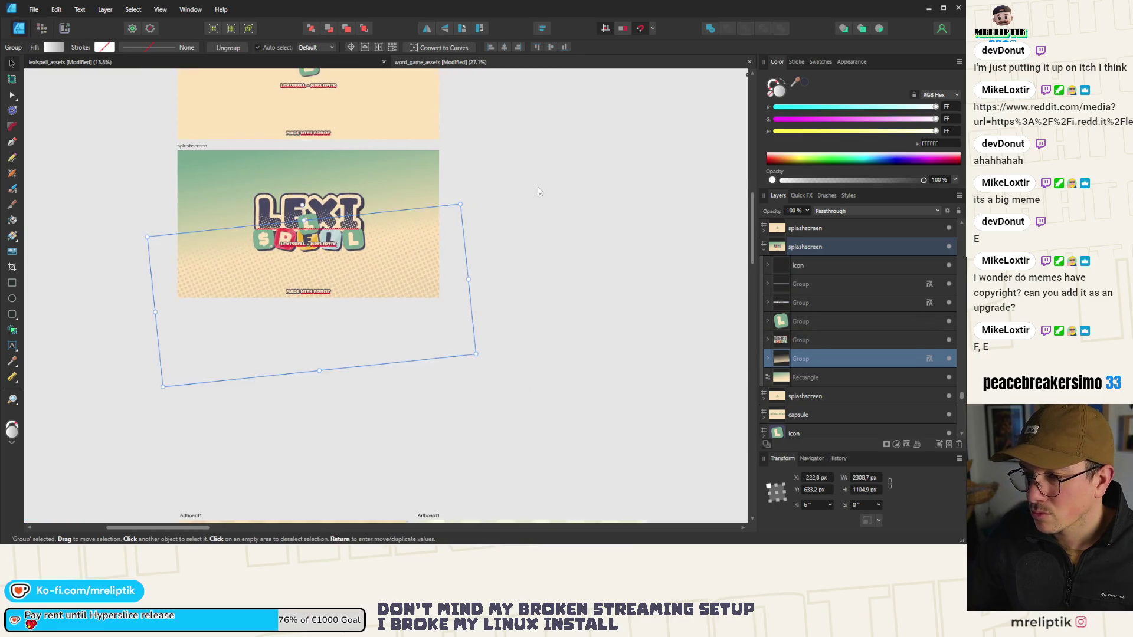
{"action": "key", "text": "ctrl+d"}
{"action": "scroll", "coordinate": [325, 217], "scroll_direction": "up", "scroll_amount": 2}
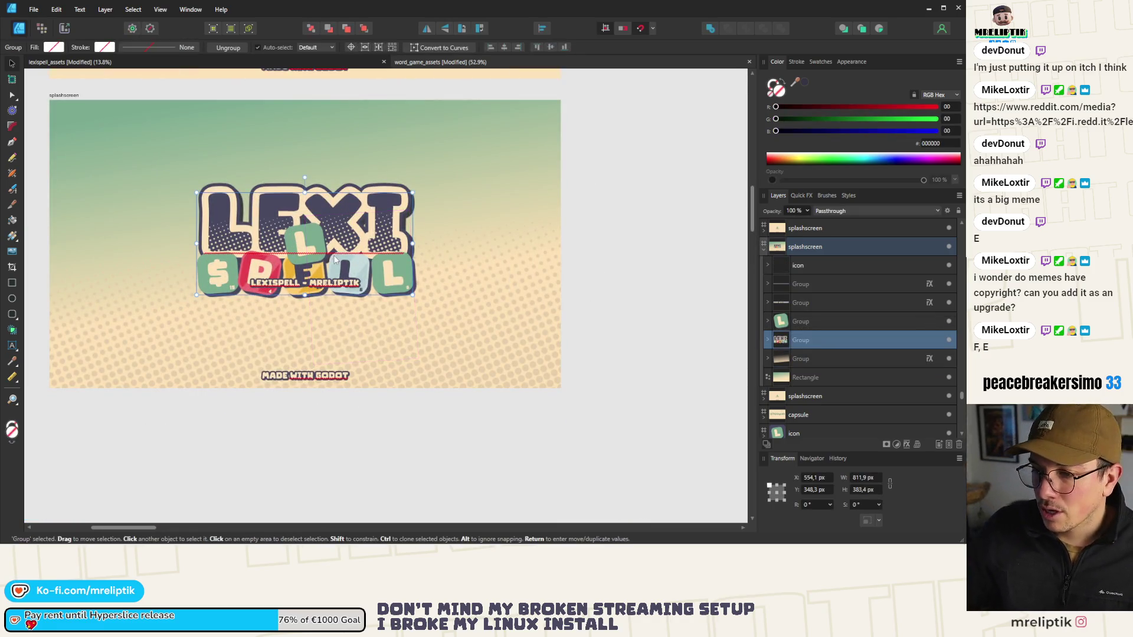
Step: Trim the credit text to 'MRELIPTIK' and move it below SPELL
{"action": "left_click", "coordinate": [314, 286]}
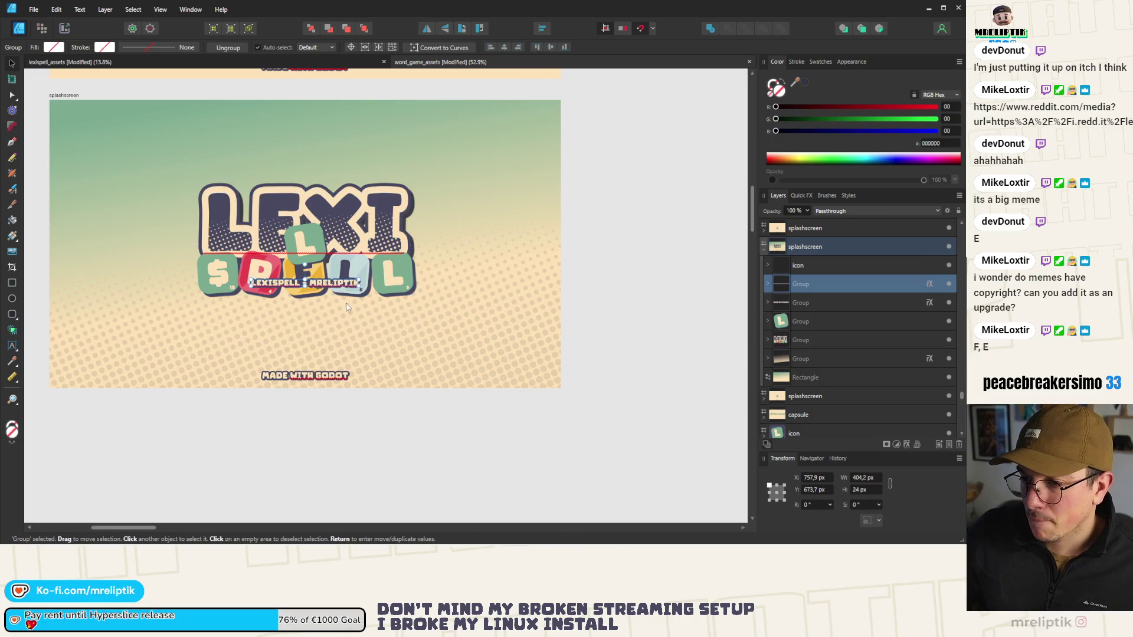
{"action": "double_click", "coordinate": [315, 287]}
{"action": "key", "text": "BackSpace"}
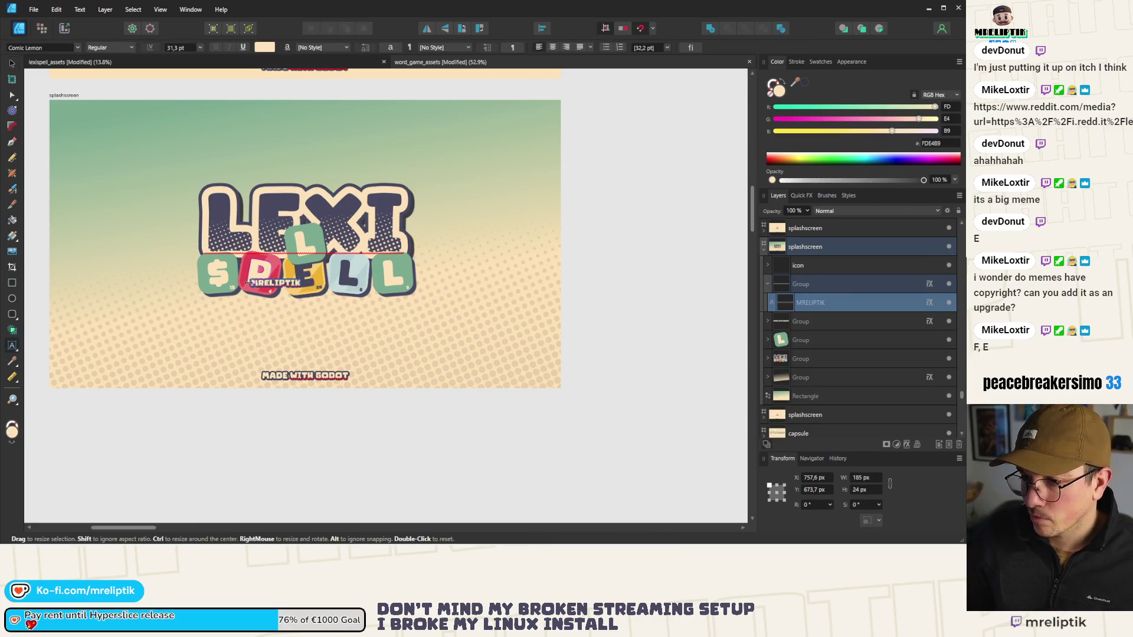
{"action": "key", "text": "Escape"}
{"action": "mouse_move", "coordinate": [289, 284]}
{"action": "left_mouse_down"}
{"action": "mouse_move", "coordinate": [307, 305]}
{"action": "mouse_move", "coordinate": [369, 313]}
{"action": "mouse_move", "coordinate": [342, 315]}
{"action": "left_mouse_up"}
Step: Shrink the MADE WITH GODOT badge slightly and delete the stray green L tile
{"action": "left_click", "coordinate": [331, 377]}
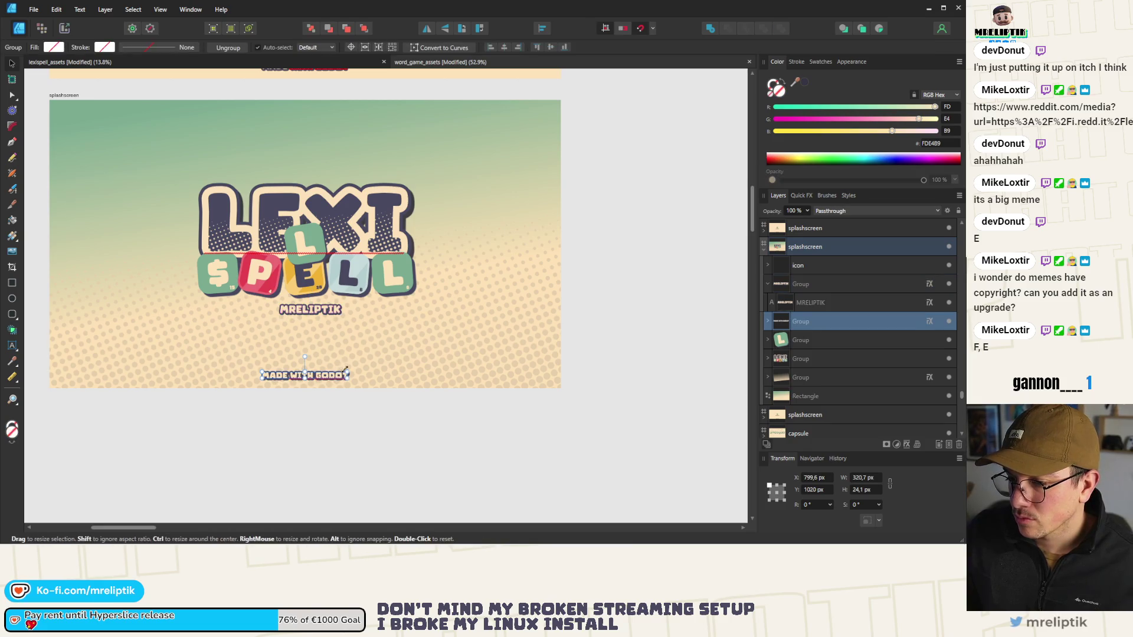
{"action": "mouse_move", "coordinate": [349, 375]}
{"action": "left_mouse_down"}
{"action": "mouse_move", "coordinate": [318, 377]}
{"action": "mouse_move", "coordinate": [327, 379]}
{"action": "left_mouse_up"}
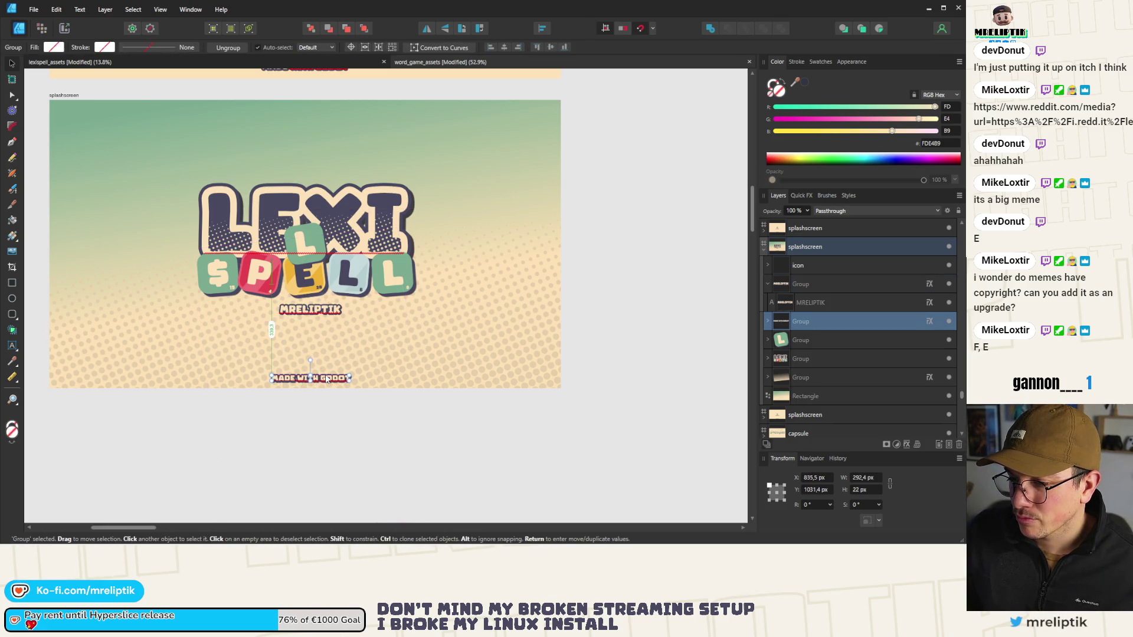
{"action": "left_click", "coordinate": [319, 313]}
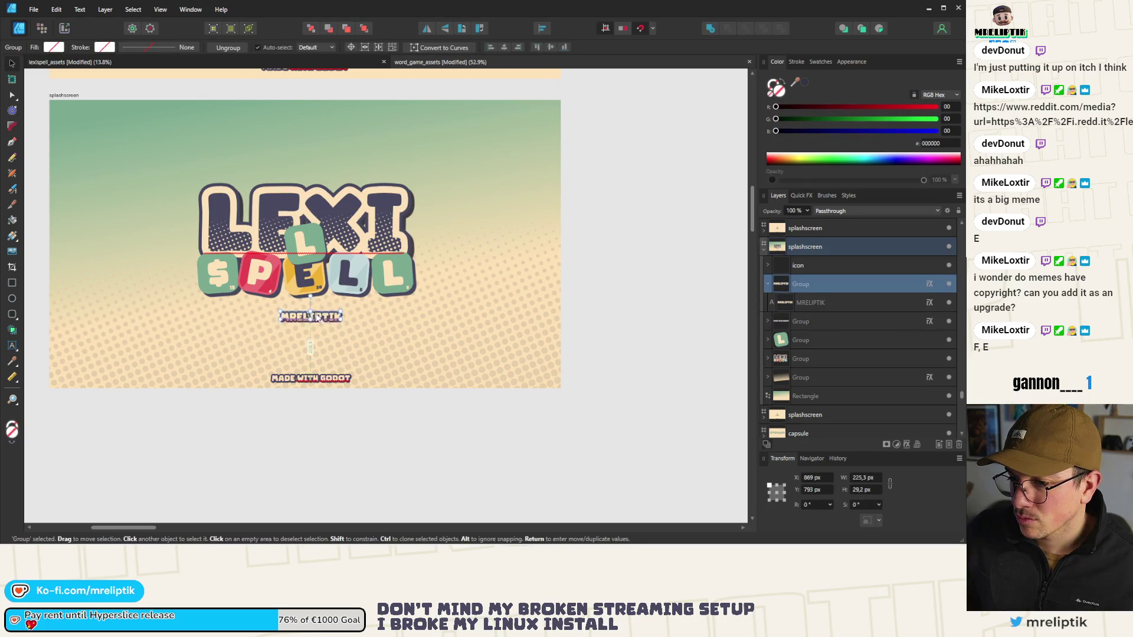
{"action": "left_click", "coordinate": [318, 258]}
{"action": "key", "text": "Delete"}
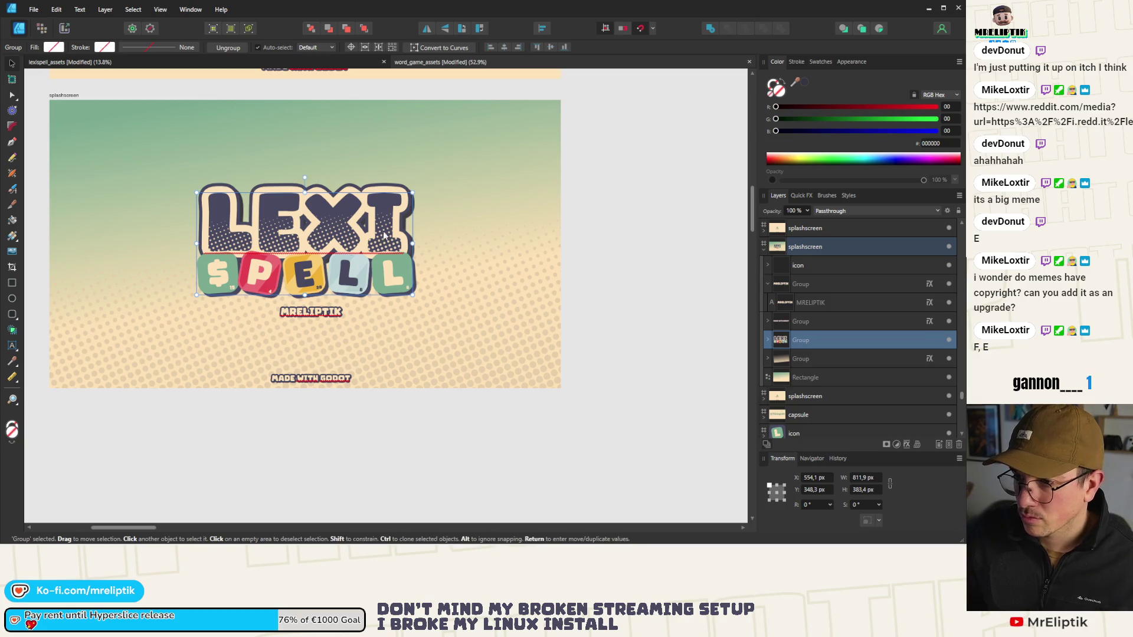
Step: Shrink the LEXI SPELL logo, centre it vertically, and move the MRELIPTIK credit closer
{"action": "mouse_move", "coordinate": [413, 192]}
{"action": "left_mouse_down"}
{"action": "mouse_move", "coordinate": [372, 223]}
{"action": "mouse_move", "coordinate": [382, 223]}
{"action": "left_mouse_up"}
{"action": "left_click", "coordinate": [554, 47]}
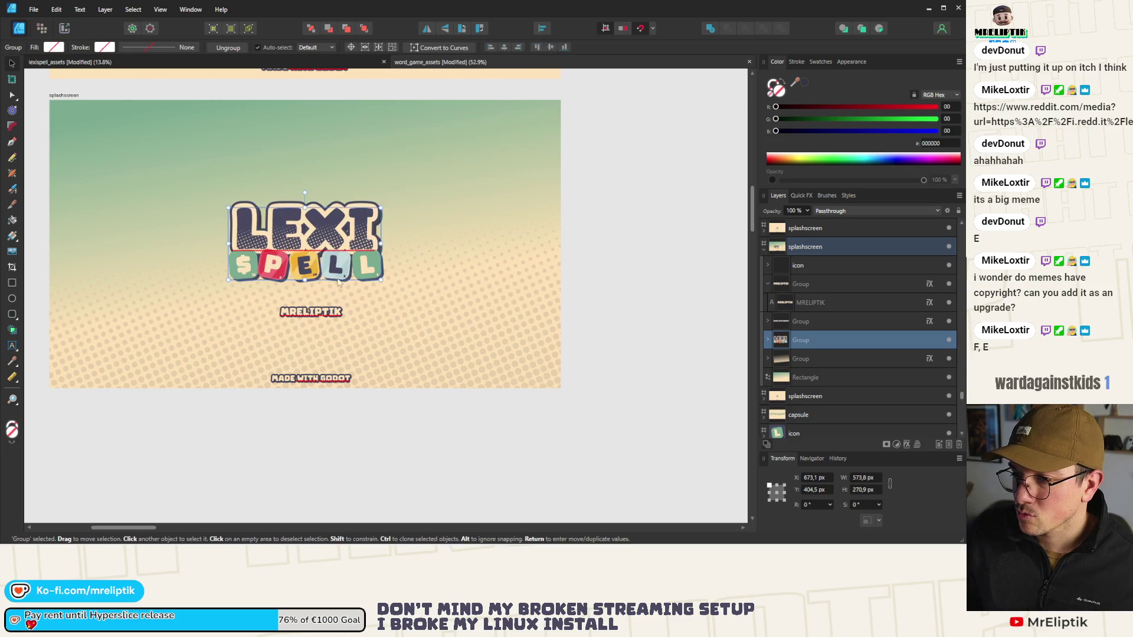
{"action": "left_click", "coordinate": [307, 312]}
{"action": "left_click_drag", "start_coordinate": [308, 312], "coordinate": [307, 298]}
{"action": "scroll", "coordinate": [240, 228], "scroll_direction": "down", "scroll_amount": 1}
{"action": "scroll", "coordinate": [311, 379], "scroll_direction": "up", "scroll_amount": 2}
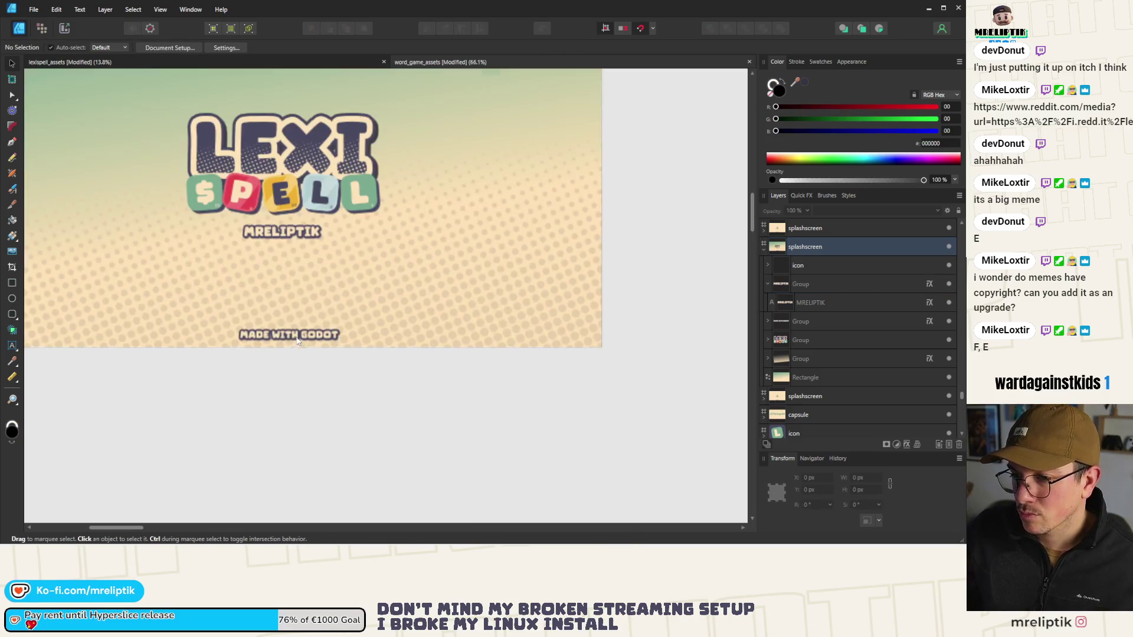
{"action": "left_click", "coordinate": [289, 335]}
{"action": "left_click", "coordinate": [323, 433]}
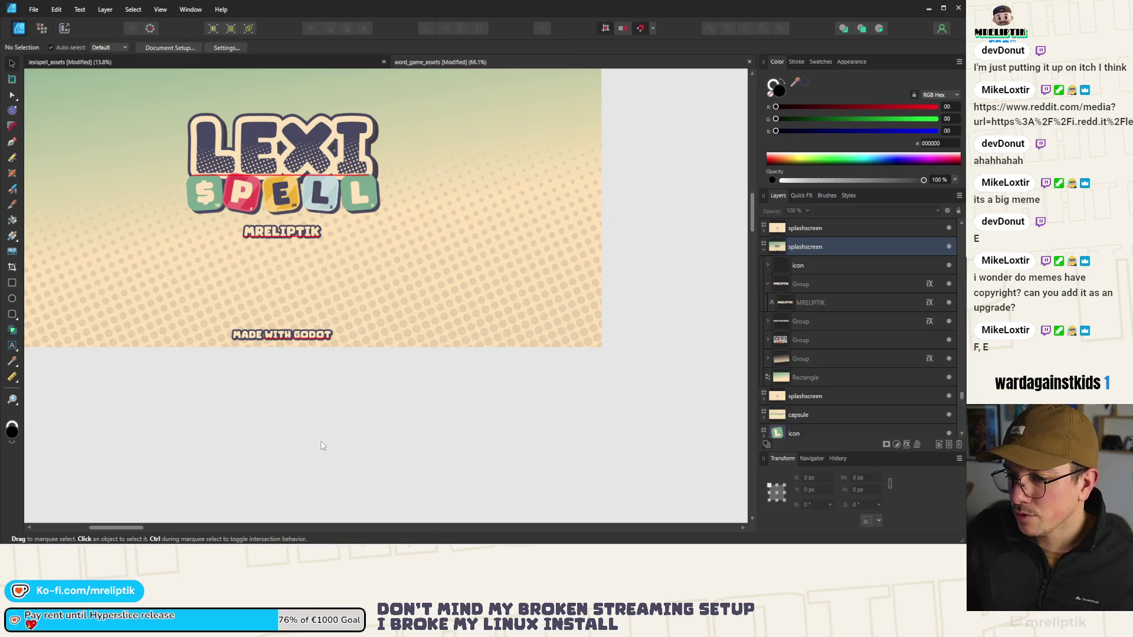
{"action": "scroll", "coordinate": [263, 314], "scroll_direction": "down", "scroll_amount": 1}
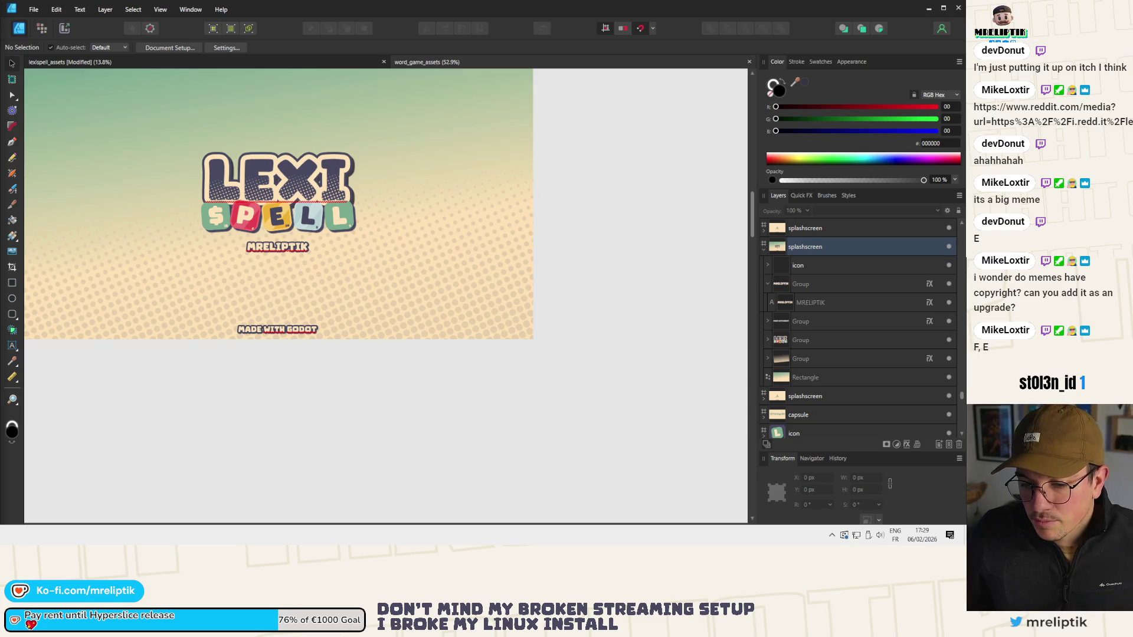
{"action": "scroll", "coordinate": [301, 438], "scroll_direction": "down", "scroll_amount": 5}
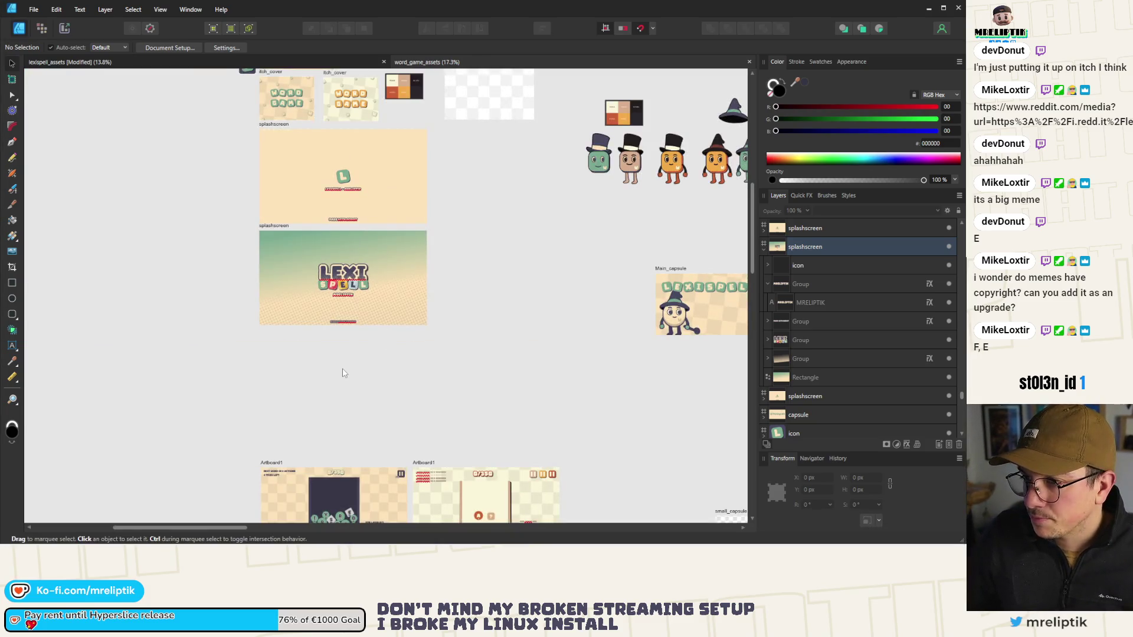
{"action": "scroll", "coordinate": [278, 323], "scroll_direction": "down", "scroll_amount": 2}
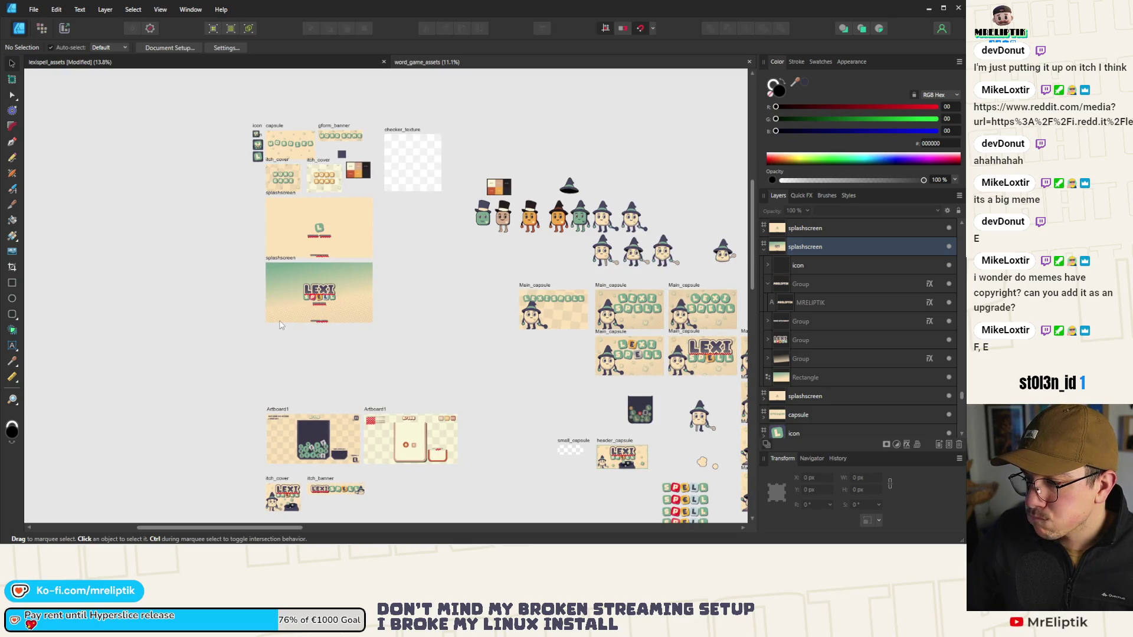
{"action": "scroll", "coordinate": [281, 324], "scroll_direction": "up", "scroll_amount": 6}
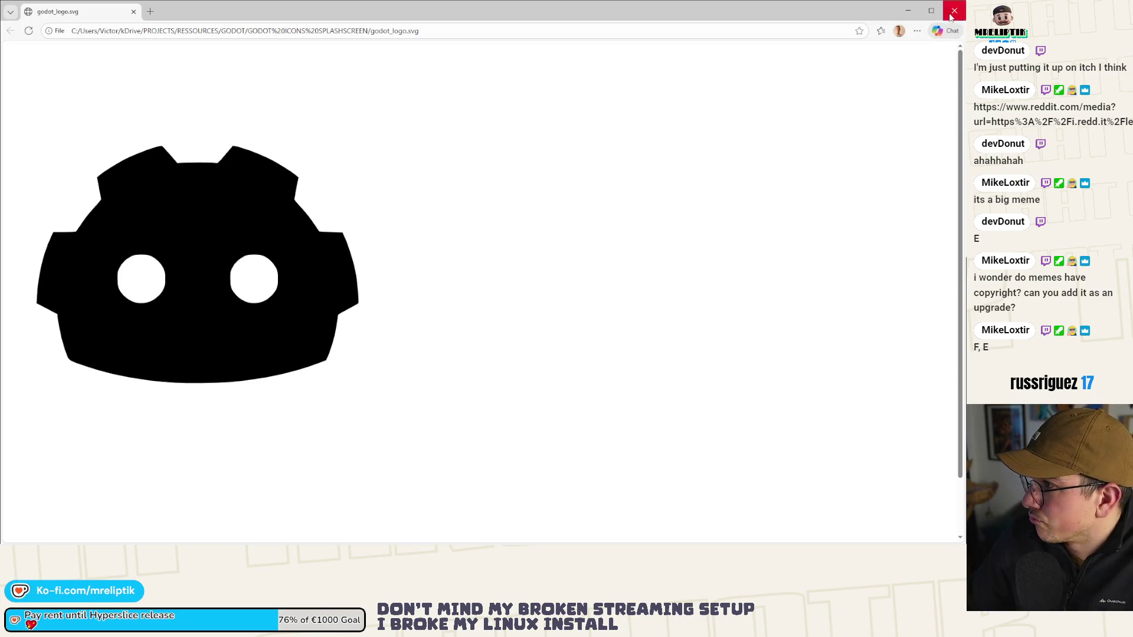
{"action": "left_click", "coordinate": [954, 11]}
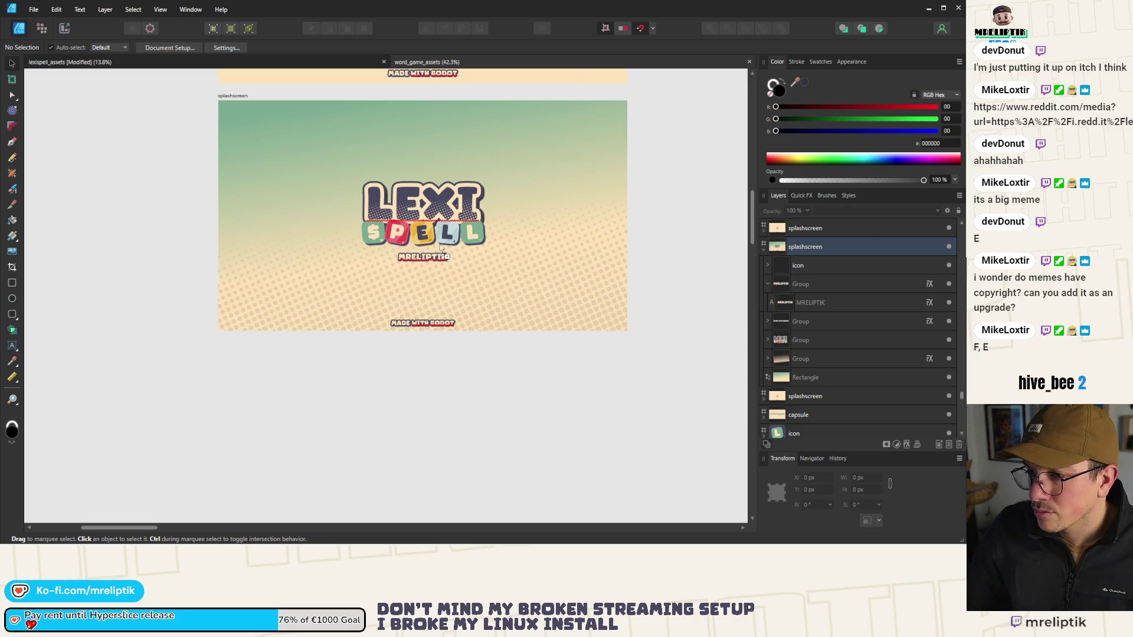
Step: Paste the Godot icon image and move it left of the splashscreen artboards
{"action": "key", "text": "ctrl+v"}
{"action": "scroll", "coordinate": [273, 271], "scroll_direction": "down", "scroll_amount": 5}
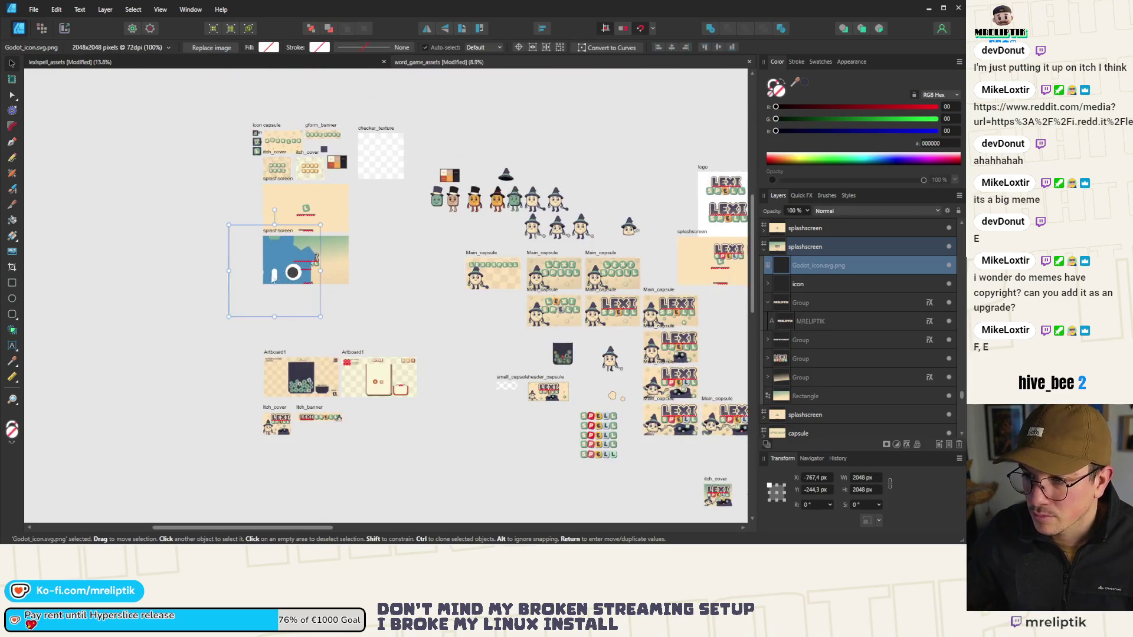
{"action": "left_click_drag", "start_coordinate": [273, 270], "coordinate": [172, 306]}
{"action": "scroll", "coordinate": [171, 306], "scroll_direction": "up", "scroll_amount": 3}
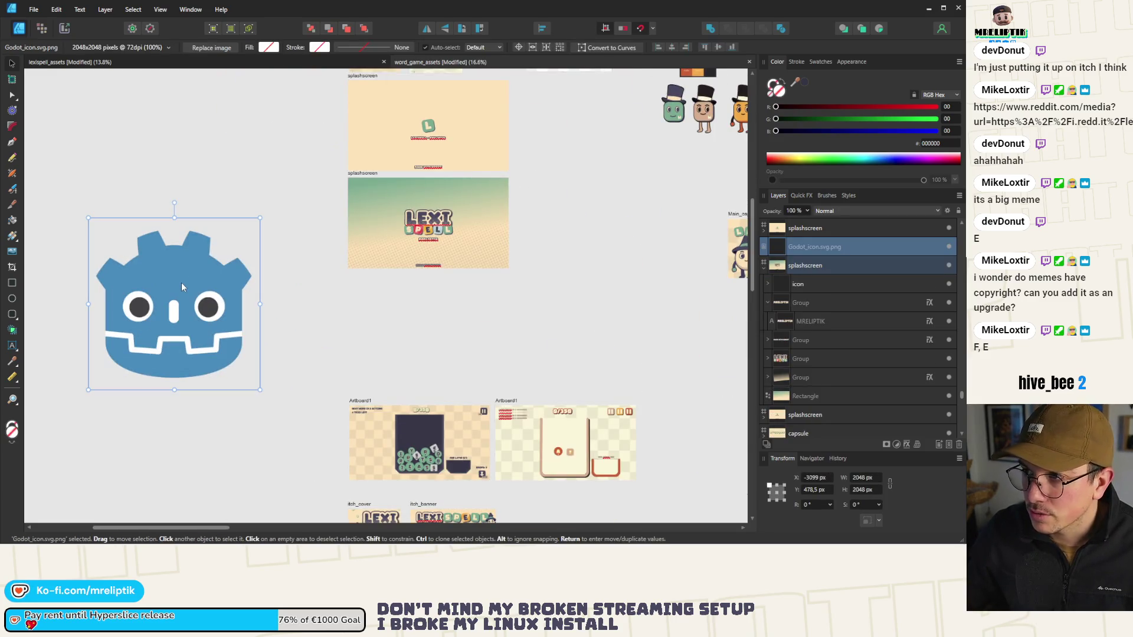
Step: Try Convert to Curves on the Godot icon, then undo a trial one-third shrink
{"action": "right_click", "coordinate": [182, 282]}
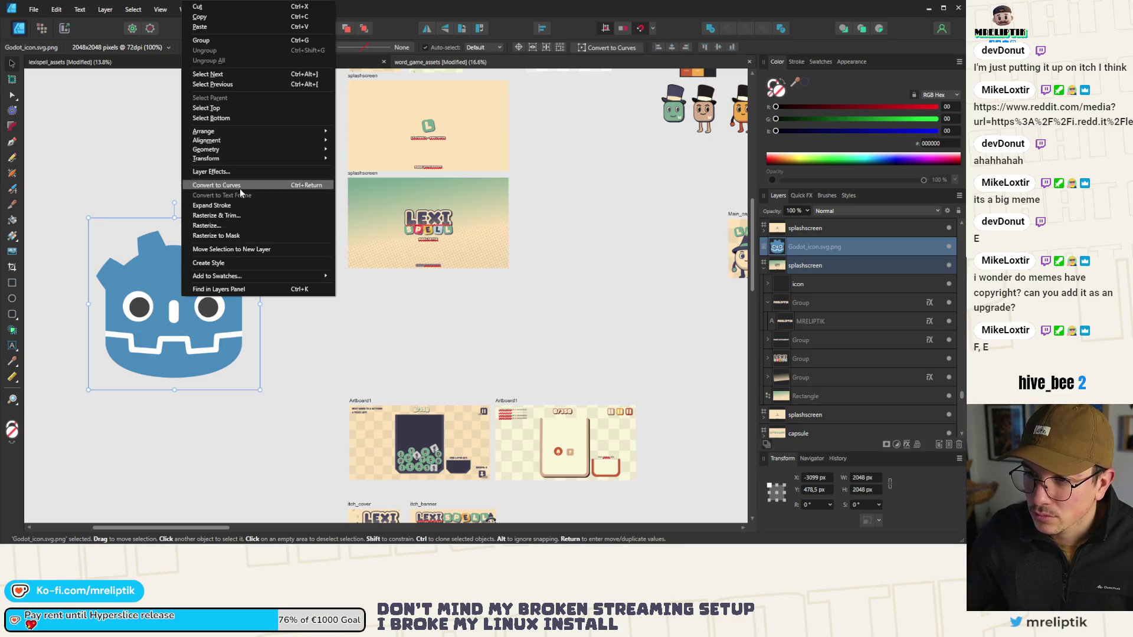
{"action": "left_click", "coordinate": [188, 268]}
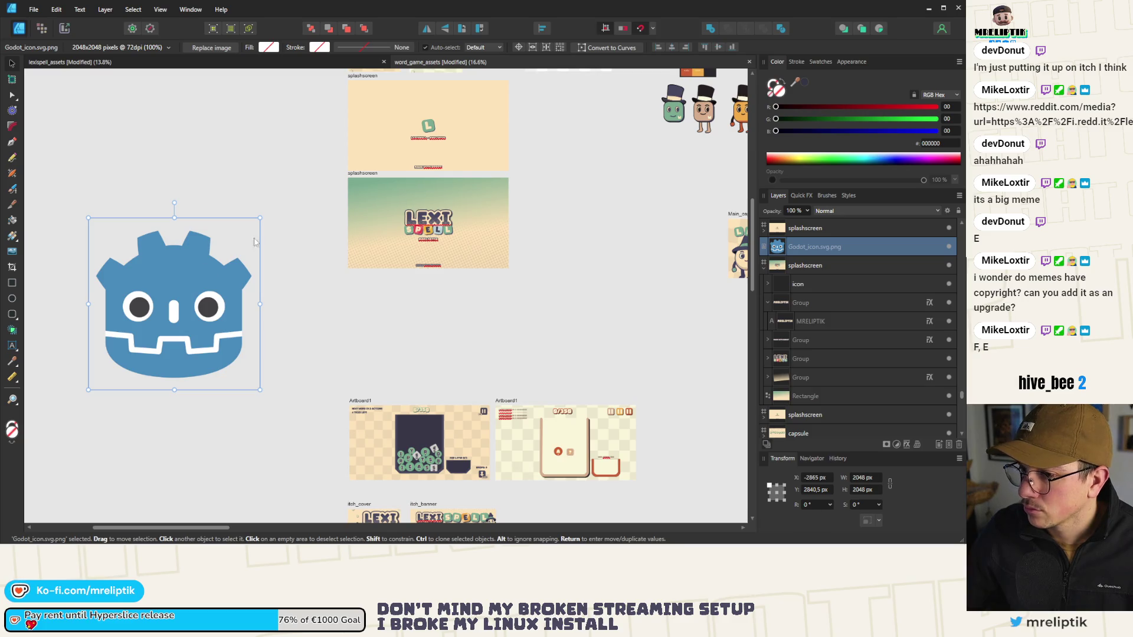
{"action": "left_click_drag", "start_coordinate": [260, 218], "coordinate": [150, 328]}
{"action": "key", "text": "ctrl+z"}
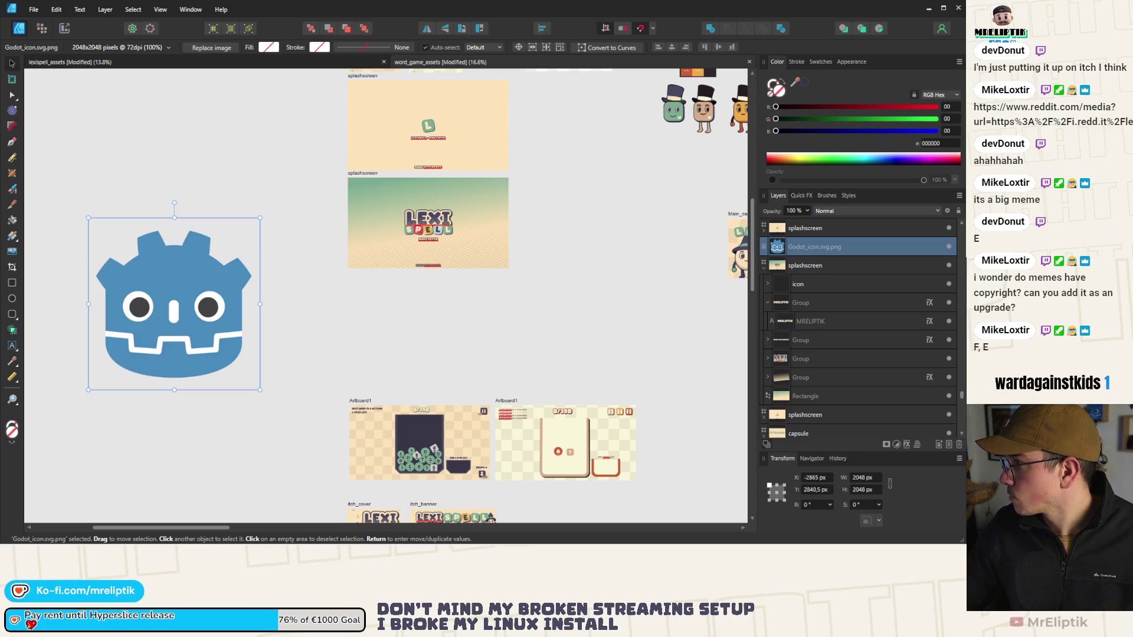
Step: Paste Godot_icon.svg from the browser beside the splashscreen and delete the large PNG icon
{"action": "key", "text": "alt+Tab"}
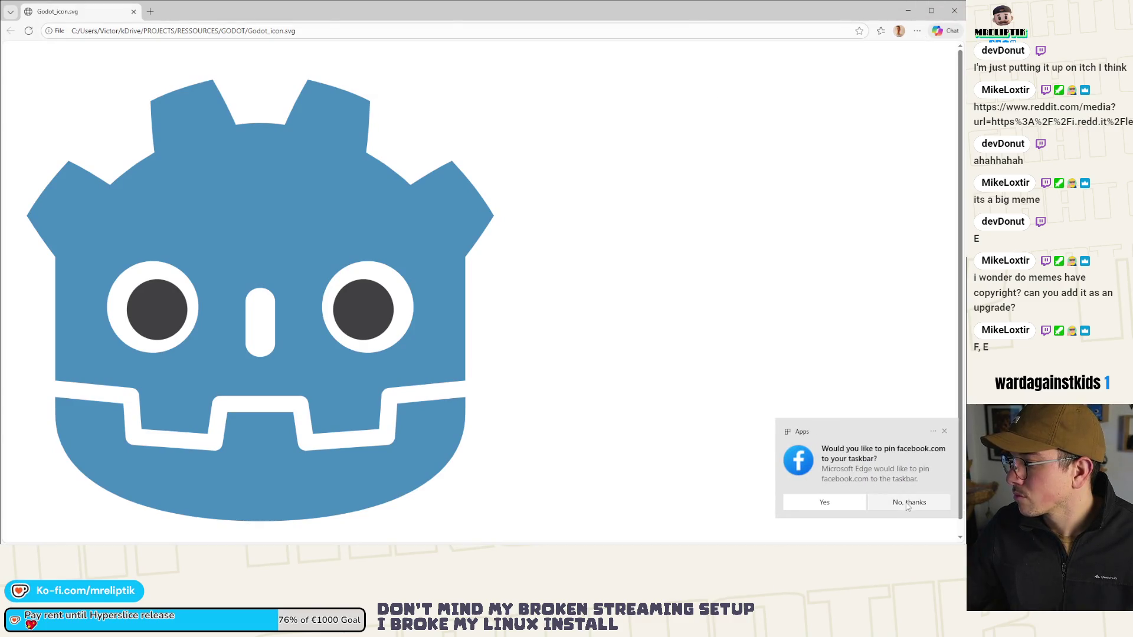
{"action": "key", "text": "alt+Tab"}
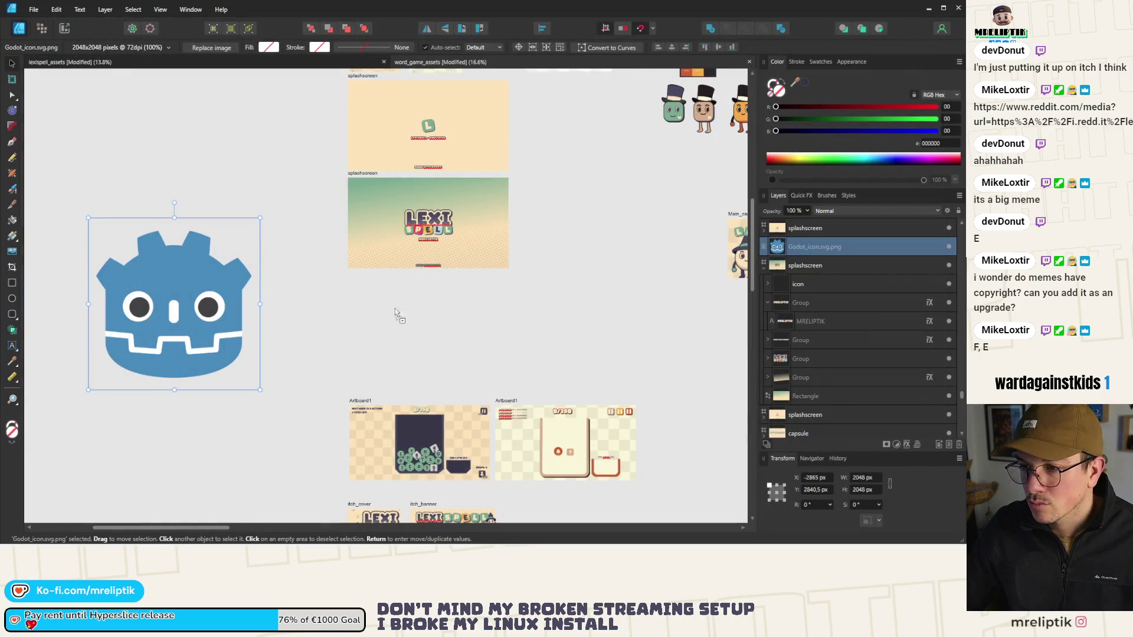
{"action": "key", "text": "ctrl+v"}
{"action": "mouse_move", "coordinate": [387, 316]}
{"action": "left_mouse_down"}
{"action": "mouse_move", "coordinate": [321, 341]}
{"action": "mouse_move", "coordinate": [285, 184]}
{"action": "left_mouse_up"}
{"action": "left_click", "coordinate": [177, 313]}
{"action": "key", "text": "Delete"}
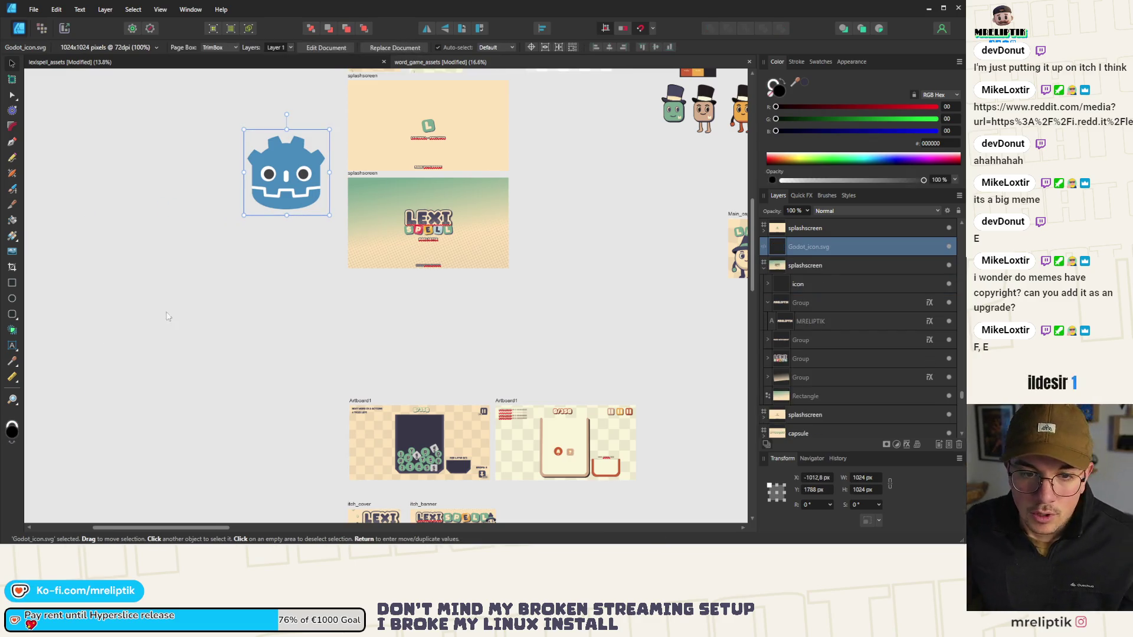
Step: Copy every part of the embedded Godot SVG and paste them as separate vectors
{"action": "double_click", "coordinate": [286, 158]}
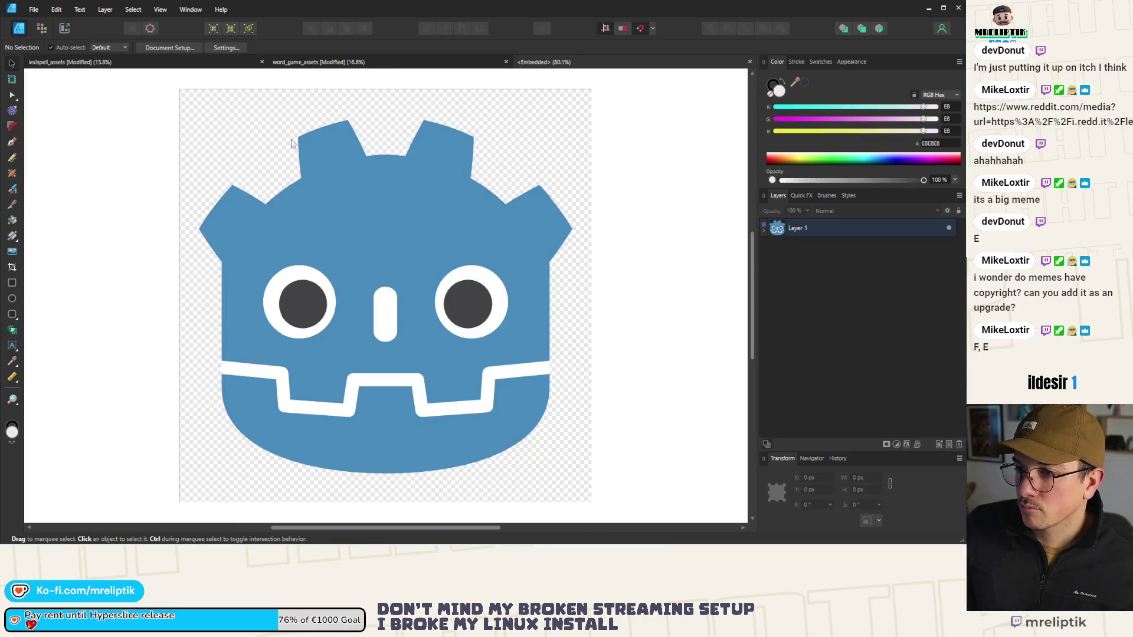
{"action": "key", "text": "ctrl+a"}
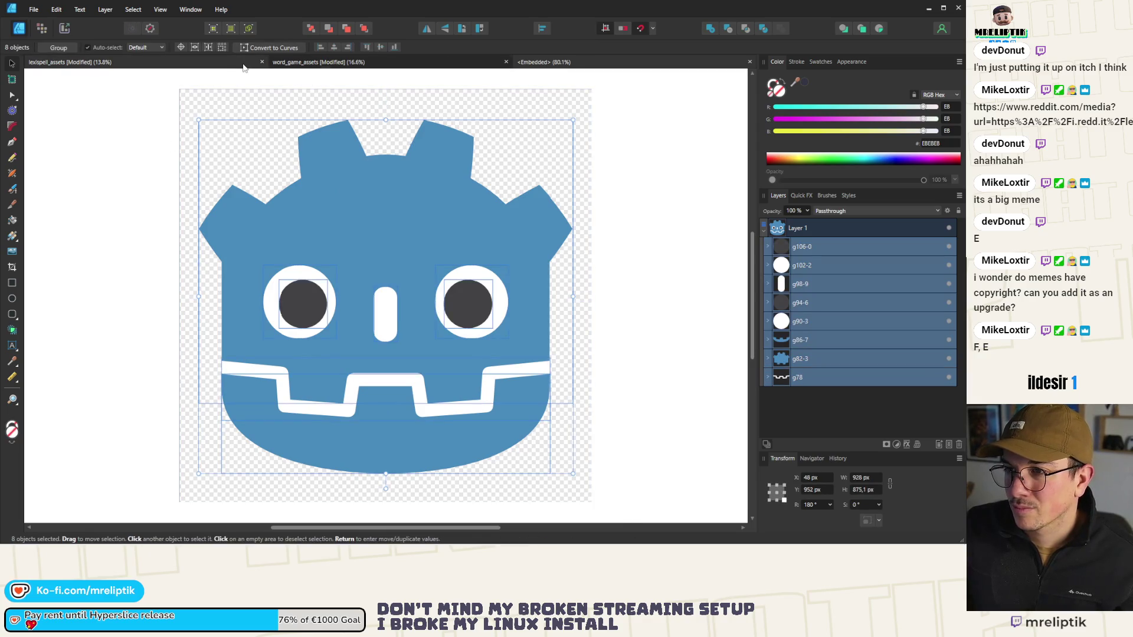
{"action": "left_click", "coordinate": [210, 64]}
{"action": "left_click", "coordinate": [308, 62]}
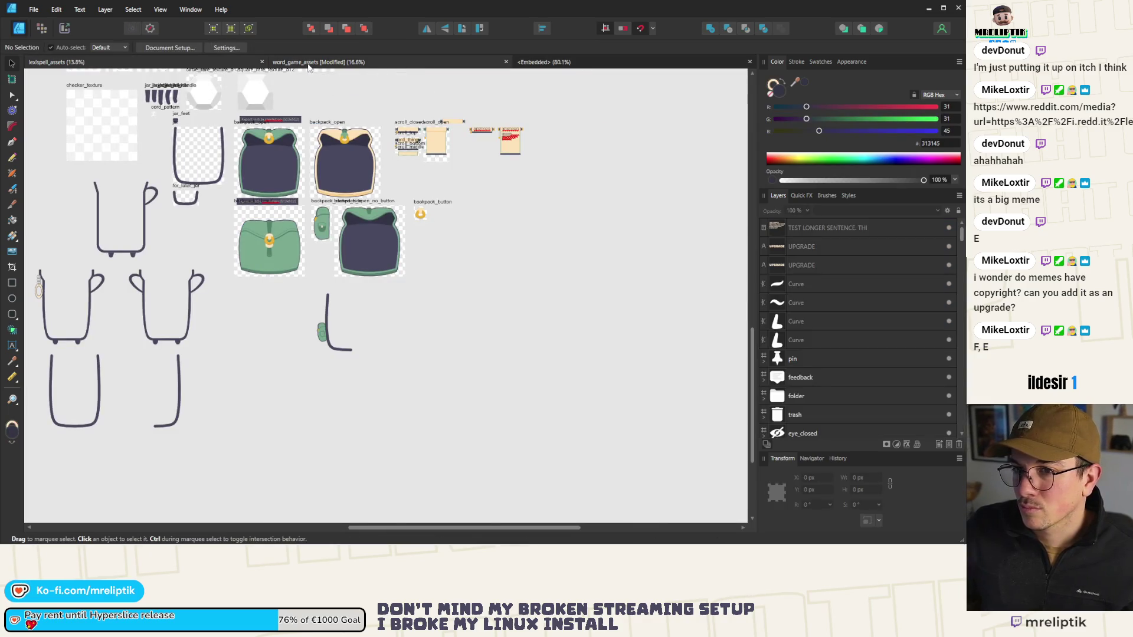
{"action": "key", "text": "ctrl+v"}
{"action": "mouse_move", "coordinate": [370, 305]}
{"action": "left_mouse_down"}
{"action": "mouse_move", "coordinate": [286, 240]}
{"action": "mouse_move", "coordinate": [289, 258]}
{"action": "left_mouse_up"}
Step: Delete the original embedded Godot icon and select the new icon's parts
{"action": "left_click", "coordinate": [286, 160]}
{"action": "key", "text": "Delete"}
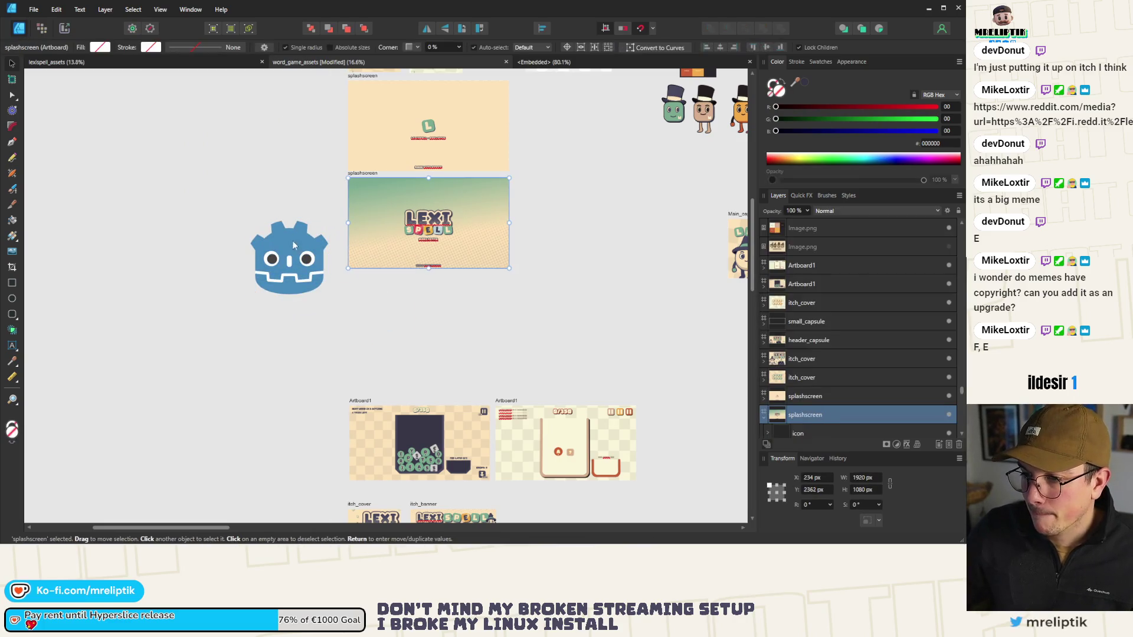
{"action": "left_click", "coordinate": [282, 223]}
{"action": "scroll", "coordinate": [282, 223], "scroll_direction": "up", "scroll_amount": 3}
{"action": "left_click", "coordinate": [314, 378], "text": "shift"}
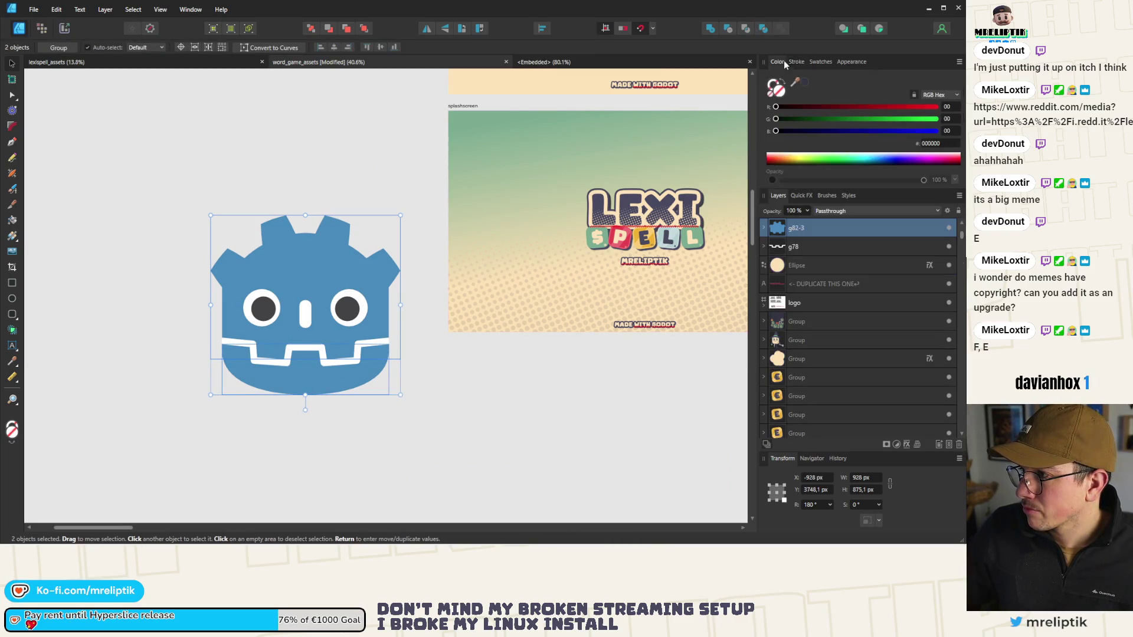
Step: Recolour the Godot icon's blue lower part to dark purple 474761
{"action": "left_click", "coordinate": [762, 228]}
{"action": "left_click", "coordinate": [798, 246]}
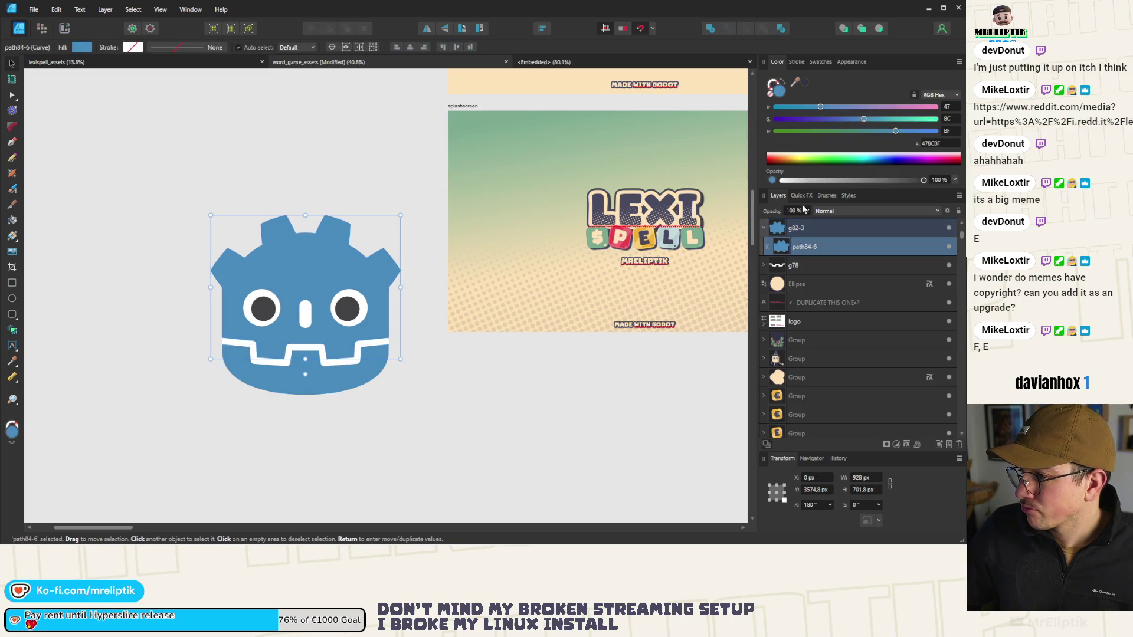
{"action": "left_click_drag", "start_coordinate": [794, 82], "coordinate": [630, 204]}
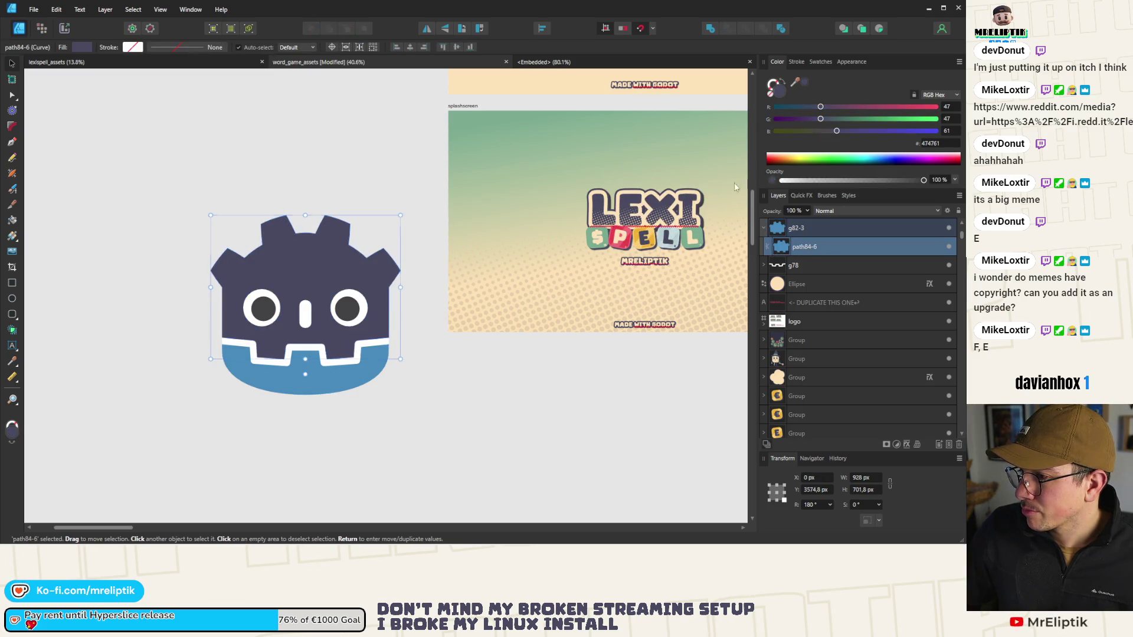
{"action": "scroll", "coordinate": [271, 215], "scroll_direction": "down", "scroll_amount": 2}
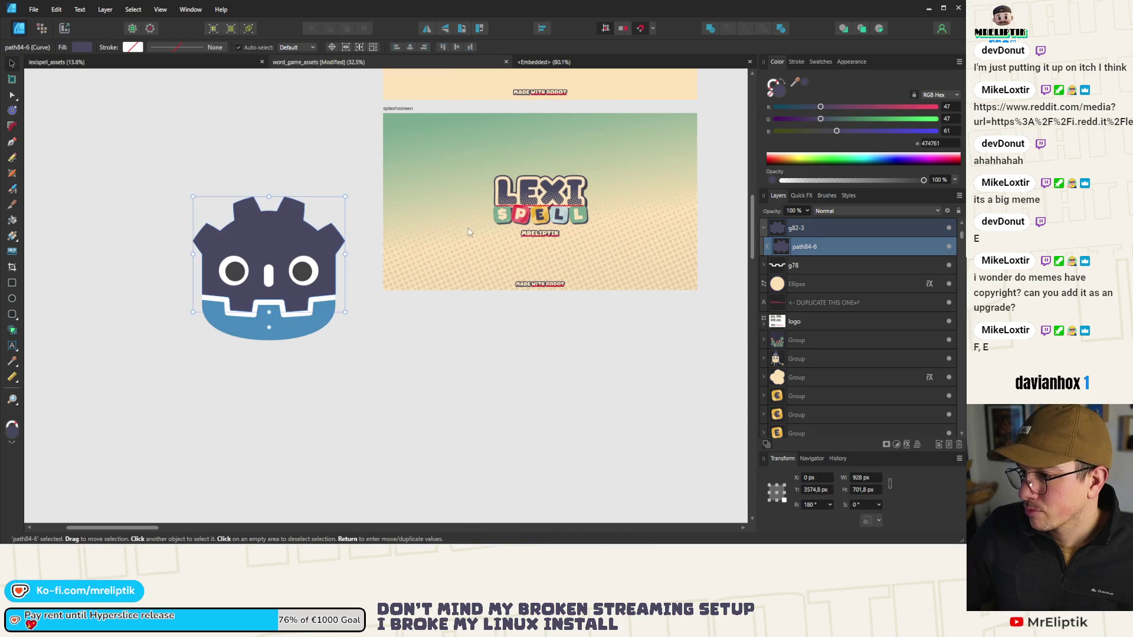
{"action": "left_click", "coordinate": [268, 325]}
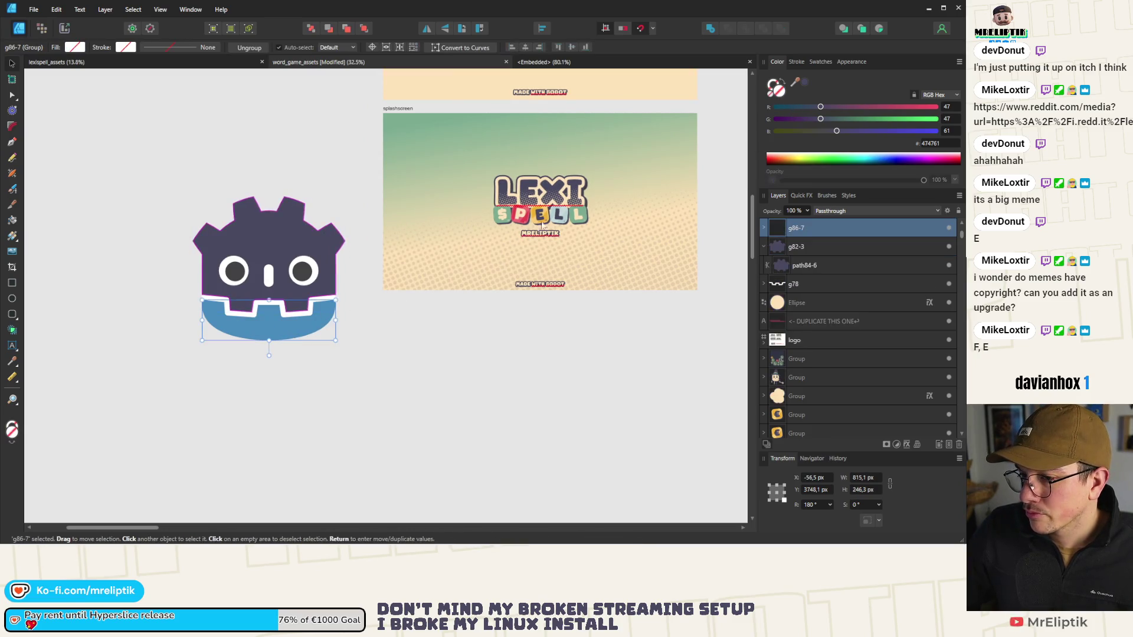
{"action": "left_click", "coordinate": [764, 228]}
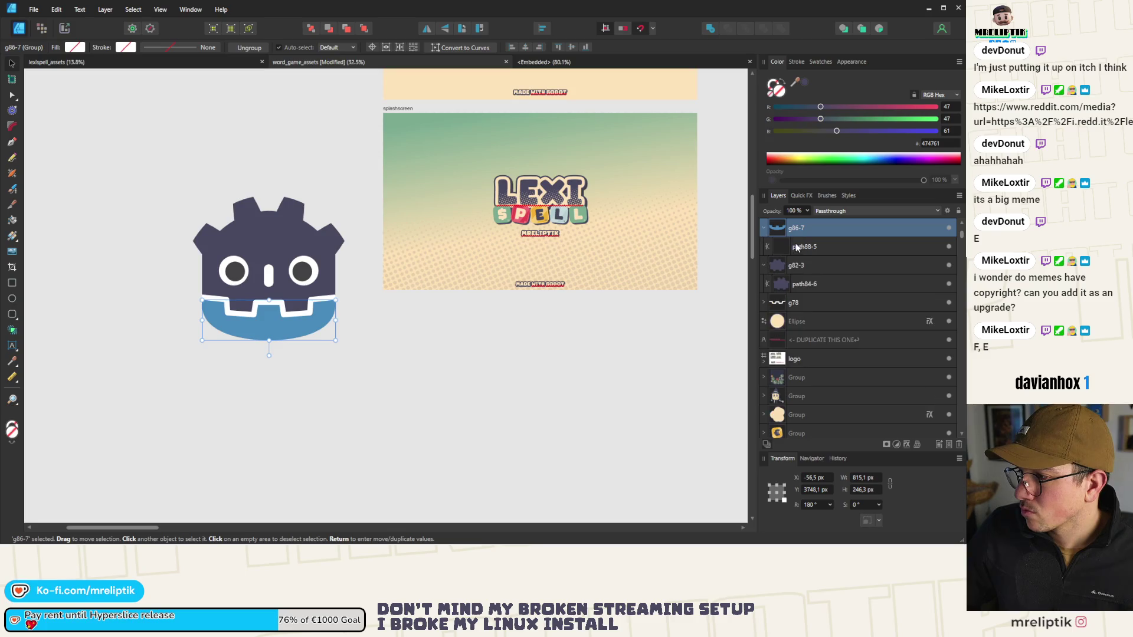
{"action": "left_click", "coordinate": [798, 247]}
{"action": "left_click", "coordinate": [806, 82]}
{"action": "left_click", "coordinate": [363, 364]}
Step: Shrink all eight Godot logo pieces to 160 px beside MADE WITH GODOT
{"action": "mouse_move", "coordinate": [142, 149]}
{"action": "left_mouse_down"}
{"action": "mouse_move", "coordinate": [334, 392]}
{"action": "mouse_move", "coordinate": [363, 407]}
{"action": "left_mouse_up"}
{"action": "mouse_move", "coordinate": [344, 197]}
{"action": "left_mouse_down"}
{"action": "mouse_move", "coordinate": [235, 294]}
{"action": "mouse_move", "coordinate": [238, 318]}
{"action": "mouse_move", "coordinate": [226, 307]}
{"action": "mouse_move", "coordinate": [503, 280]}
{"action": "left_mouse_up"}
{"action": "scroll", "coordinate": [503, 272], "scroll_direction": "up", "scroll_amount": 8}
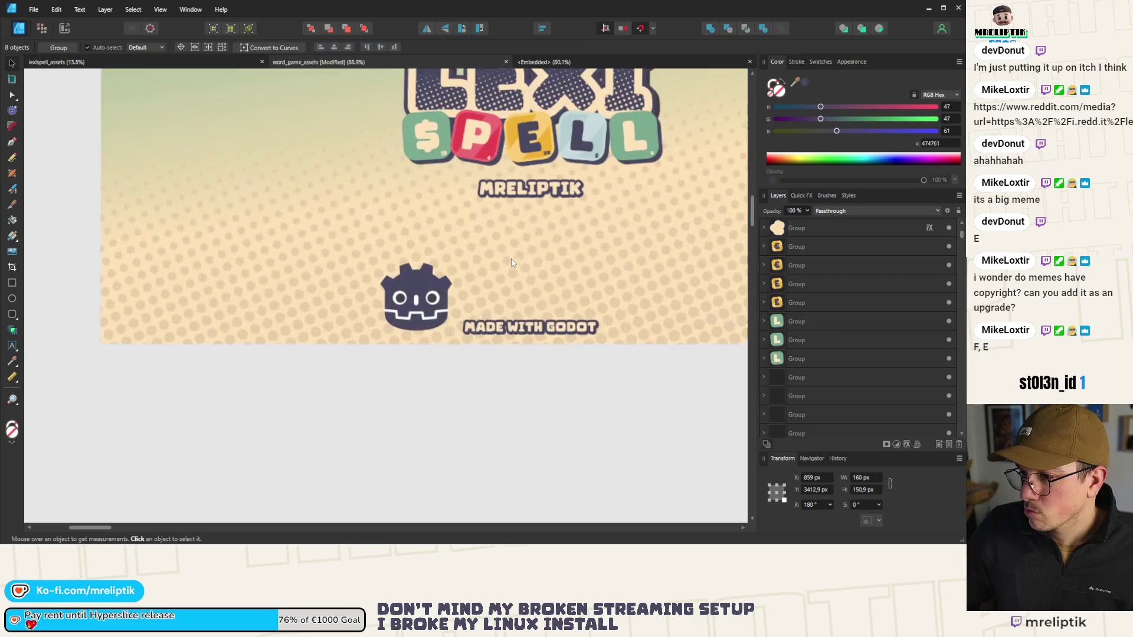
Step: Shrink the Godot logo to 58 px wide and place it beside MADE WITH GODOT
{"action": "mouse_move", "coordinate": [438, 248]}
{"action": "left_mouse_down"}
{"action": "mouse_move", "coordinate": [357, 304]}
{"action": "mouse_move", "coordinate": [326, 352]}
{"action": "mouse_move", "coordinate": [433, 394]}
{"action": "left_mouse_up"}
{"action": "key", "text": "ctrl+d"}
{"action": "scroll", "coordinate": [404, 381], "scroll_direction": "down", "scroll_amount": 3}
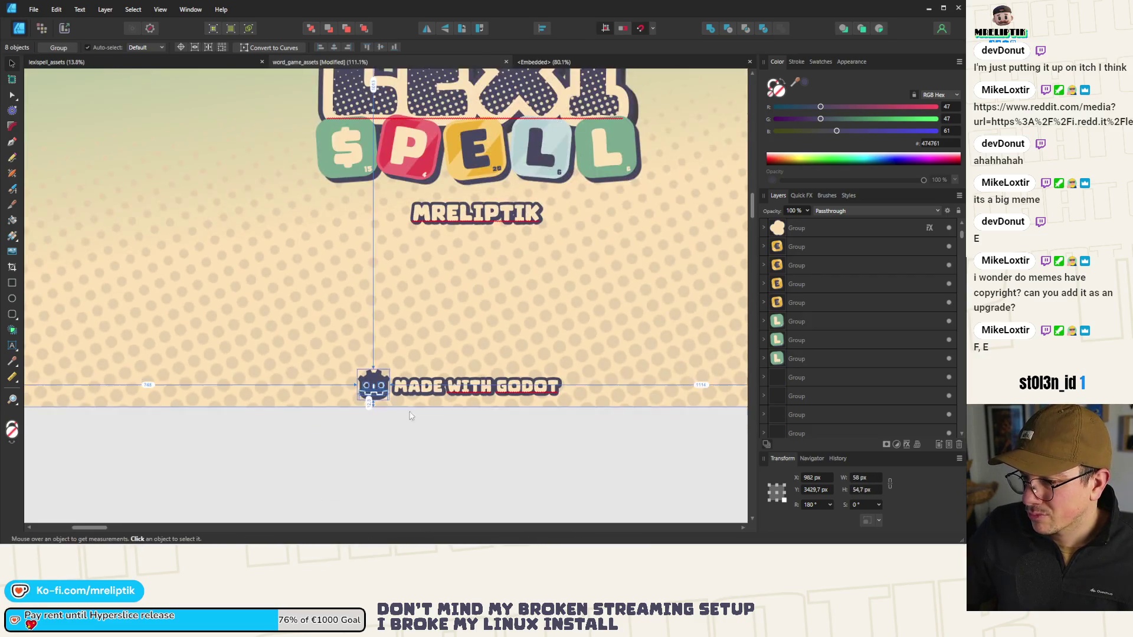
{"action": "scroll", "coordinate": [406, 398], "scroll_direction": "up", "scroll_amount": 4}
Step: Fill the icon's white right eye and nose with the eyedropped beige FDE489
{"action": "left_click", "coordinate": [321, 350]}
{"action": "scroll", "coordinate": [321, 350], "scroll_direction": "up", "scroll_amount": 4}
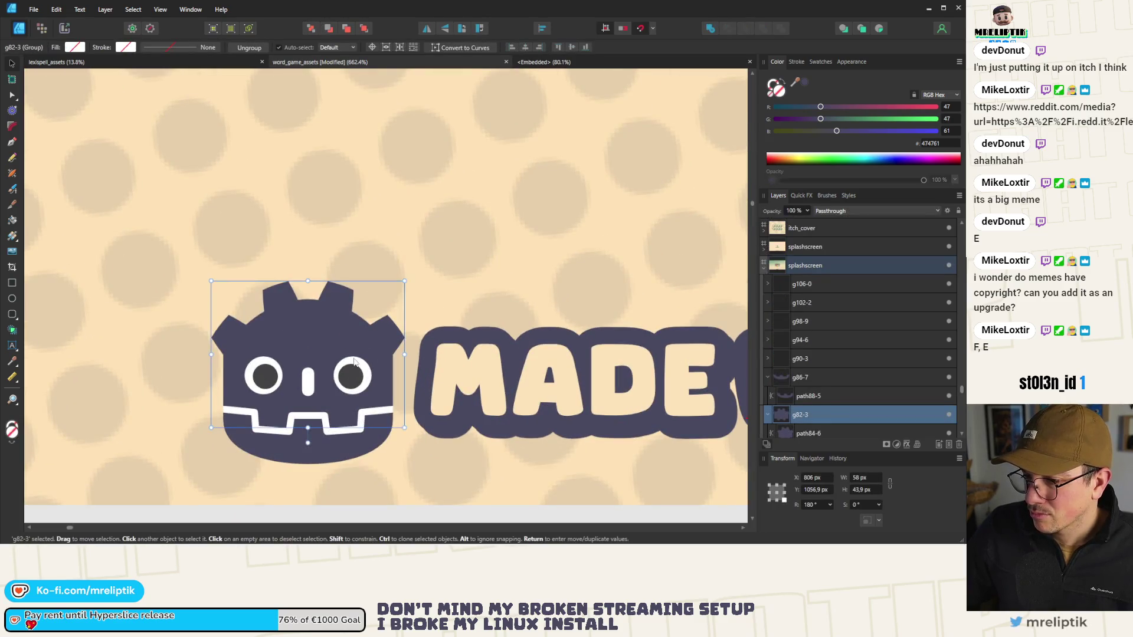
{"action": "left_click", "coordinate": [353, 376]}
{"action": "left_click", "coordinate": [309, 382], "text": "shift"}
{"action": "left_click", "coordinate": [255, 377], "text": "shift"}
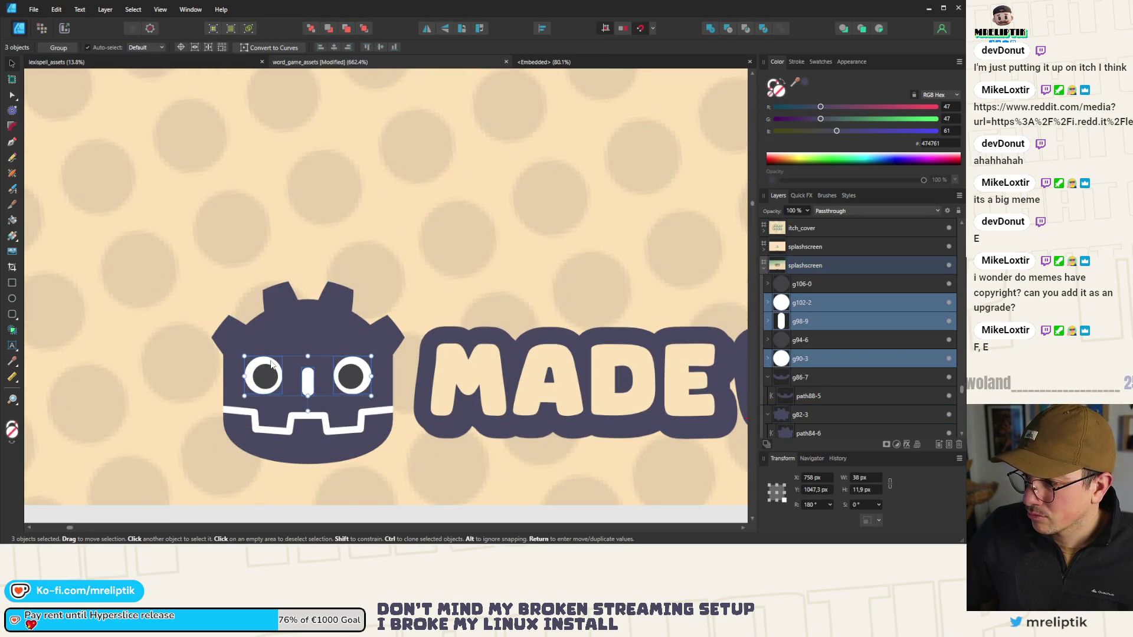
{"action": "left_click", "coordinate": [313, 418], "text": "shift"}
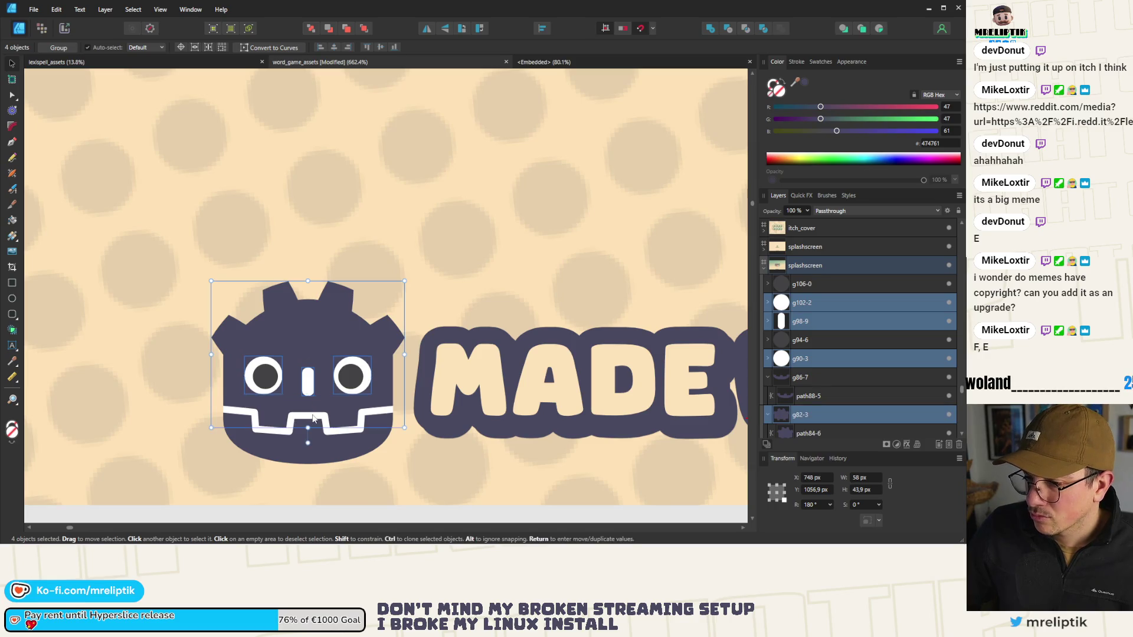
{"action": "left_click", "coordinate": [768, 302]}
{"action": "left_click", "coordinate": [801, 321]}
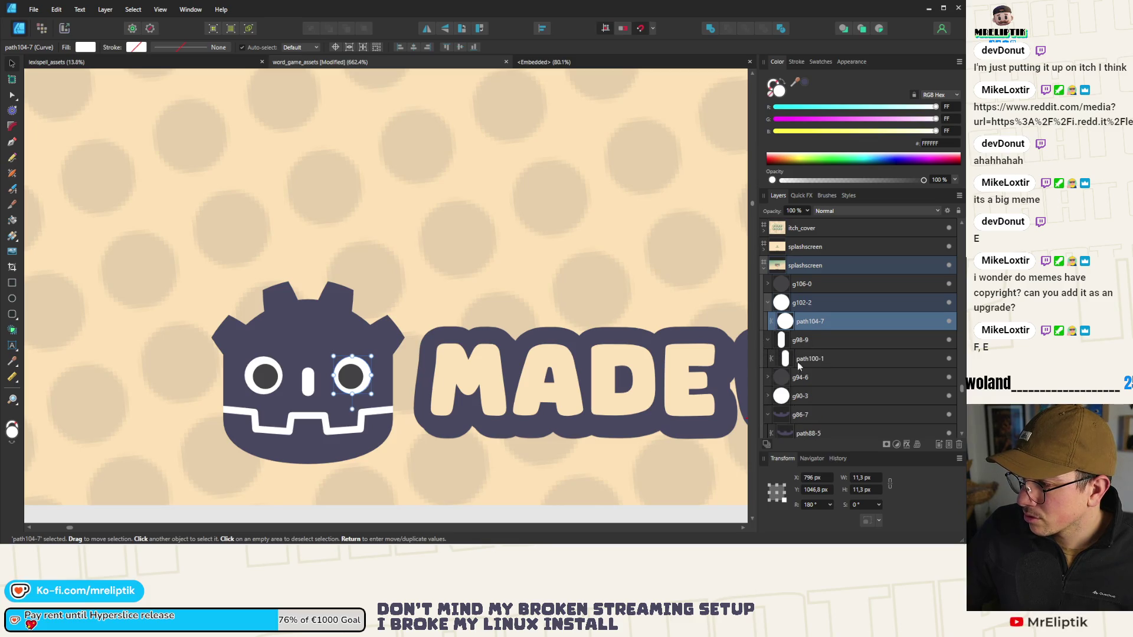
{"action": "left_click", "coordinate": [767, 340]}
{"action": "left_click", "coordinate": [810, 358], "text": "ctrl"}
{"action": "left_click_drag", "start_coordinate": [798, 81], "coordinate": [500, 373]}
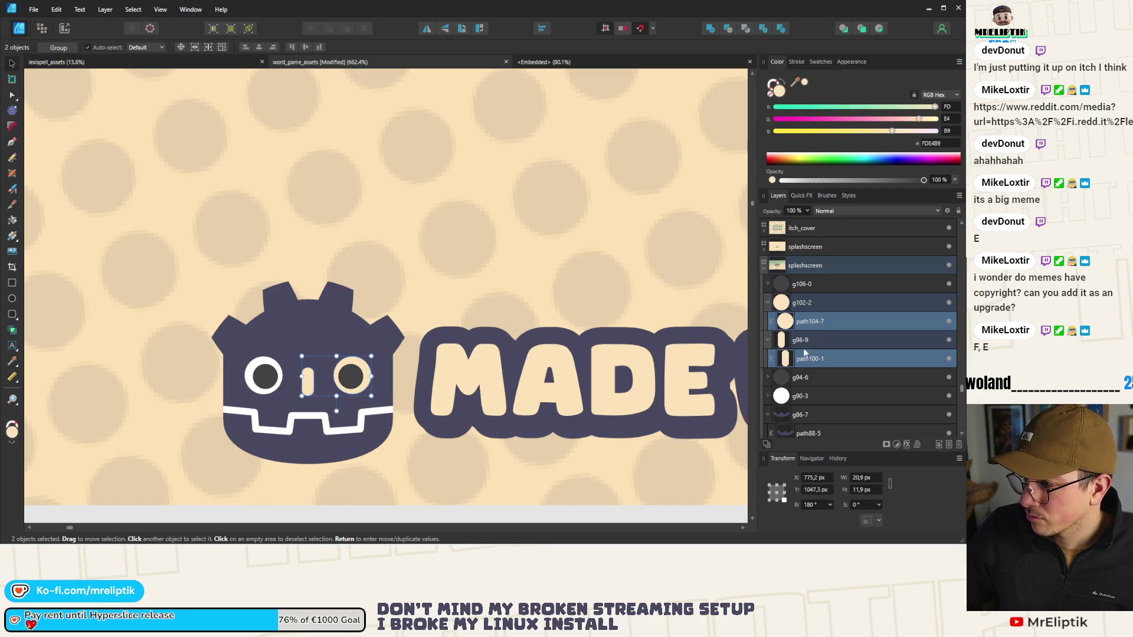
Step: Turn the left eye and the white teeth beige FDE489 as well
{"action": "left_click", "coordinate": [768, 396]}
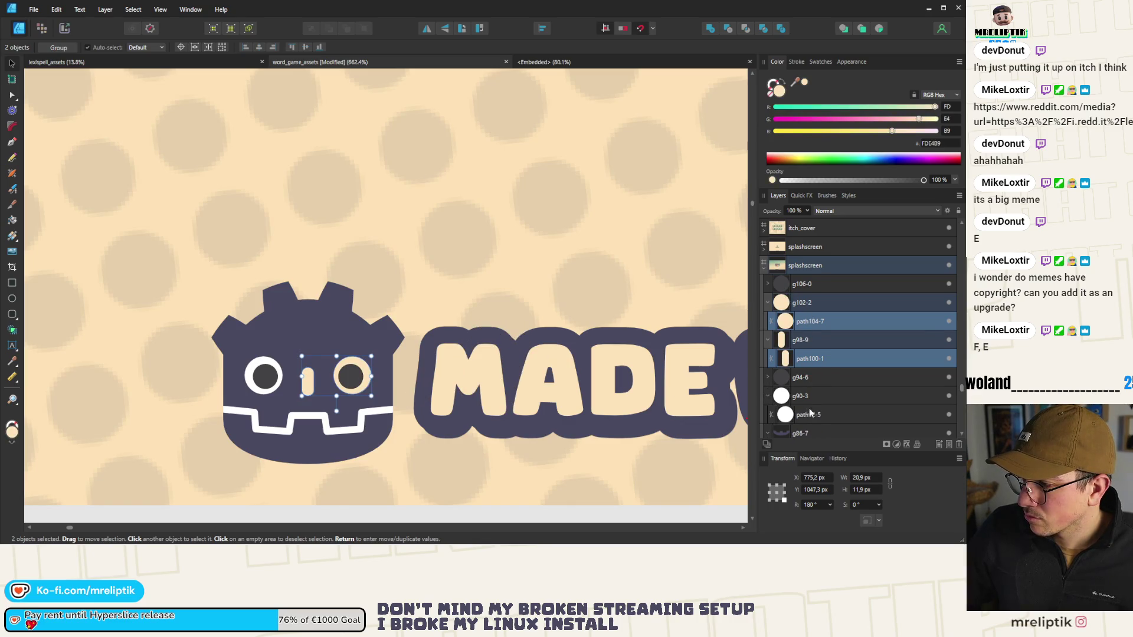
{"action": "left_click", "coordinate": [809, 415]}
{"action": "left_click_drag", "start_coordinate": [801, 80], "coordinate": [501, 374]}
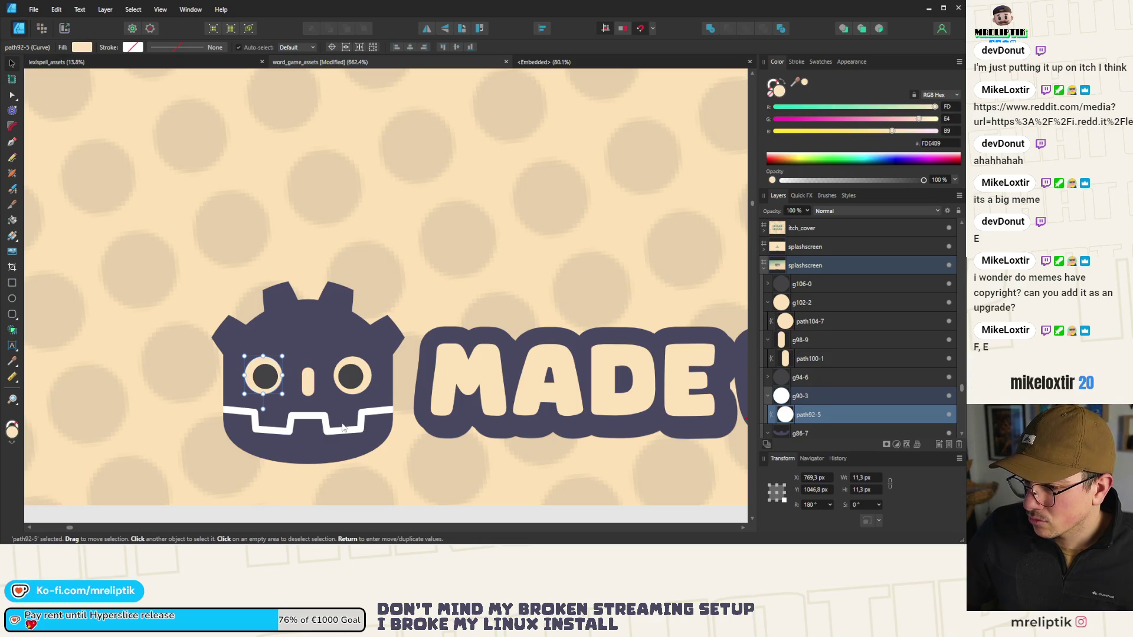
{"action": "left_click", "coordinate": [802, 433]}
{"action": "scroll", "coordinate": [791, 377], "scroll_direction": "down", "scroll_amount": 3}
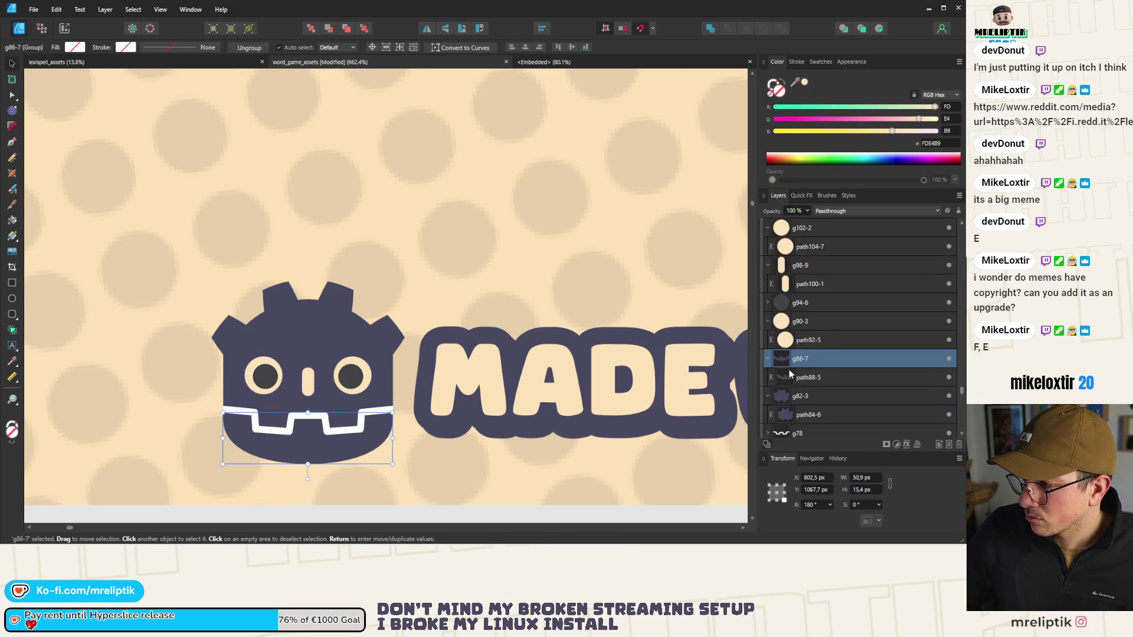
{"action": "left_click", "coordinate": [807, 378]}
{"action": "left_click", "coordinate": [767, 378]}
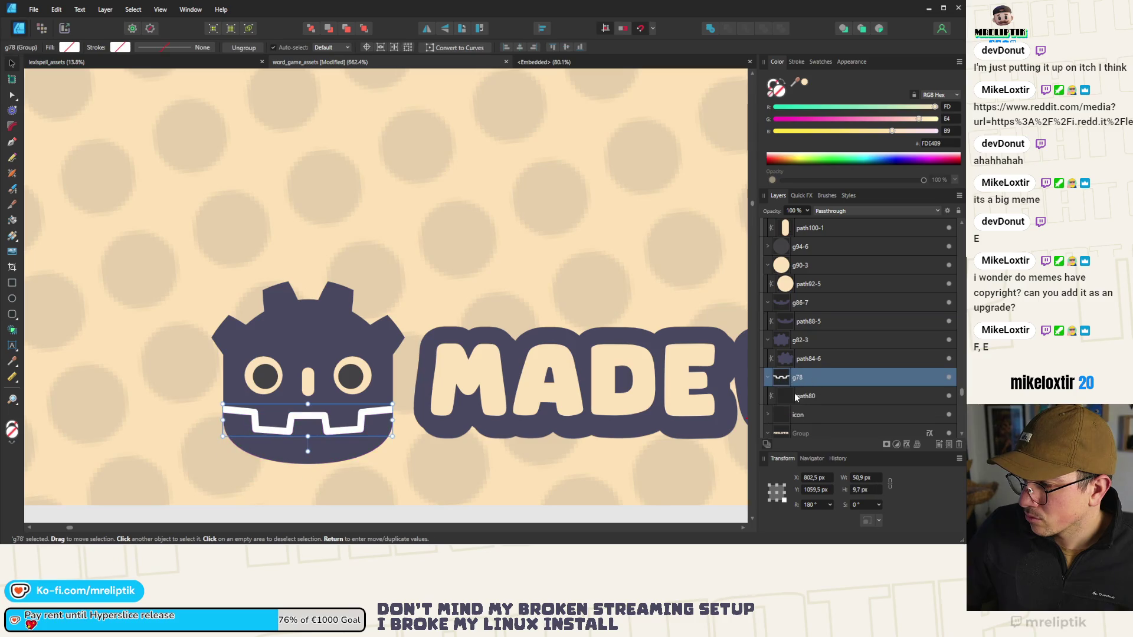
{"action": "left_click", "coordinate": [806, 396]}
{"action": "left_click", "coordinate": [804, 82]}
{"action": "scroll", "coordinate": [201, 283], "scroll_direction": "down", "scroll_amount": 6}
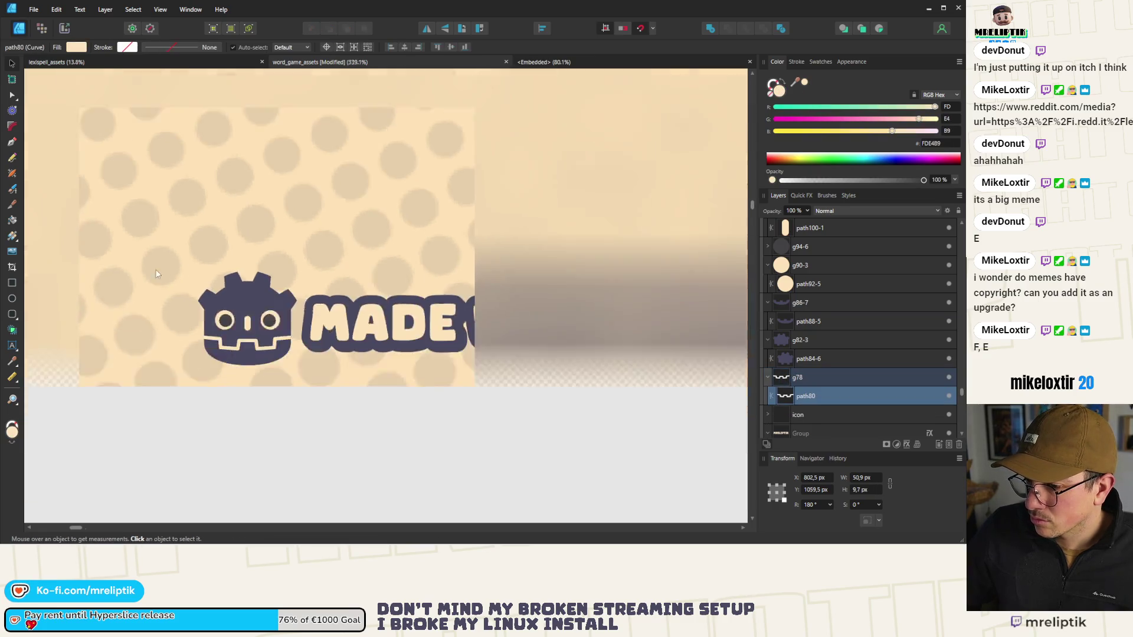
Step: Group all pieces of the Godot icon and nudge the group up slightly
{"action": "key", "text": "ctrl+d"}
{"action": "mouse_move", "coordinate": [242, 366]}
{"action": "left_mouse_down"}
{"action": "mouse_move", "coordinate": [207, 352]}
{"action": "mouse_move", "coordinate": [225, 272]}
{"action": "mouse_move", "coordinate": [168, 255]}
{"action": "left_mouse_up"}
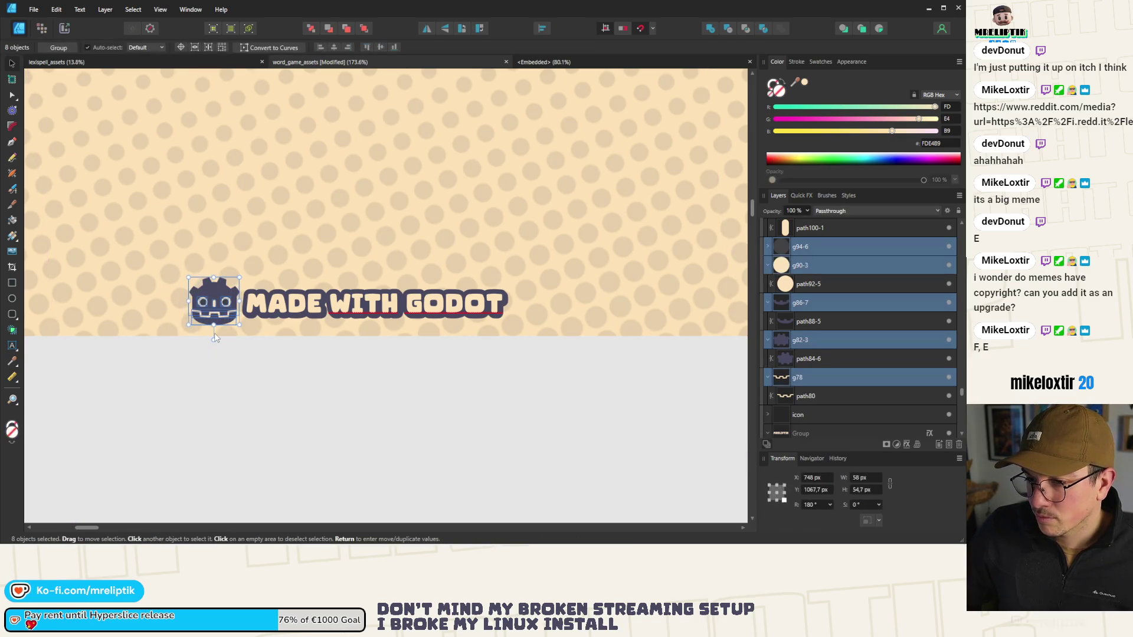
{"action": "key", "text": "ctrl+g"}
{"action": "mouse_move", "coordinate": [206, 310]}
{"action": "left_mouse_down"}
{"action": "mouse_move", "coordinate": [214, 276]}
{"action": "mouse_move", "coordinate": [218, 306]}
{"action": "left_mouse_up"}
Step: Group the icon with the MADE WITH GODOT text and shift the badge right
{"action": "left_click", "coordinate": [260, 302]}
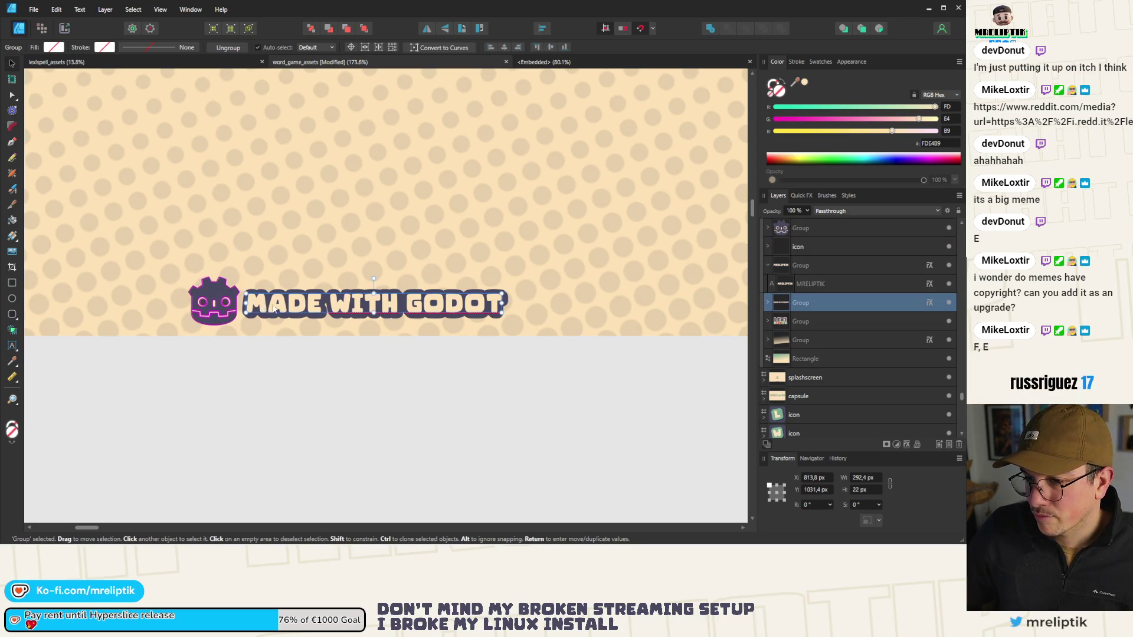
{"action": "left_click", "coordinate": [214, 302], "text": "shift"}
{"action": "scroll", "coordinate": [298, 299], "scroll_direction": "down", "scroll_amount": 5}
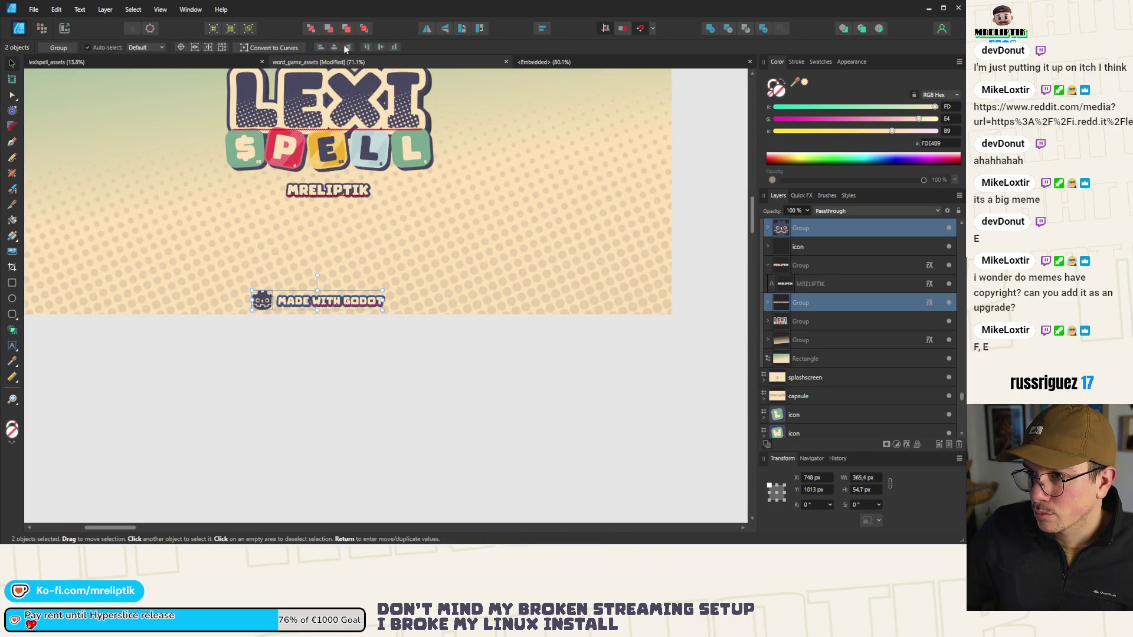
{"action": "key", "text": "ctrl+g"}
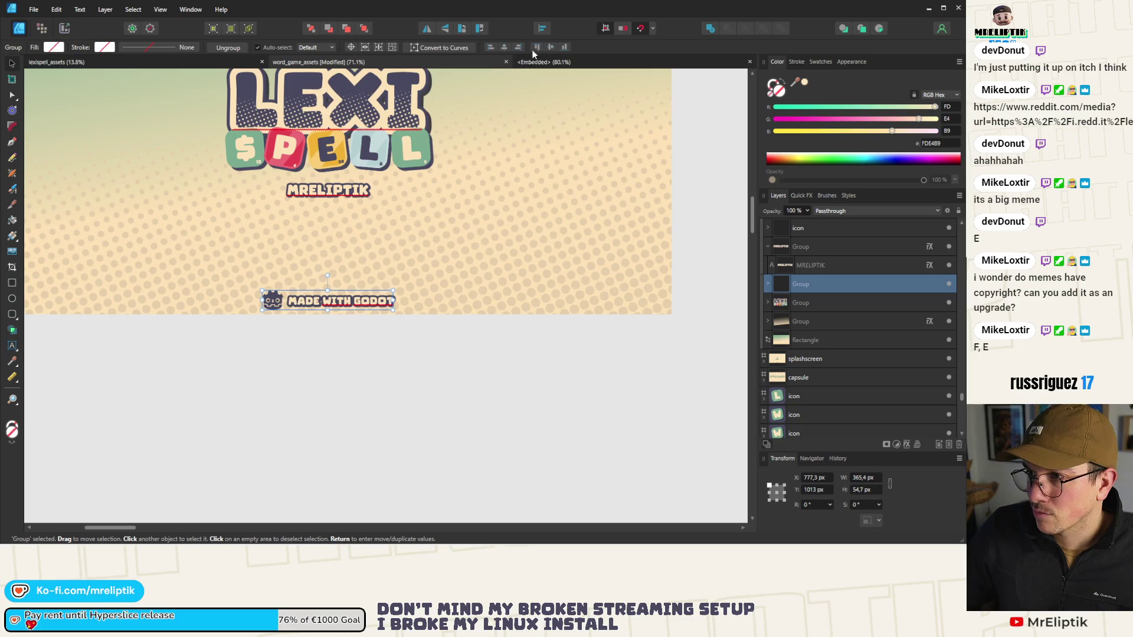
{"action": "mouse_move", "coordinate": [369, 285]}
{"action": "left_mouse_down"}
{"action": "mouse_move", "coordinate": [387, 100]}
{"action": "mouse_move", "coordinate": [379, 285]}
{"action": "left_mouse_up"}
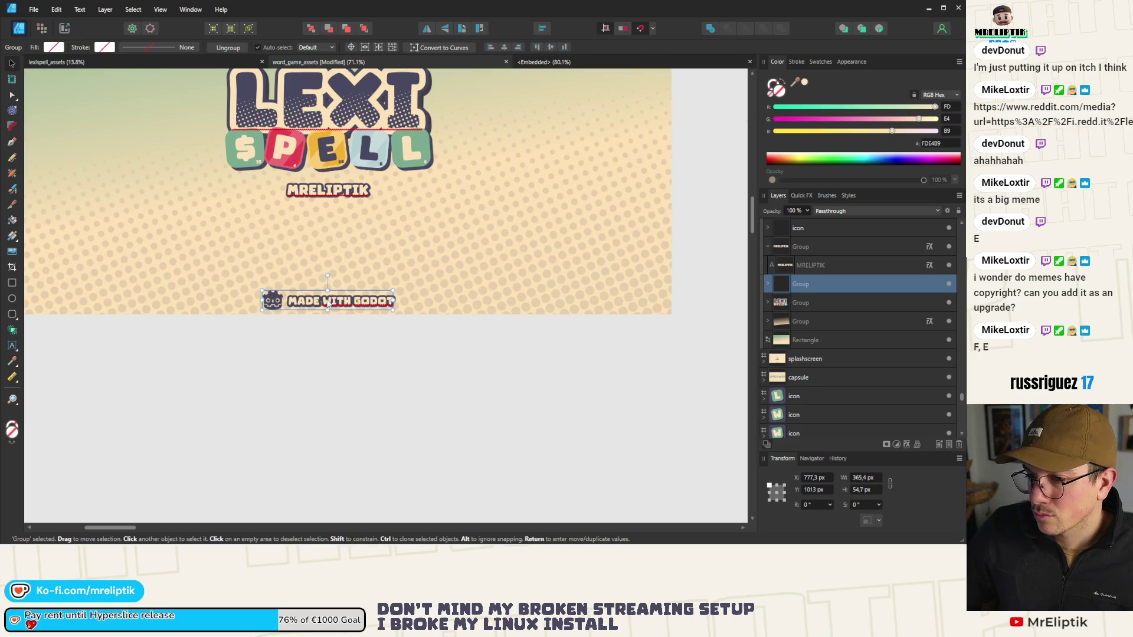
{"action": "key", "text": "ctrl+d"}
Step: Slightly resize the Godot icon inside the badge group
{"action": "scroll", "coordinate": [299, 295], "scroll_direction": "down", "scroll_amount": 5}
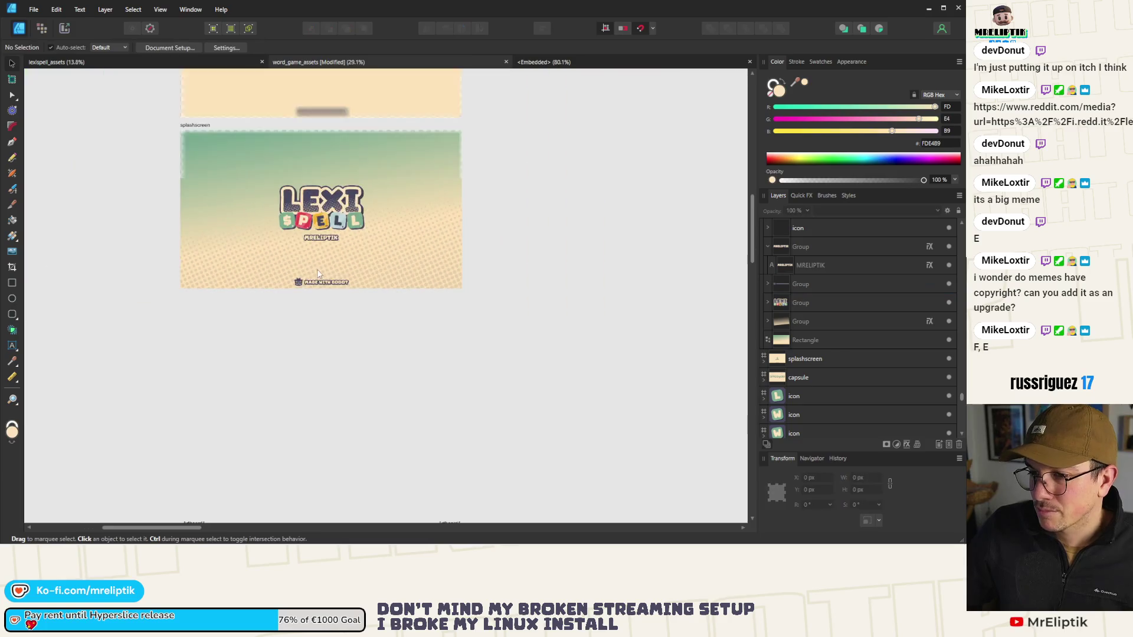
{"action": "scroll", "coordinate": [298, 295], "scroll_direction": "up", "scroll_amount": 5}
{"action": "left_click", "coordinate": [304, 479]}
{"action": "scroll", "coordinate": [304, 480], "scroll_direction": "up", "scroll_amount": 2}
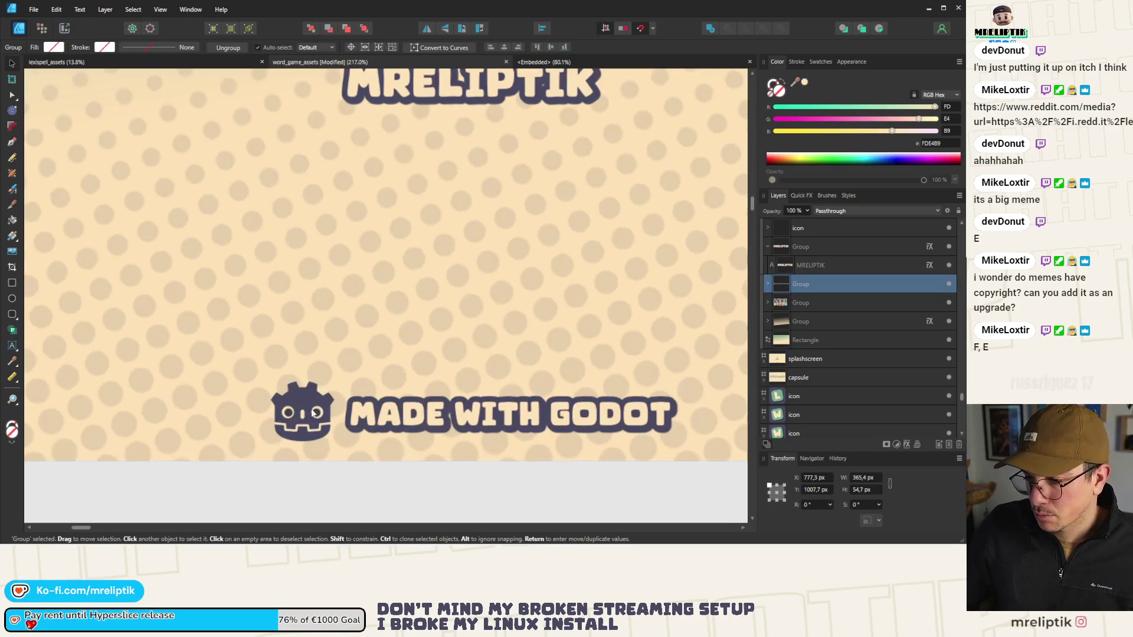
{"action": "double_click", "coordinate": [310, 409]}
{"action": "left_click_drag", "start_coordinate": [334, 382], "coordinate": [331, 390]}
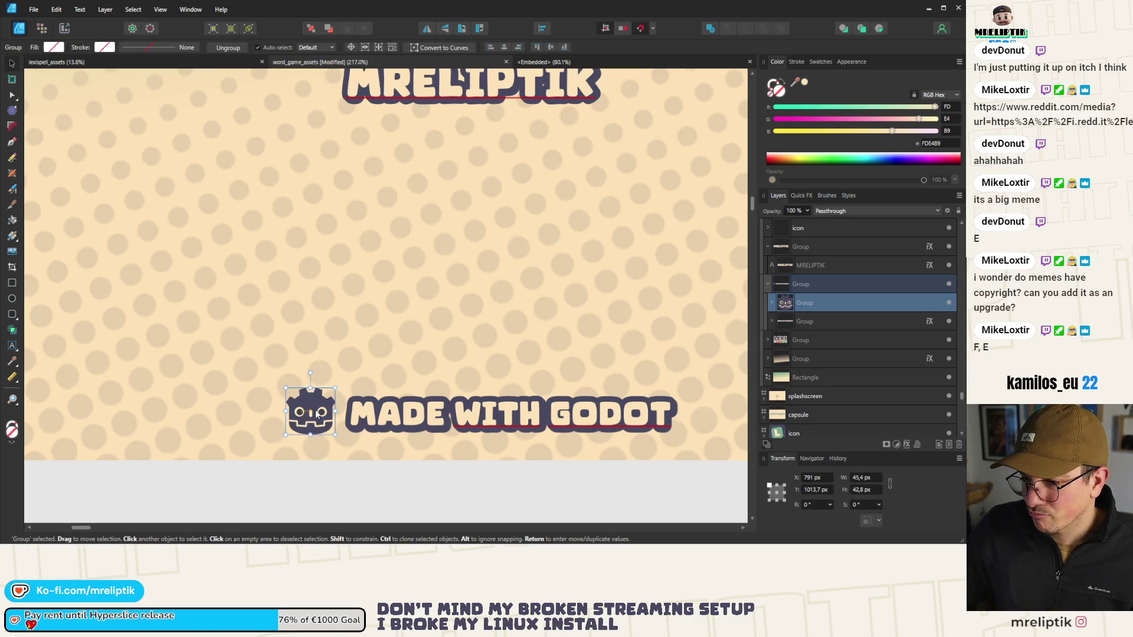
{"action": "scroll", "coordinate": [300, 423], "scroll_direction": "down", "scroll_amount": 3}
{"action": "left_click", "coordinate": [313, 404]}
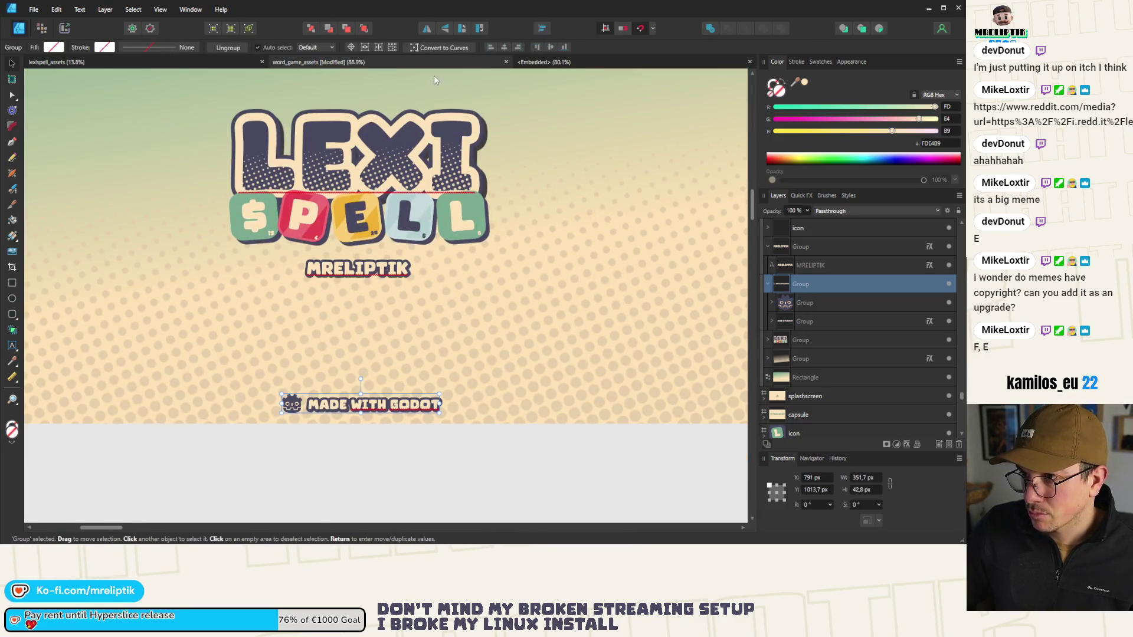
{"action": "left_click", "coordinate": [418, 301]}
Step: Recheck the icon within the badge, then select the splashscreen artboard
{"action": "scroll", "coordinate": [285, 413], "scroll_direction": "down", "scroll_amount": 2}
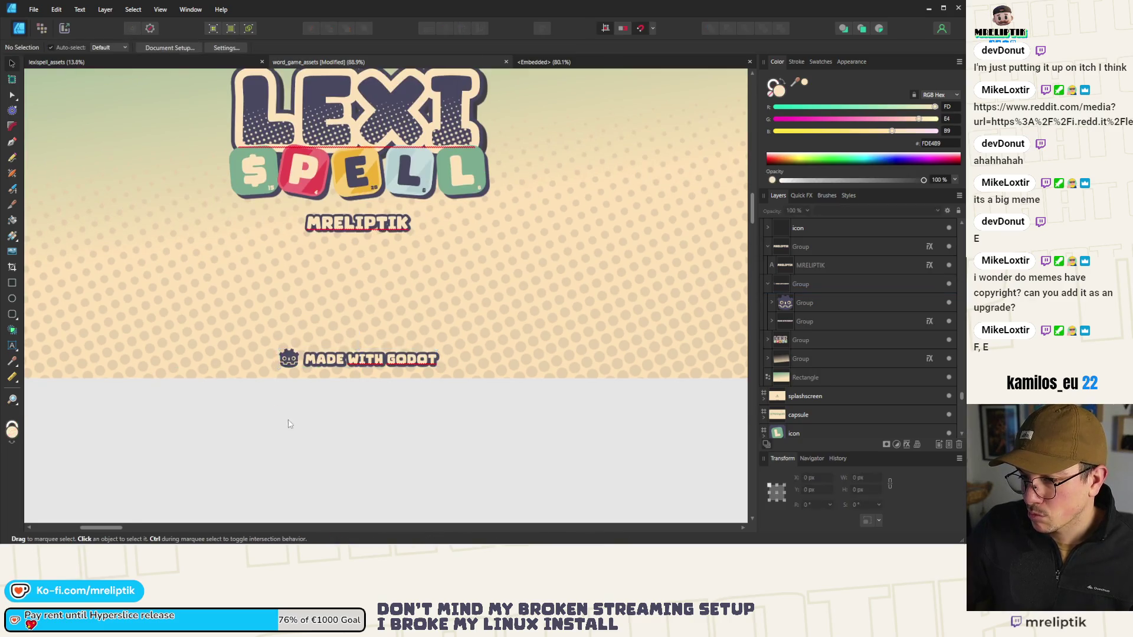
{"action": "scroll", "coordinate": [248, 322], "scroll_direction": "down", "scroll_amount": 4}
{"action": "scroll", "coordinate": [272, 293], "scroll_direction": "up", "scroll_amount": 5}
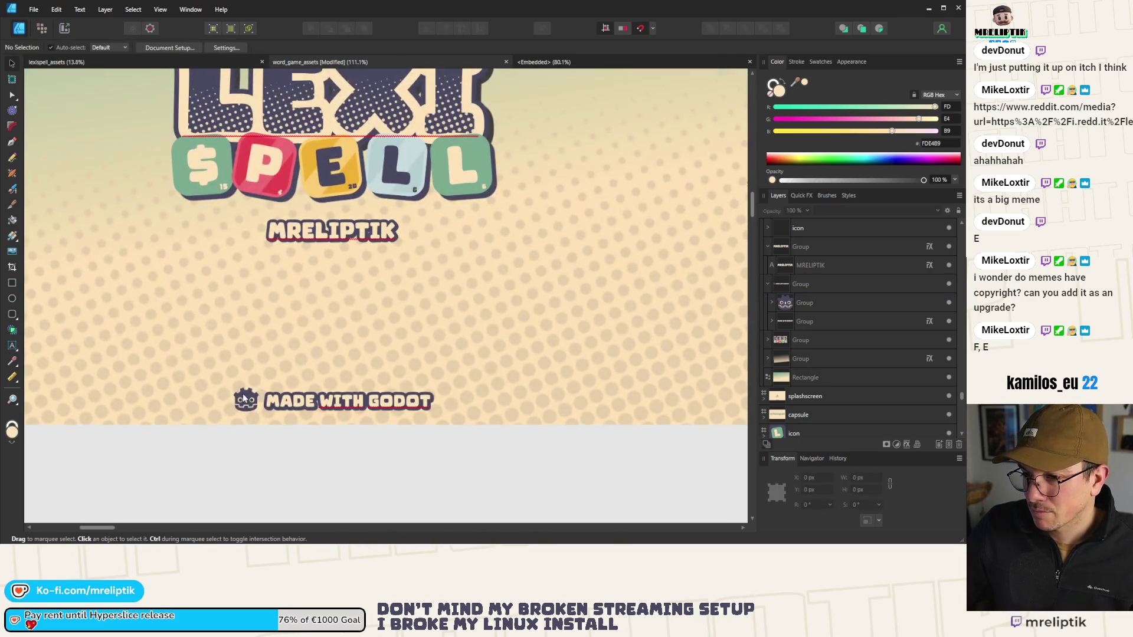
{"action": "left_click", "coordinate": [244, 401]}
{"action": "double_click", "coordinate": [244, 400]}
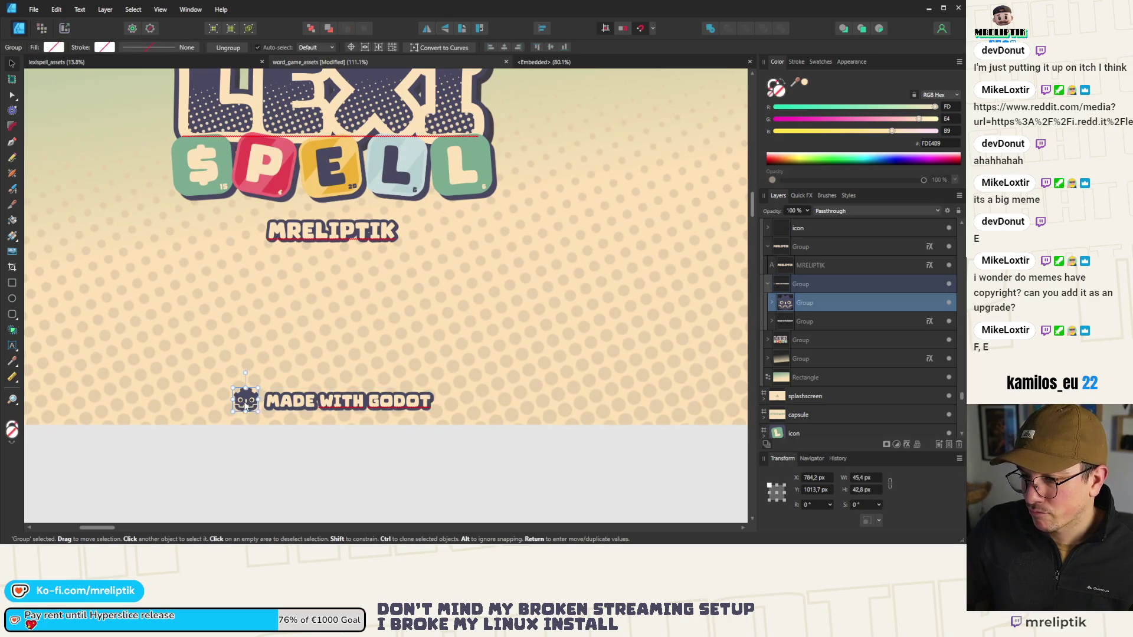
{"action": "scroll", "coordinate": [245, 401], "scroll_direction": "up", "scroll_amount": 4}
{"action": "scroll", "coordinate": [271, 342], "scroll_direction": "down", "scroll_amount": 5}
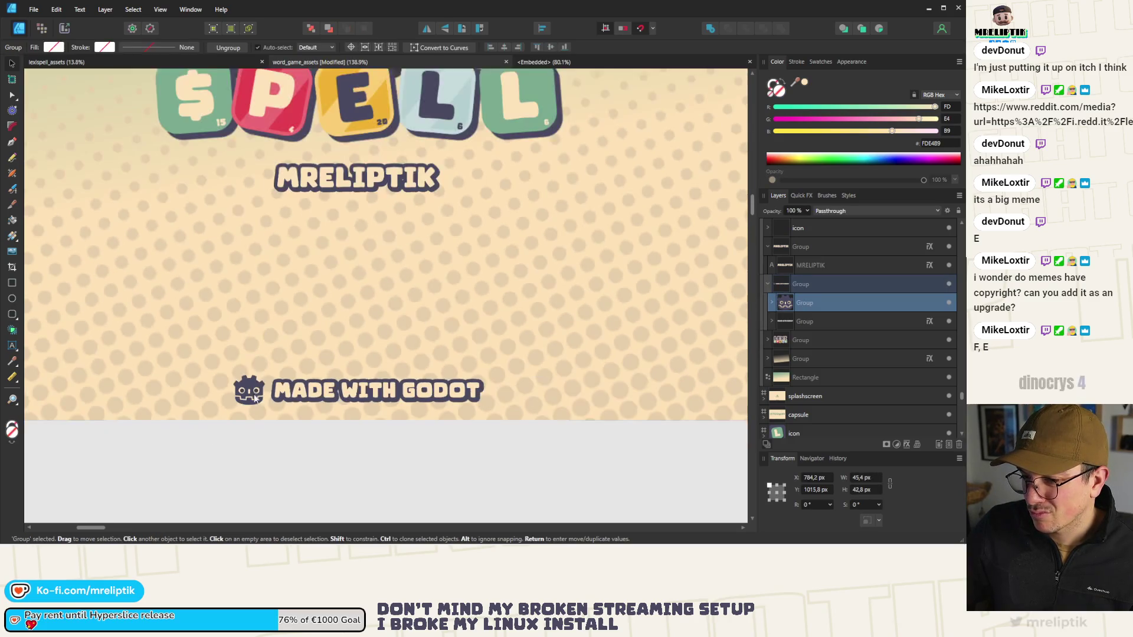
{"action": "key", "text": "Escape"}
{"action": "scroll", "coordinate": [283, 304], "scroll_direction": "down", "scroll_amount": 3}
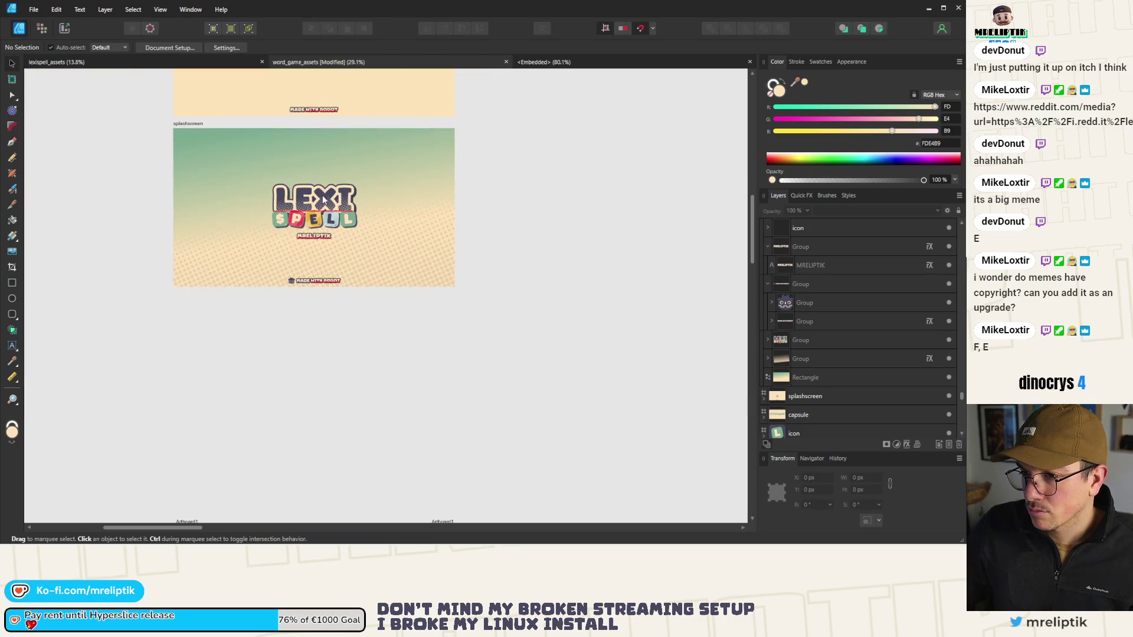
{"action": "left_click", "coordinate": [129, 87]}
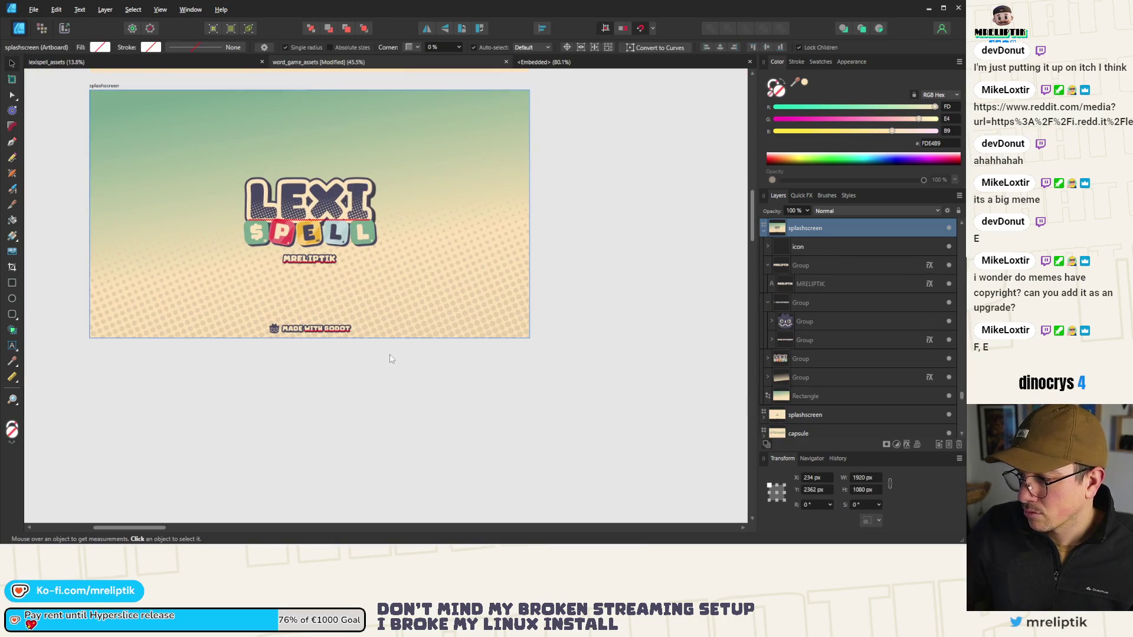
Step: Export the artboard as PNG, replacing splashscreen.png in Documents\dev\GAMEDEV\word_game
{"action": "key", "text": "ctrl+alt+shift+s"}
{"action": "left_click", "coordinate": [558, 448]}
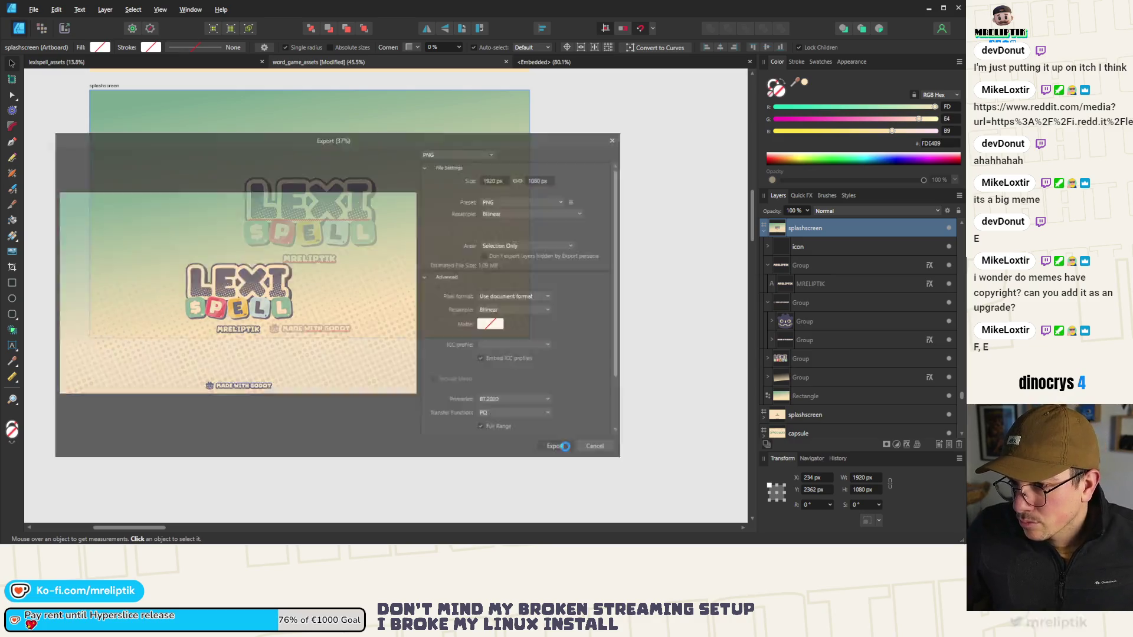
{"action": "left_click", "coordinate": [249, 24]}
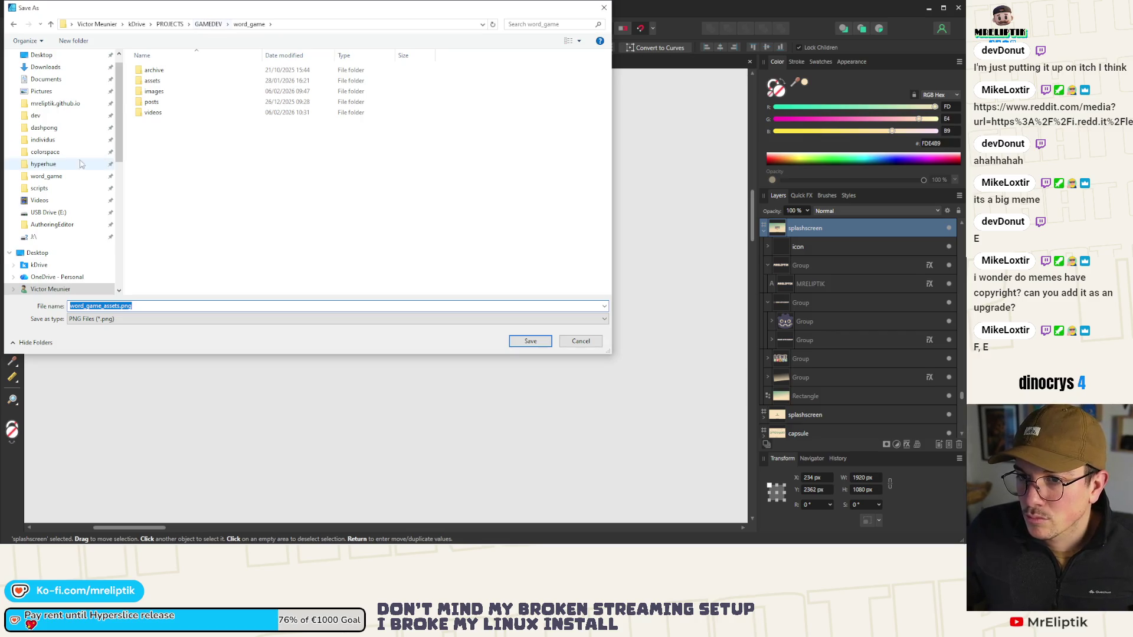
{"action": "left_click", "coordinate": [57, 177]}
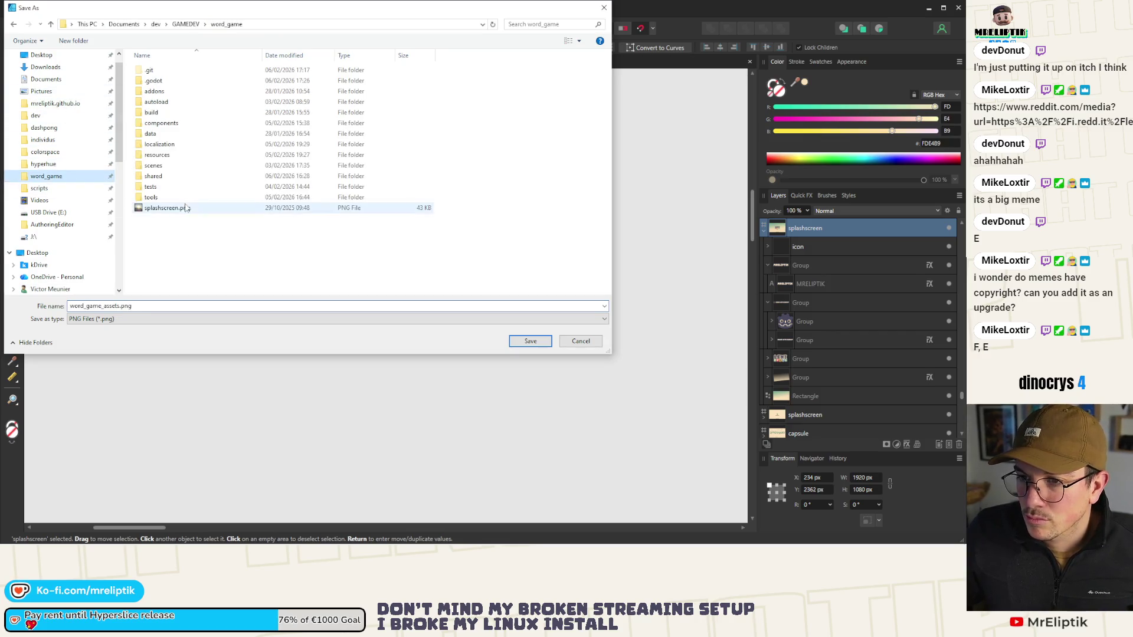
{"action": "double_click", "coordinate": [167, 207]}
{"action": "left_click", "coordinate": [360, 315]}
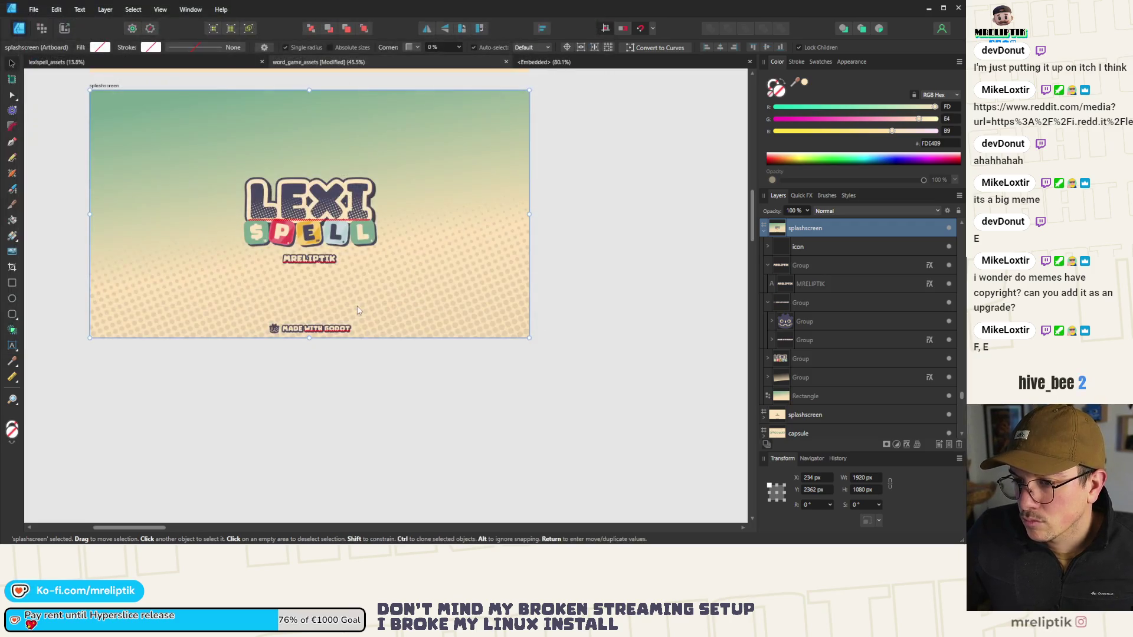
{"action": "left_click", "coordinate": [286, 380]}
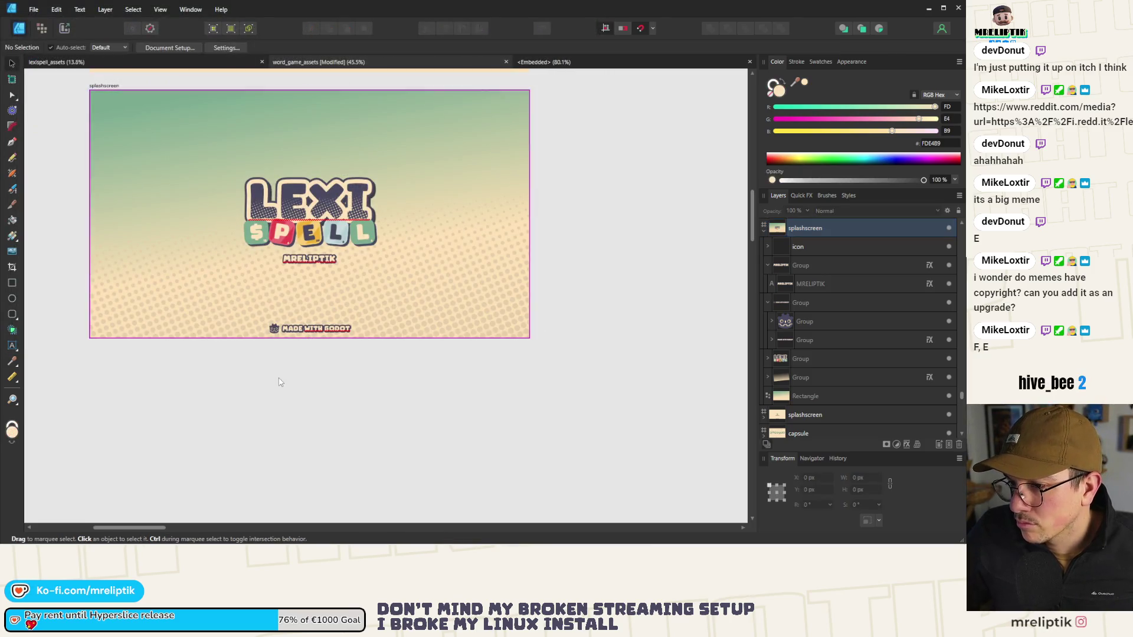
{"action": "left_click", "coordinate": [929, 9]}
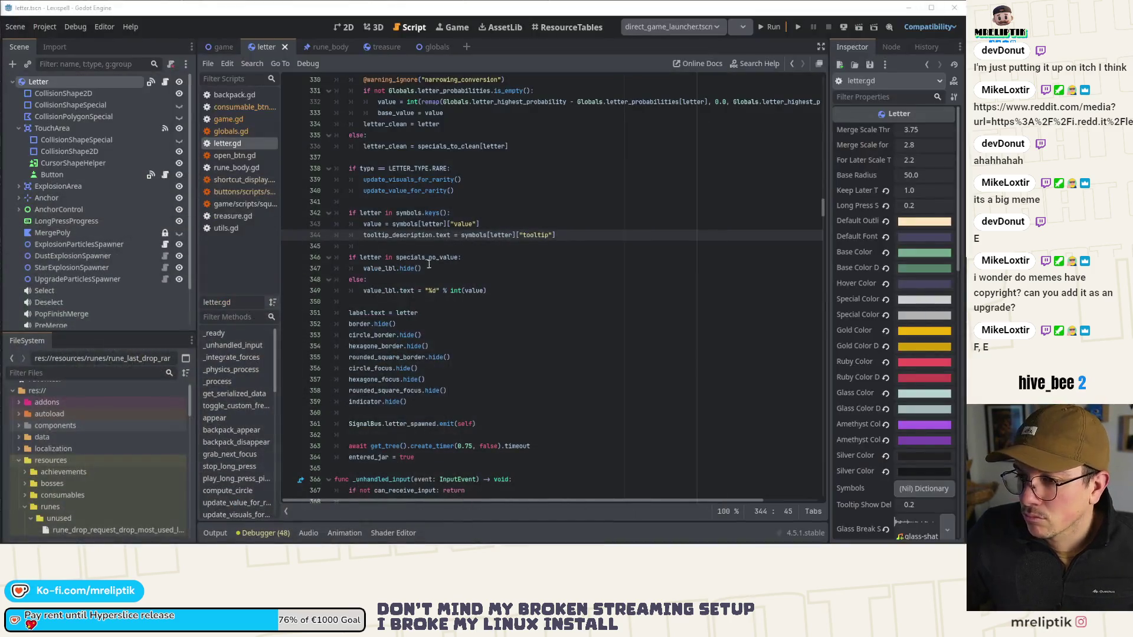
Step: Check the reimported letter and game scenes, then open the Letter node's letter.gd script
{"action": "left_click", "coordinate": [343, 27]}
{"action": "scroll", "coordinate": [313, 286], "scroll_direction": "down", "scroll_amount": 4}
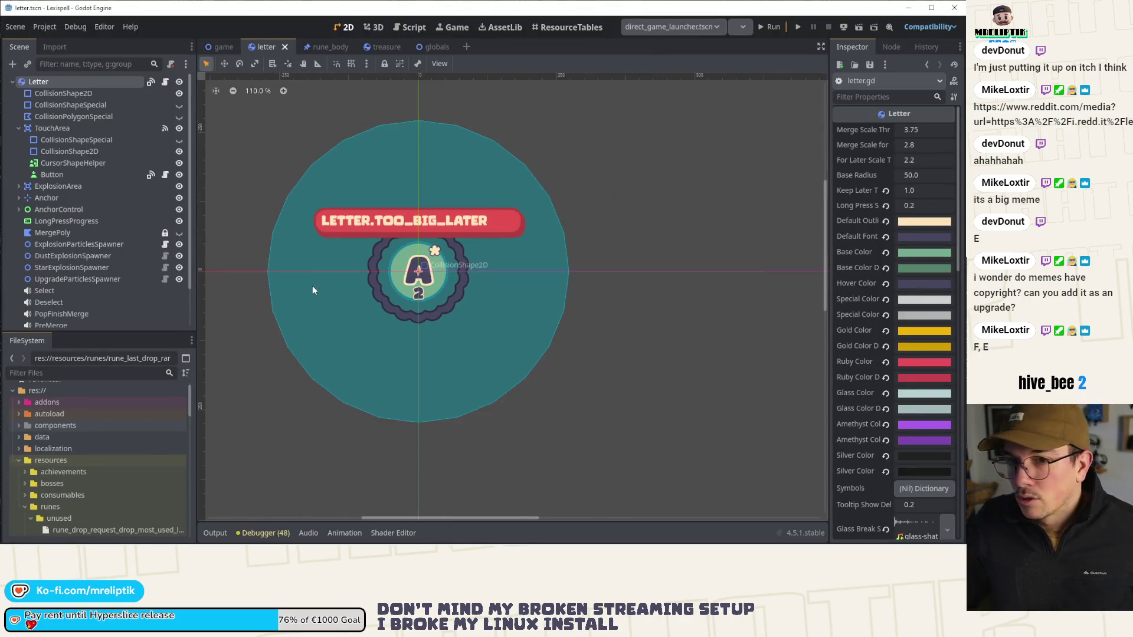
{"action": "scroll", "coordinate": [306, 281], "scroll_direction": "down", "scroll_amount": 3}
{"action": "left_click", "coordinate": [225, 47]}
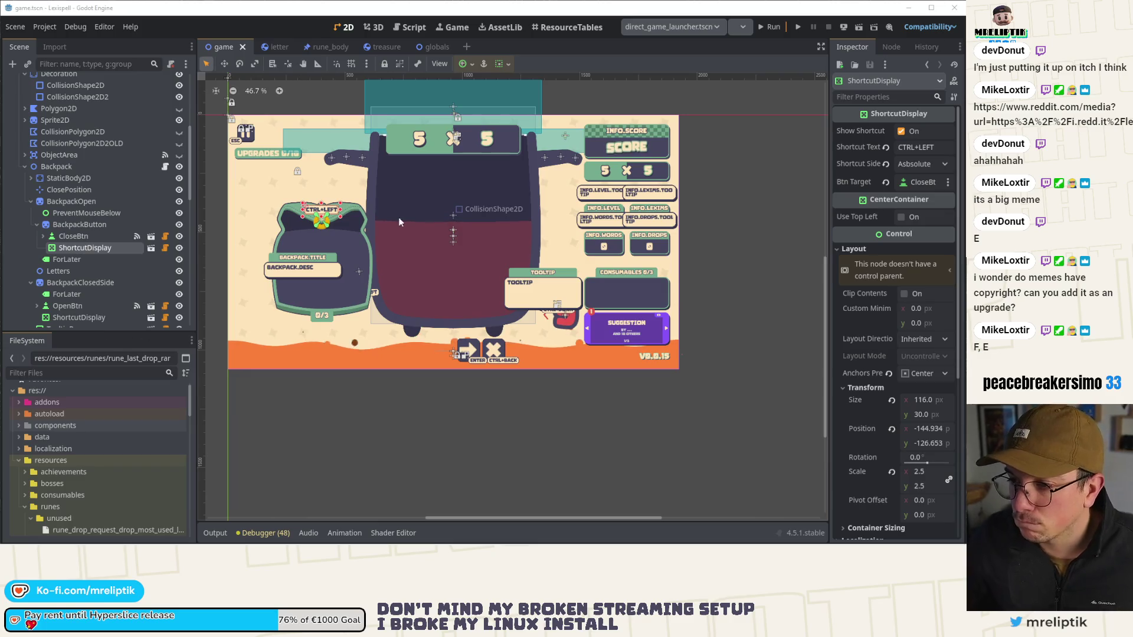
{"action": "left_click", "coordinate": [266, 46]}
{"action": "left_click", "coordinate": [166, 85]}
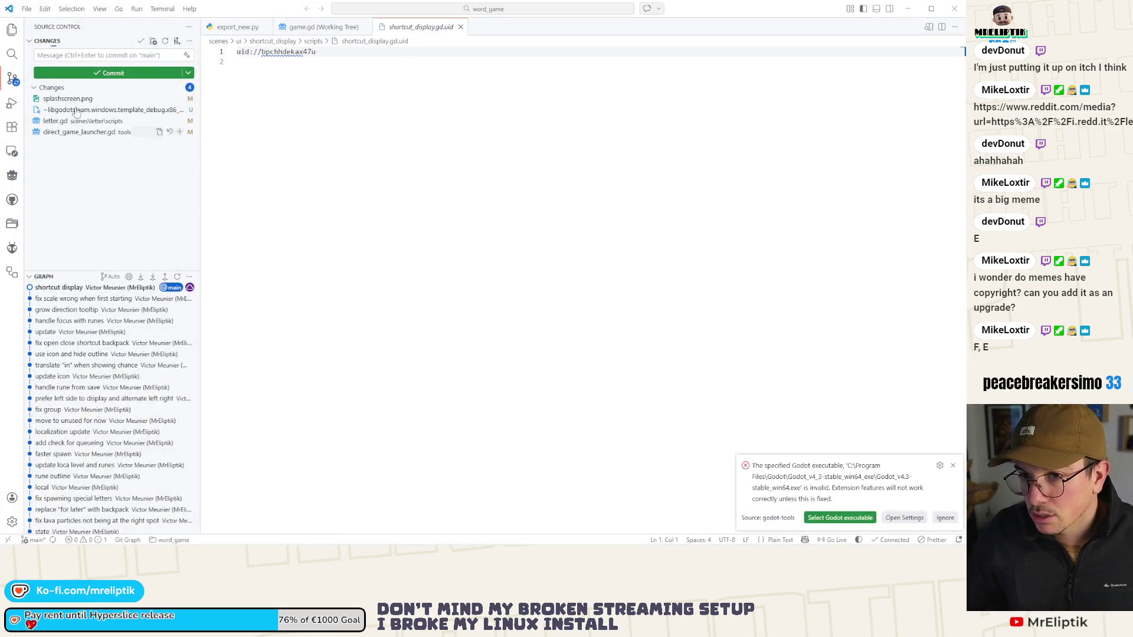
Step: Compare, stage and commit splashscreen.png with the message "new splash"
{"action": "left_click", "coordinate": [67, 98]}
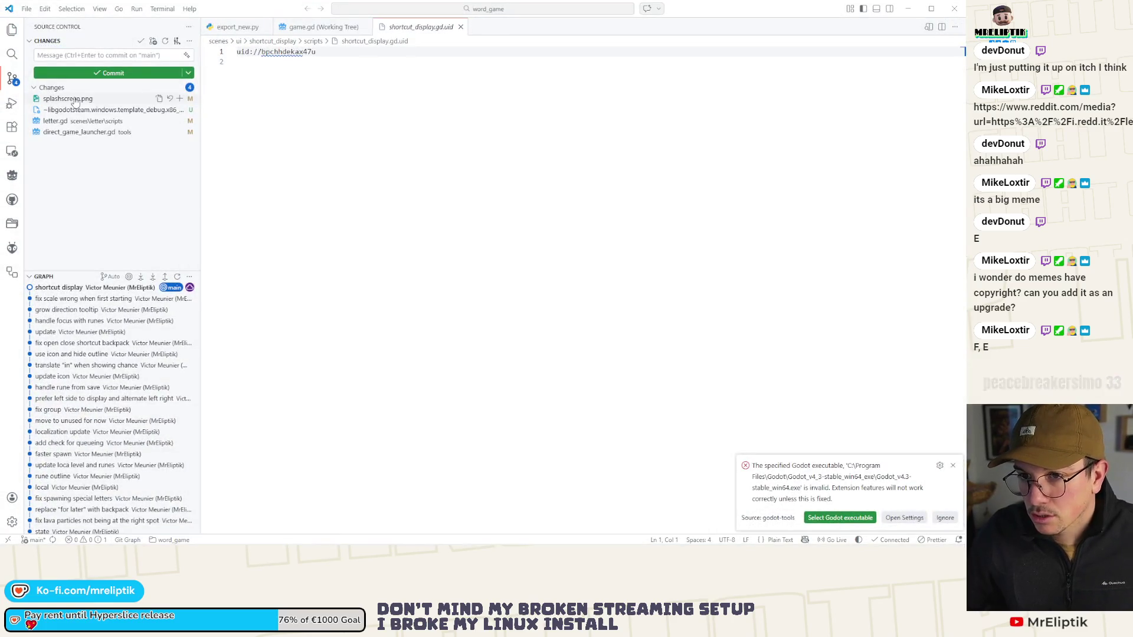
{"action": "left_click", "coordinate": [71, 120]}
{"action": "left_click", "coordinate": [68, 98]}
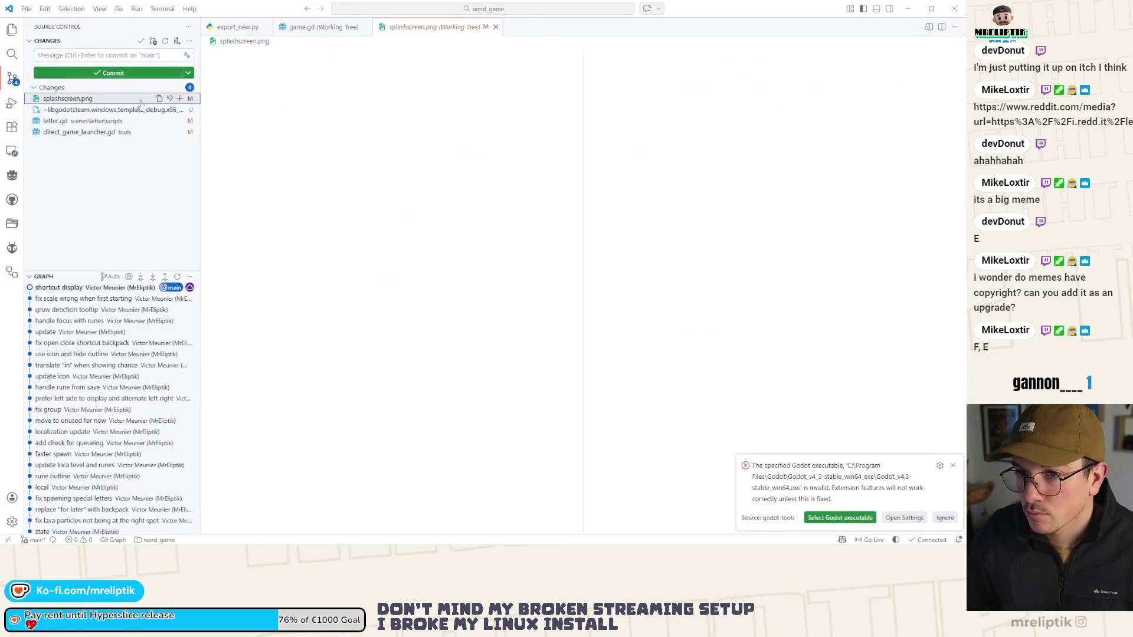
{"action": "left_click", "coordinate": [180, 98]}
{"action": "left_click", "coordinate": [86, 55]}
{"action": "type", "text": "splash"}
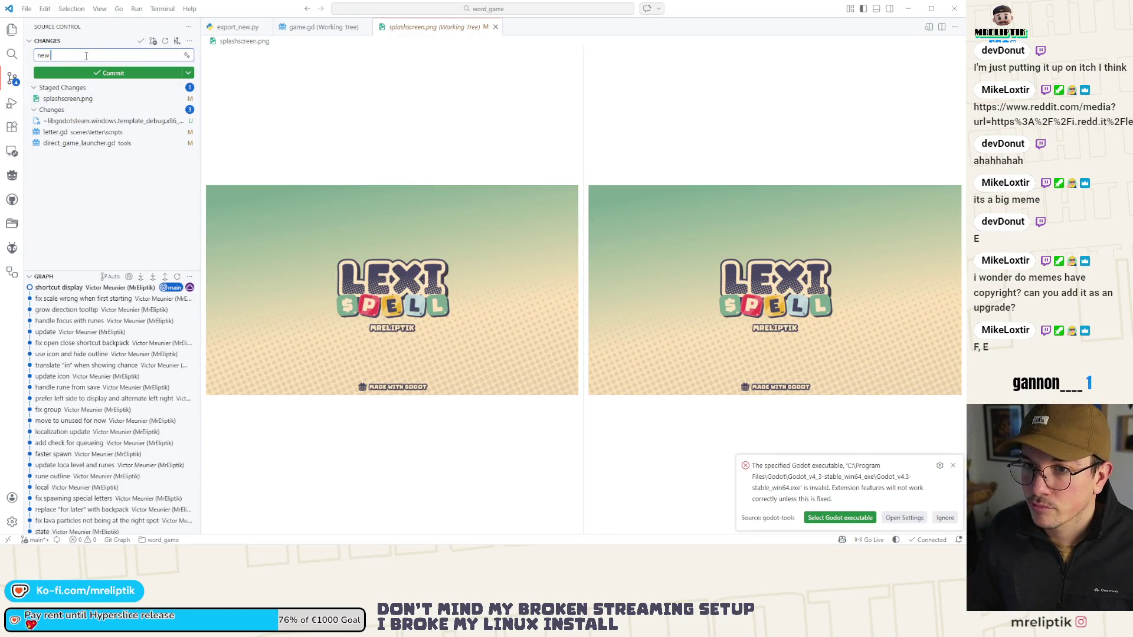
{"action": "type", "text": "sh"}
{"action": "left_click", "coordinate": [113, 73]}
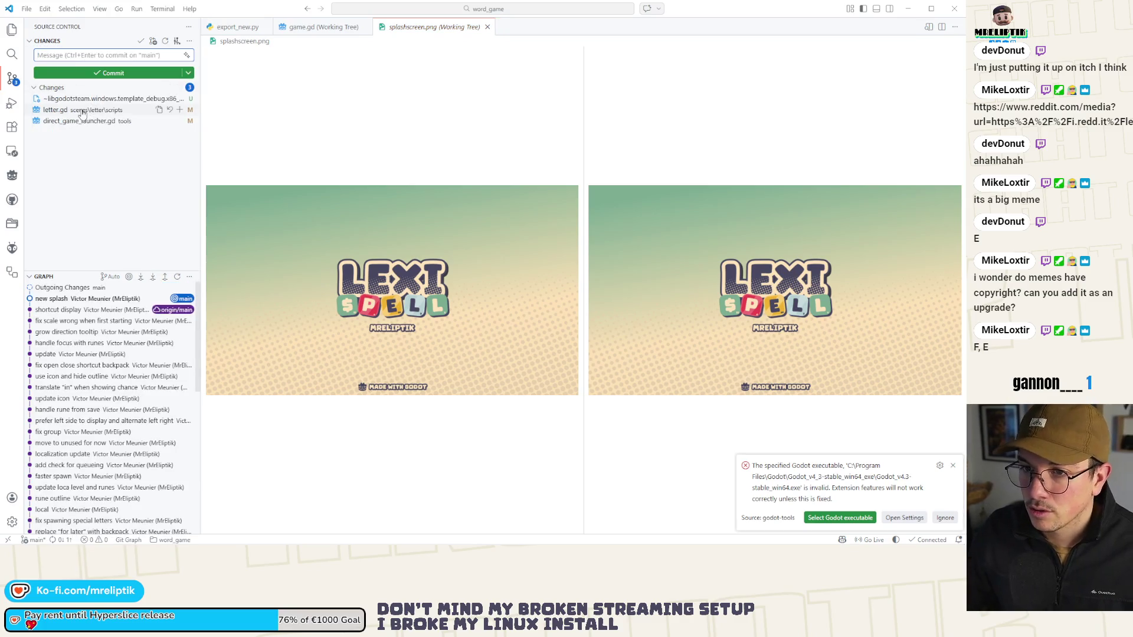
Step: Stage and commit the letter.gd change as "remove useless", then return to Godot
{"action": "left_click", "coordinate": [83, 110]}
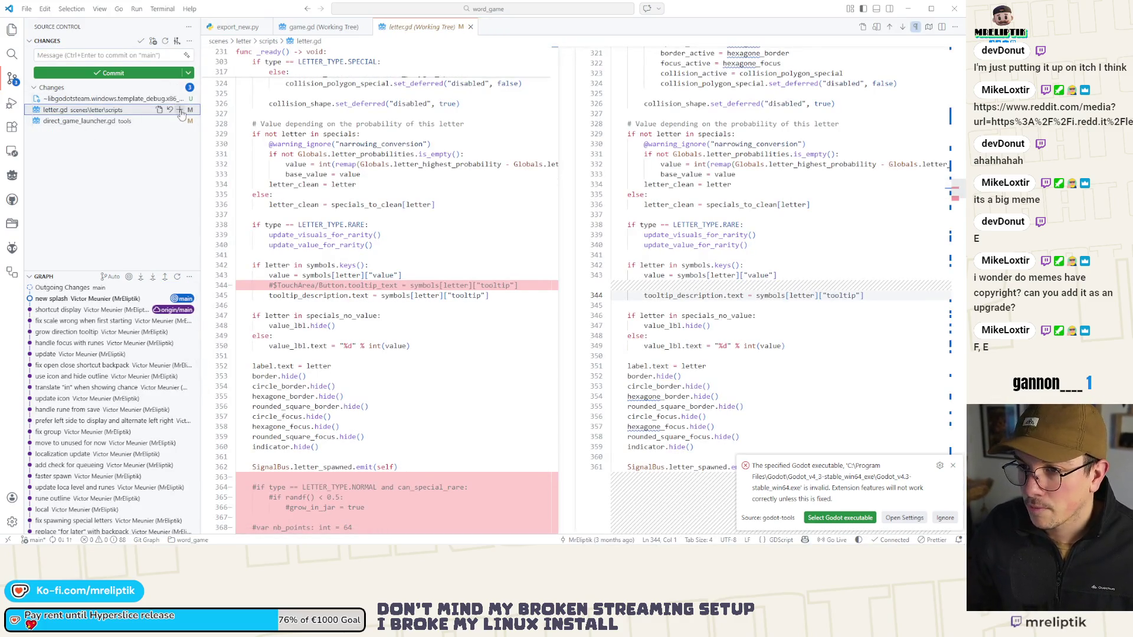
{"action": "left_click", "coordinate": [180, 110]}
{"action": "left_click", "coordinate": [75, 54]}
{"action": "type", "text": "remove useless"}
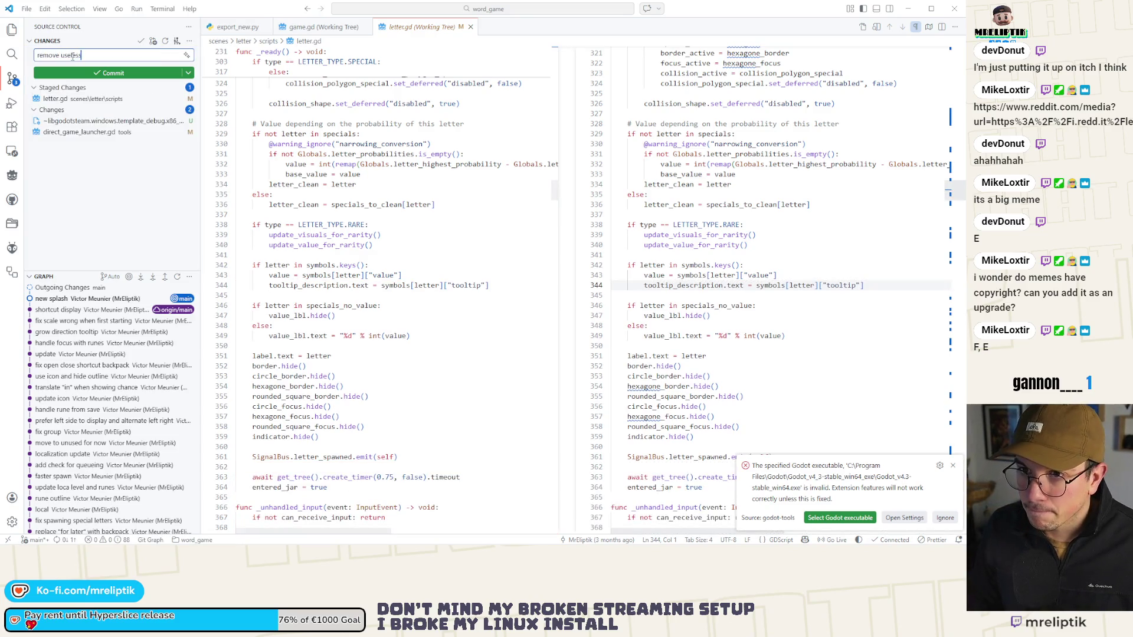
{"action": "key", "text": "ctrl+Return"}
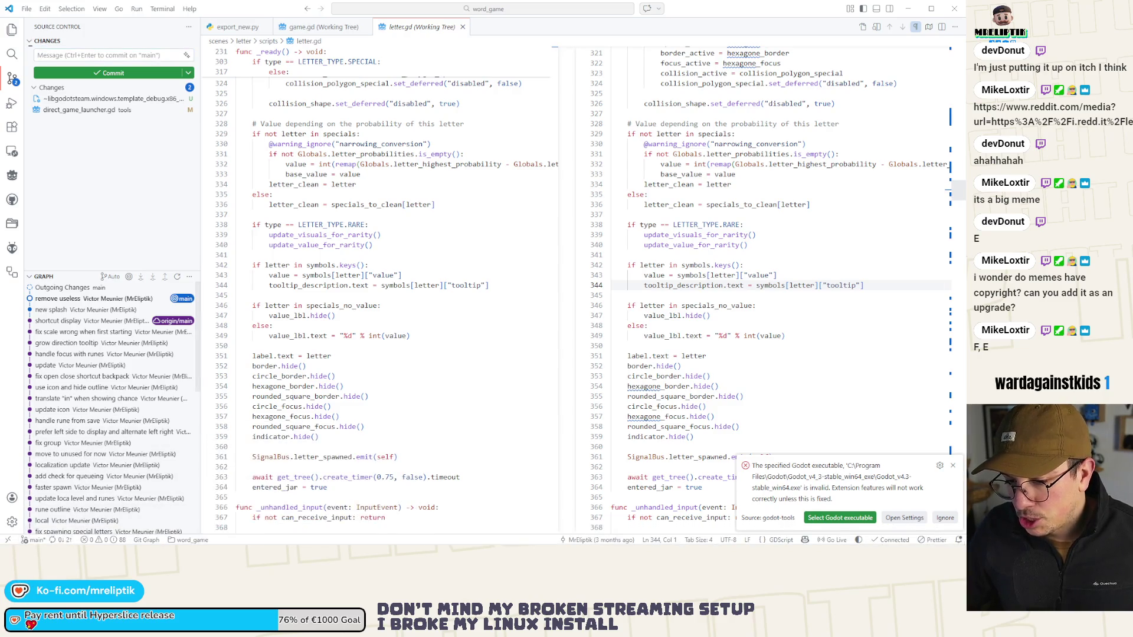
{"action": "key", "text": "alt+Tab"}
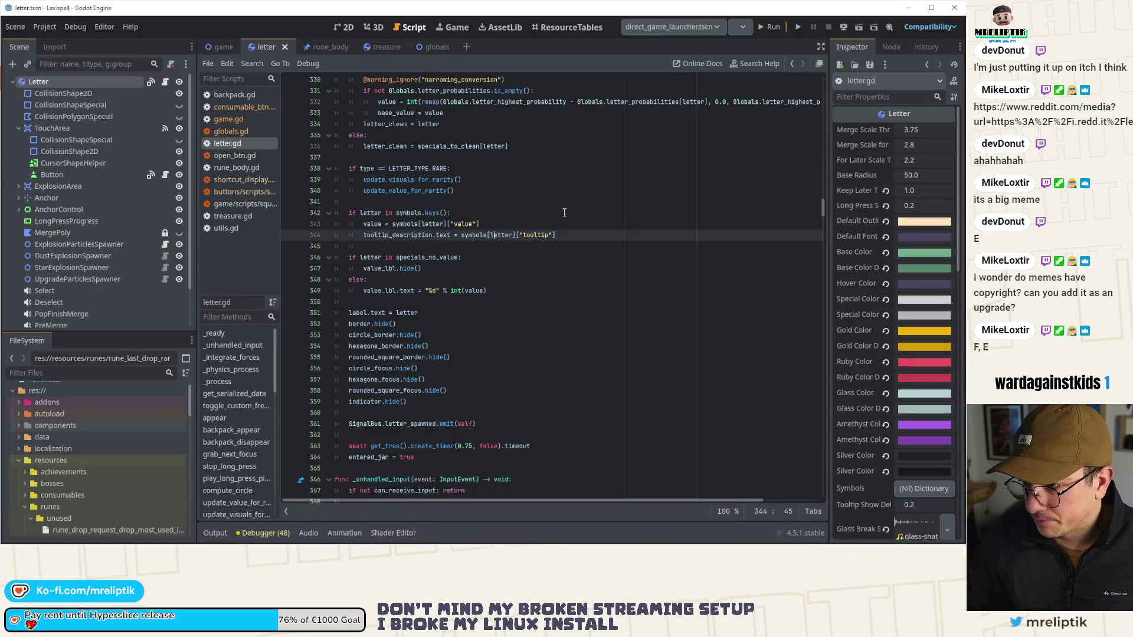
{"action": "left_click", "coordinate": [565, 212]}
{"action": "scroll", "coordinate": [566, 214], "scroll_direction": "up", "scroll_amount": 5}
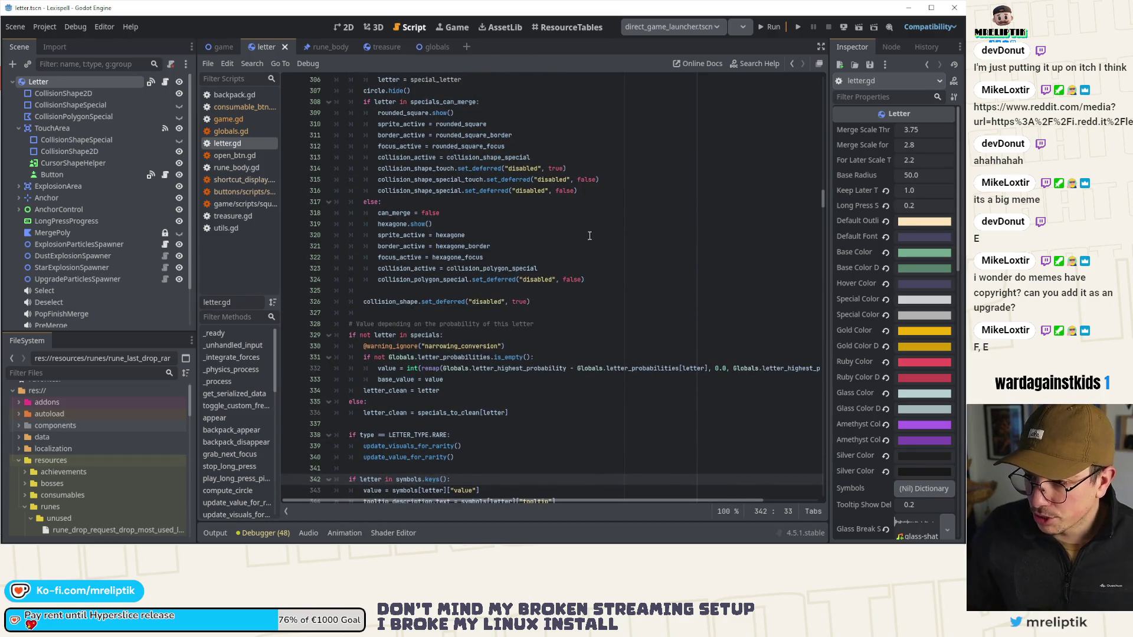
{"action": "scroll", "coordinate": [590, 235], "scroll_direction": "up", "scroll_amount": 9}
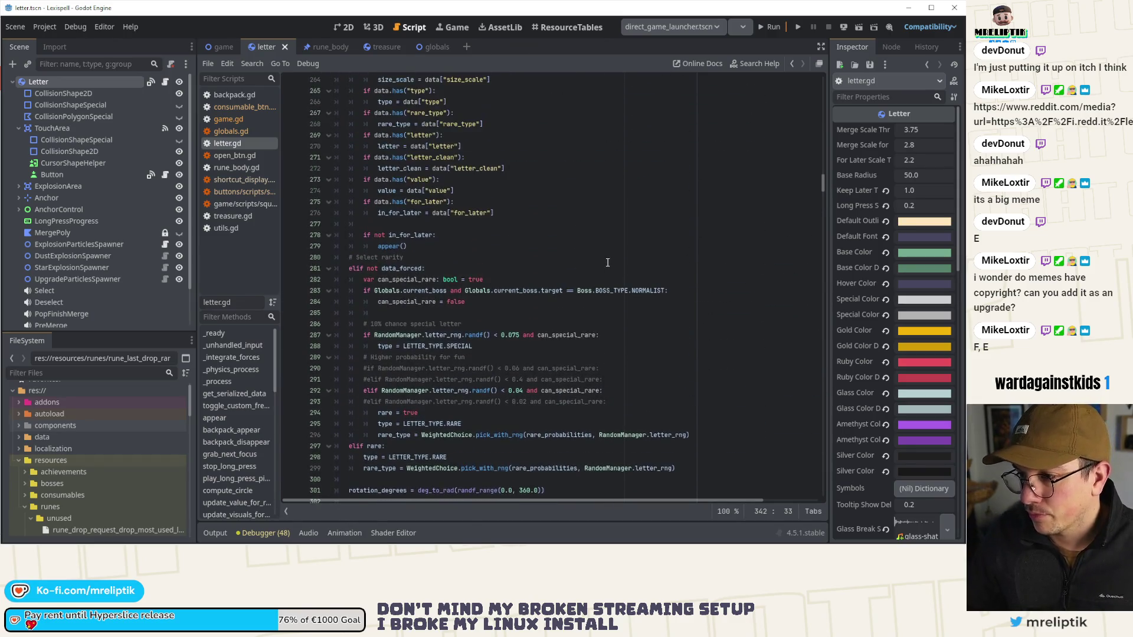
{"action": "scroll", "coordinate": [468, 258], "scroll_direction": "down", "scroll_amount": 2}
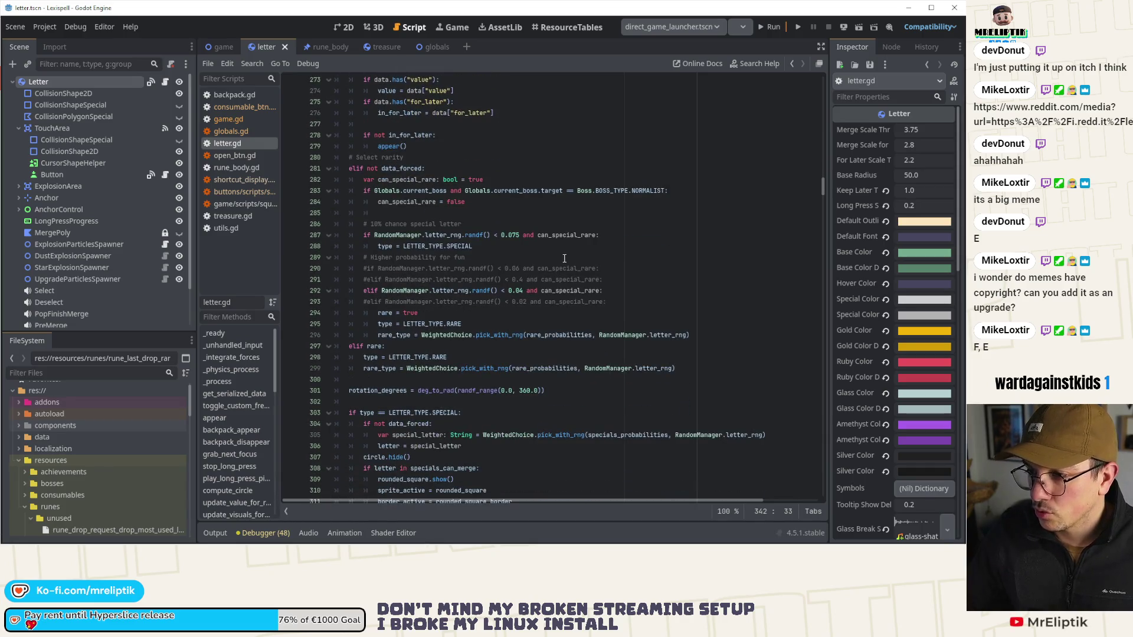
{"action": "scroll", "coordinate": [636, 251], "scroll_direction": "up", "scroll_amount": 7}
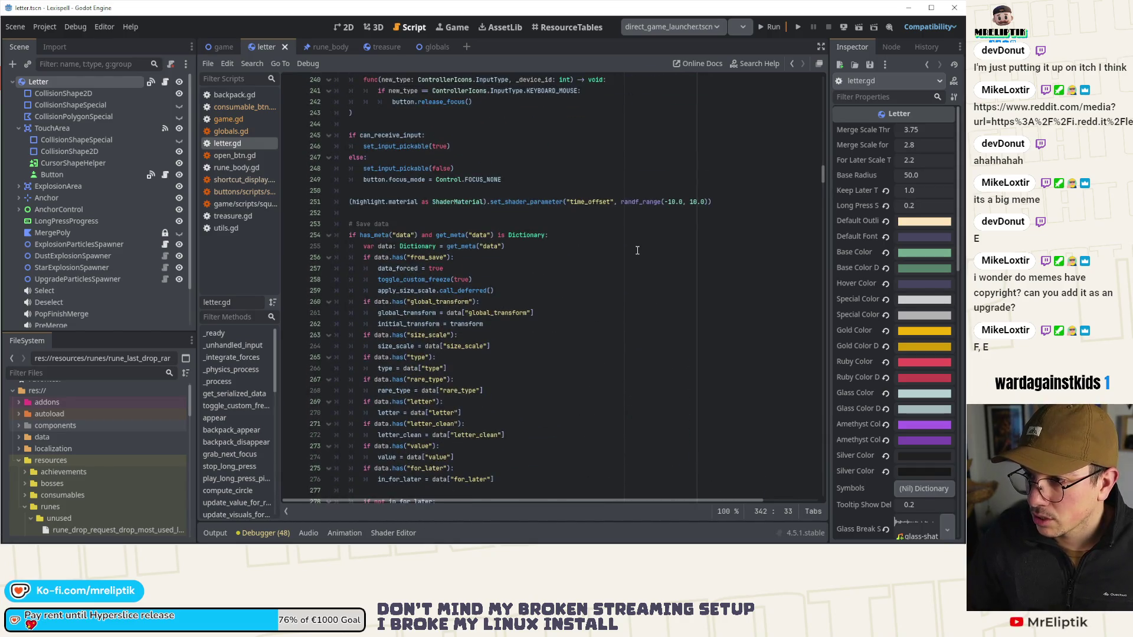
{"action": "scroll", "coordinate": [637, 251], "scroll_direction": "down", "scroll_amount": 5}
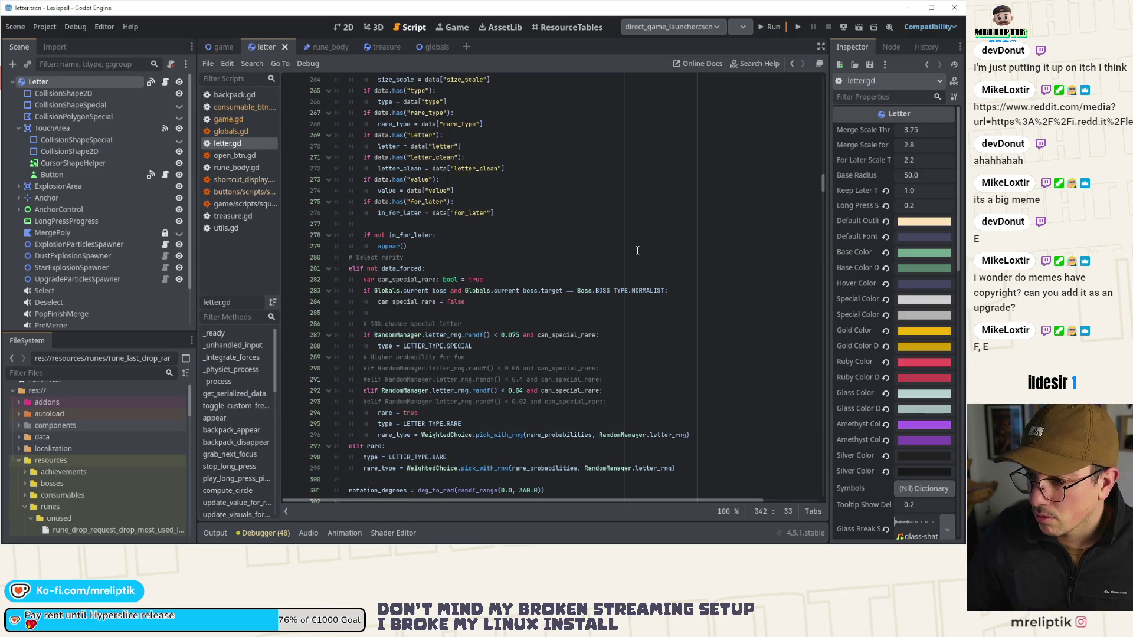
{"action": "scroll", "coordinate": [381, 240], "scroll_direction": "up", "scroll_amount": 5}
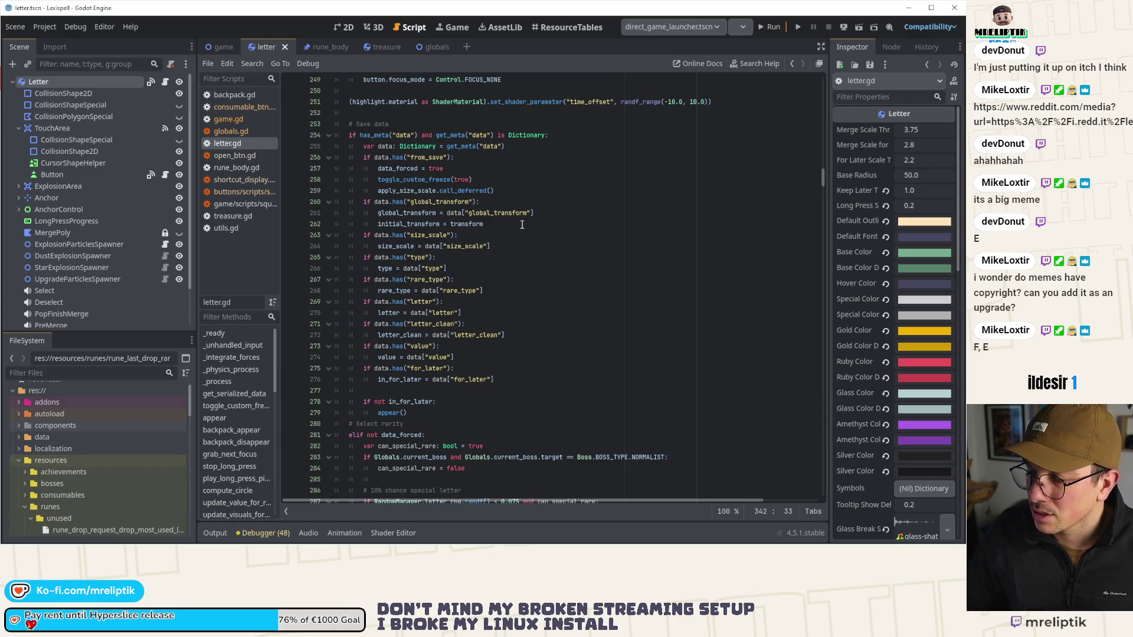
{"action": "double_click", "coordinate": [398, 169]}
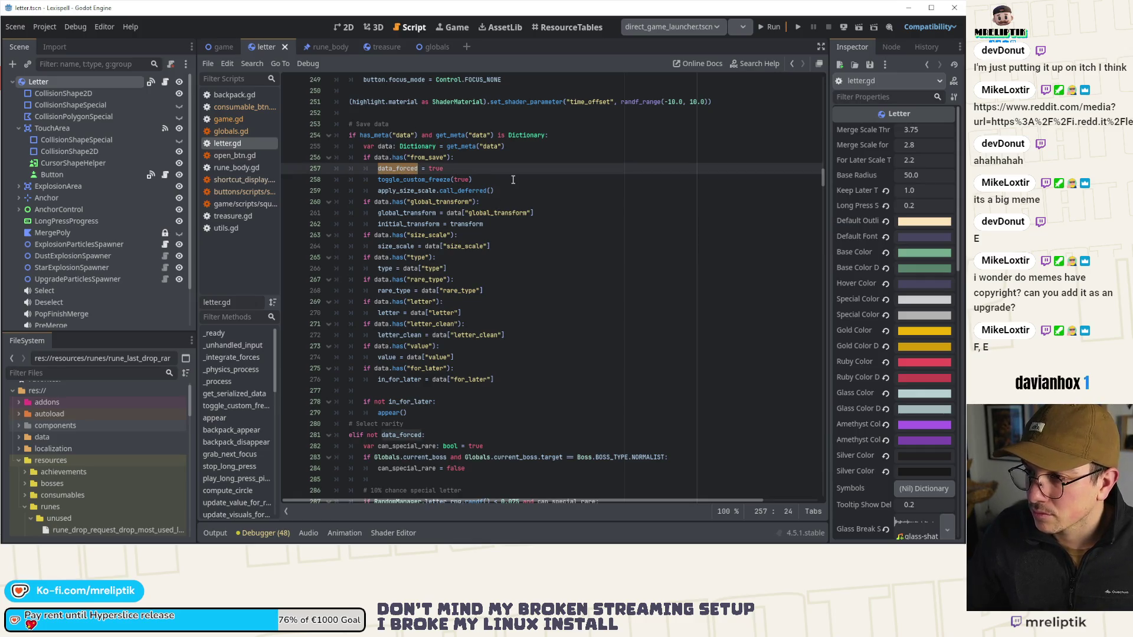
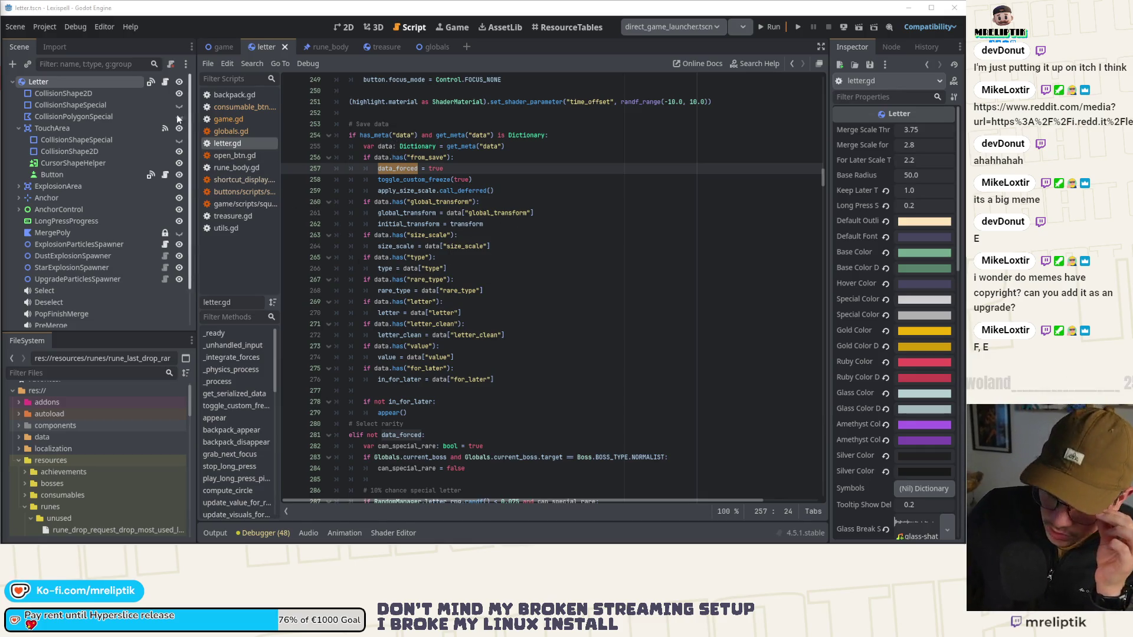
Step: Switch to the game scene to show game.gd, then search scenes for 'spawner' and cancel
{"action": "left_click", "coordinate": [221, 47]}
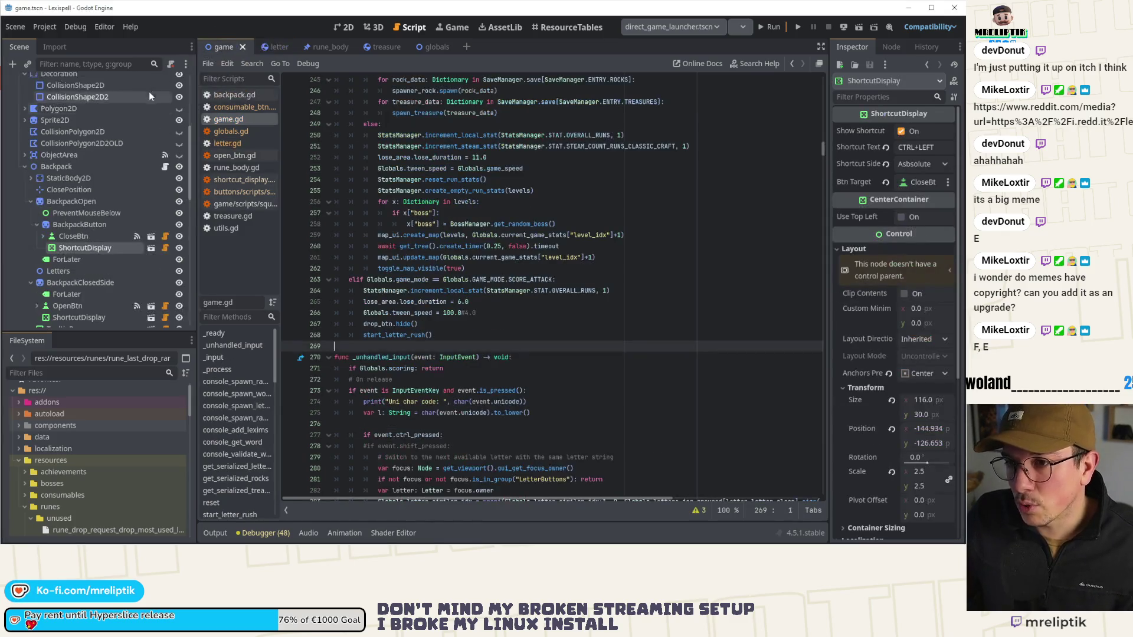
{"action": "left_click", "coordinate": [161, 86]}
{"action": "key", "text": "ctrl+shift+o"}
{"action": "type", "text": "letrter"}
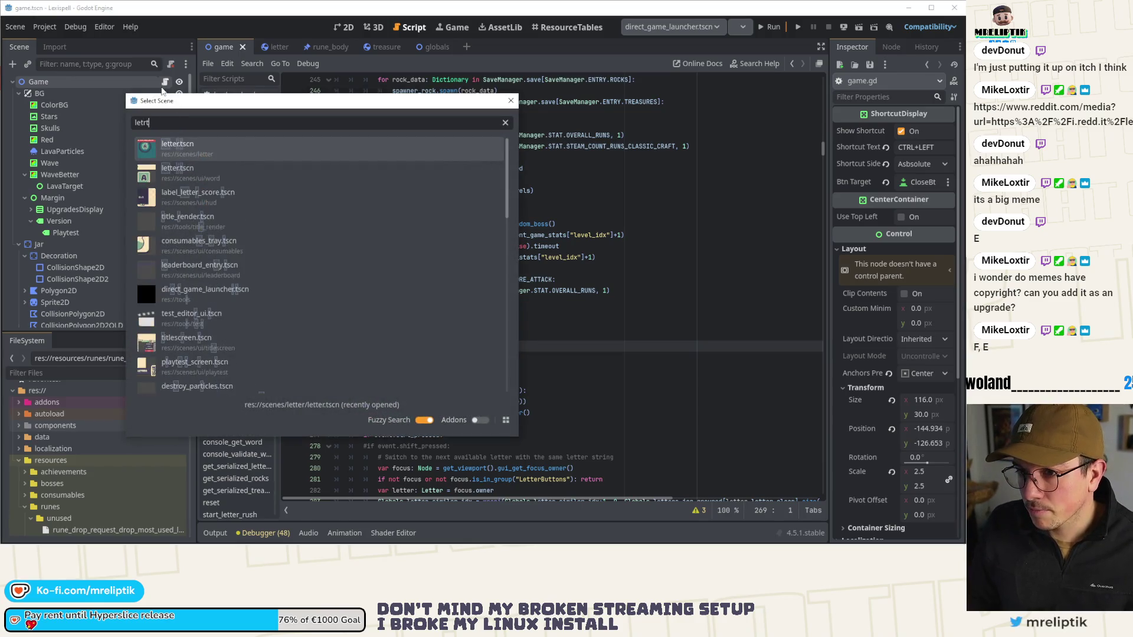
{"action": "key", "text": "ctrl+a"}
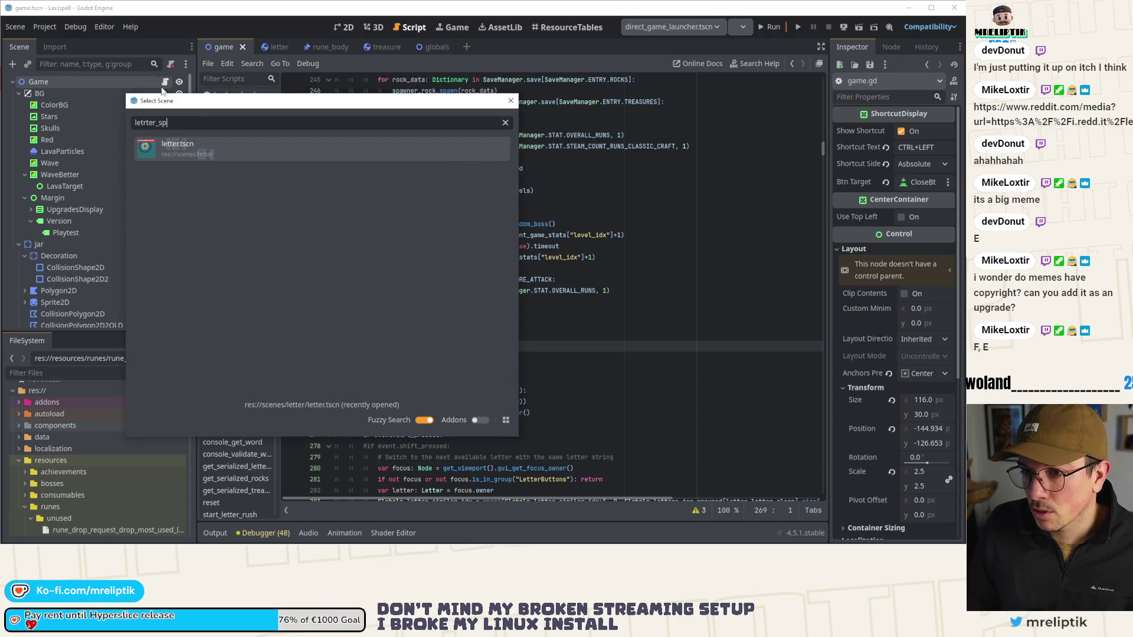
{"action": "type", "text": "spawner"}
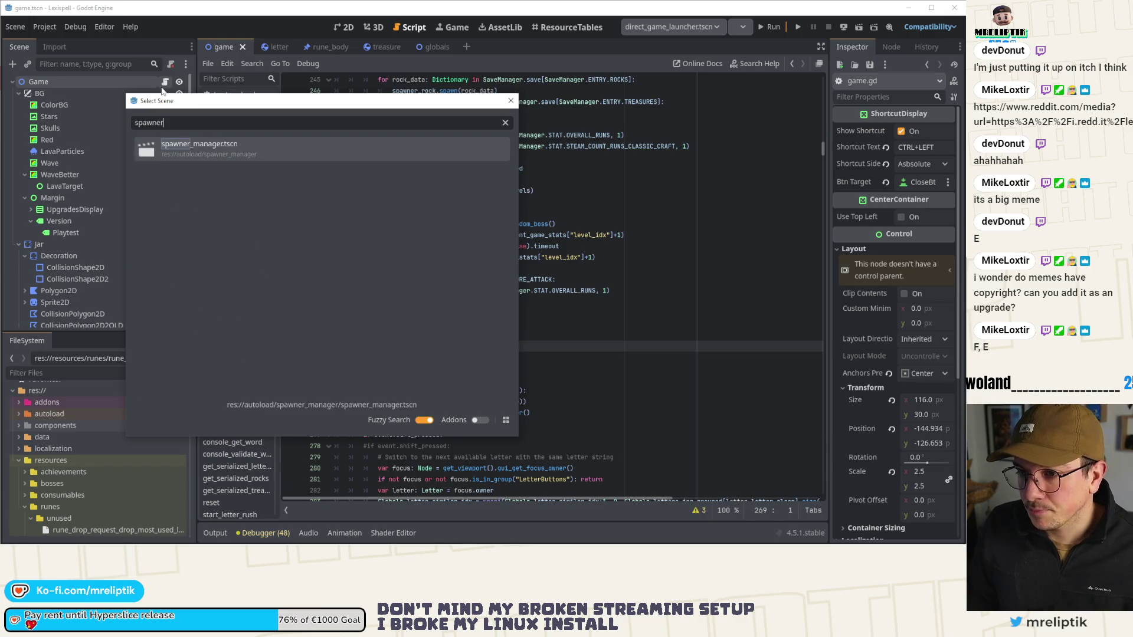
{"action": "key", "text": "Escape"}
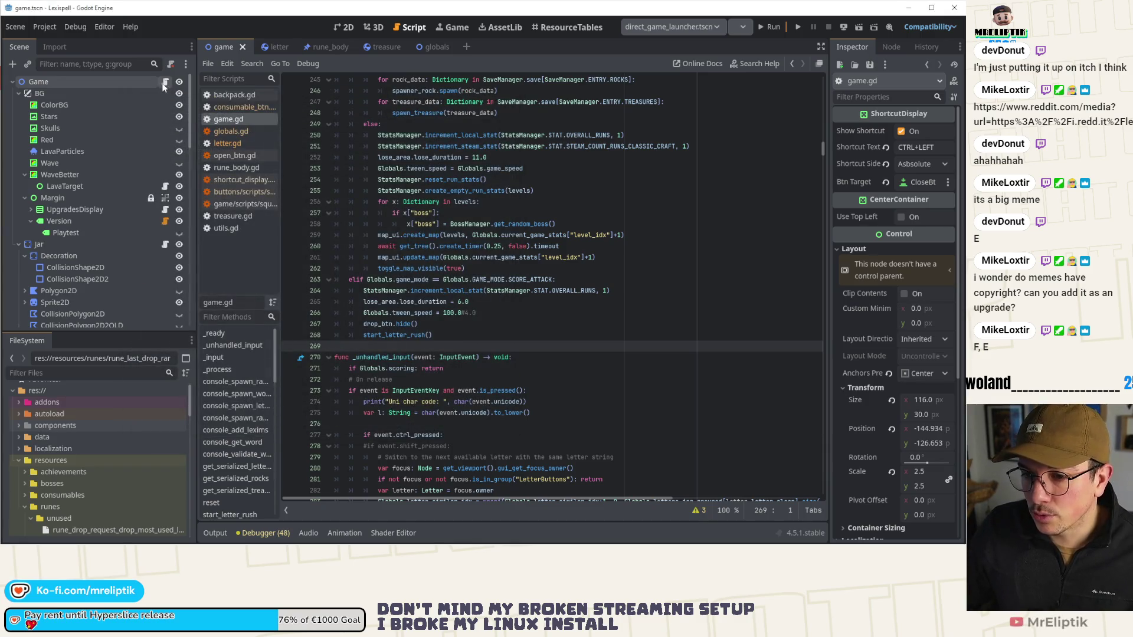
{"action": "left_click", "coordinate": [80, 59]}
Step: Filter the Scene dock for 'lette' and inspect the Letters and NextLetter nodes
{"action": "type", "text": "lette"}
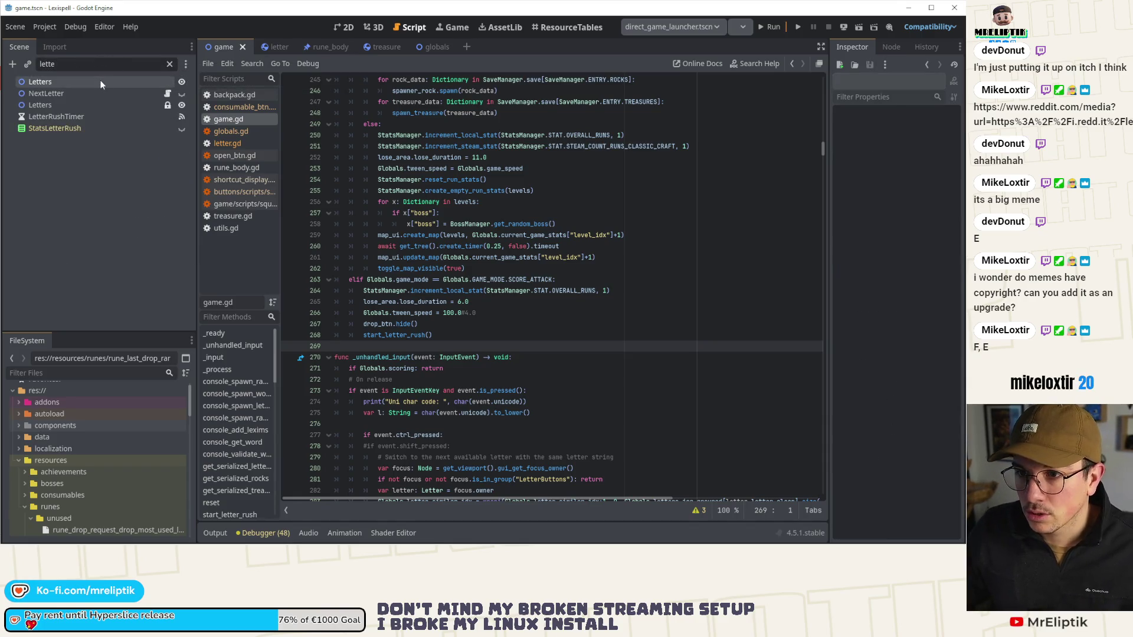
{"action": "left_click", "coordinate": [99, 81]}
{"action": "left_click", "coordinate": [91, 93]}
{"action": "left_click", "coordinate": [75, 106]}
{"action": "key", "text": "Up"}
{"action": "left_click", "coordinate": [75, 105]}
{"action": "left_click", "coordinate": [154, 64]}
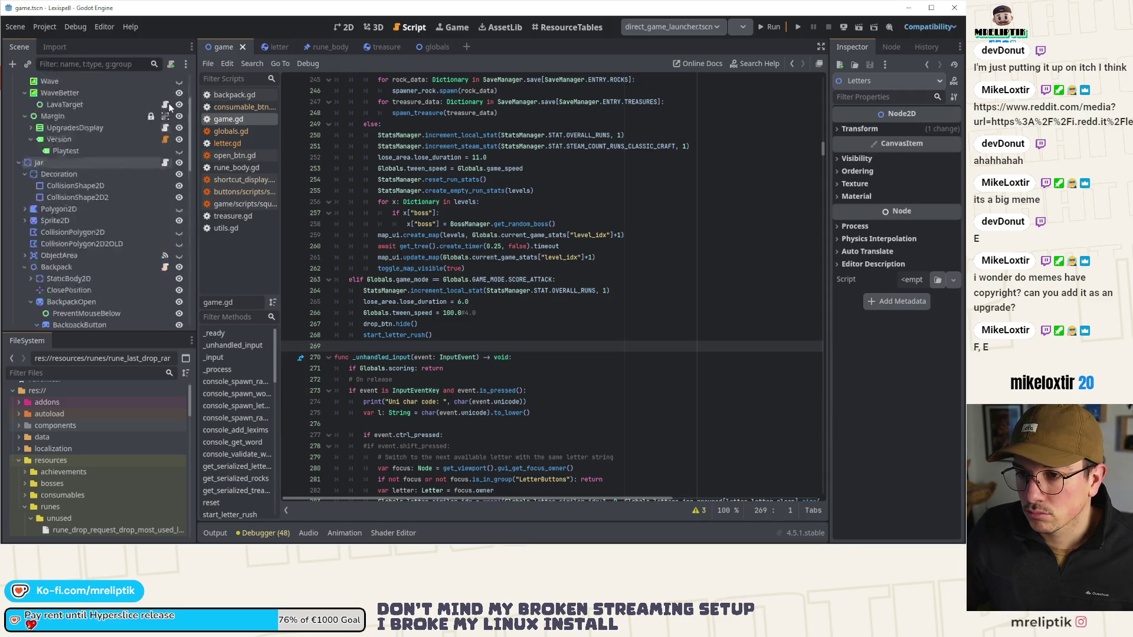
Step: Find 'spawner' in game.gd and open the LetterSpawner script, spawner.gd
{"action": "left_click", "coordinate": [566, 291]}
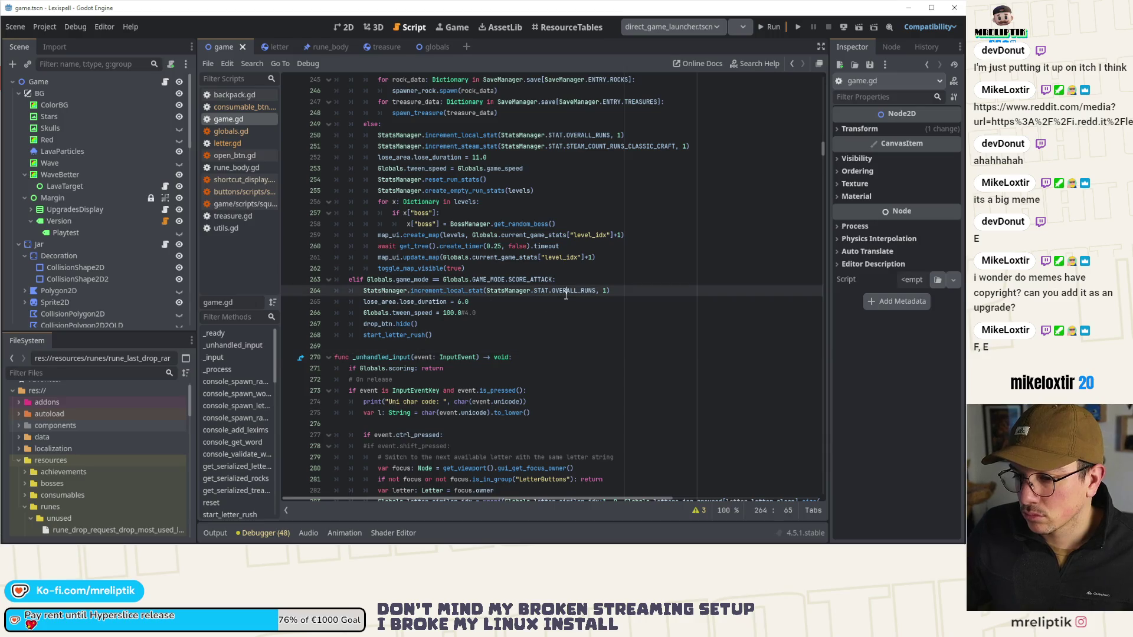
{"action": "key", "text": "ctrl+f"}
{"action": "type", "text": "spawner"}
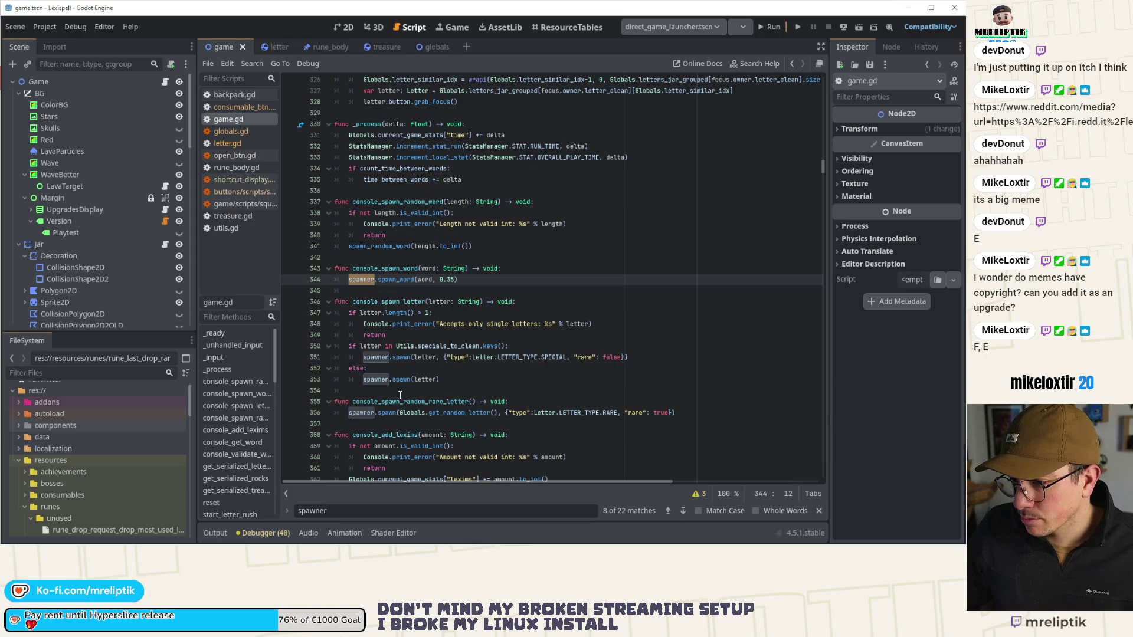
{"action": "left_click", "coordinate": [371, 358], "text": "ctrl"}
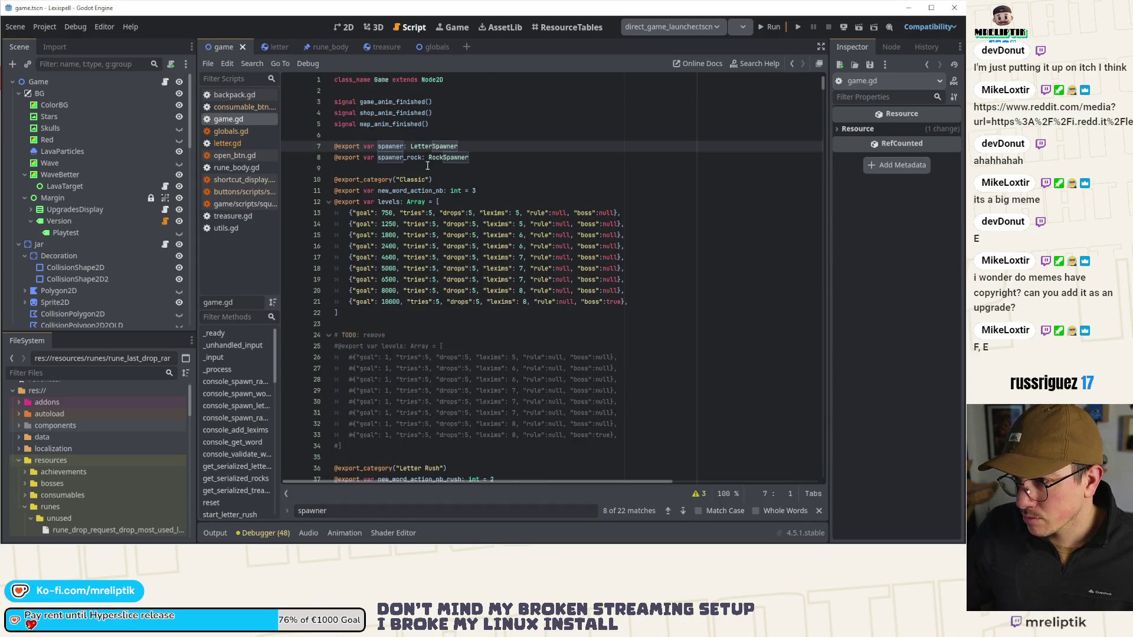
{"action": "left_click", "coordinate": [437, 148], "text": "ctrl"}
{"action": "scroll", "coordinate": [433, 249], "scroll_direction": "down", "scroll_amount": 2}
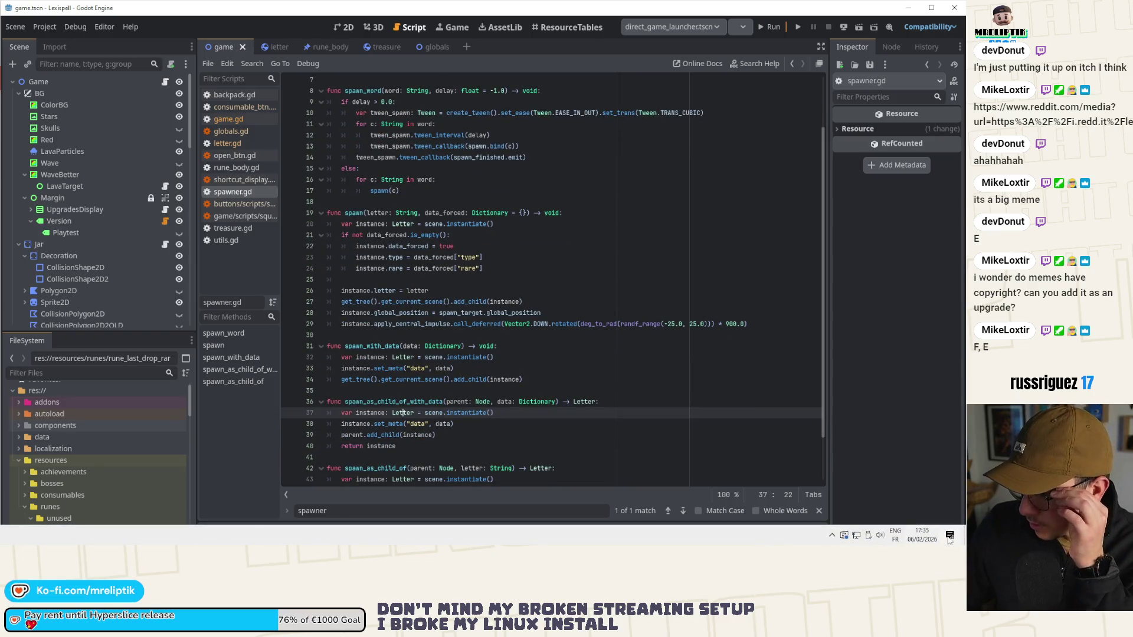
{"action": "left_click", "coordinate": [944, 537]}
{"action": "left_click", "coordinate": [549, 312]}
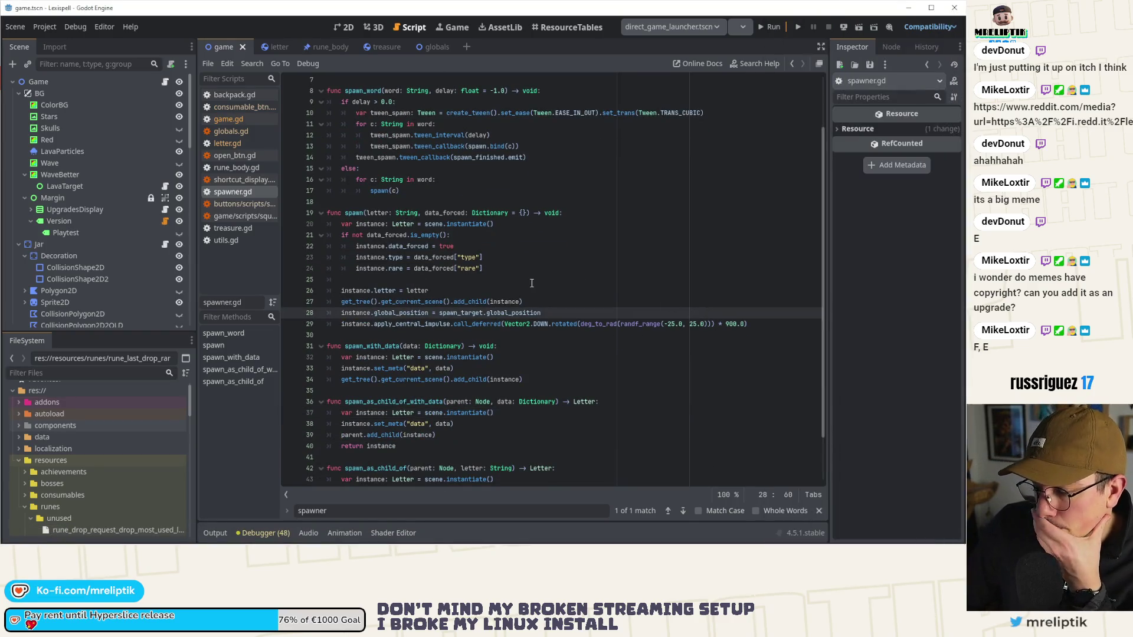
{"action": "scroll", "coordinate": [382, 230], "scroll_direction": "up", "scroll_amount": 1}
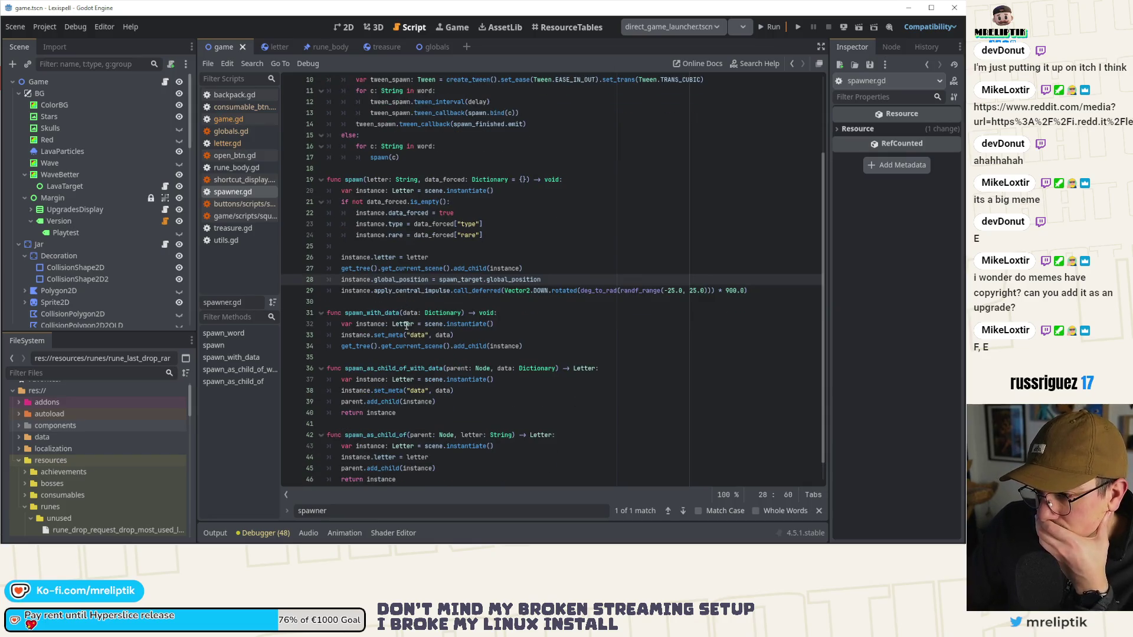
{"action": "scroll", "coordinate": [413, 283], "scroll_direction": "up", "scroll_amount": 1}
{"action": "double_click", "coordinate": [362, 157]}
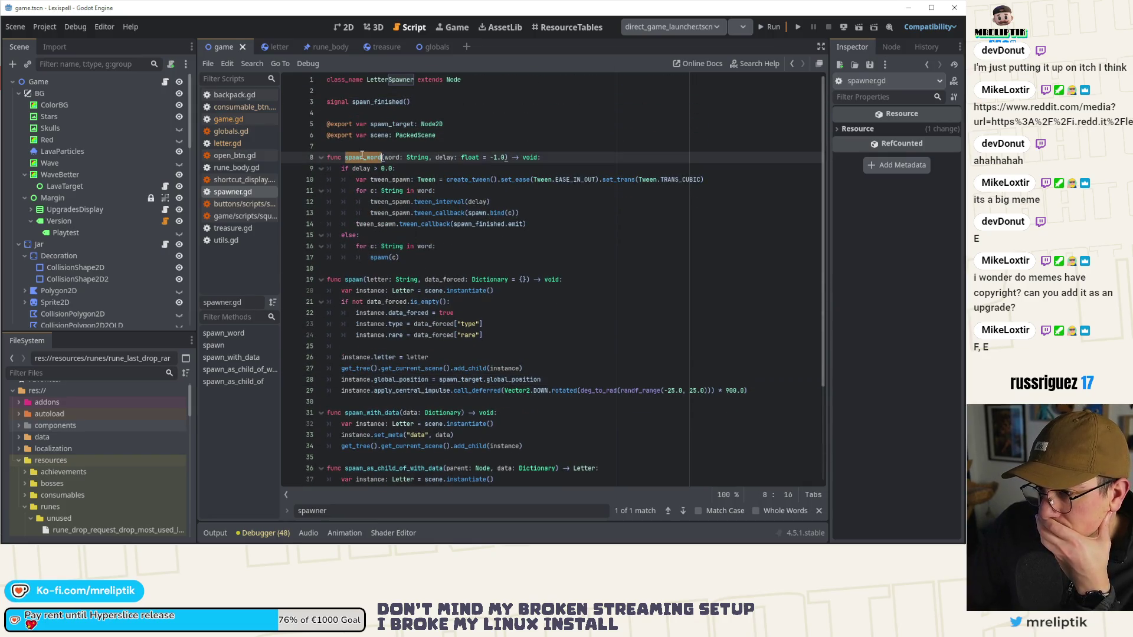
{"action": "double_click", "coordinate": [354, 279]}
{"action": "scroll", "coordinate": [364, 289], "scroll_direction": "down", "scroll_amount": 2}
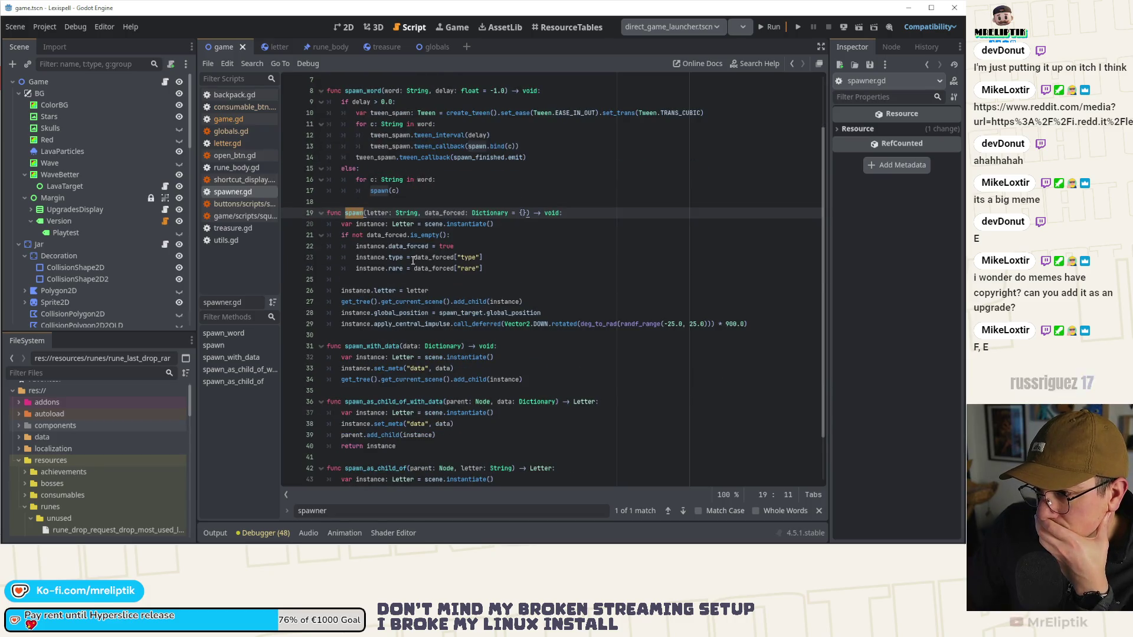
{"action": "left_click", "coordinate": [494, 247]}
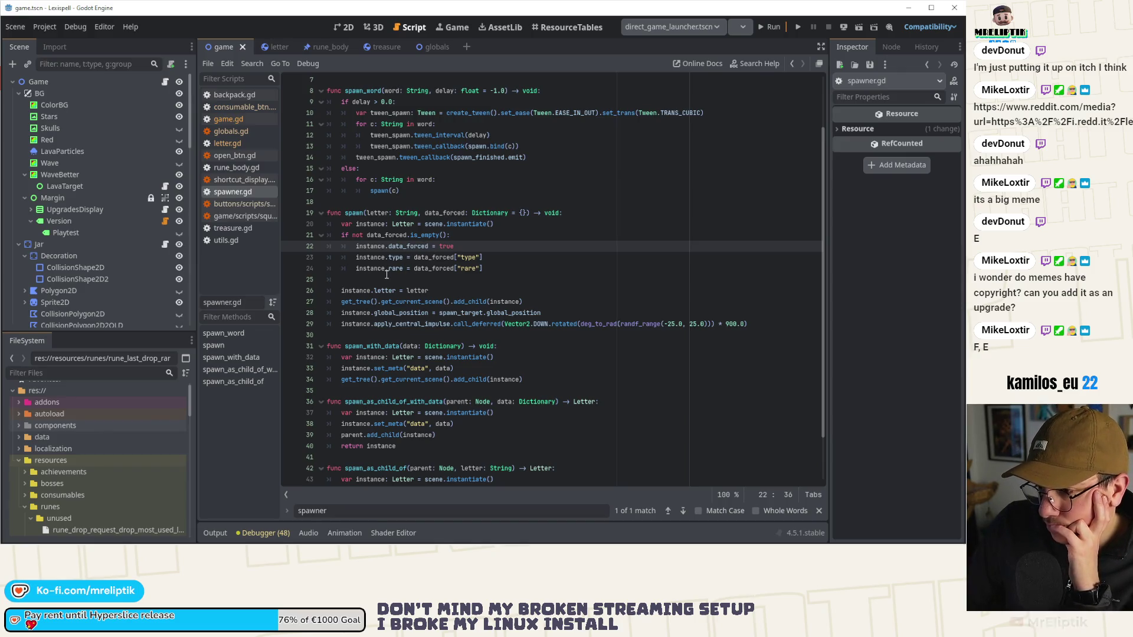
{"action": "double_click", "coordinate": [441, 213]}
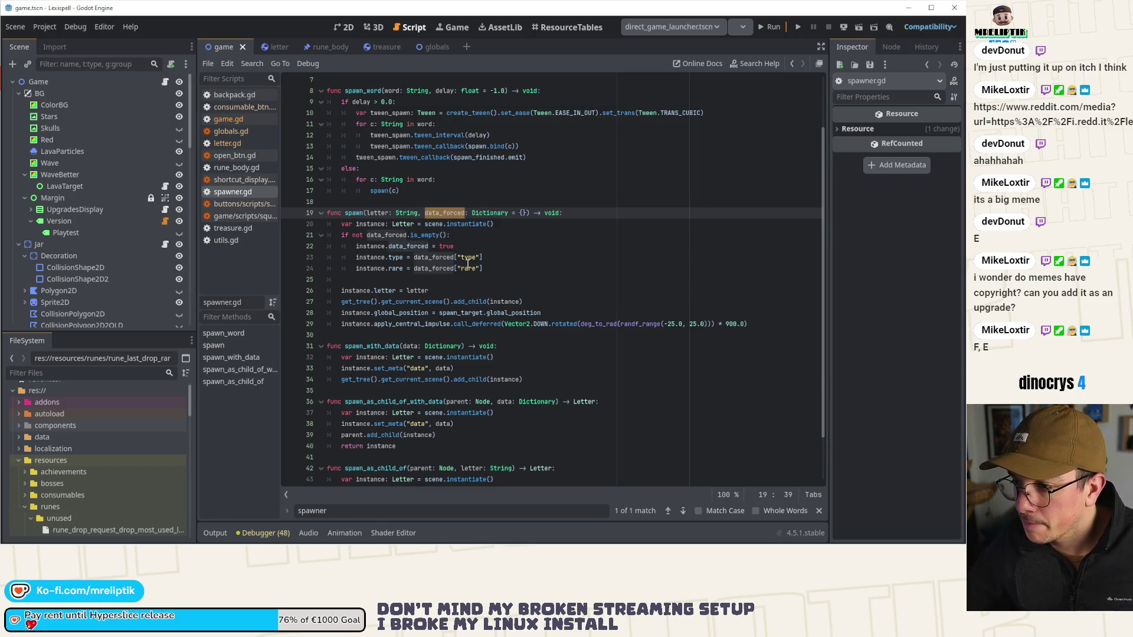
{"action": "left_click", "coordinate": [275, 47]}
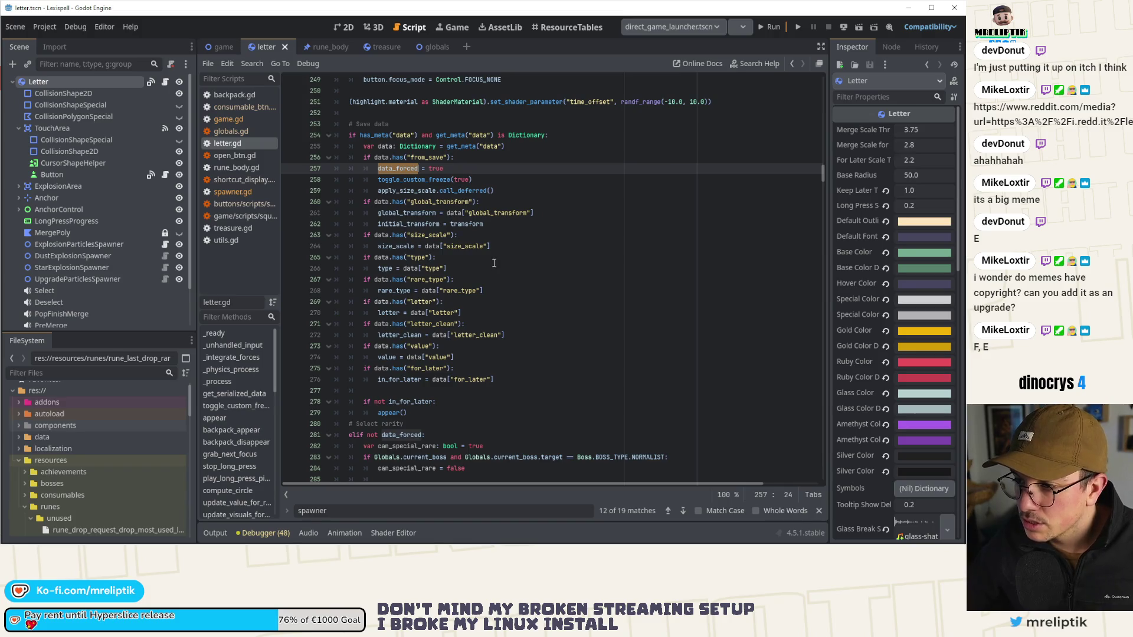
Step: Check the rare_type key name used in letter.gd
{"action": "left_click", "coordinate": [426, 278]}
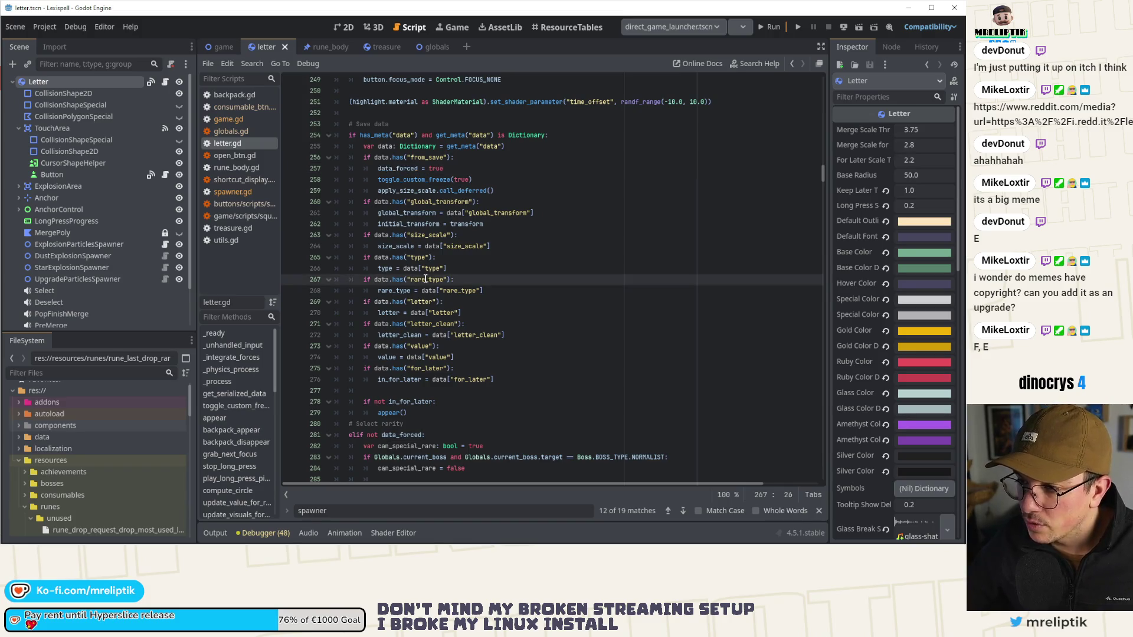
{"action": "key", "text": "Up"}
{"action": "key", "text": "Up"}
{"action": "double_click", "coordinate": [422, 280]}
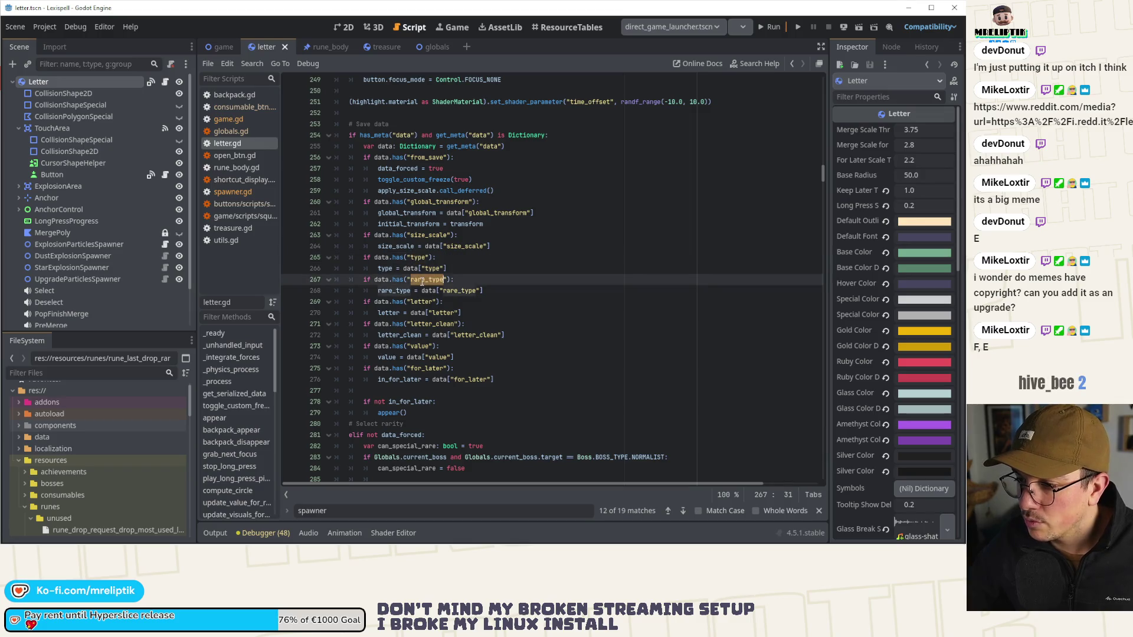
Step: In spawner.gd, change data_forced["rare"] to data_forced["rare_type"] on line 24
{"action": "left_click", "coordinate": [205, 44]}
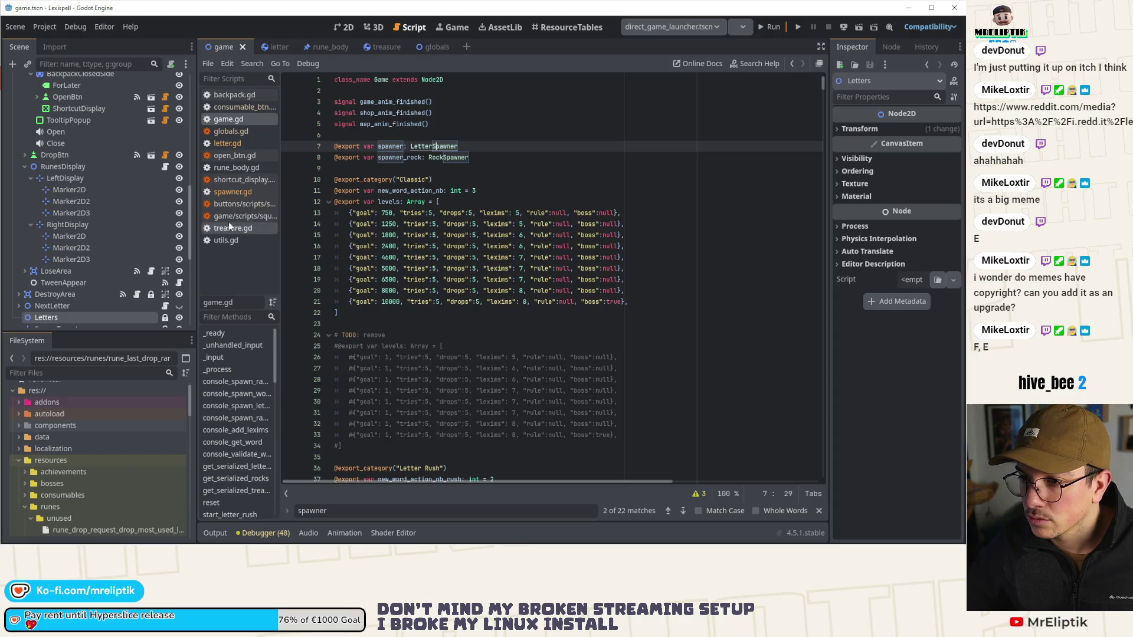
{"action": "left_click", "coordinate": [443, 146], "text": "ctrl"}
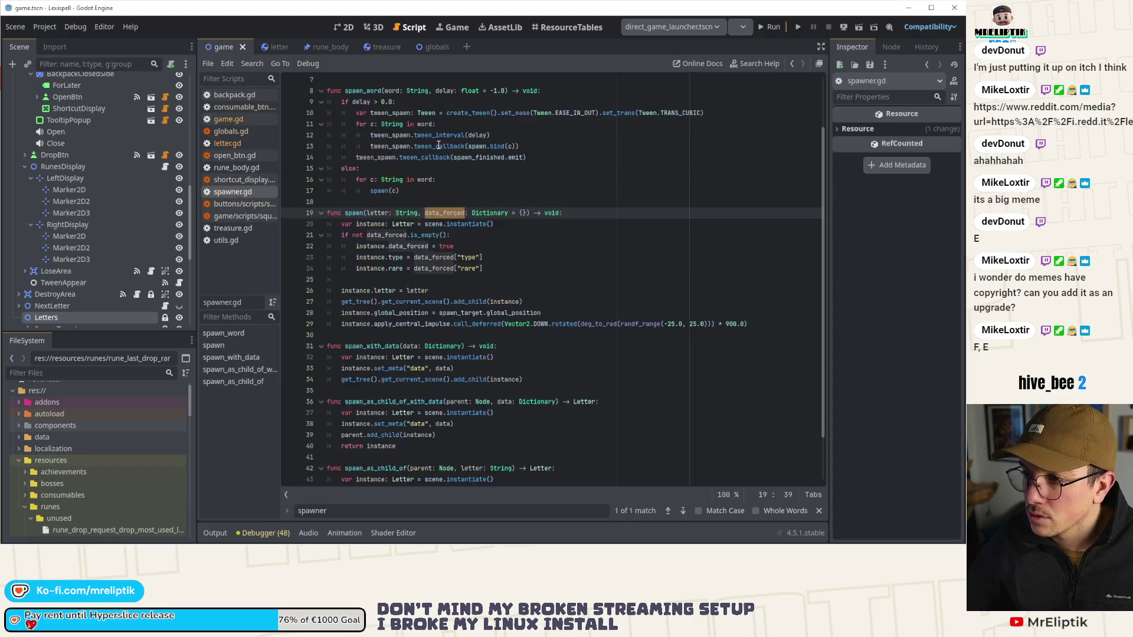
{"action": "double_click", "coordinate": [470, 269]}
{"action": "type", "text": "rare"}
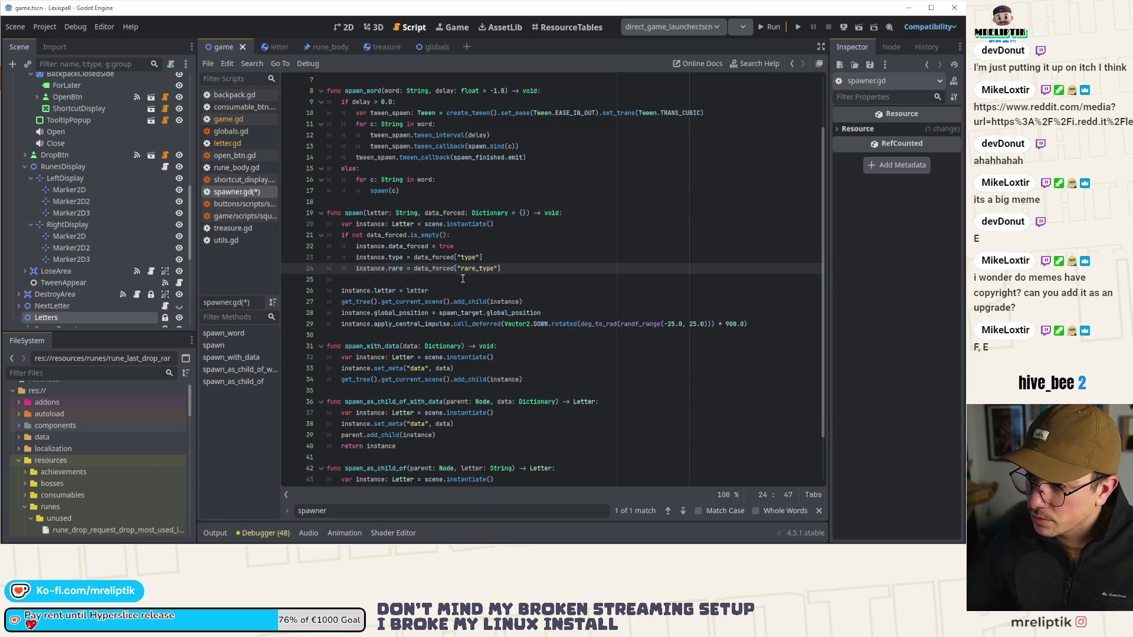
Step: Review how spawn uses data_forced, then return to game.gd and start a find
{"action": "double_click", "coordinate": [435, 268]}
{"action": "double_click", "coordinate": [443, 212]}
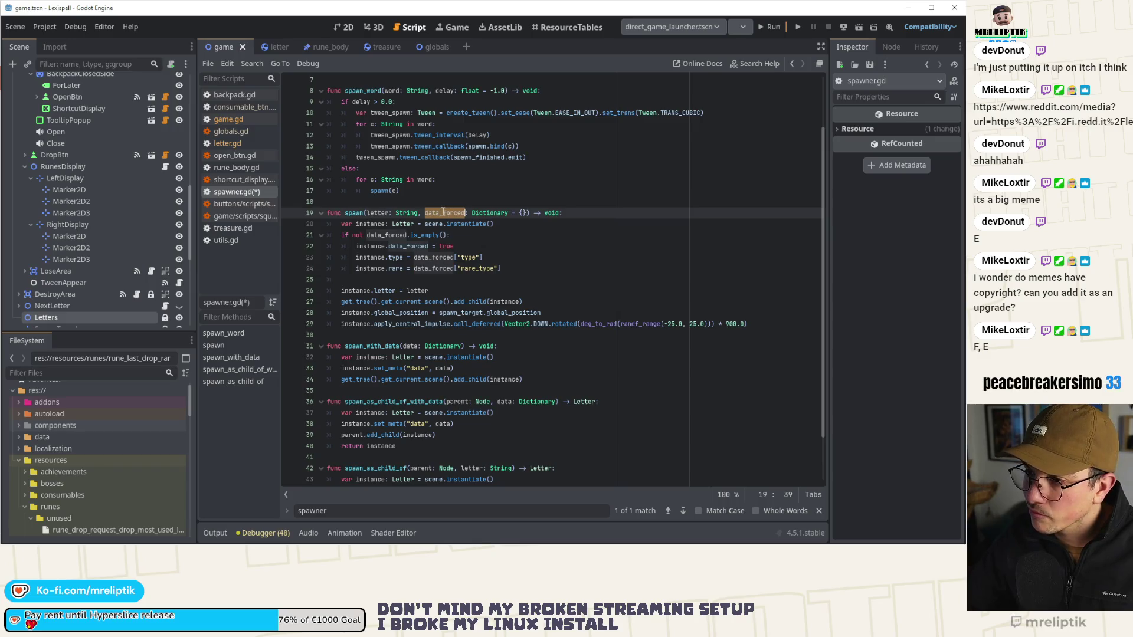
{"action": "scroll", "coordinate": [472, 242], "scroll_direction": "up", "scroll_amount": 2}
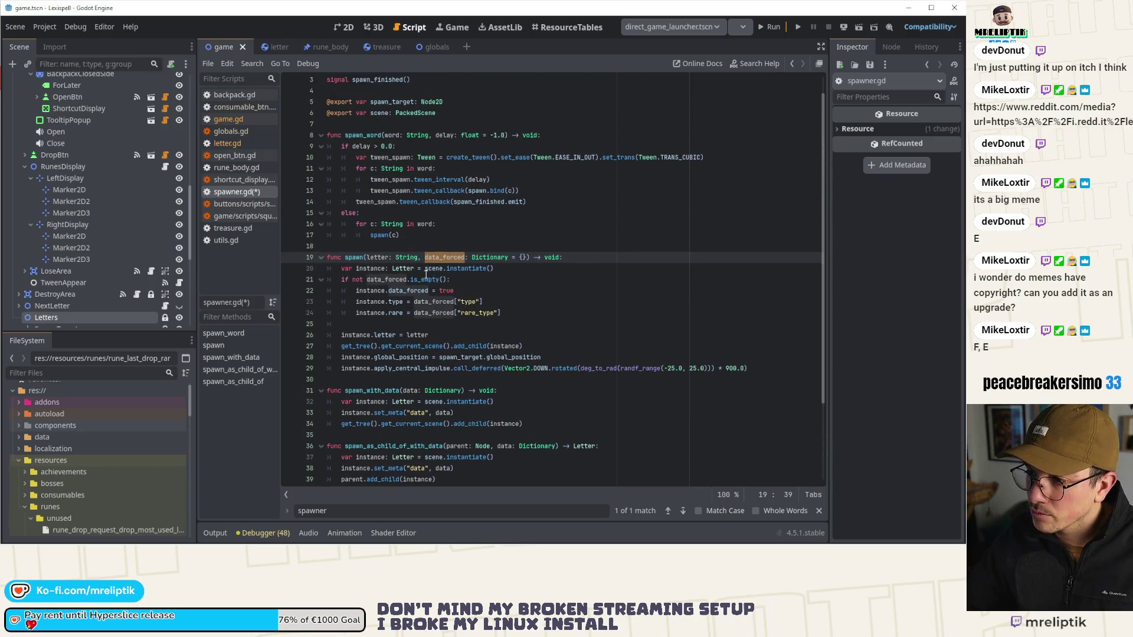
{"action": "double_click", "coordinate": [355, 258]}
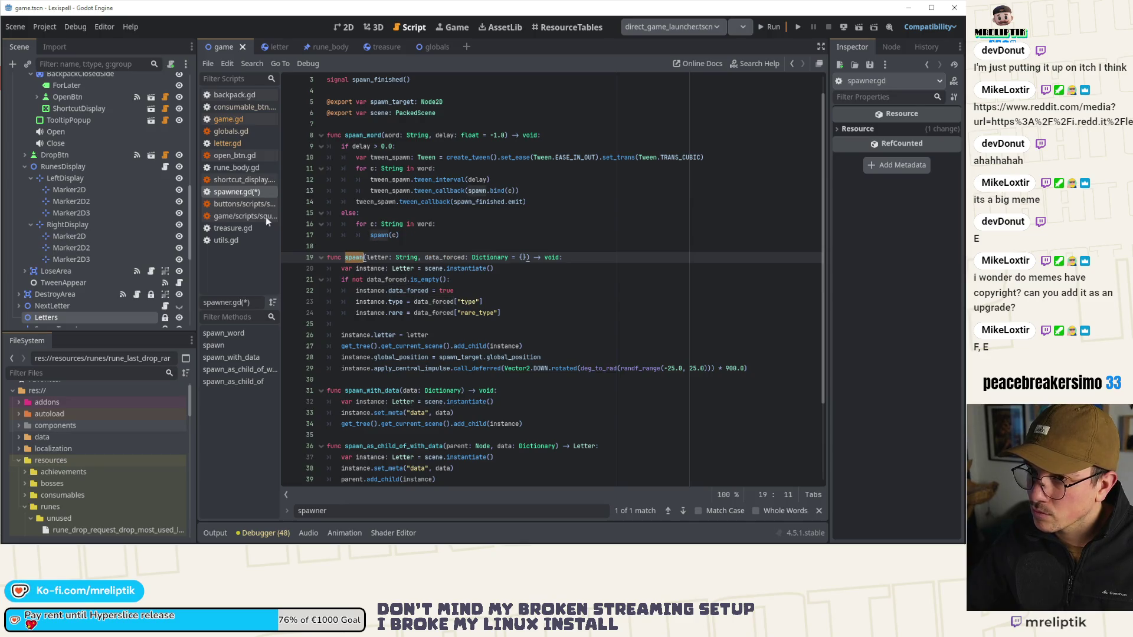
{"action": "scroll", "coordinate": [162, 113], "scroll_direction": "up", "scroll_amount": 10}
{"action": "left_click", "coordinate": [165, 82]}
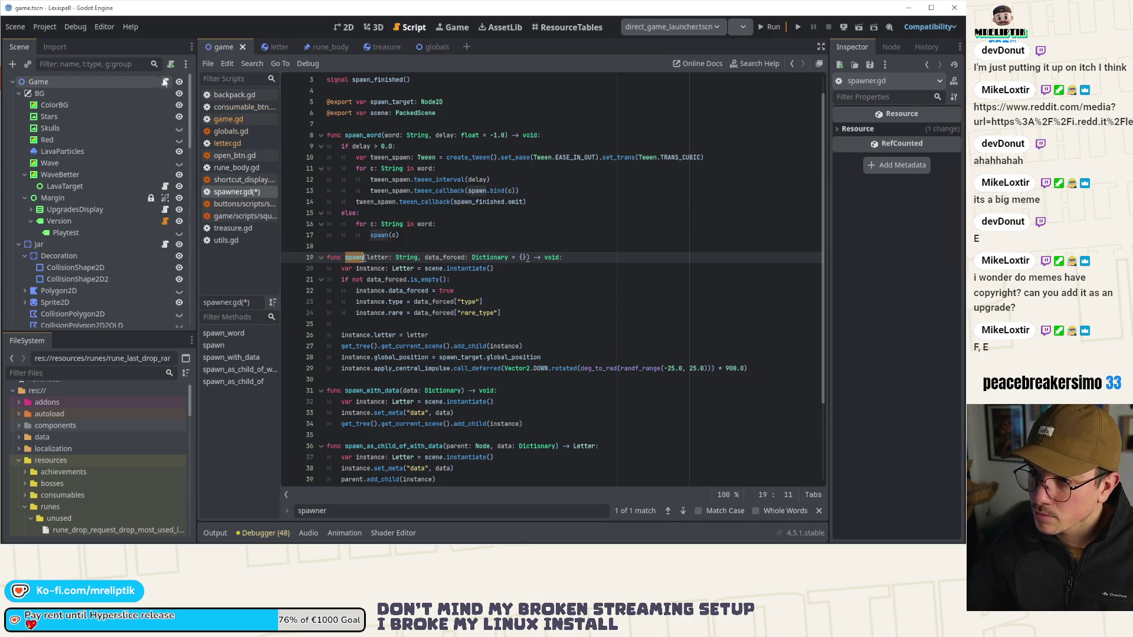
{"action": "key", "text": "ctrl+f"}
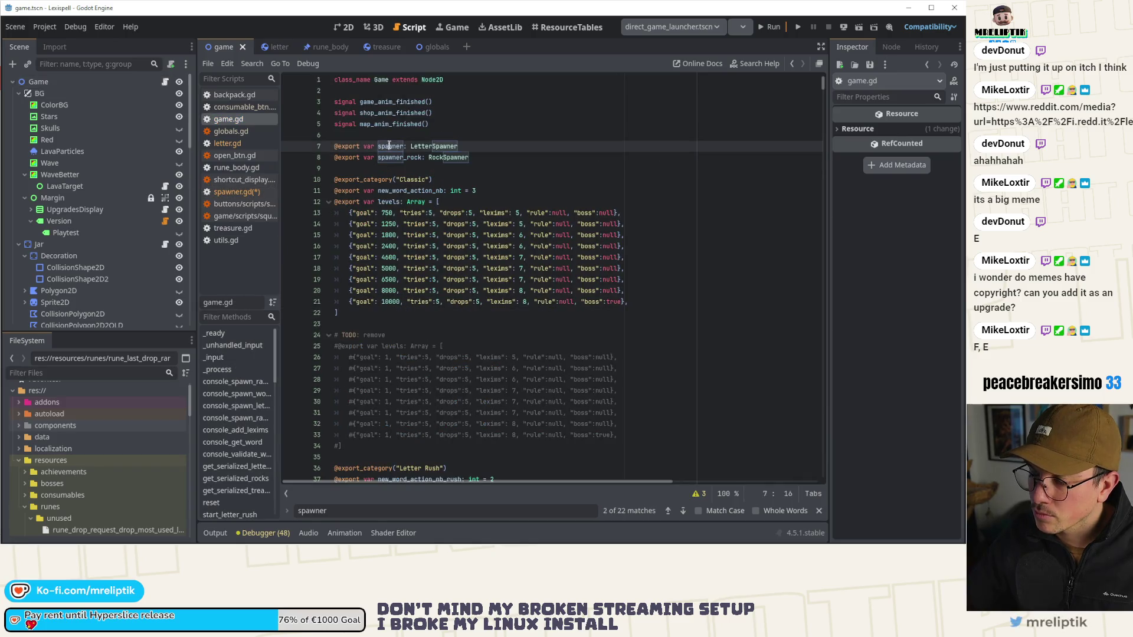
Step: Step through the spawner matches, then enable Match Case and Whole Words
{"action": "left_click", "coordinate": [684, 511]}
{"action": "left_click", "coordinate": [683, 511]}
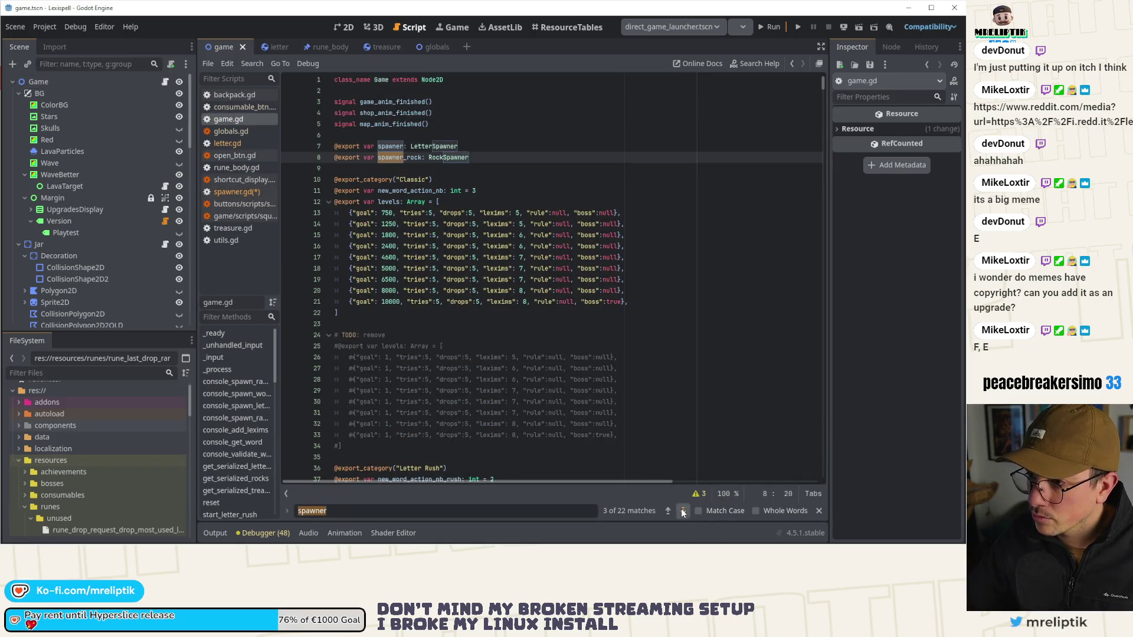
{"action": "left_click", "coordinate": [684, 511]}
{"action": "left_click", "coordinate": [682, 511]}
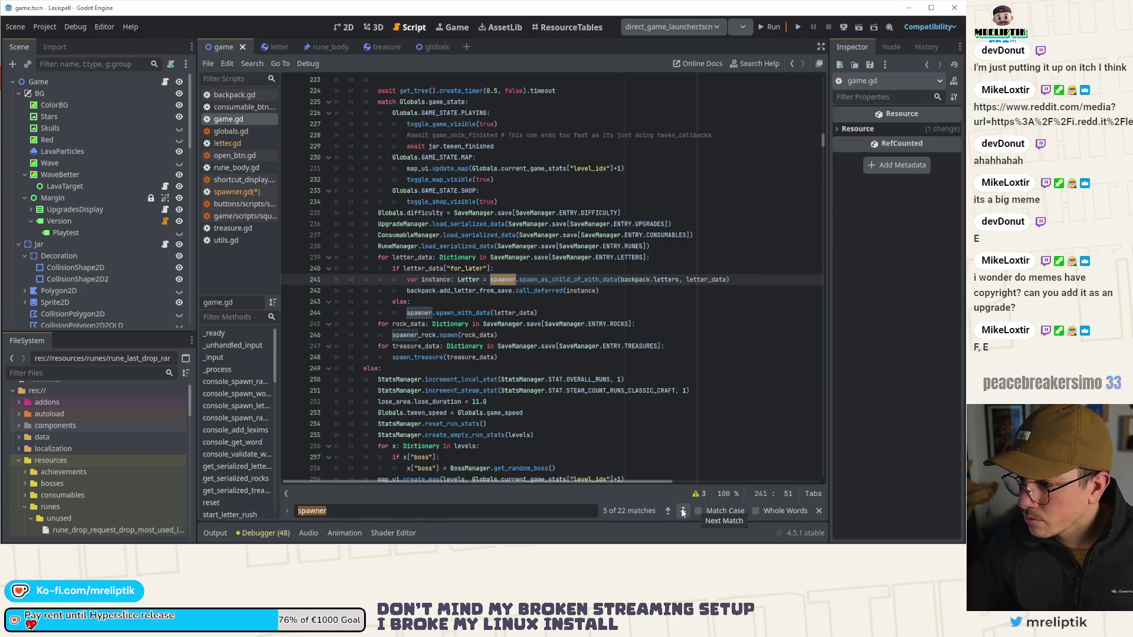
{"action": "left_click", "coordinate": [698, 511]}
{"action": "left_click", "coordinate": [767, 513]}
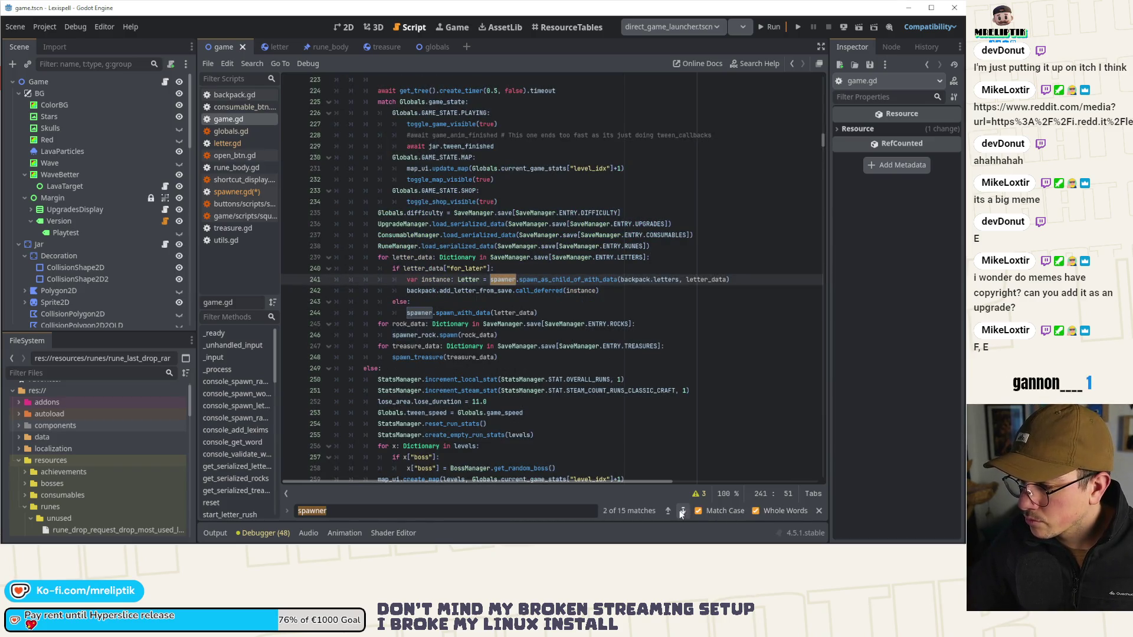
Step: Go to the spawner match on line 351, try renaming "rare" to "rare_t", then undo it
{"action": "left_click", "coordinate": [683, 512]}
{"action": "left_click", "coordinate": [683, 511]}
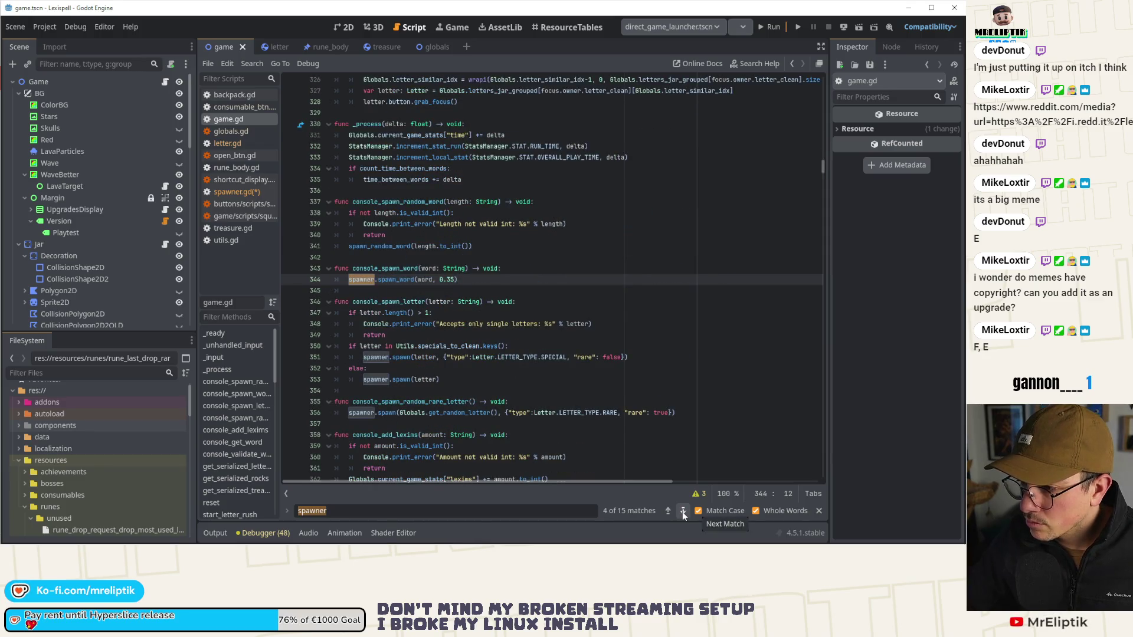
{"action": "left_click", "coordinate": [682, 512]}
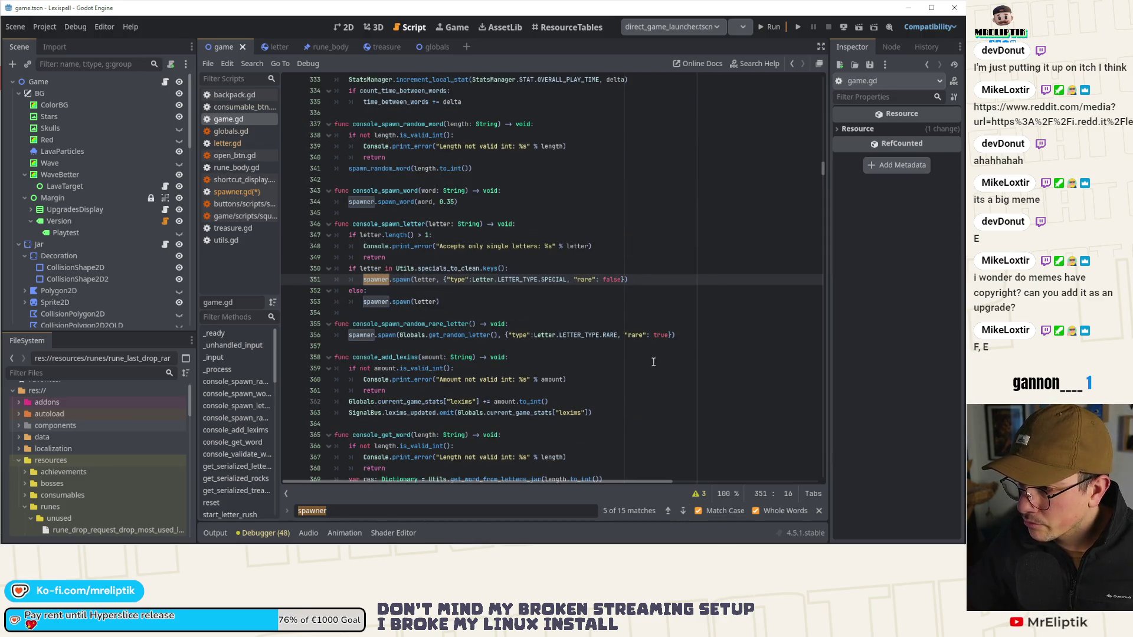
{"action": "left_click", "coordinate": [593, 282]}
{"action": "type", "text": "_type"}
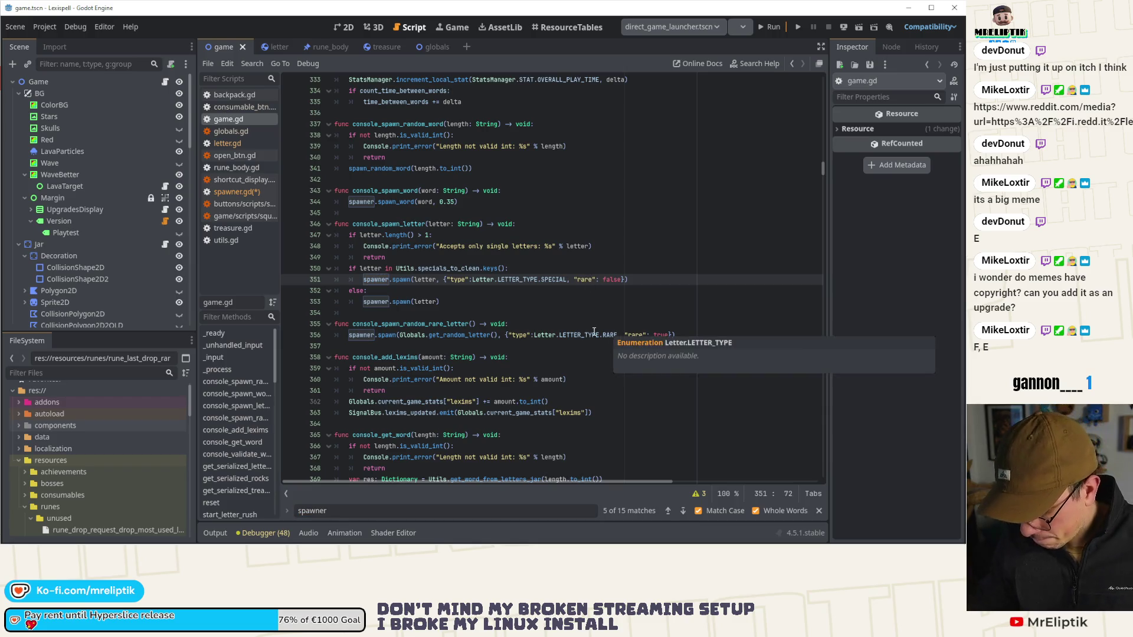
{"action": "left_click", "coordinate": [643, 336]}
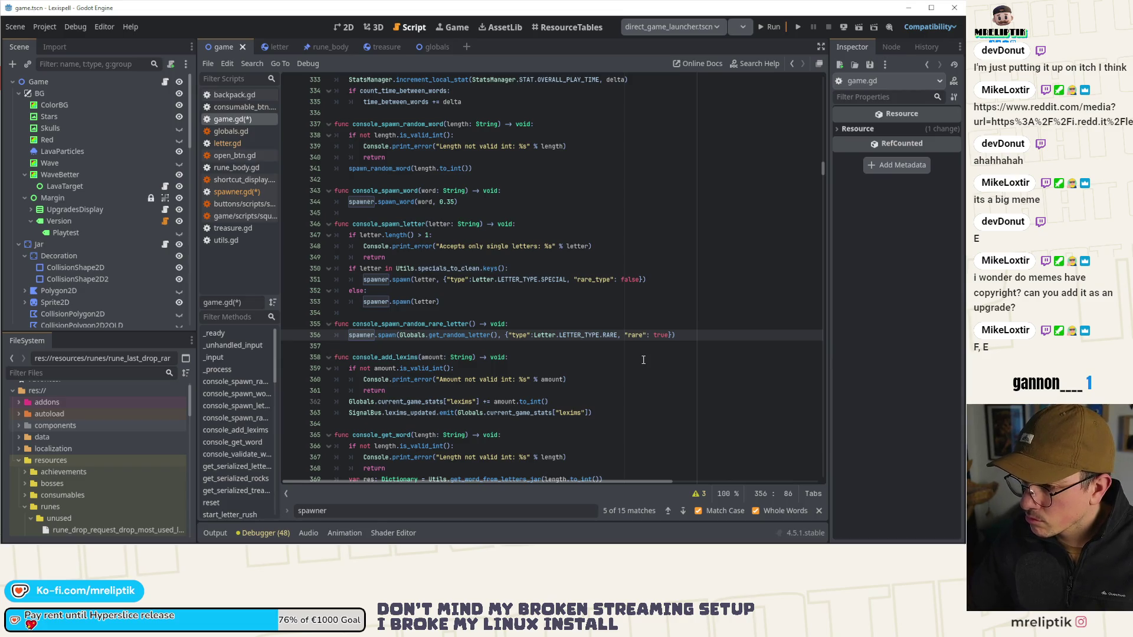
{"action": "key", "text": "ctrl+z"}
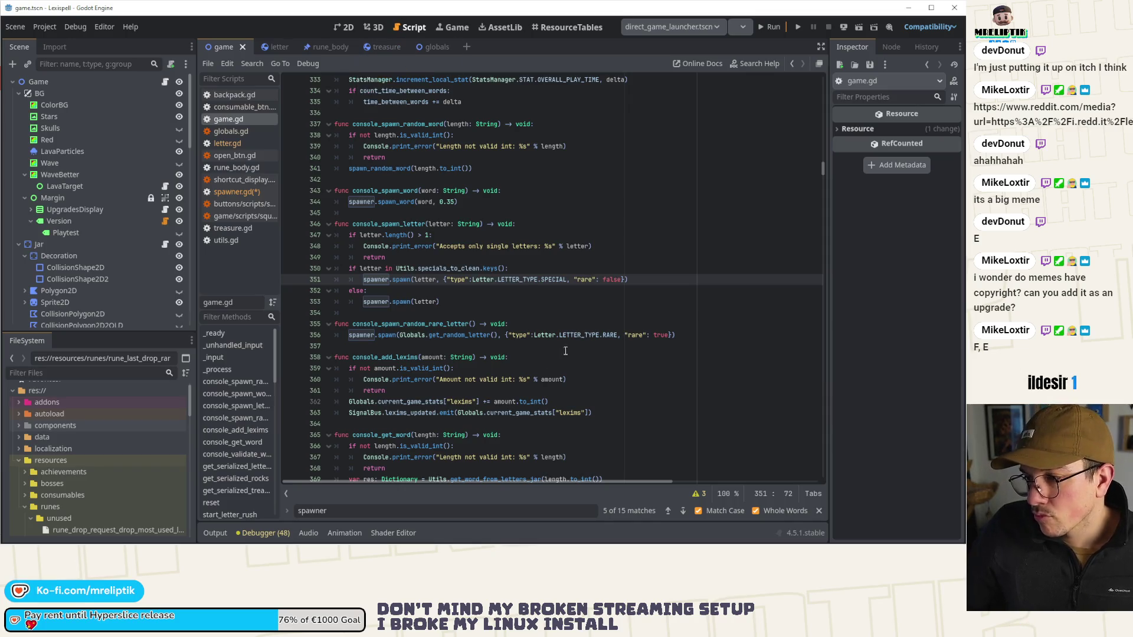
{"action": "left_click", "coordinate": [668, 512]}
{"action": "left_click", "coordinate": [668, 512]}
{"action": "left_click", "coordinate": [668, 512]}
{"action": "left_click", "coordinate": [668, 512]}
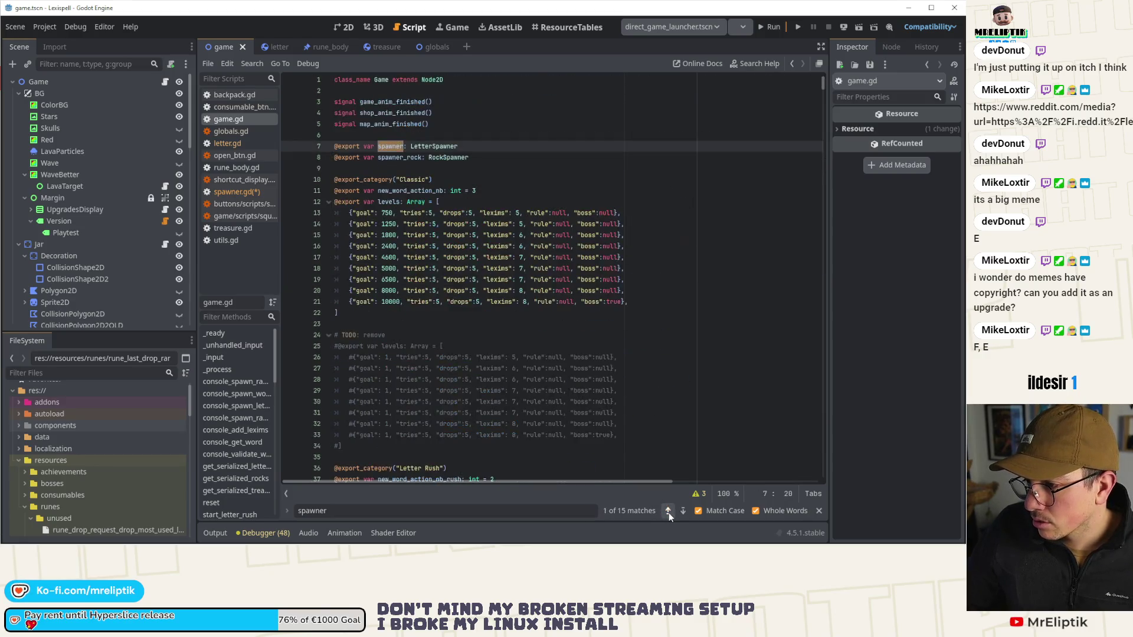
{"action": "left_click", "coordinate": [668, 511]}
{"action": "left_click", "coordinate": [668, 512]}
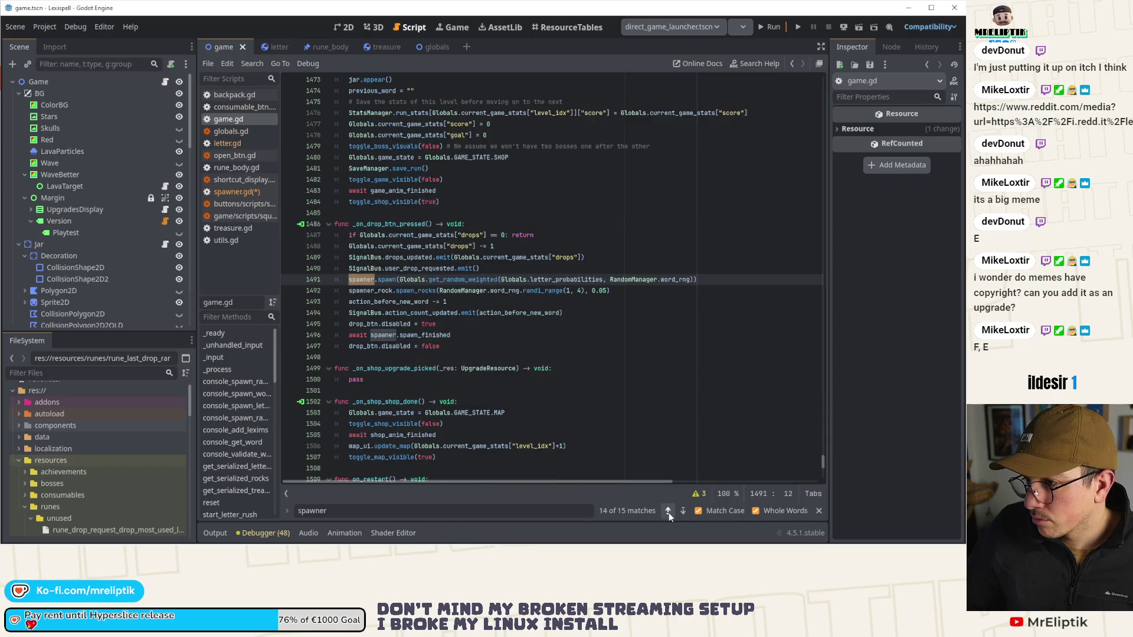
{"action": "left_click", "coordinate": [668, 512]}
{"action": "left_click", "coordinate": [668, 512]}
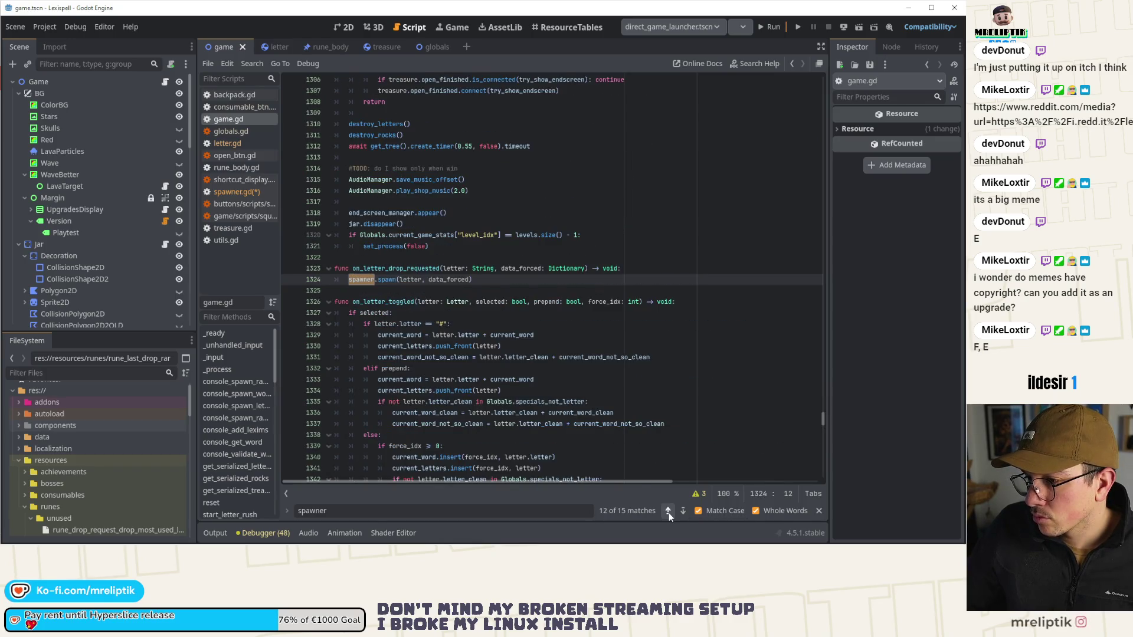
{"action": "left_click", "coordinate": [678, 512]}
{"action": "left_click", "coordinate": [681, 512]}
{"action": "left_click", "coordinate": [681, 513]}
{"action": "left_click", "coordinate": [681, 513]}
{"action": "left_click", "coordinate": [681, 513]}
{"action": "left_click", "coordinate": [681, 512]}
{"action": "left_click", "coordinate": [681, 512]}
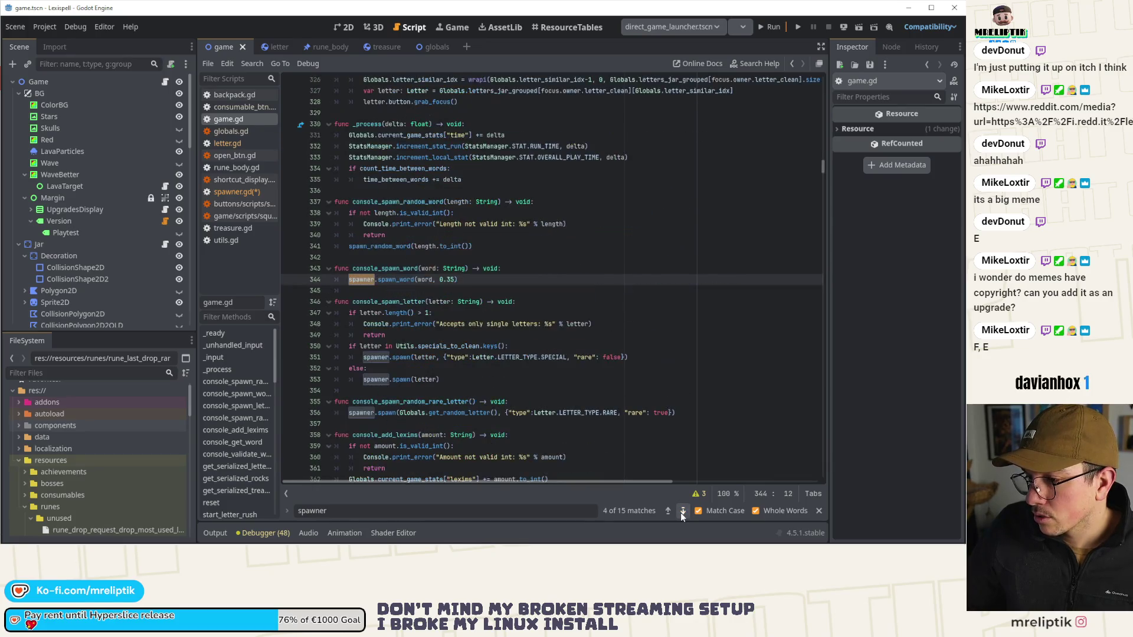
{"action": "left_click", "coordinate": [681, 512]}
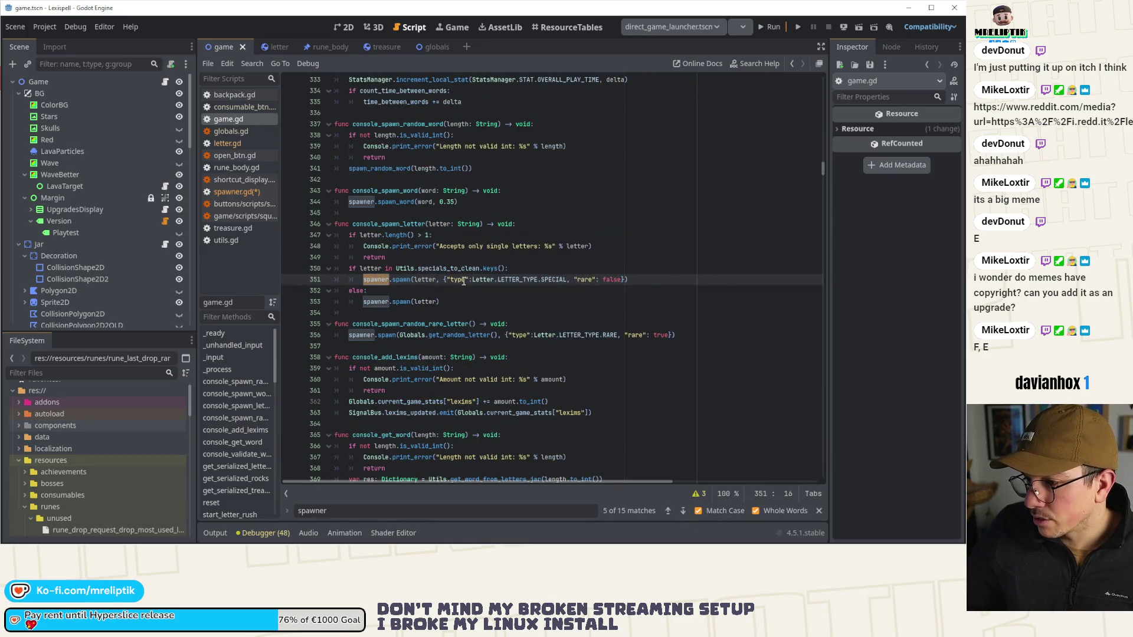
{"action": "left_click", "coordinate": [515, 279], "text": "ctrl"}
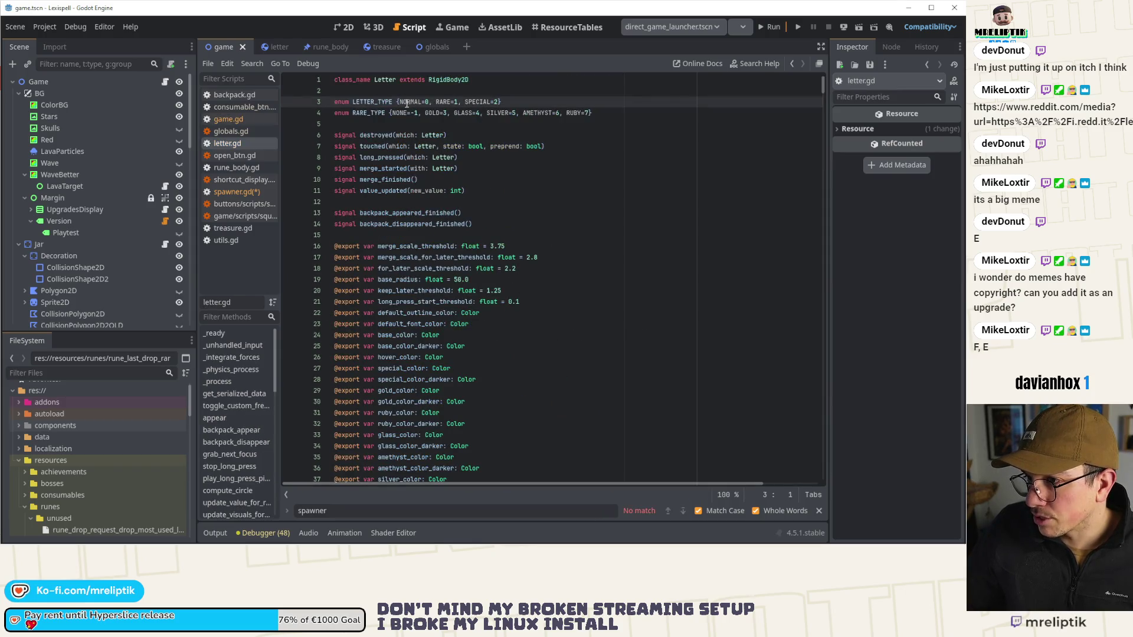
{"action": "key", "text": "alt+Left"}
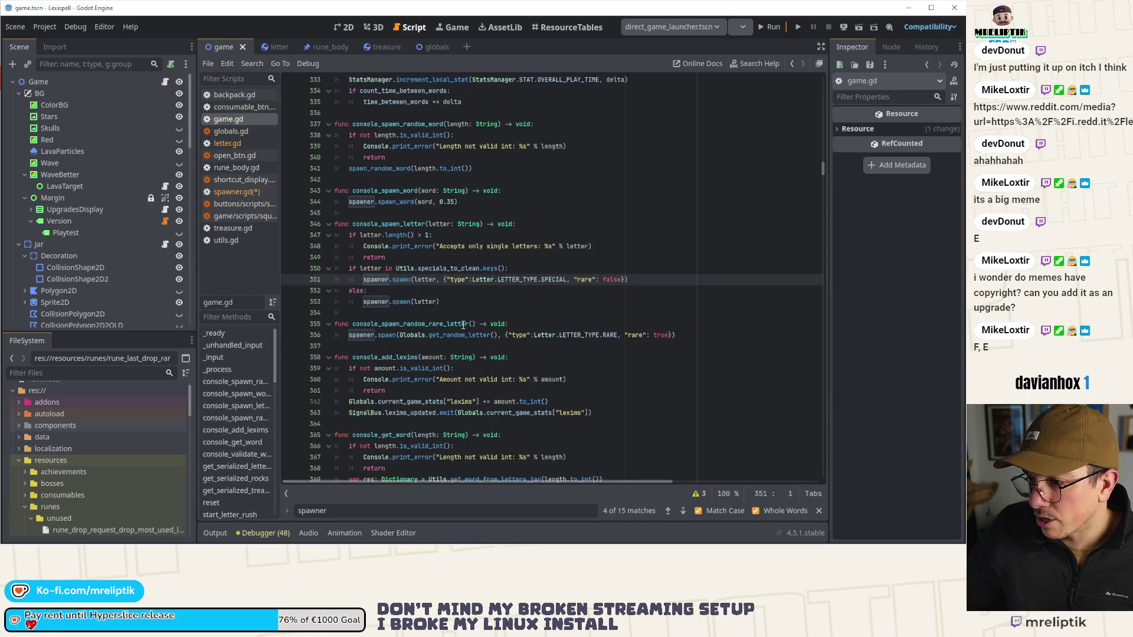
Step: Delete the "rare" entries from the spawn calls on lines 356 and 351 and save game.gd
{"action": "left_click", "coordinate": [664, 334]}
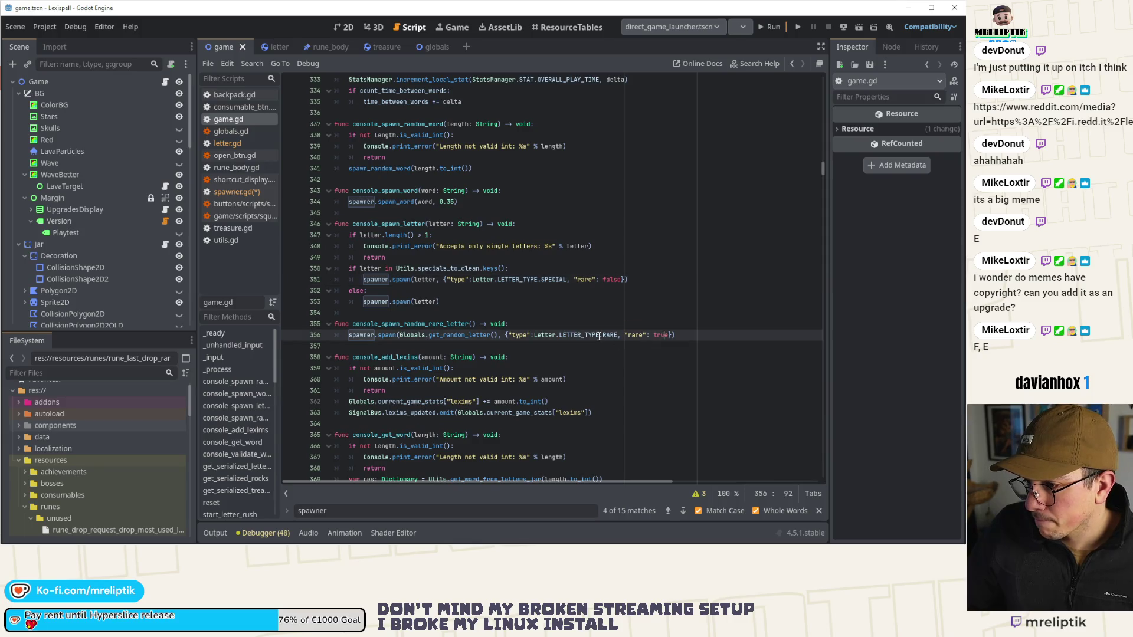
{"action": "double_click", "coordinate": [580, 335]}
{"action": "left_click_drag", "start_coordinate": [625, 335], "coordinate": [667, 335]}
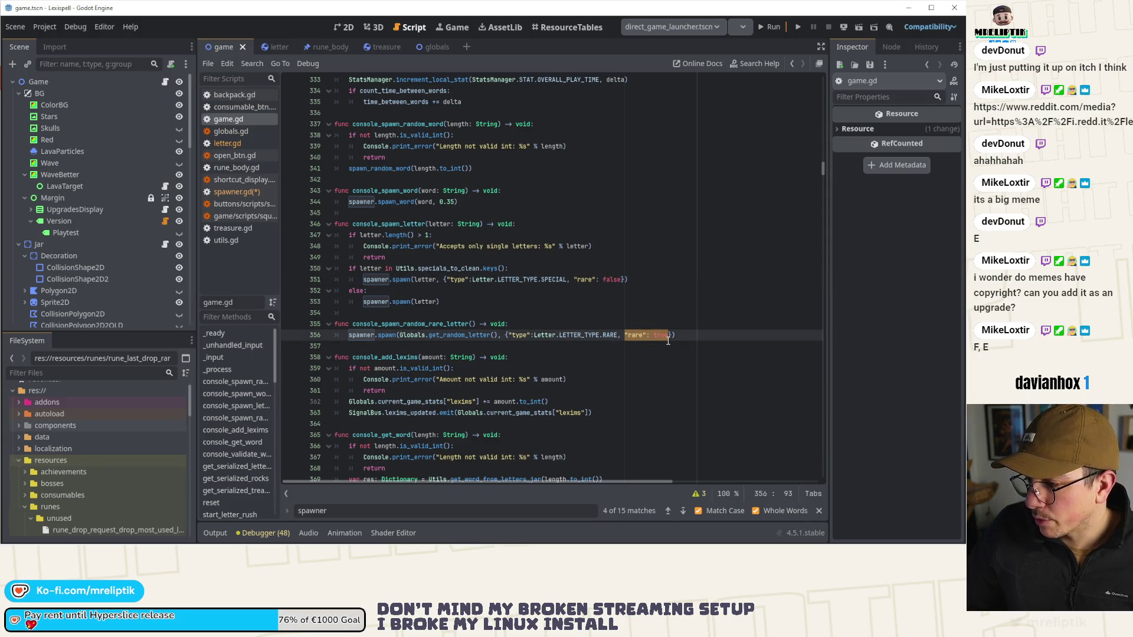
{"action": "key", "text": "BackSpace"}
{"action": "key", "text": "BackSpace"}
{"action": "key", "text": "BackSpace"}
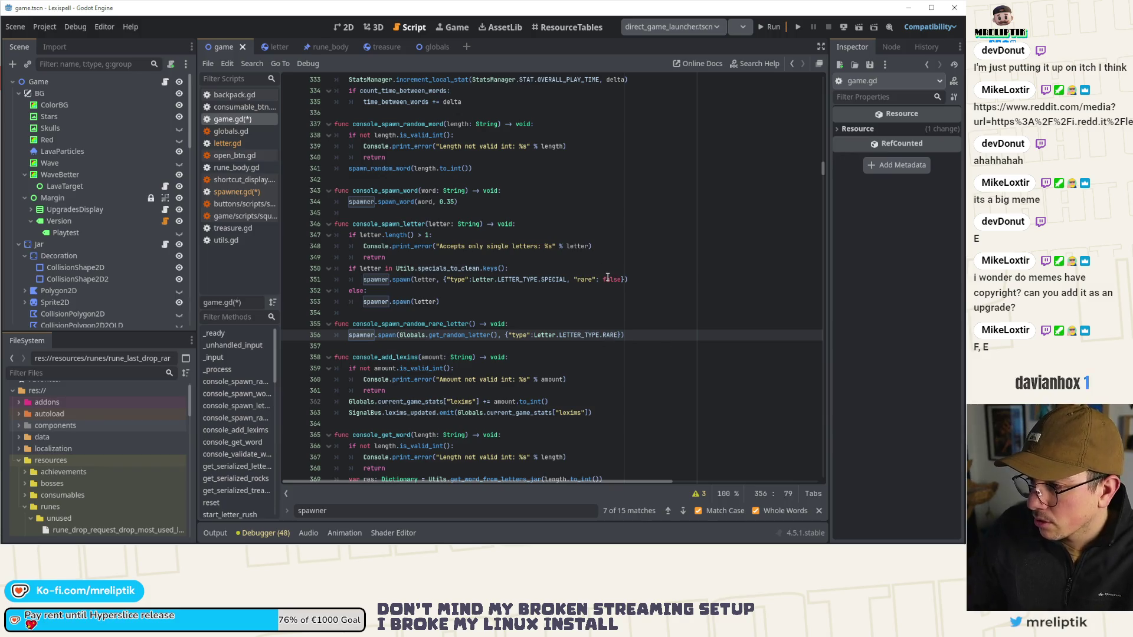
{"action": "double_click", "coordinate": [607, 277]}
{"action": "key", "text": "BackSpace"}
{"action": "key", "text": "BackSpace"}
{"action": "key", "text": "BackSpace"}
{"action": "key", "text": "BackSpace"}
{"action": "key", "text": "BackSpace"}
{"action": "key", "text": "BackSpace"}
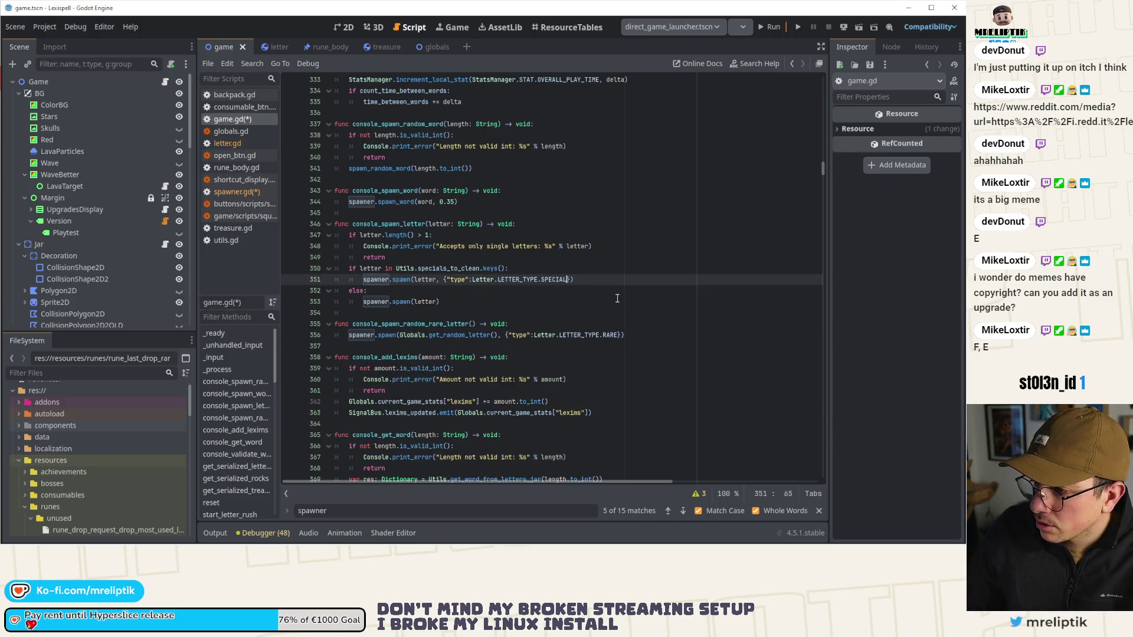
{"action": "key", "text": "ctrl+s"}
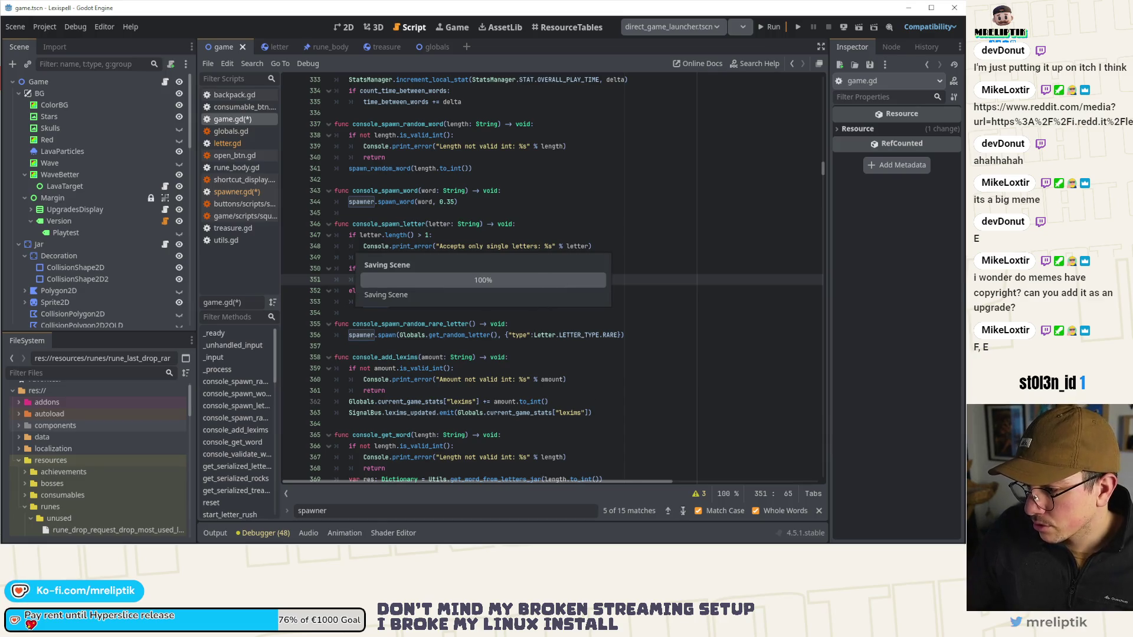
Step: Cycle through the spawner matches back to the first and open spawner.gd via LetterSpawner
{"action": "left_click", "coordinate": [683, 511]}
{"action": "left_click", "coordinate": [683, 511]}
{"action": "left_click", "coordinate": [684, 511]}
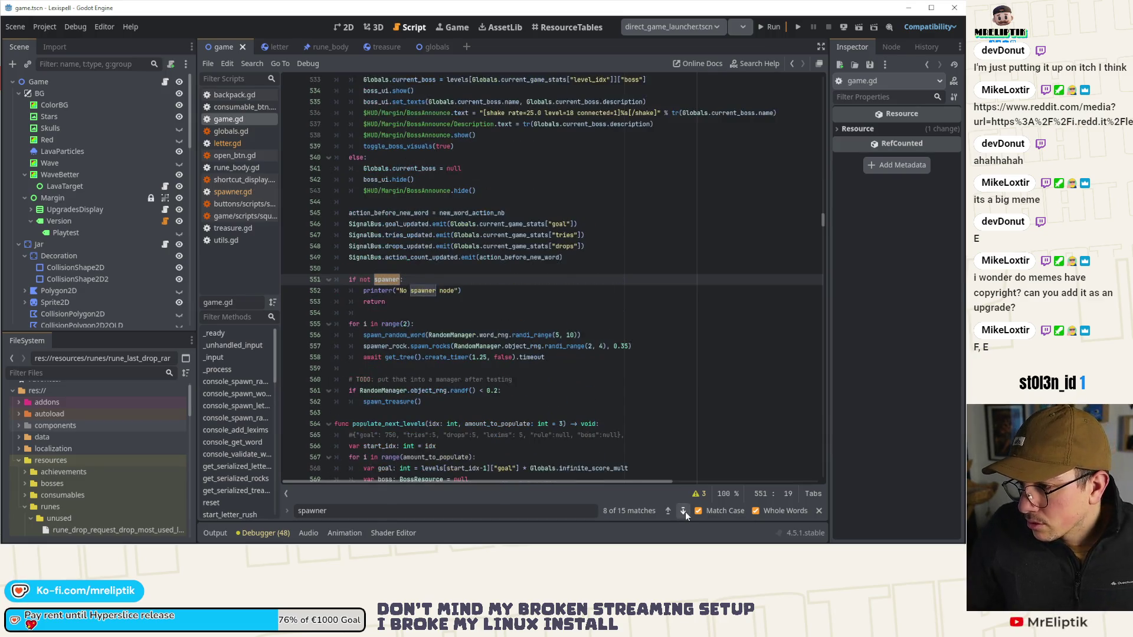
{"action": "left_click", "coordinate": [683, 511]}
{"action": "left_click", "coordinate": [683, 511]}
{"action": "left_click", "coordinate": [683, 511]}
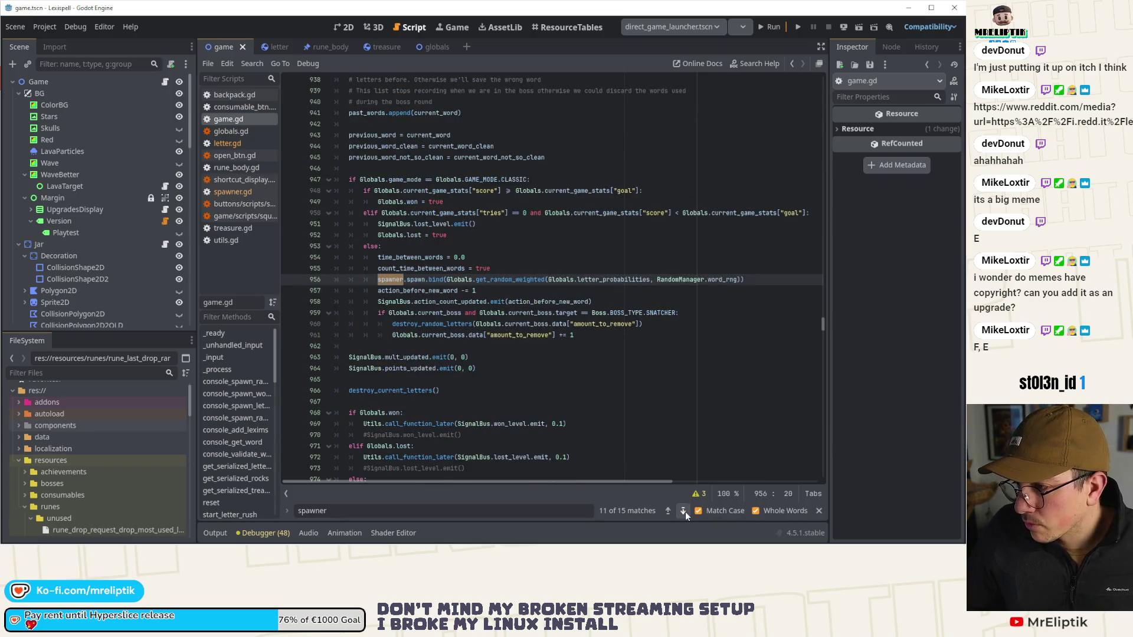
{"action": "left_click", "coordinate": [683, 511]}
{"action": "left_click", "coordinate": [683, 511]}
{"action": "left_click", "coordinate": [685, 511]}
{"action": "left_click", "coordinate": [684, 511]}
{"action": "left_click", "coordinate": [685, 511]}
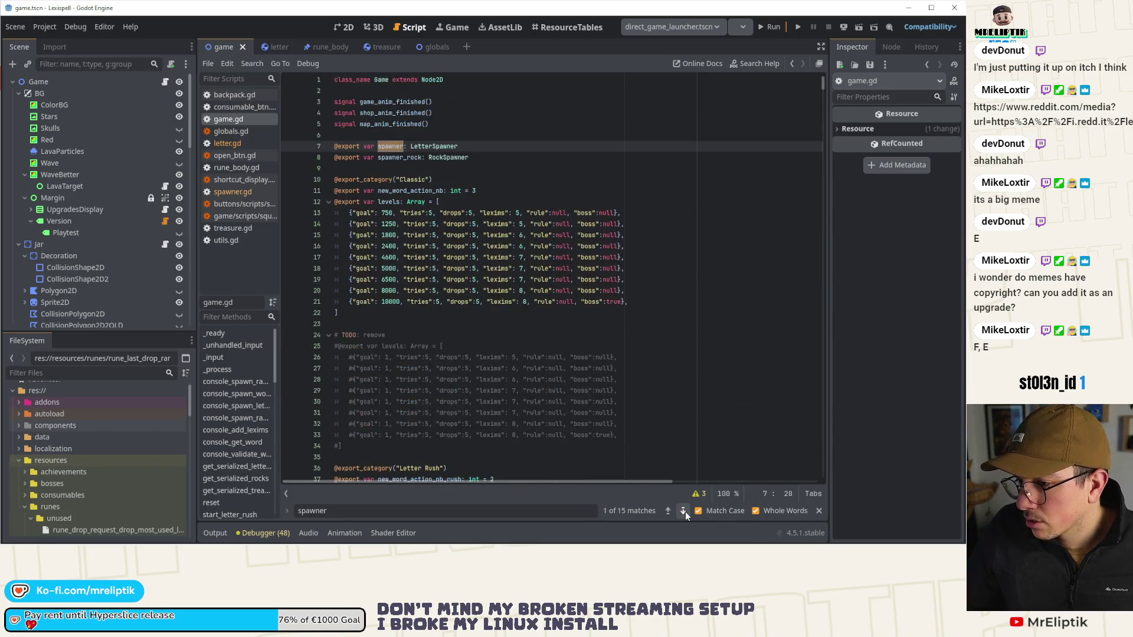
{"action": "left_click", "coordinate": [431, 145], "text": "ctrl"}
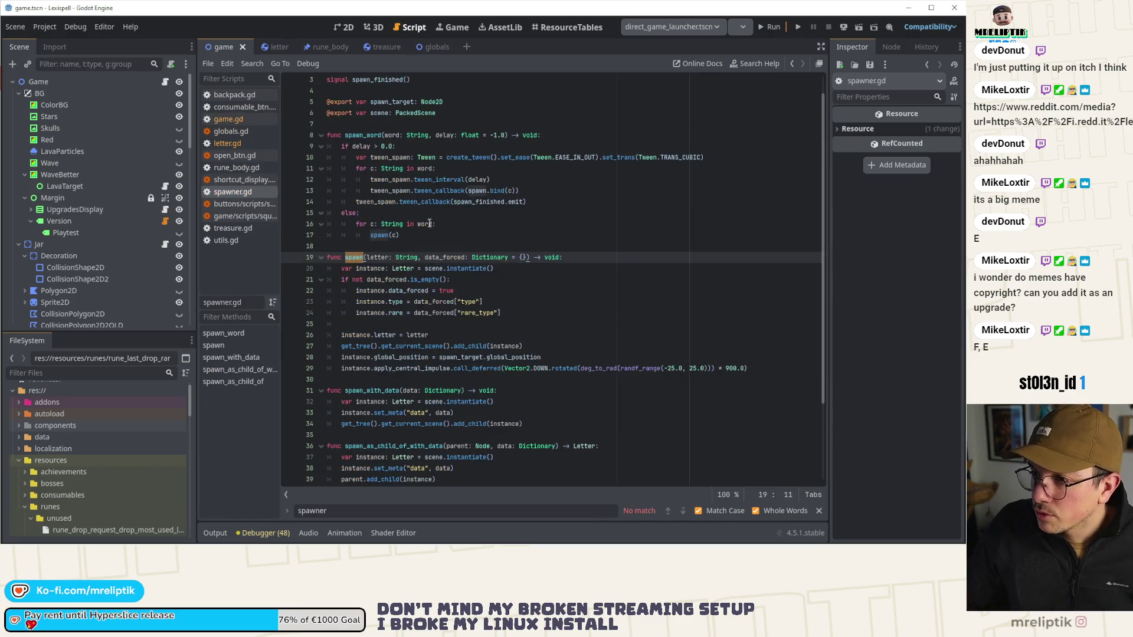
Step: Delete the rare_type assignment and replace the data_forced check with instance.set_meta("data", data)
{"action": "left_click", "coordinate": [514, 313]}
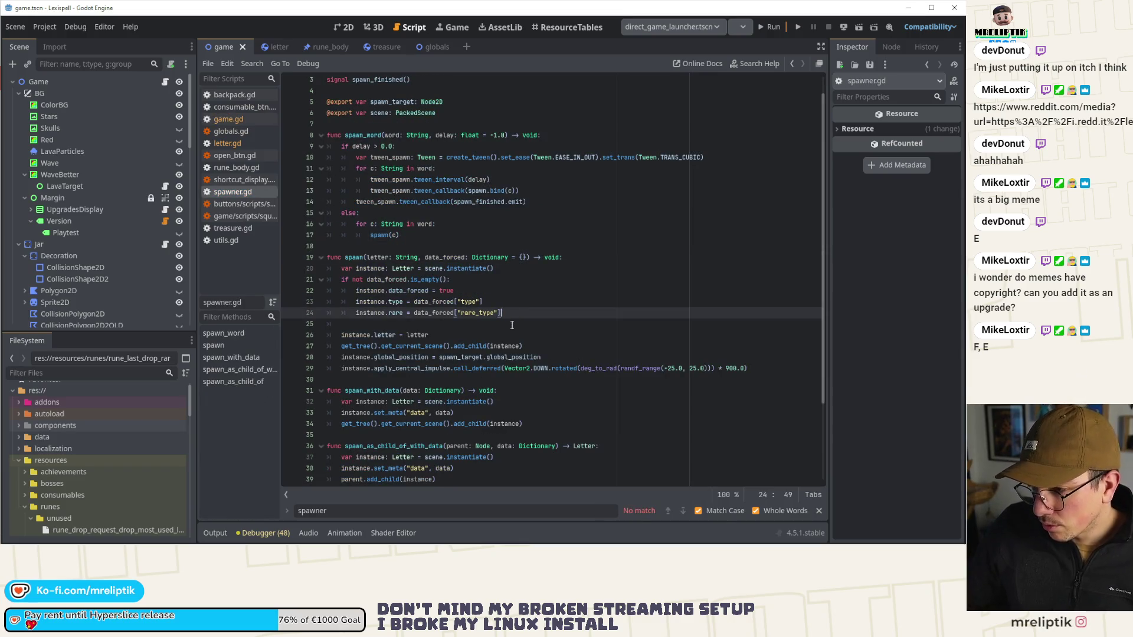
{"action": "key", "text": "ctrl+shift+k"}
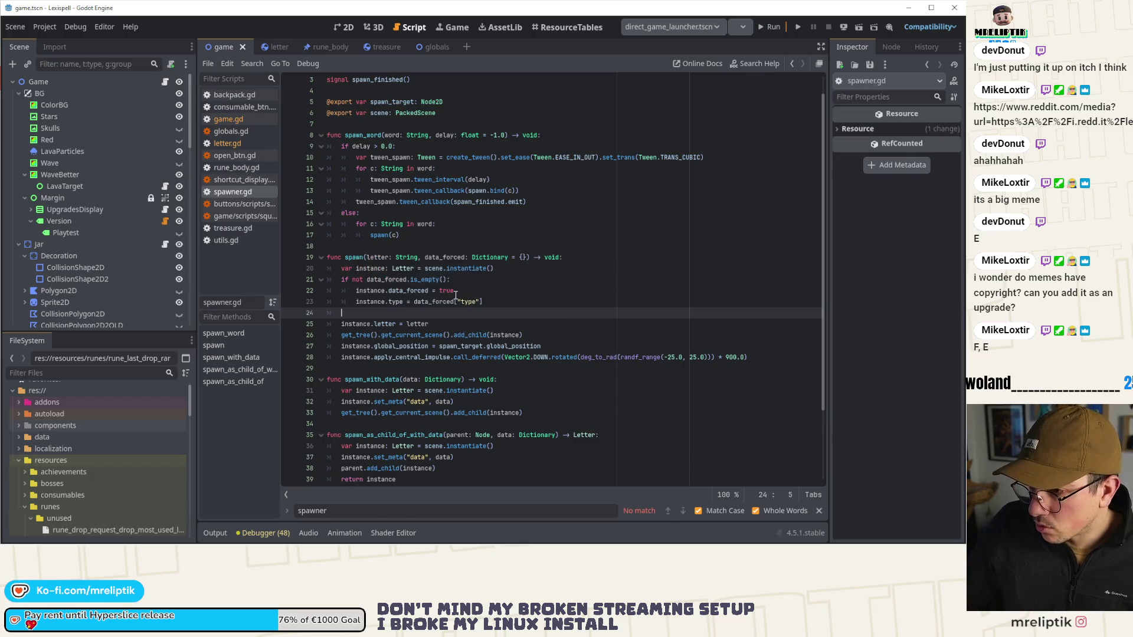
{"action": "left_click", "coordinate": [405, 301]}
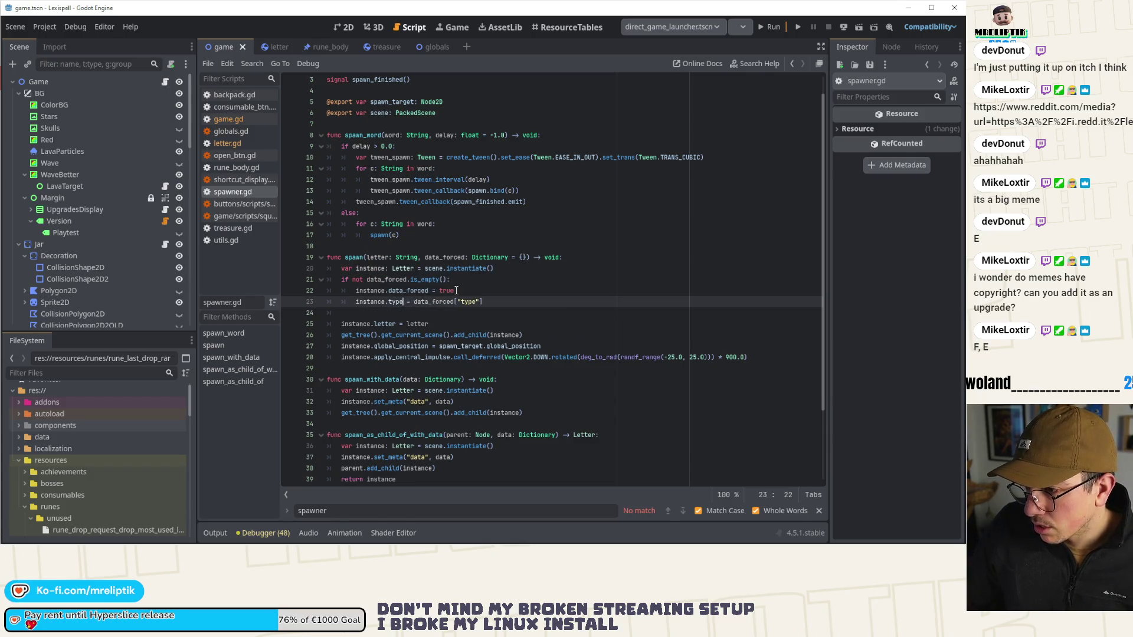
{"action": "left_click", "coordinate": [440, 290]}
{"action": "mouse_move", "coordinate": [457, 291]}
{"action": "left_mouse_down"}
{"action": "mouse_move", "coordinate": [341, 291]}
{"action": "mouse_move", "coordinate": [327, 280]}
{"action": "left_mouse_up"}
{"action": "type", "text": "e"}
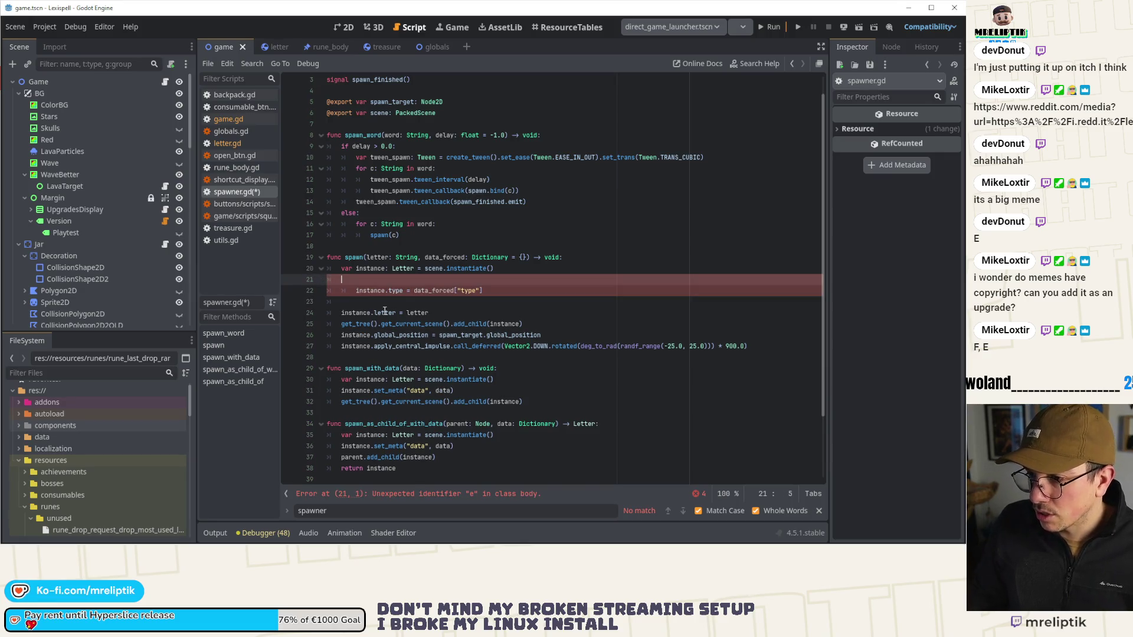
{"action": "key", "text": "BackSpace"}
{"action": "key", "text": "Tab"}
{"action": "type", "text": "isntance."}
{"action": "key", "text": "BackSpace"}
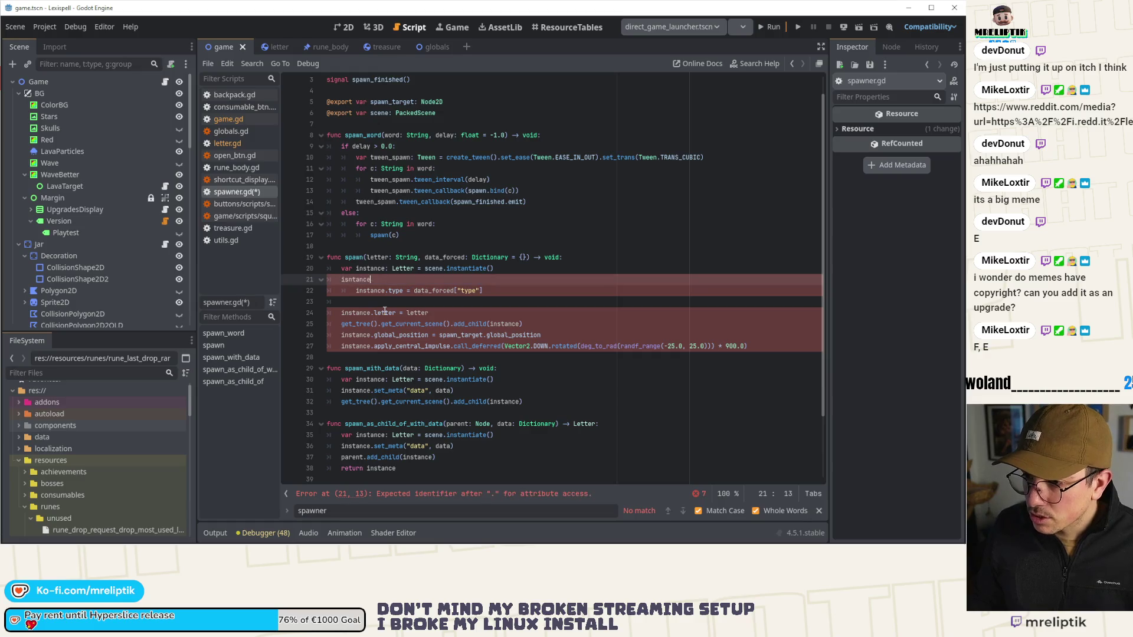
{"action": "type", "text": "nstance.set_meta(\"data\""}
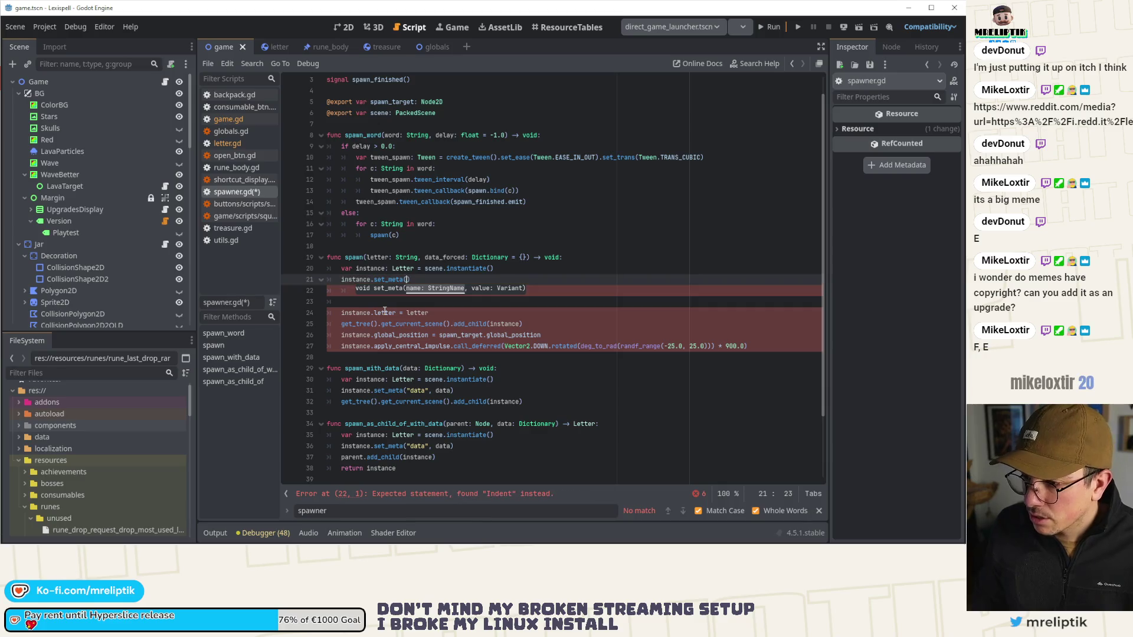
{"action": "type", "text": ", data"}
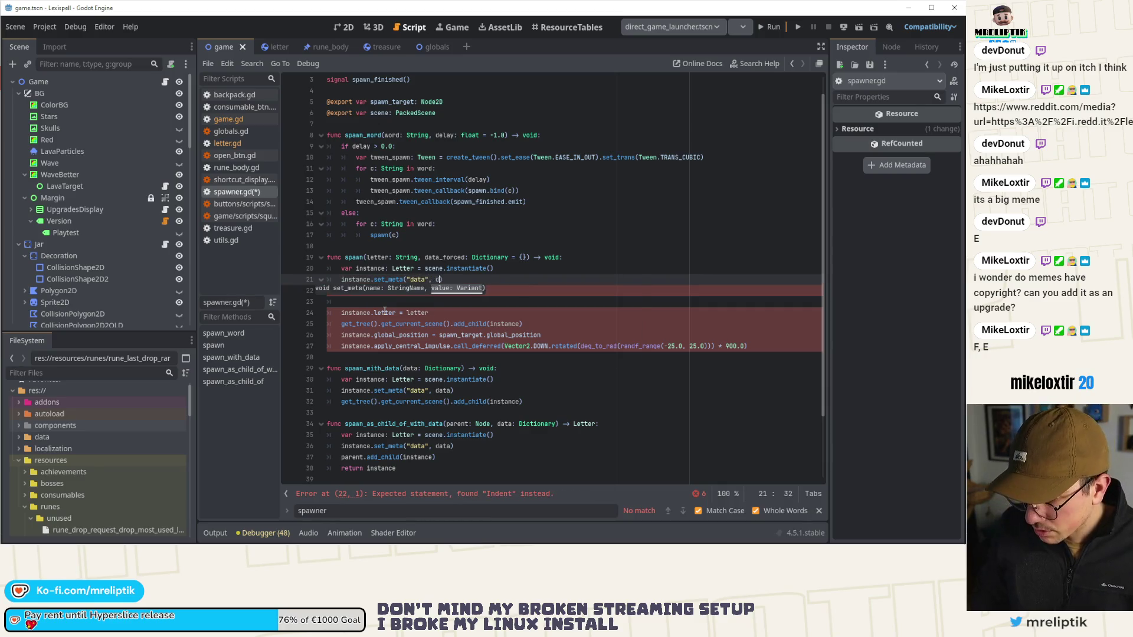
{"action": "key", "text": "Escape"}
Step: Remove the leftover instance.type line and save spawner.gd
{"action": "key", "text": "Down"}
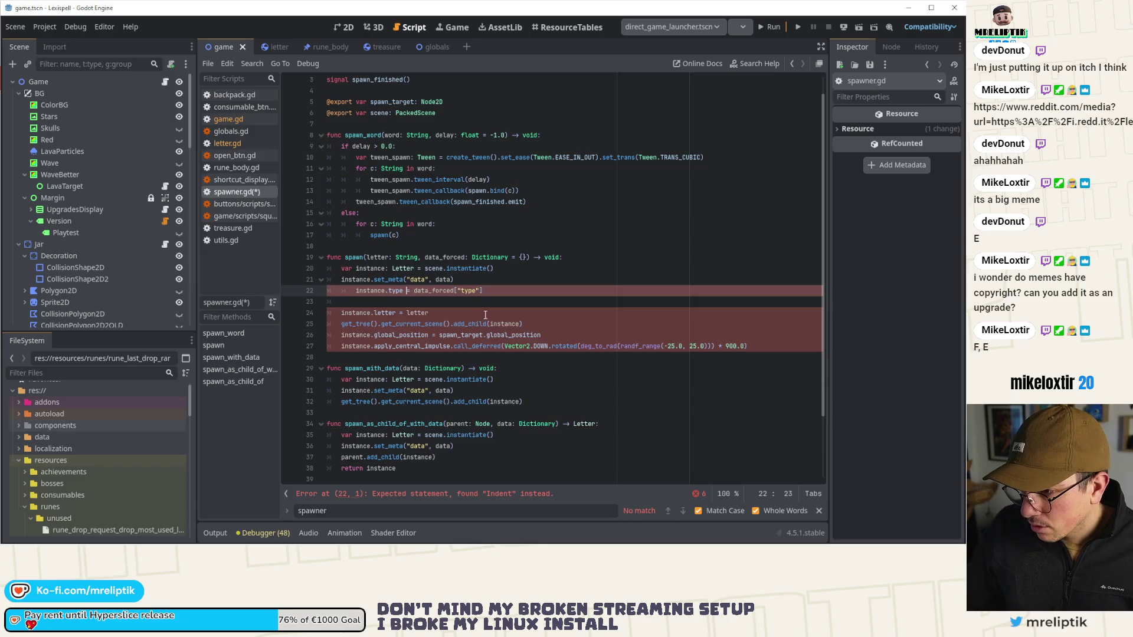
{"action": "key", "text": "ctrl+shift+k"}
{"action": "key", "text": "ctrl+s"}
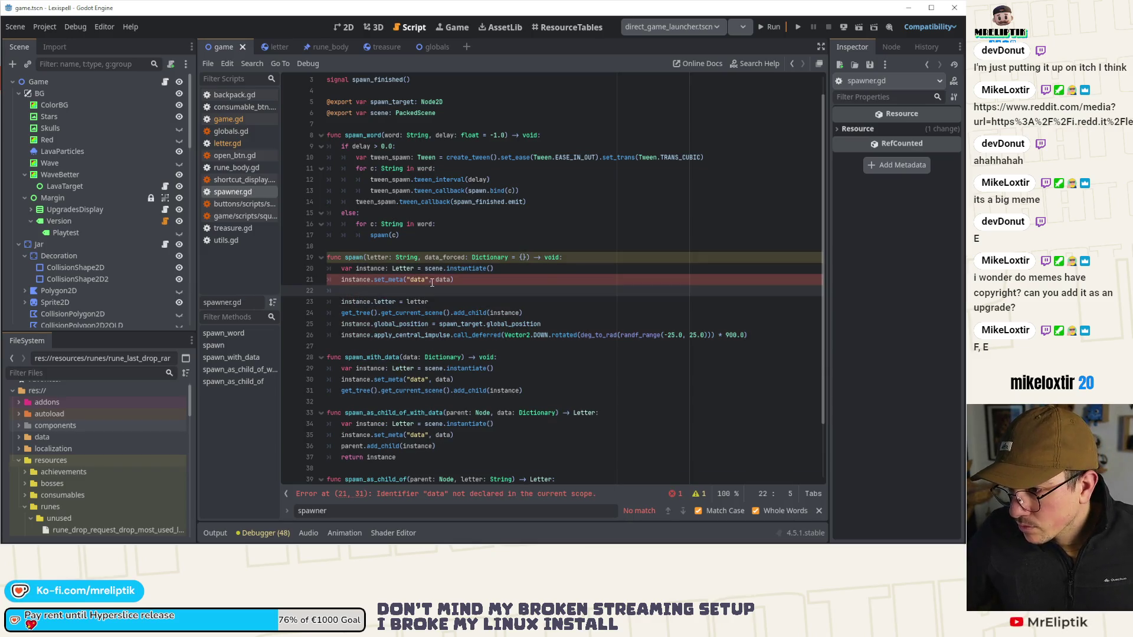
Step: Change the set_meta argument to data_forced, save, and delete the empty line 22
{"action": "left_click", "coordinate": [452, 280]}
{"action": "type", "text": "_forced"}
{"action": "key", "text": "ctrl+s"}
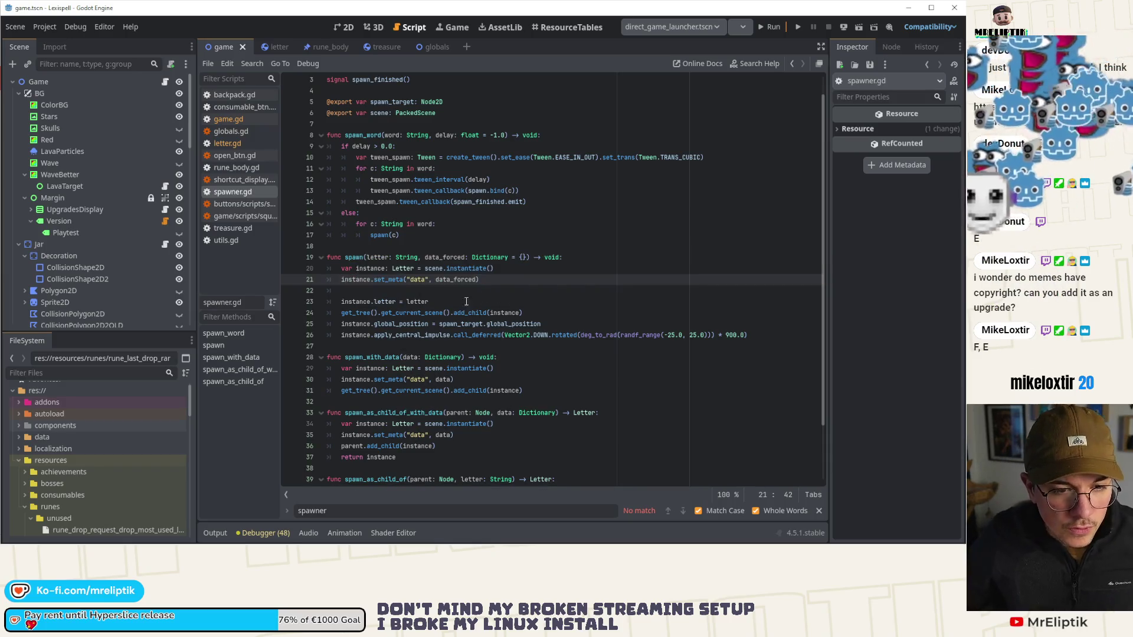
{"action": "mouse_move", "coordinate": [468, 332]}
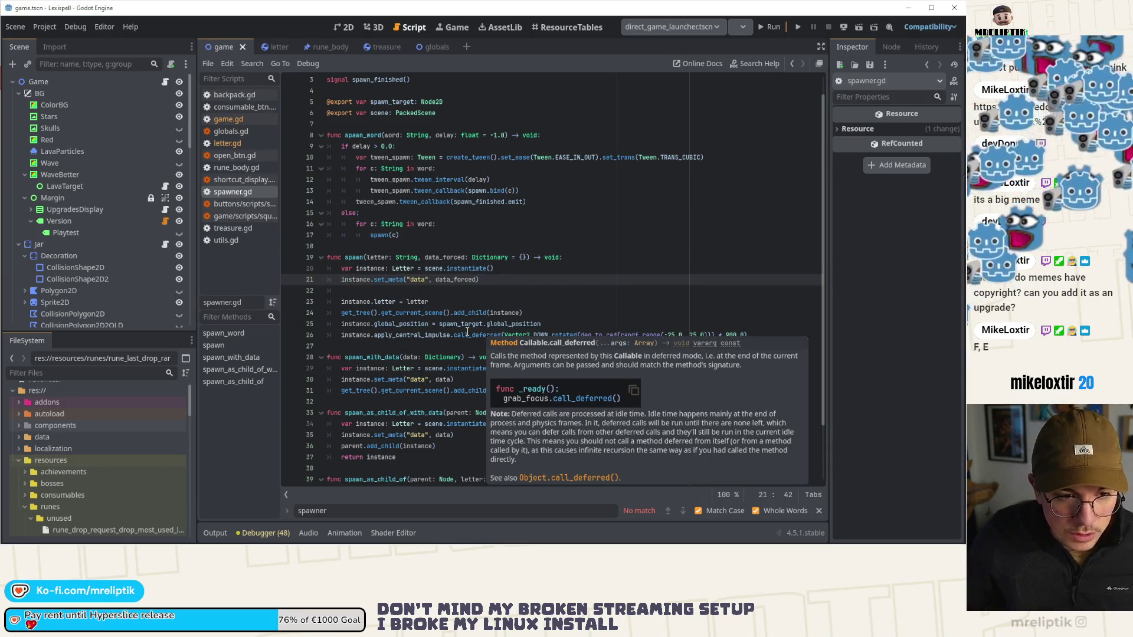
{"action": "key", "text": "Down"}
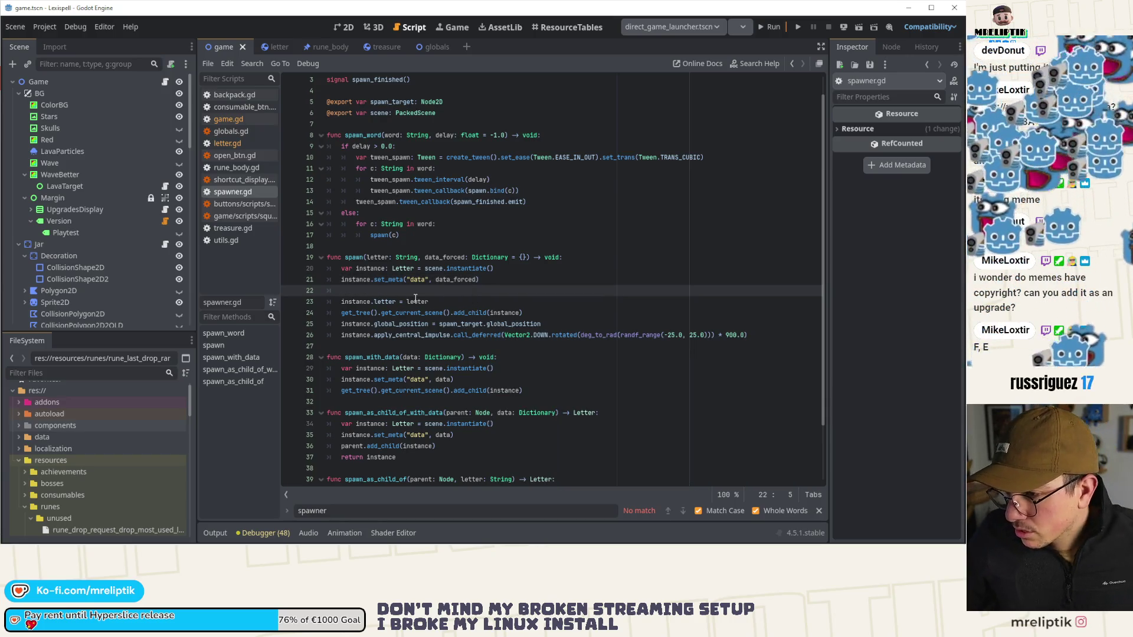
{"action": "key", "text": "ctrl+shift+k"}
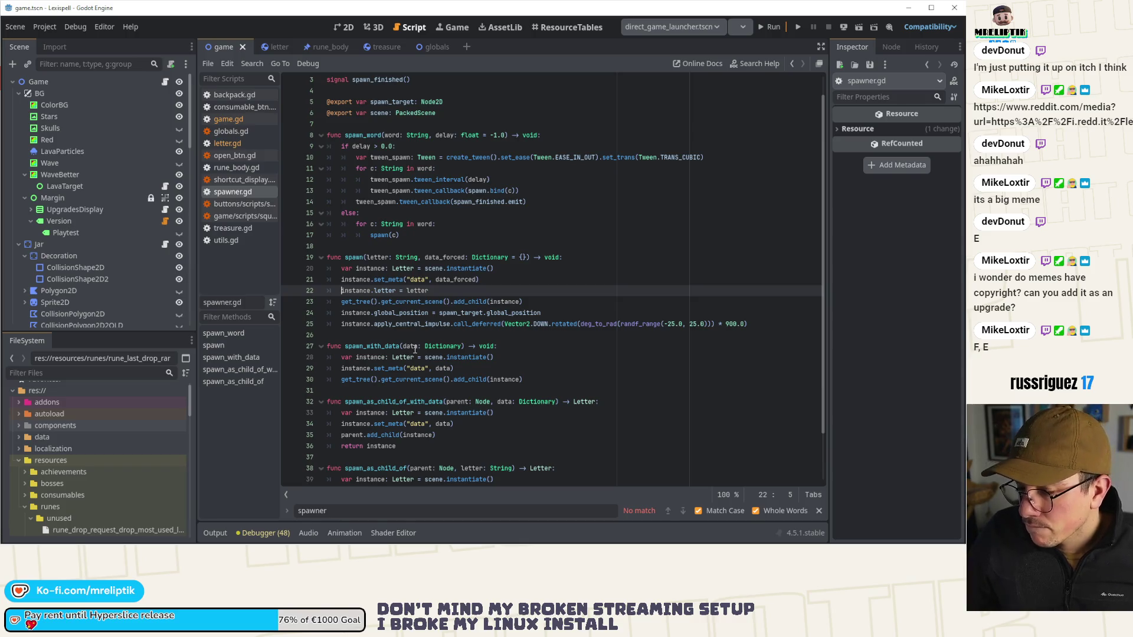
Step: In letter.gd, cut the data_forced variable declaration on line 73
{"action": "left_click", "coordinate": [278, 46]}
{"action": "scroll", "coordinate": [452, 282], "scroll_direction": "down", "scroll_amount": 12}
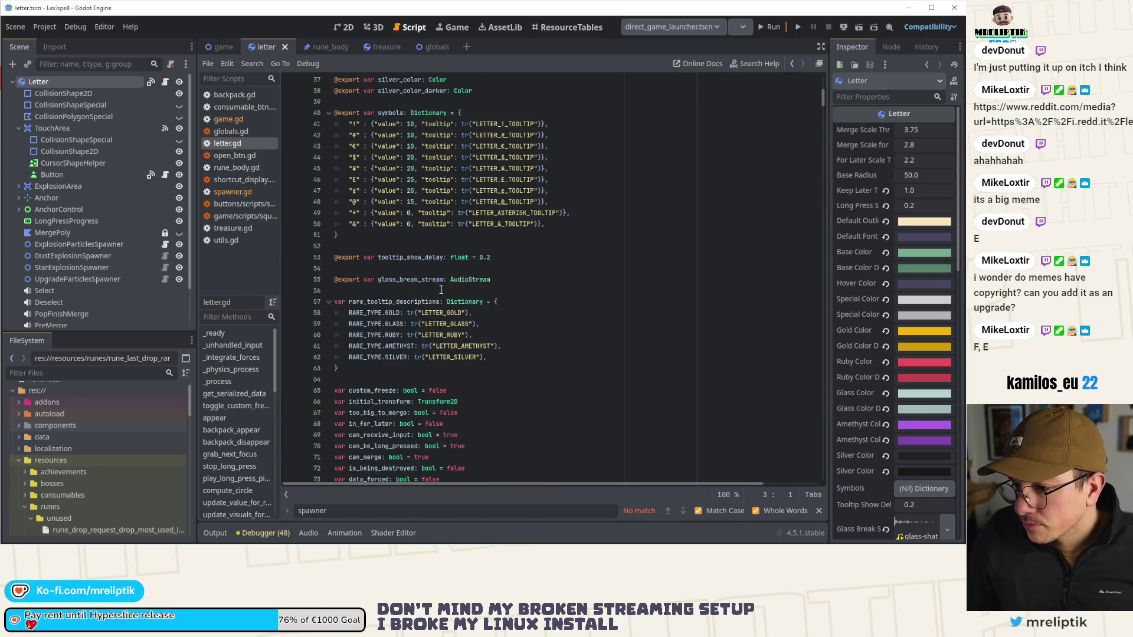
{"action": "scroll", "coordinate": [469, 301], "scroll_direction": "up", "scroll_amount": 10}
{"action": "scroll", "coordinate": [421, 188], "scroll_direction": "up", "scroll_amount": 2}
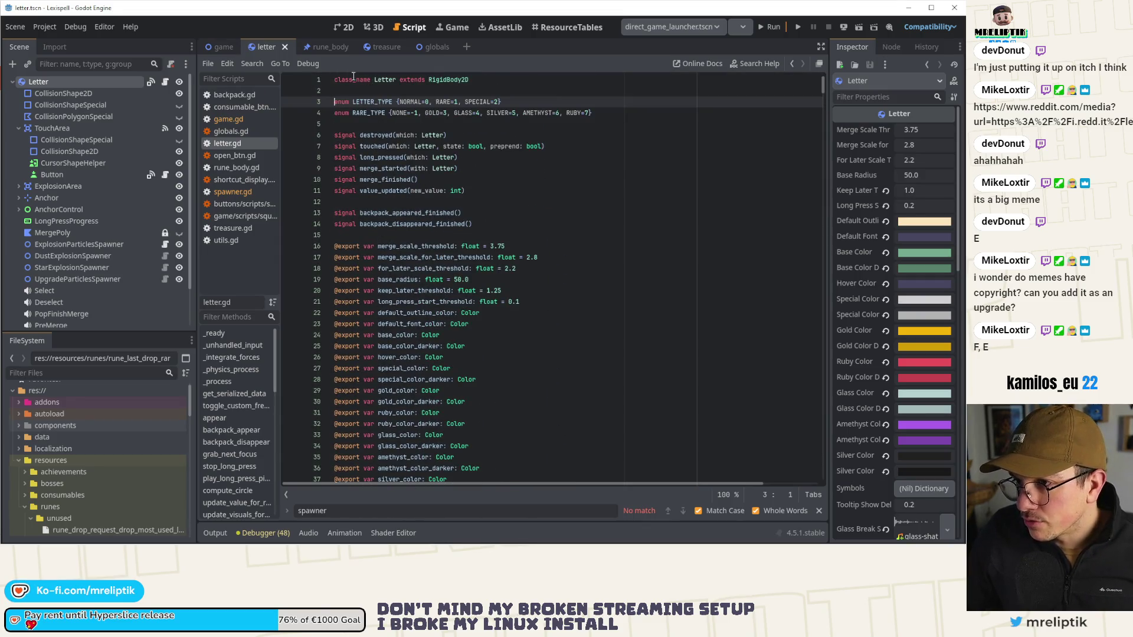
{"action": "scroll", "coordinate": [421, 256], "scroll_direction": "down", "scroll_amount": 4}
{"action": "scroll", "coordinate": [421, 256], "scroll_direction": "down", "scroll_amount": 8}
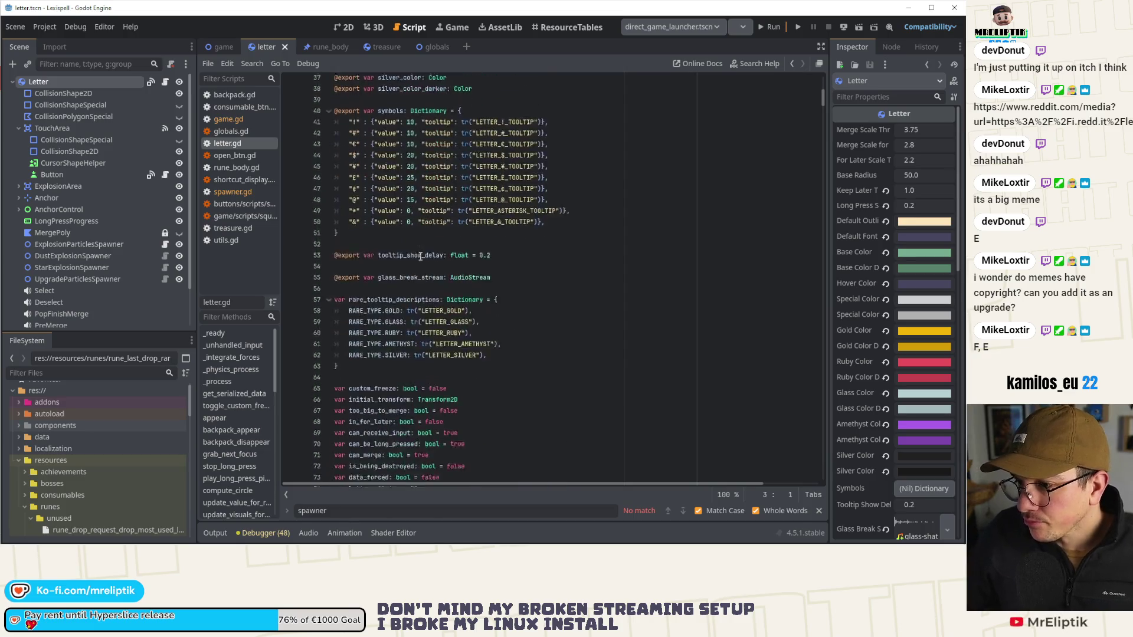
{"action": "scroll", "coordinate": [421, 256], "scroll_direction": "down", "scroll_amount": 3}
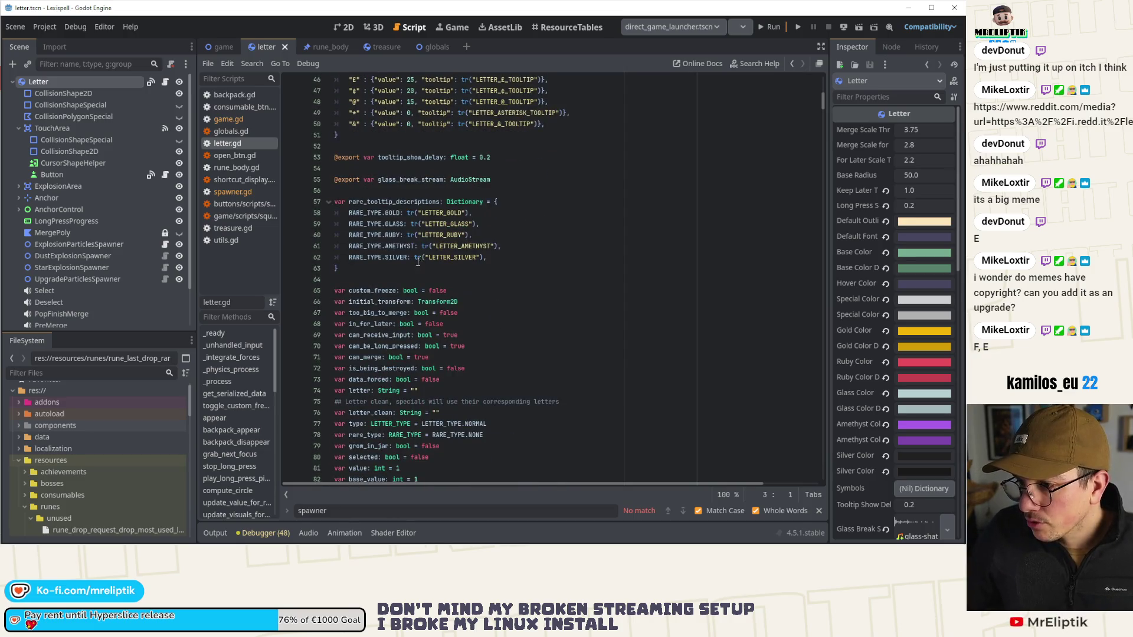
{"action": "double_click", "coordinate": [357, 382]}
{"action": "left_click", "coordinate": [480, 378]}
{"action": "scroll", "coordinate": [479, 379], "scroll_direction": "down", "scroll_amount": 3}
{"action": "scroll", "coordinate": [480, 378], "scroll_direction": "down", "scroll_amount": 3}
{"action": "key", "text": "ctrl+x"}
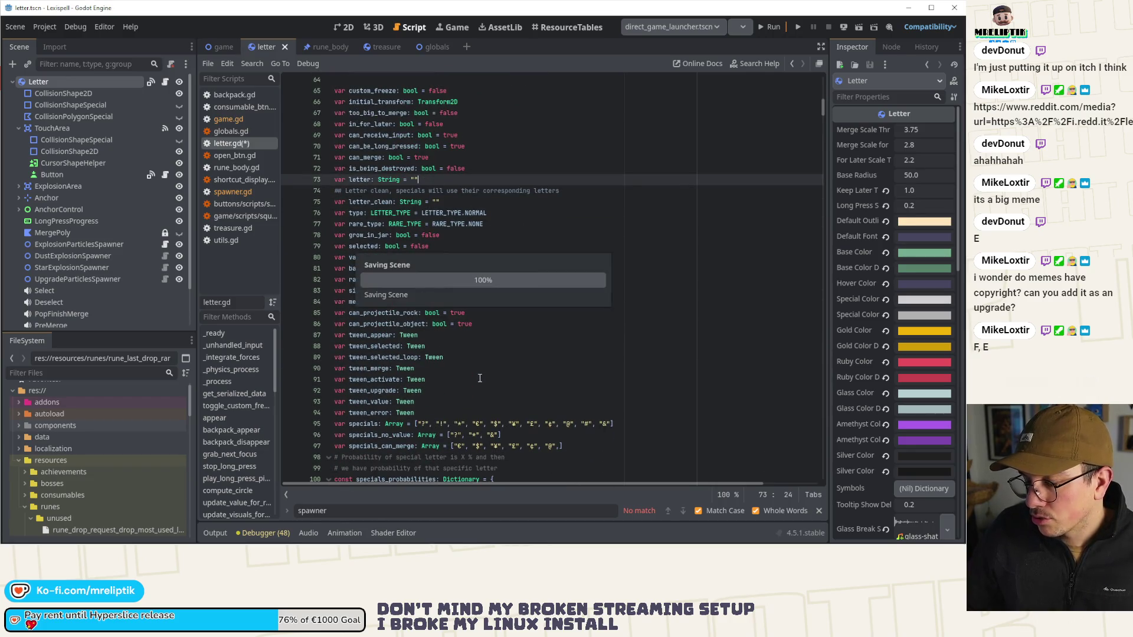
Step: Delete the data_forced = true line and locate the remaining data_forced error on line 279
{"action": "scroll", "coordinate": [438, 369], "scroll_direction": "down", "scroll_amount": 7}
{"action": "scroll", "coordinate": [437, 370], "scroll_direction": "down", "scroll_amount": 9}
{"action": "left_click", "coordinate": [436, 494]}
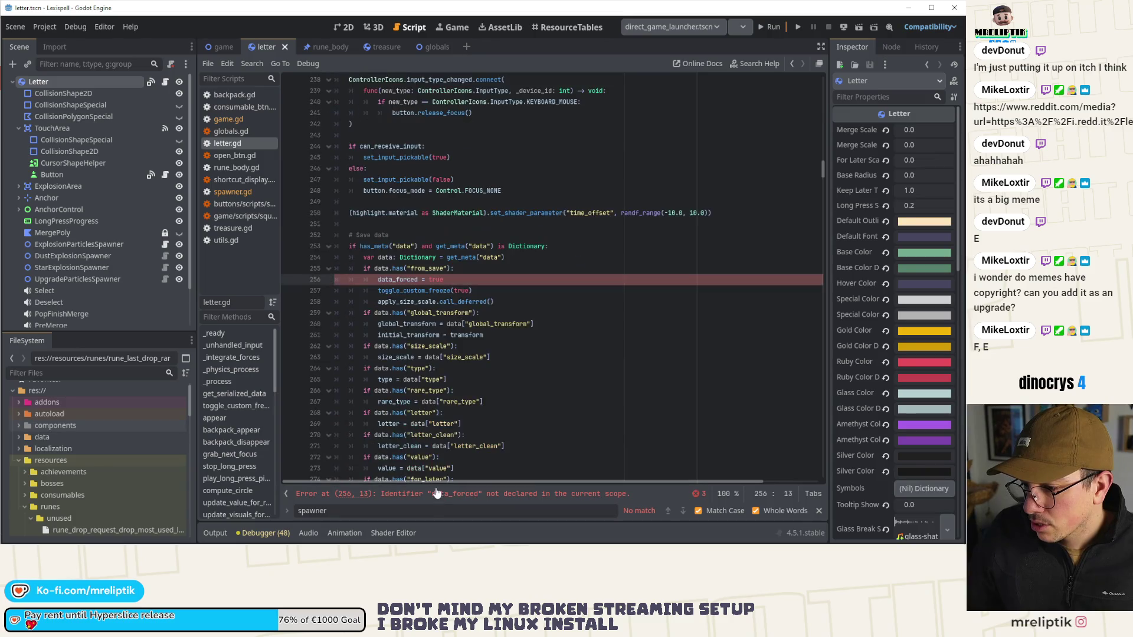
{"action": "key", "text": "ctrl+x"}
{"action": "left_click", "coordinate": [448, 280]}
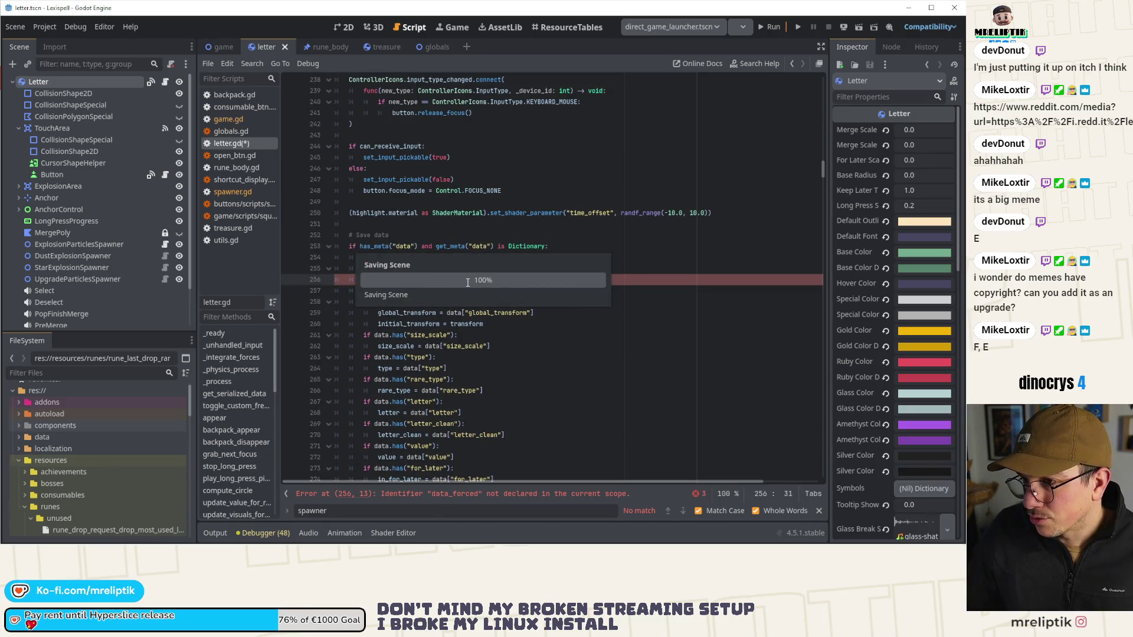
{"action": "scroll", "coordinate": [446, 437], "scroll_direction": "down", "scroll_amount": 4}
{"action": "left_click", "coordinate": [430, 402]}
{"action": "scroll", "coordinate": [430, 402], "scroll_direction": "up", "scroll_amount": 6}
{"action": "scroll", "coordinate": [360, 322], "scroll_direction": "down", "scroll_amount": 5}
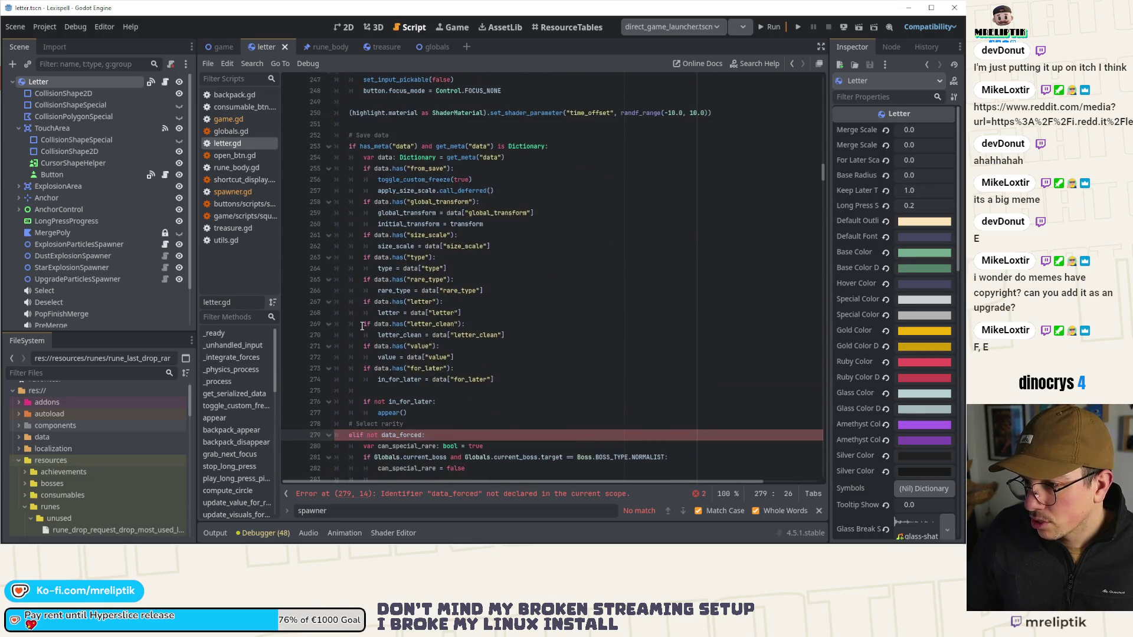
Step: After the type assignment, add 'if type == LETTER_TYPE.RARE: rare = true' and save
{"action": "left_click", "coordinate": [364, 158]}
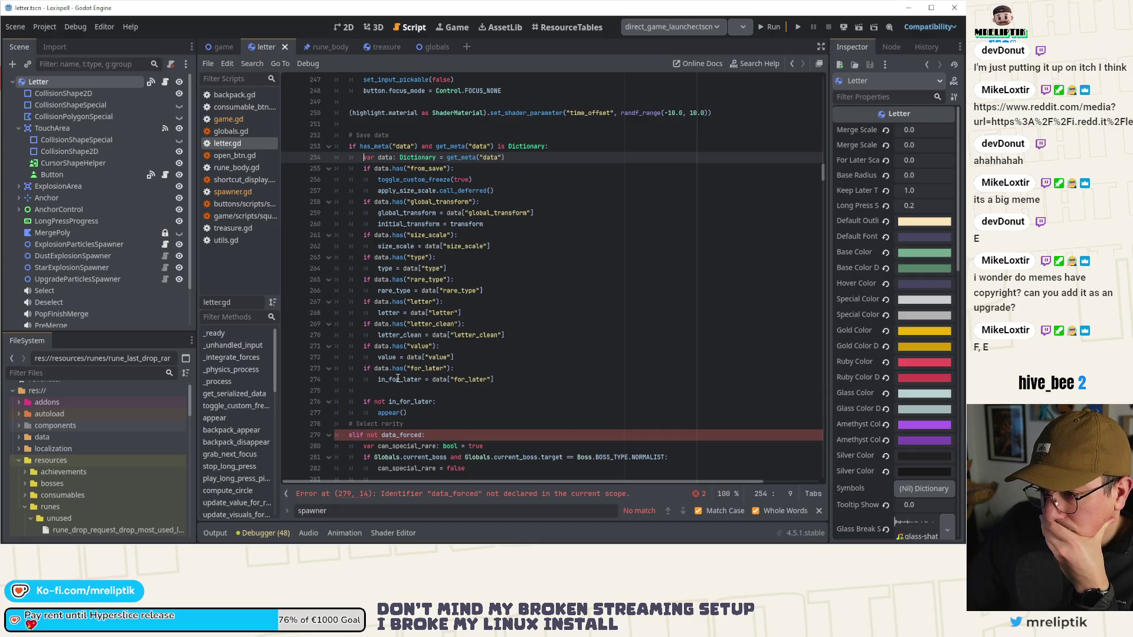
{"action": "mouse_move", "coordinate": [399, 378]}
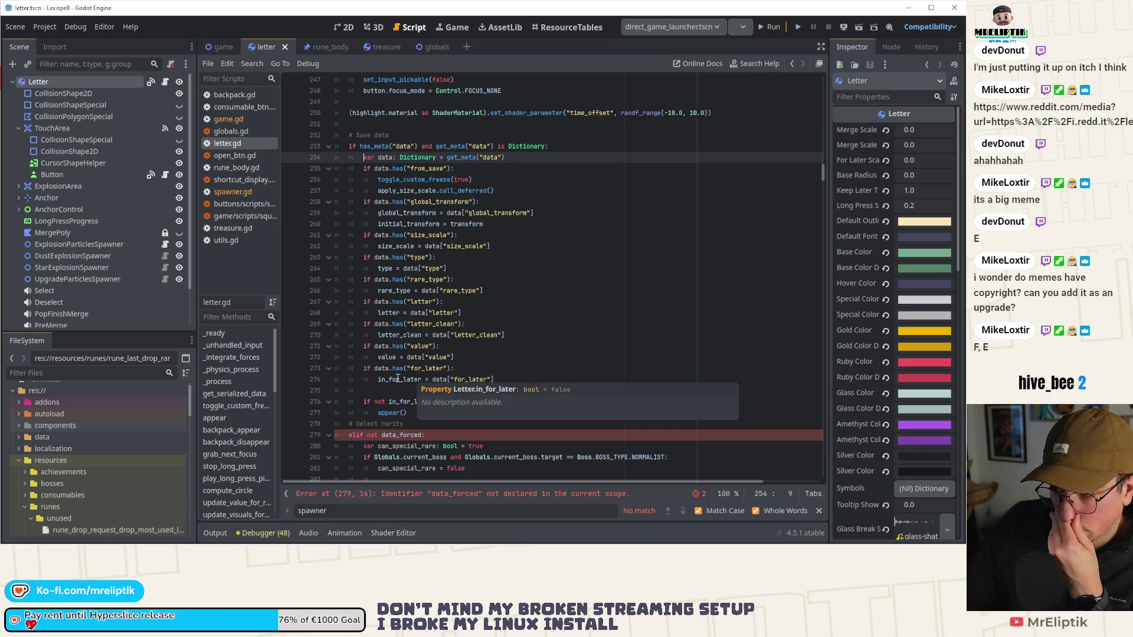
{"action": "double_click", "coordinate": [381, 268]}
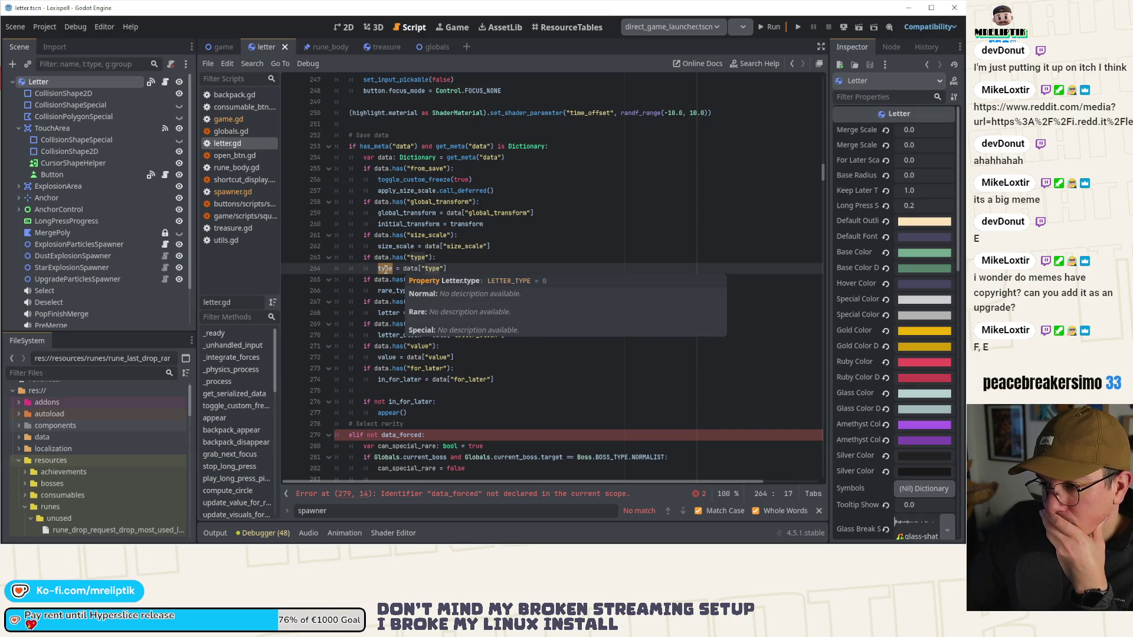
{"action": "left_click", "coordinate": [453, 269]}
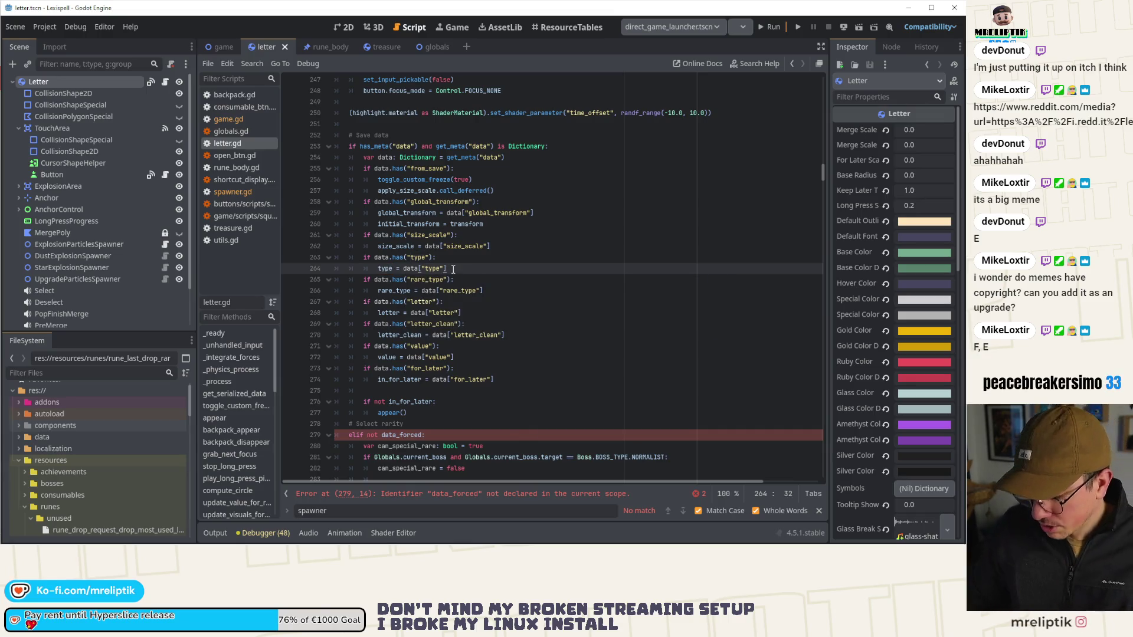
{"action": "key", "text": "Return"}
{"action": "type", "text": "if type == LETTER_TYPE"}
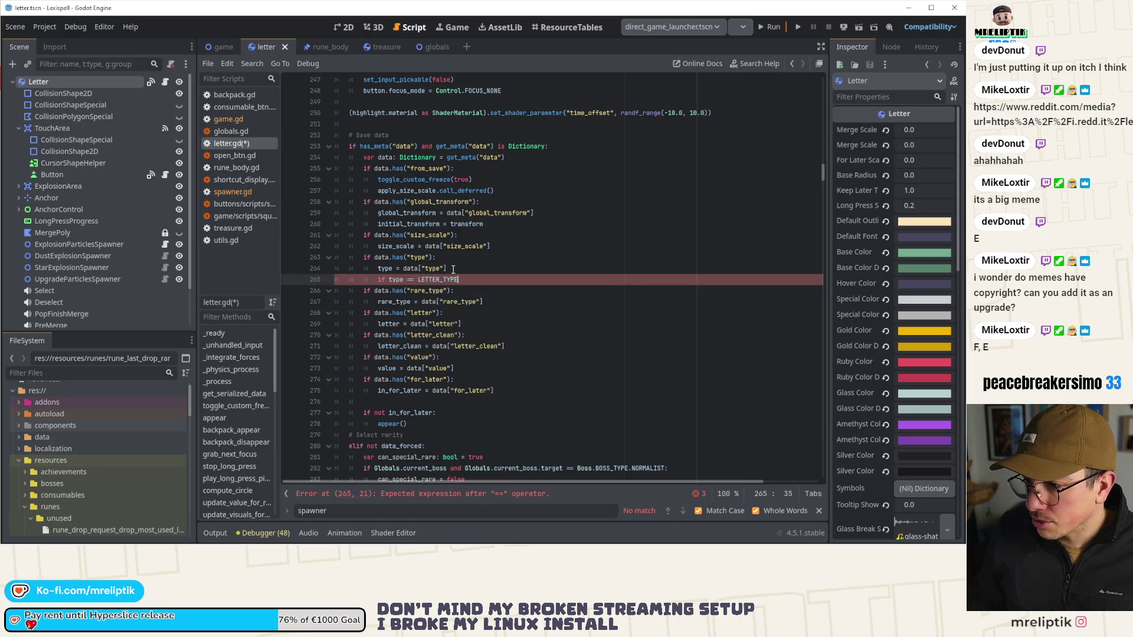
{"action": "type", "text": ".RARE:"}
{"action": "key", "text": "Return"}
{"action": "type", "text": "rare = true"}
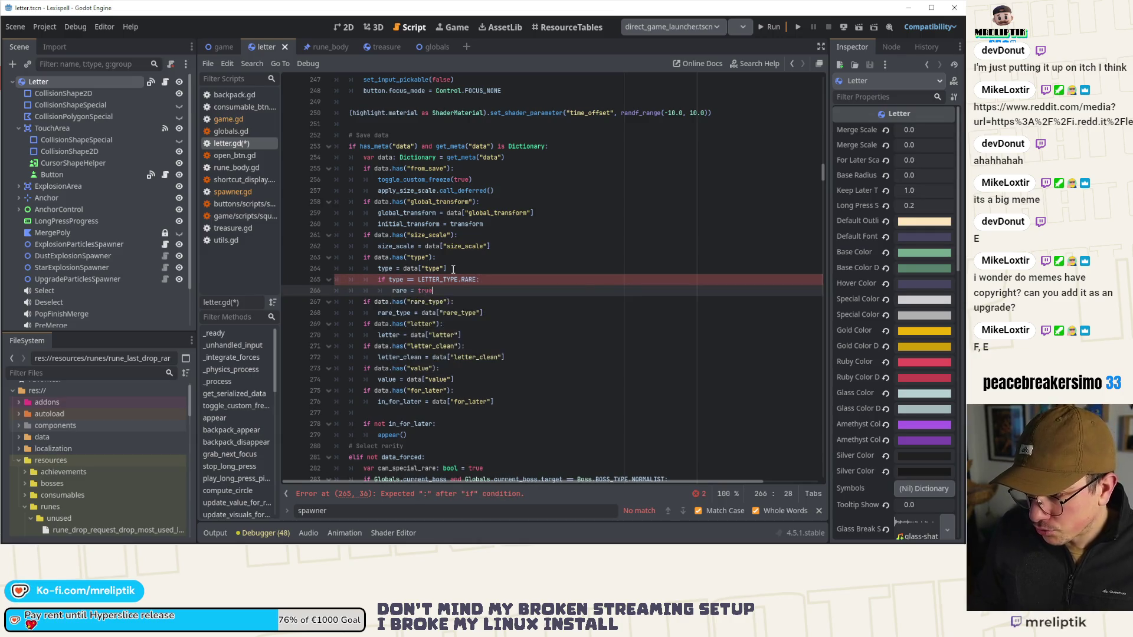
{"action": "key", "text": "ctrl+s"}
{"action": "left_click_drag", "start_coordinate": [393, 290], "coordinate": [434, 290]}
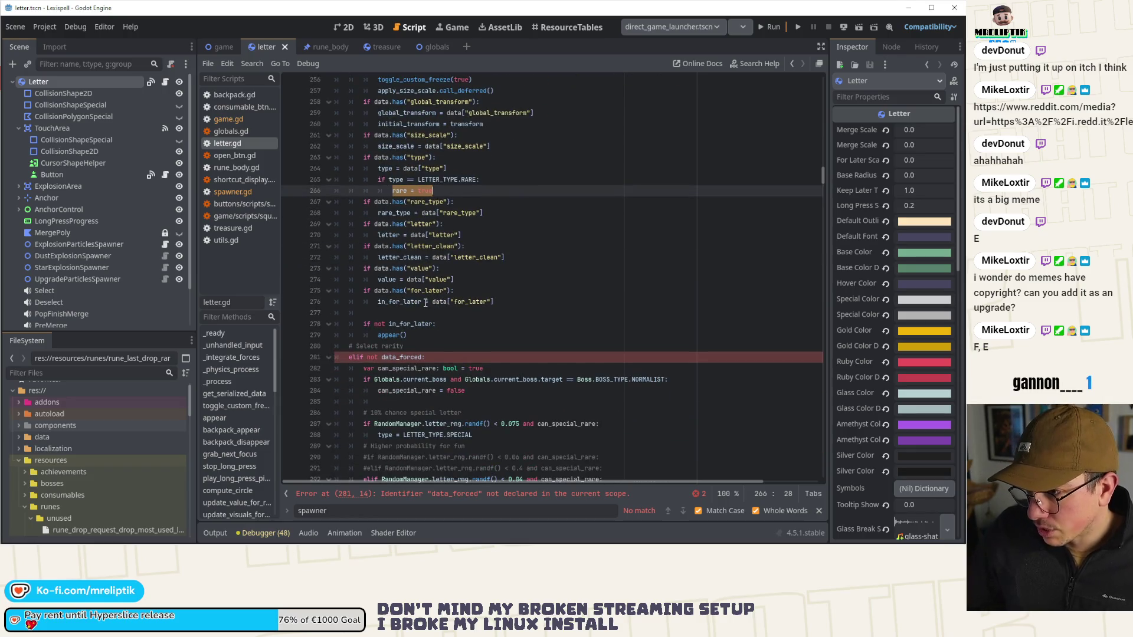
Step: Inspect the rarity selection's 'elif not data_forced' branch and the elif on line 297
{"action": "scroll", "coordinate": [440, 313], "scroll_direction": "down", "scroll_amount": 4}
{"action": "left_click", "coordinate": [439, 313]}
{"action": "left_click", "coordinate": [430, 325]}
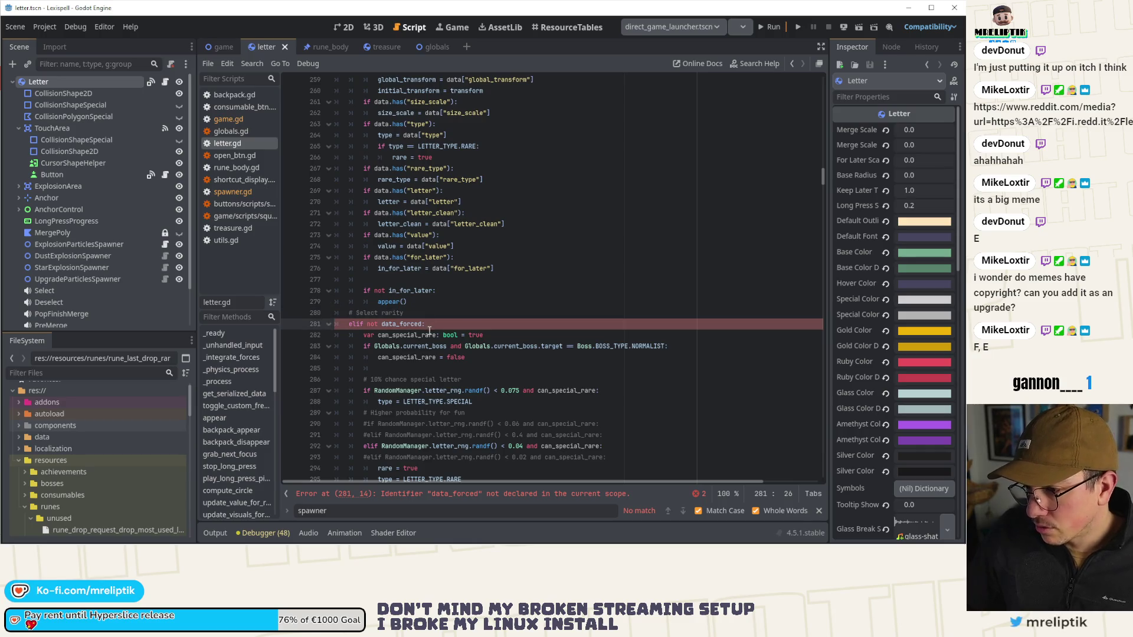
{"action": "scroll", "coordinate": [430, 330], "scroll_direction": "down", "scroll_amount": 2}
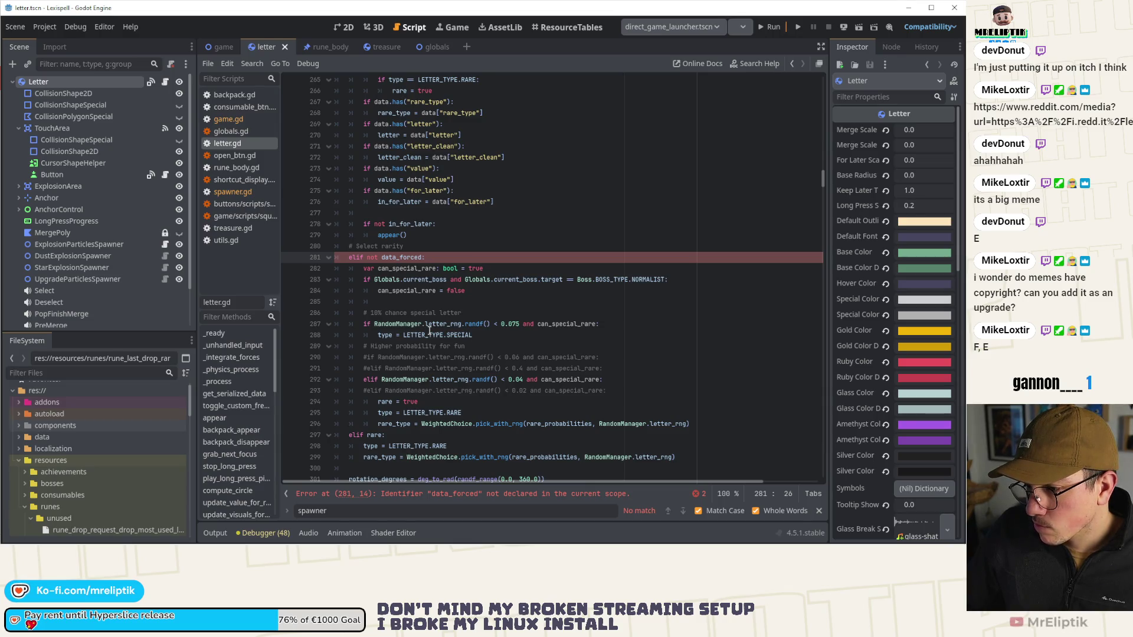
{"action": "scroll", "coordinate": [429, 330], "scroll_direction": "up", "scroll_amount": 3}
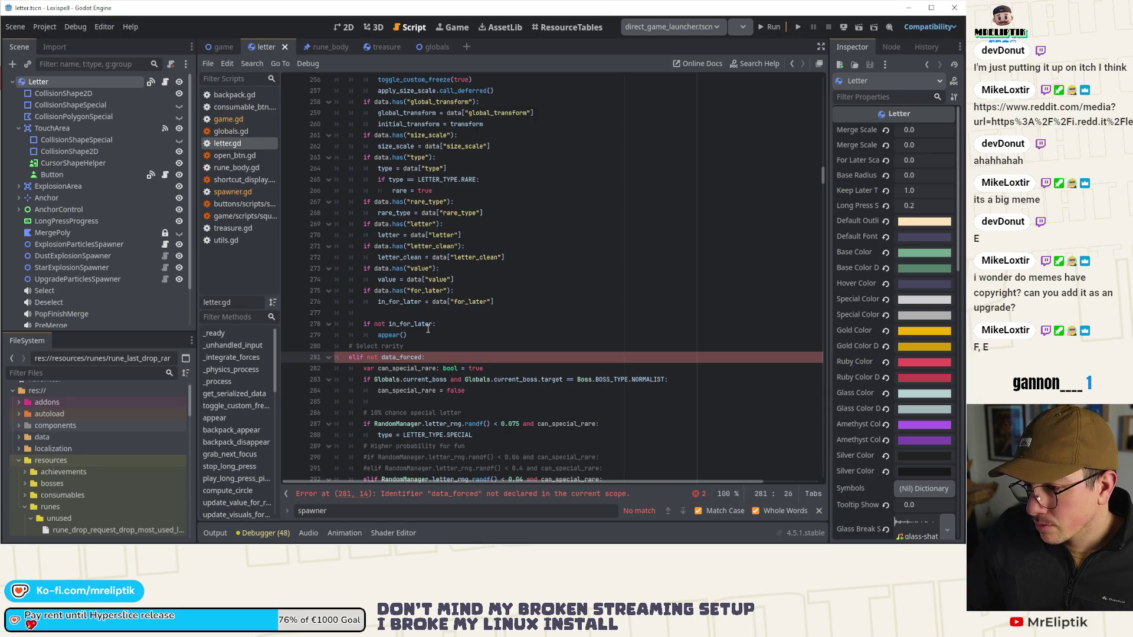
{"action": "left_click", "coordinate": [423, 357]}
{"action": "scroll", "coordinate": [424, 357], "scroll_direction": "down", "scroll_amount": 6}
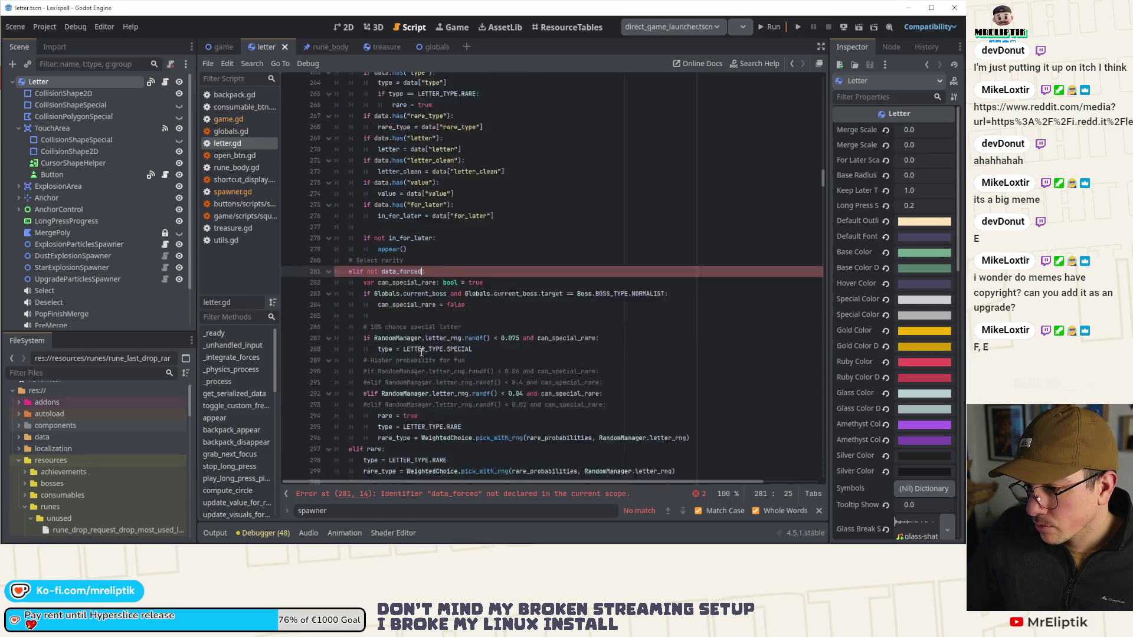
{"action": "double_click", "coordinate": [357, 336]}
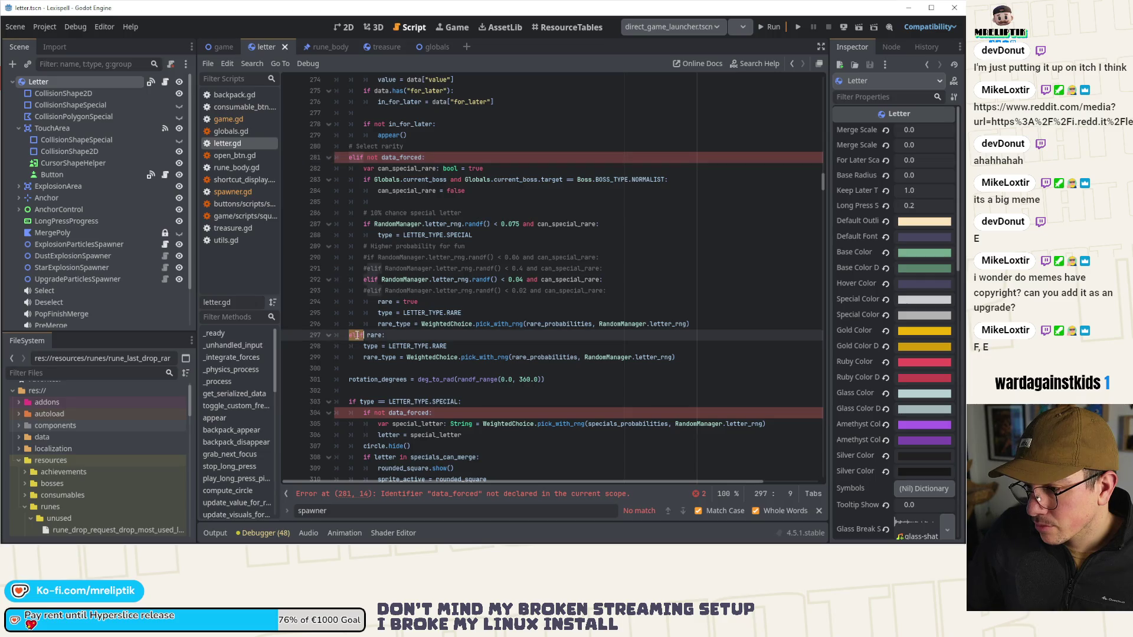
{"action": "scroll", "coordinate": [359, 330], "scroll_direction": "up", "scroll_amount": 4}
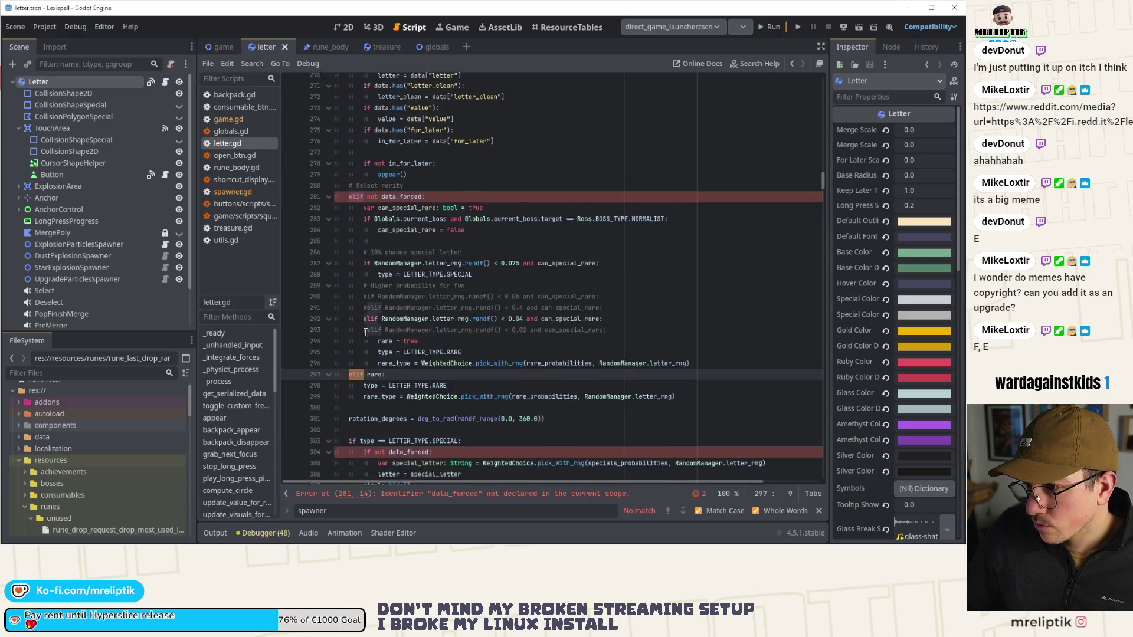
Step: Replace the 'elif not data_forced:' header on line 281 with 'else:'
{"action": "left_click", "coordinate": [362, 286]}
{"action": "key", "text": "End"}
{"action": "key", "text": "shift+Home"}
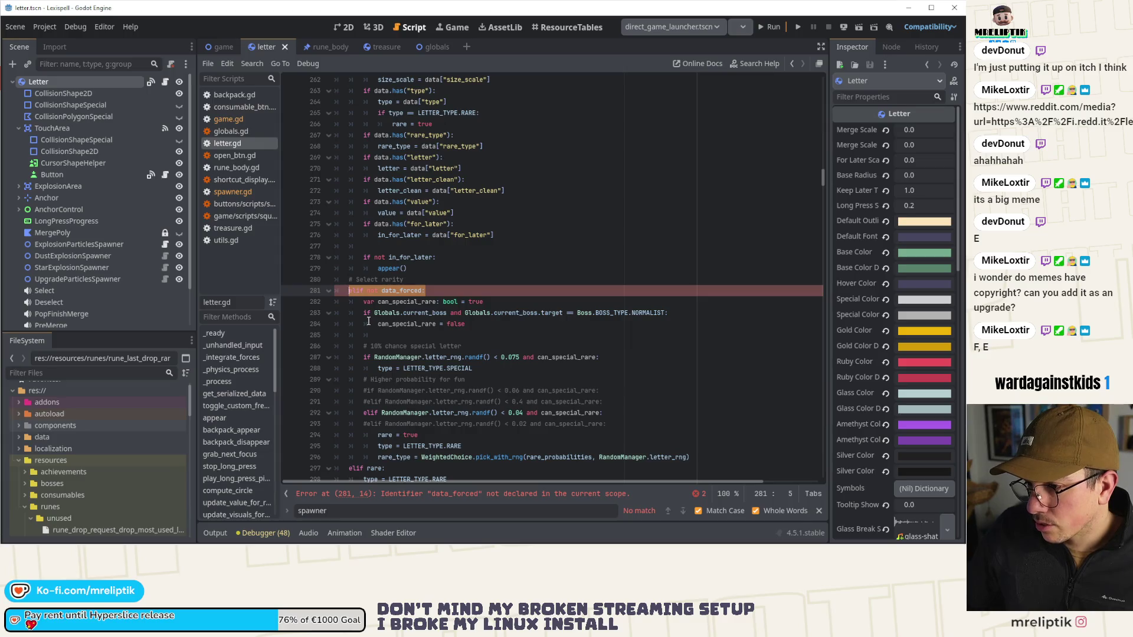
{"action": "type", "text": "else:"}
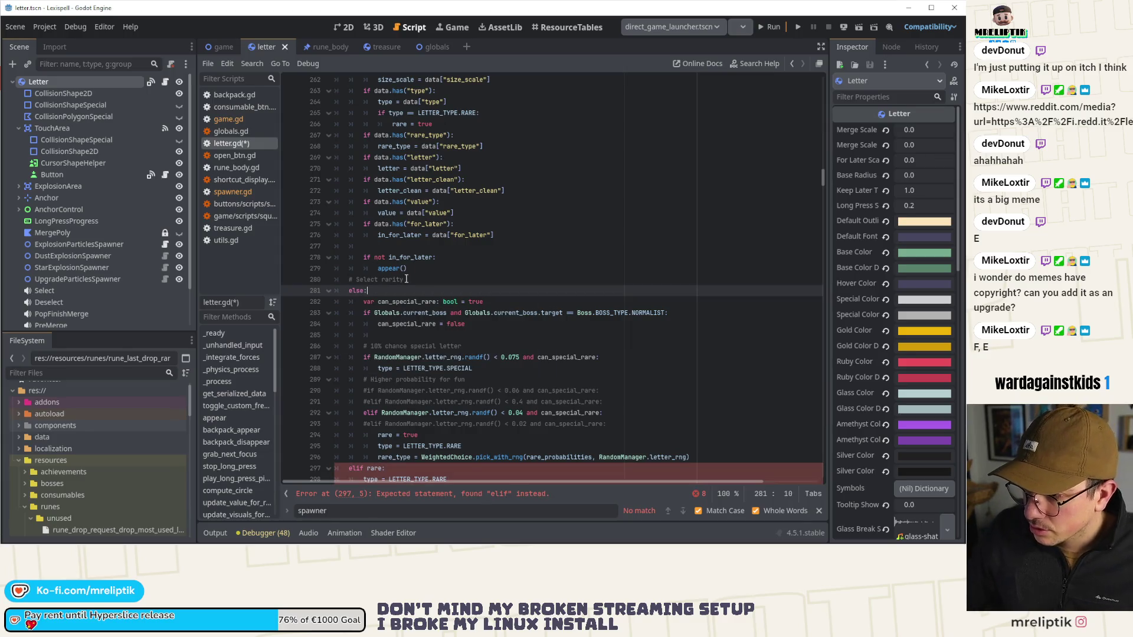
Step: Inspect the flagged 'elif rare:' block and the rarity chance lines, including the 0.04 rare condition
{"action": "left_click", "coordinate": [424, 277]}
{"action": "scroll", "coordinate": [437, 272], "scroll_direction": "down", "scroll_amount": 5}
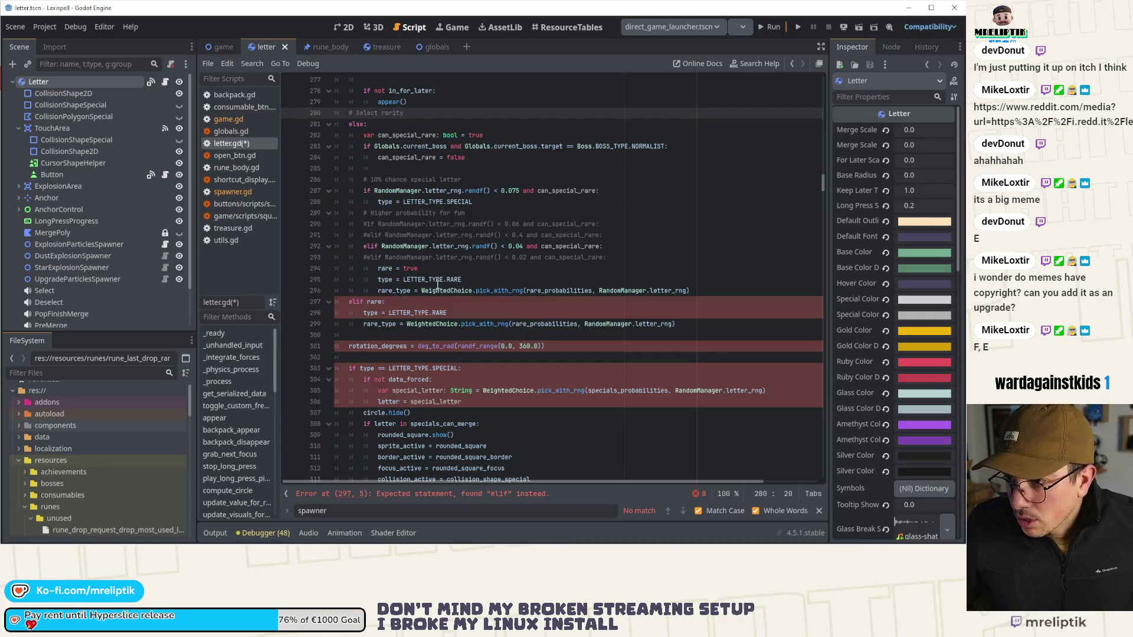
{"action": "left_click", "coordinate": [398, 305]}
{"action": "type", "text": ":"}
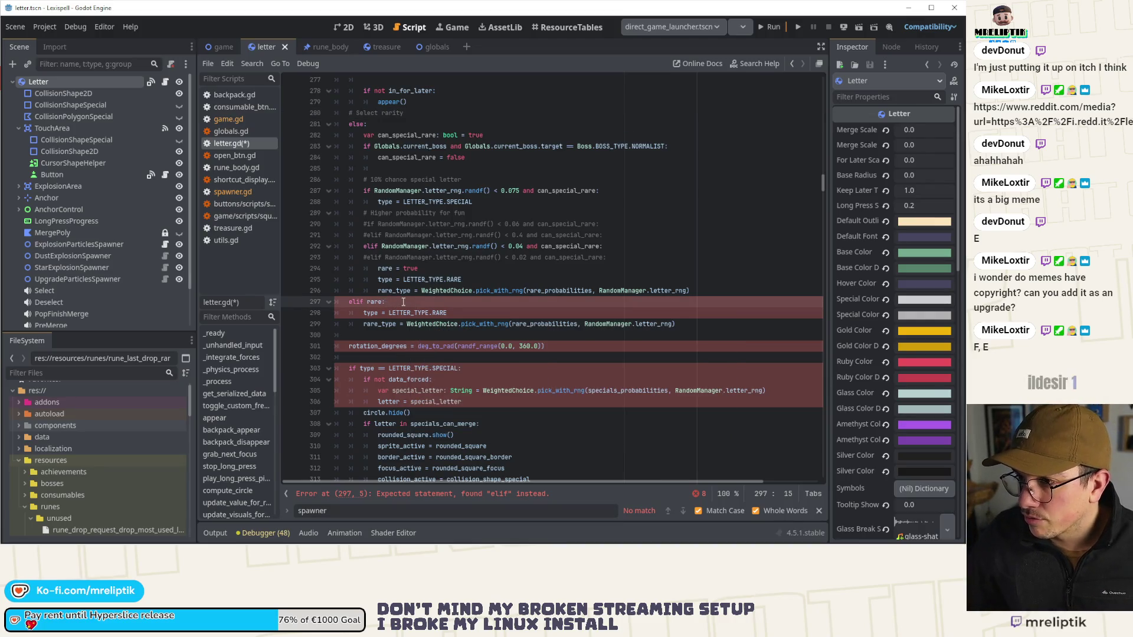
{"action": "double_click", "coordinate": [390, 269]}
{"action": "left_click", "coordinate": [384, 314]}
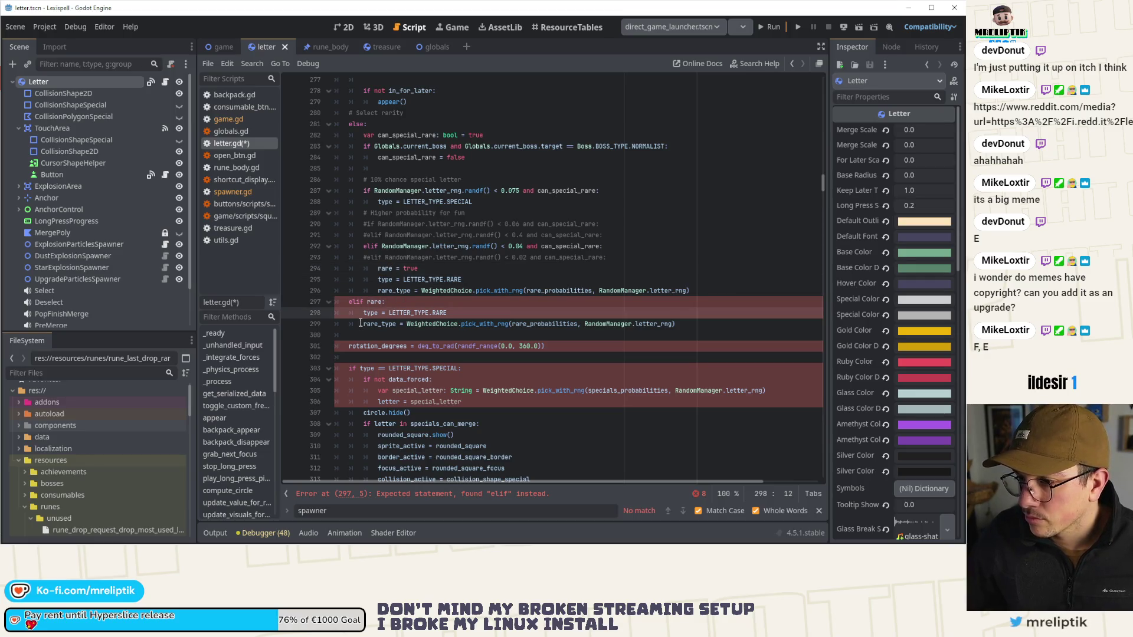
{"action": "left_click", "coordinate": [350, 302]}
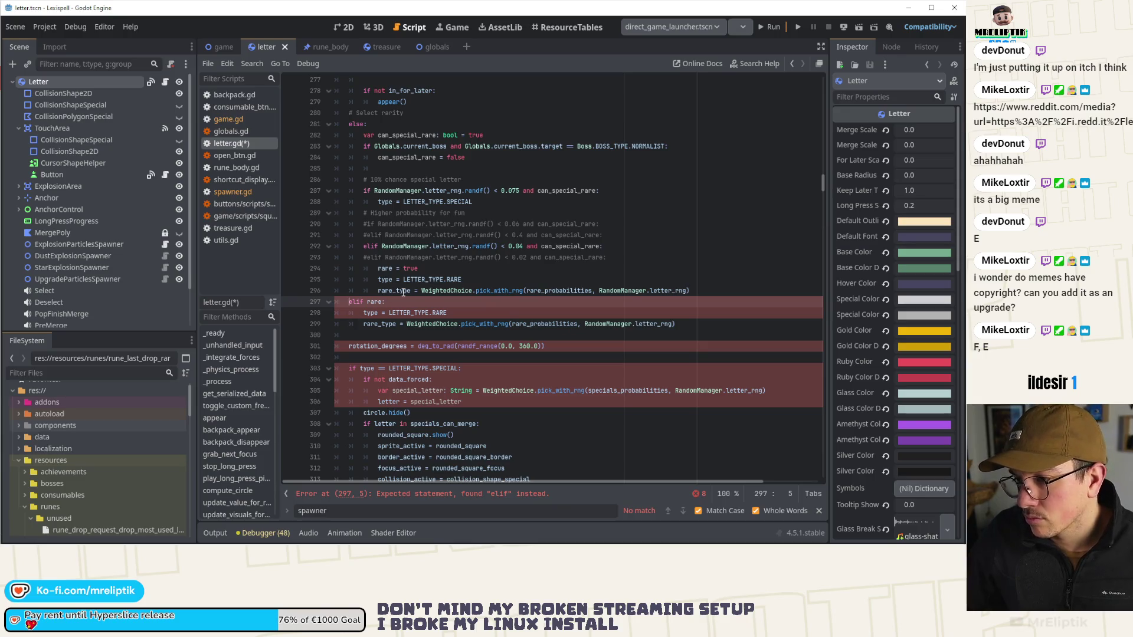
{"action": "mouse_move", "coordinate": [404, 292]}
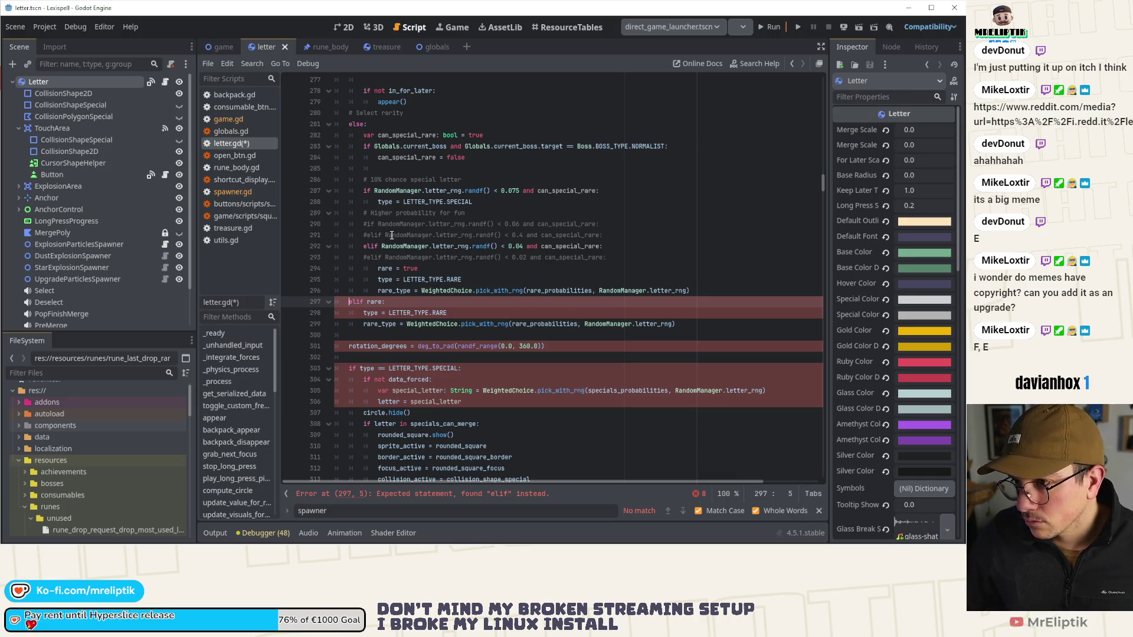
{"action": "left_click", "coordinate": [432, 223]}
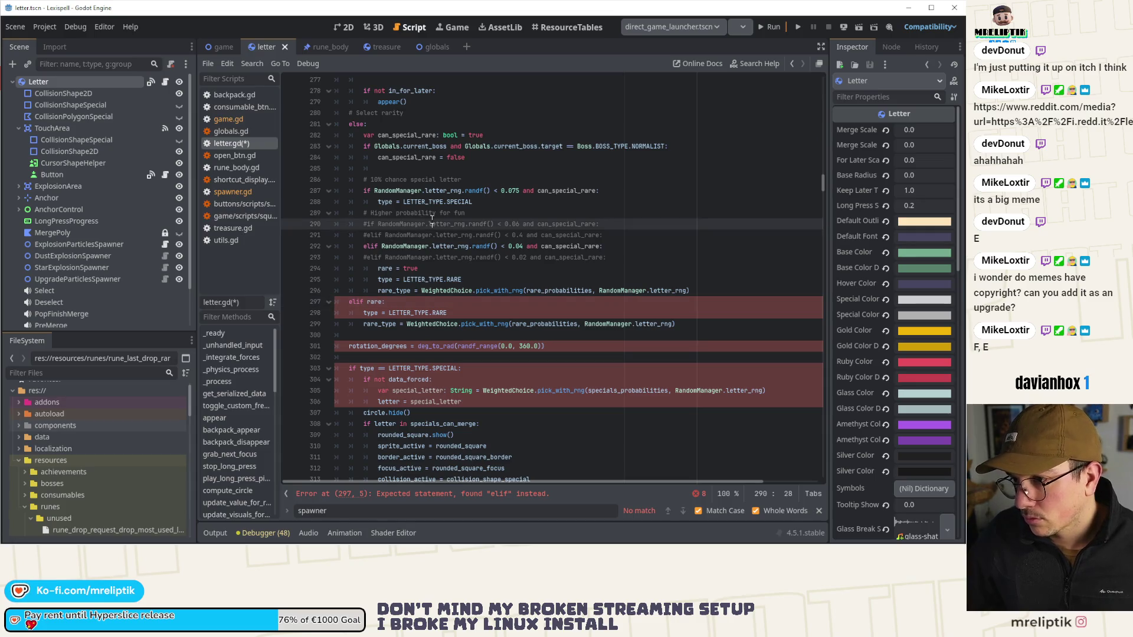
{"action": "left_click", "coordinate": [473, 258]}
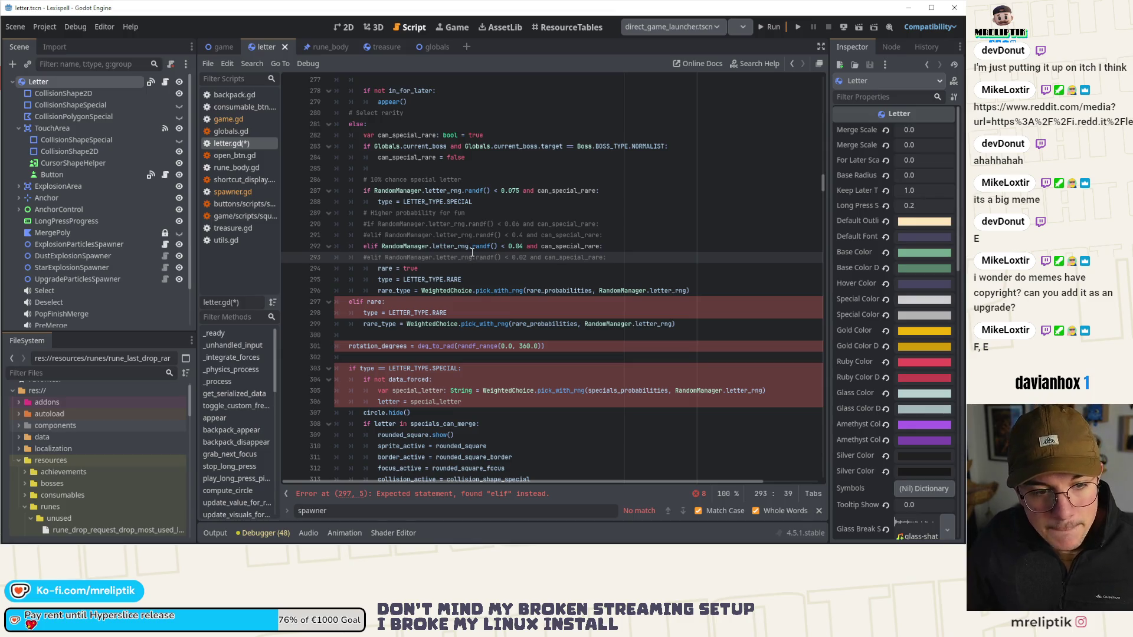
{"action": "mouse_move", "coordinate": [169, 531]}
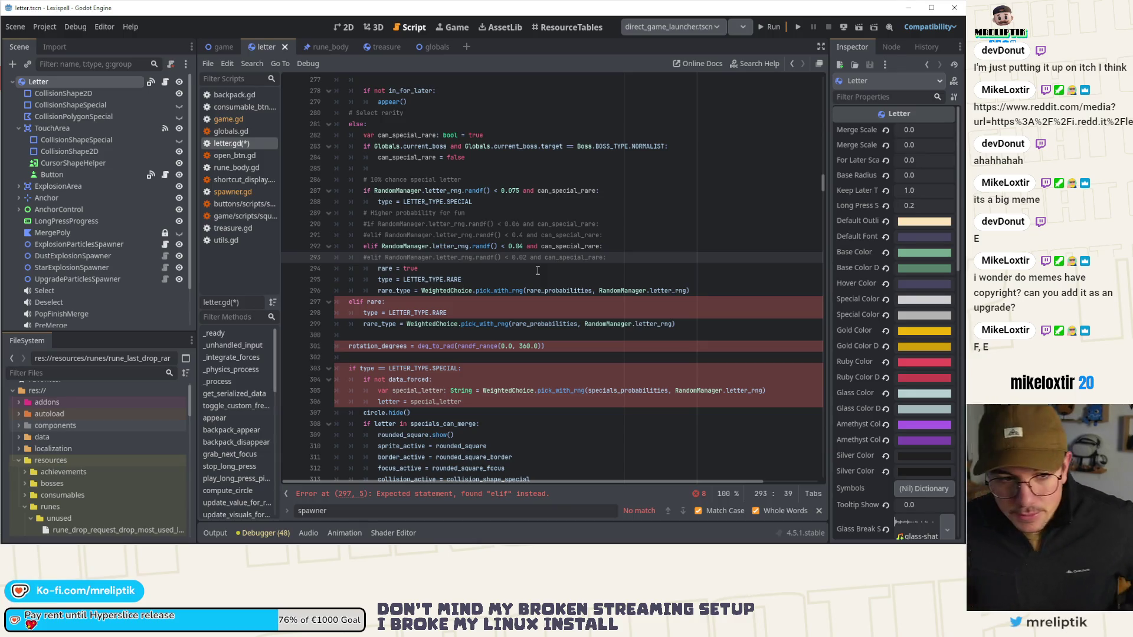
{"action": "left_click", "coordinate": [432, 301]}
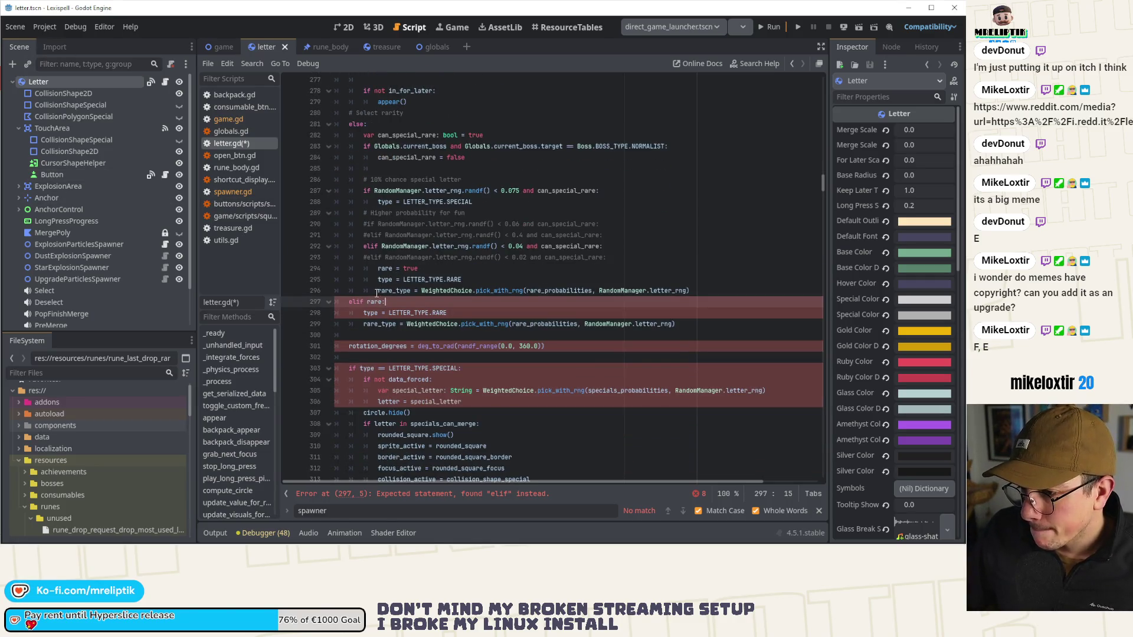
Step: Reword the 'Select rarity' comment to 'Normal behavior, select rarity, special, etc..' and save letter.gd
{"action": "left_click", "coordinate": [371, 313]}
{"action": "scroll", "coordinate": [438, 278], "scroll_direction": "up", "scroll_amount": 7}
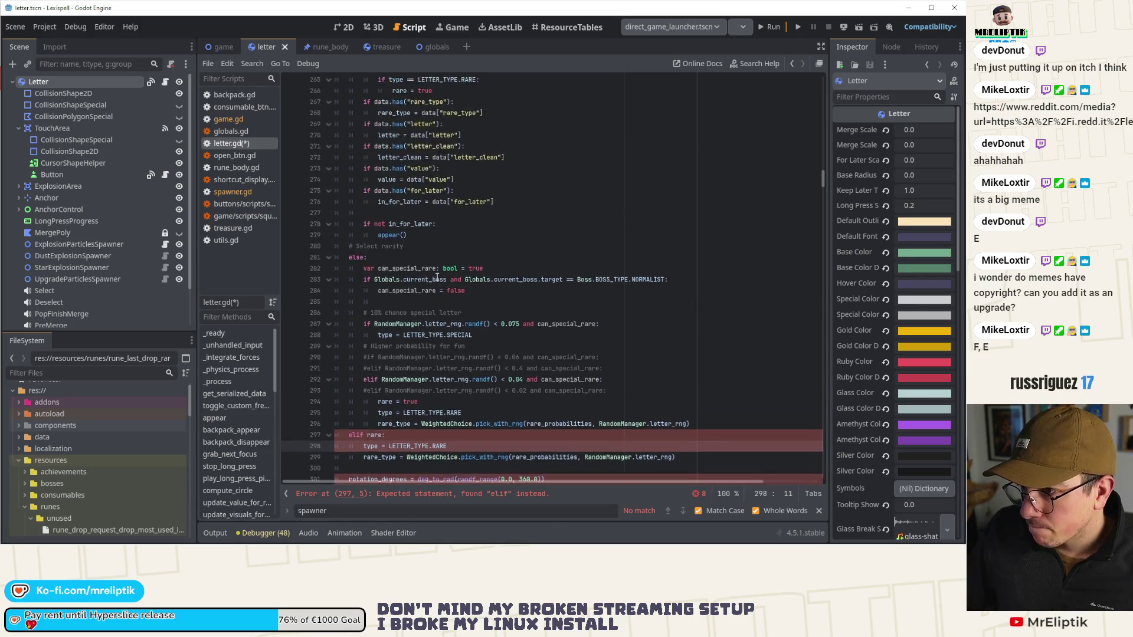
{"action": "scroll", "coordinate": [438, 277], "scroll_direction": "up", "scroll_amount": 2}
{"action": "left_click", "coordinate": [384, 203]}
{"action": "scroll", "coordinate": [384, 236], "scroll_direction": "down", "scroll_amount": 3}
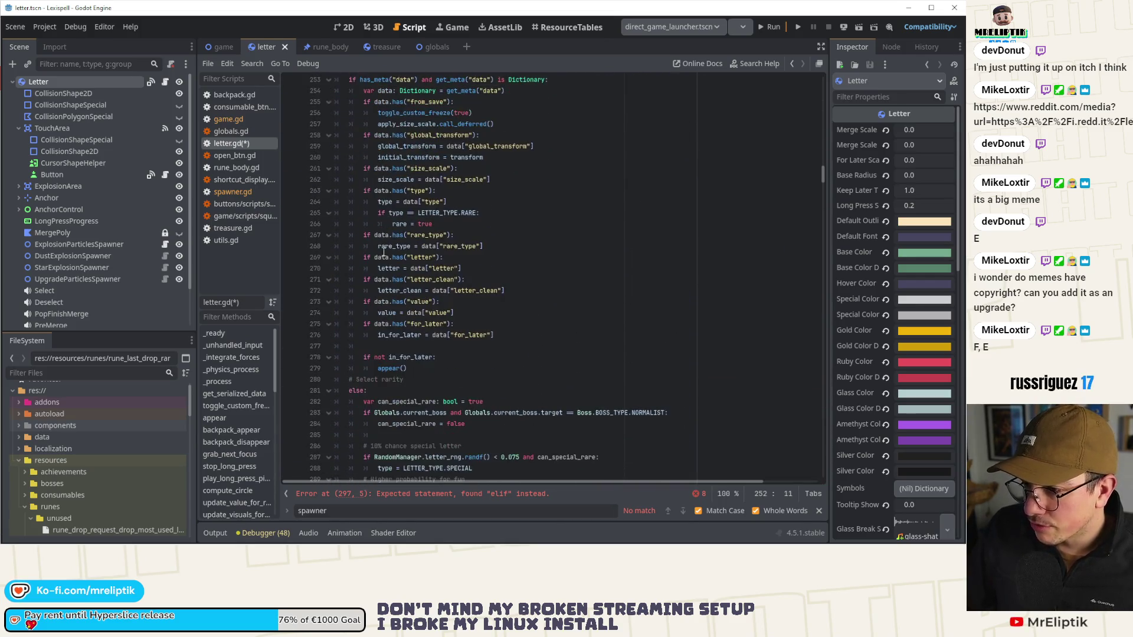
{"action": "left_click", "coordinate": [403, 379]}
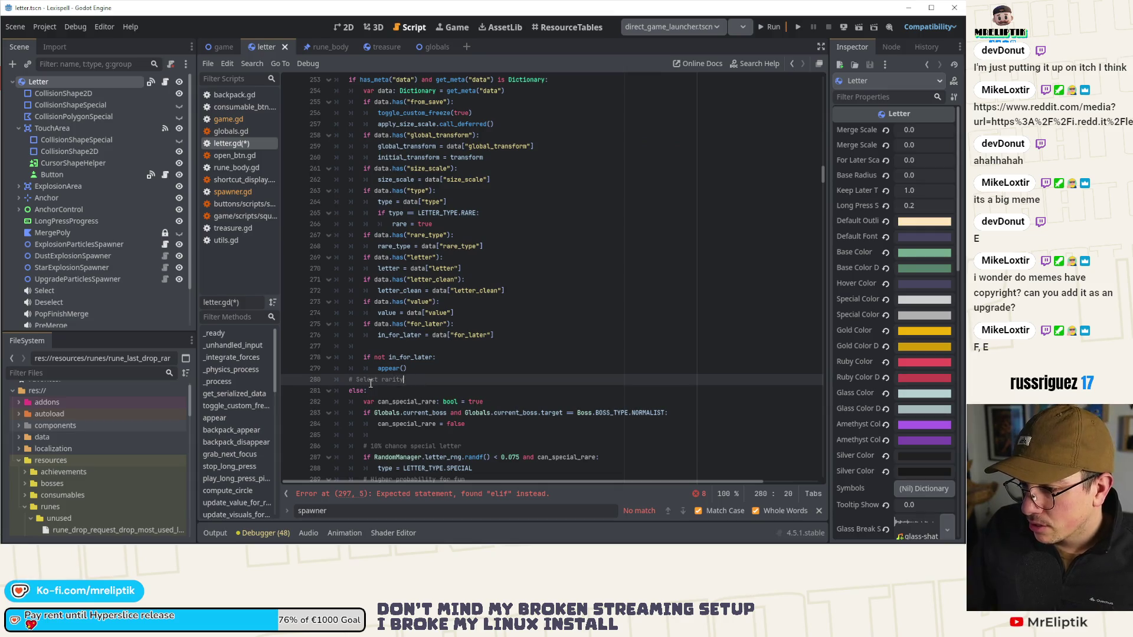
{"action": "key", "text": "ctrl+shift+Left"}
{"action": "key", "text": "ctrl+shift+Left"}
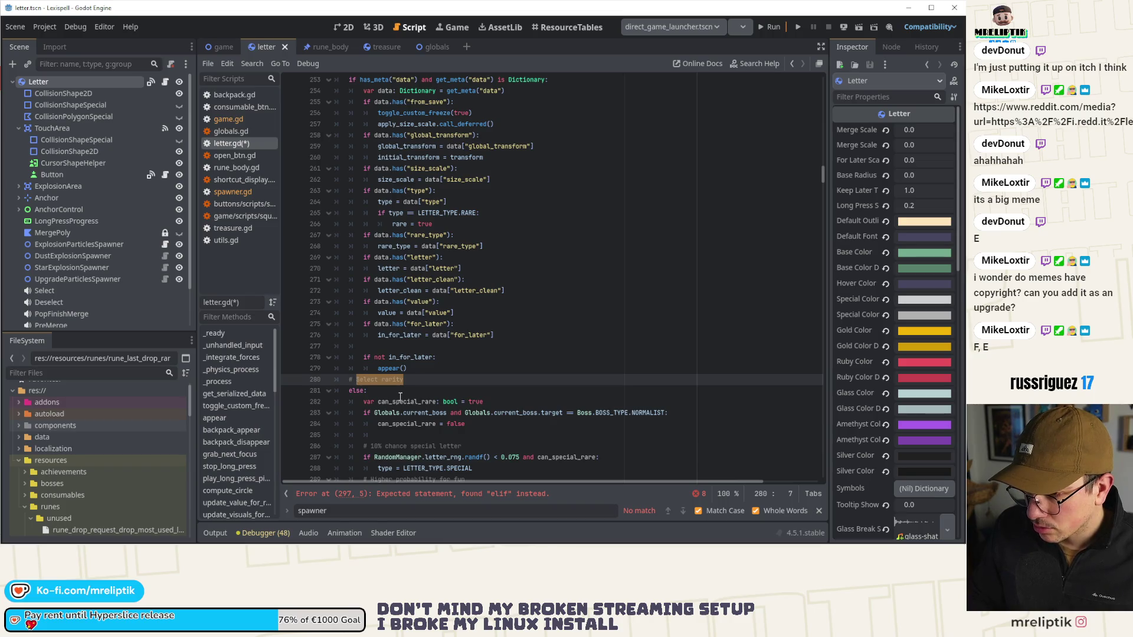
{"action": "type", "text": "Not from f"}
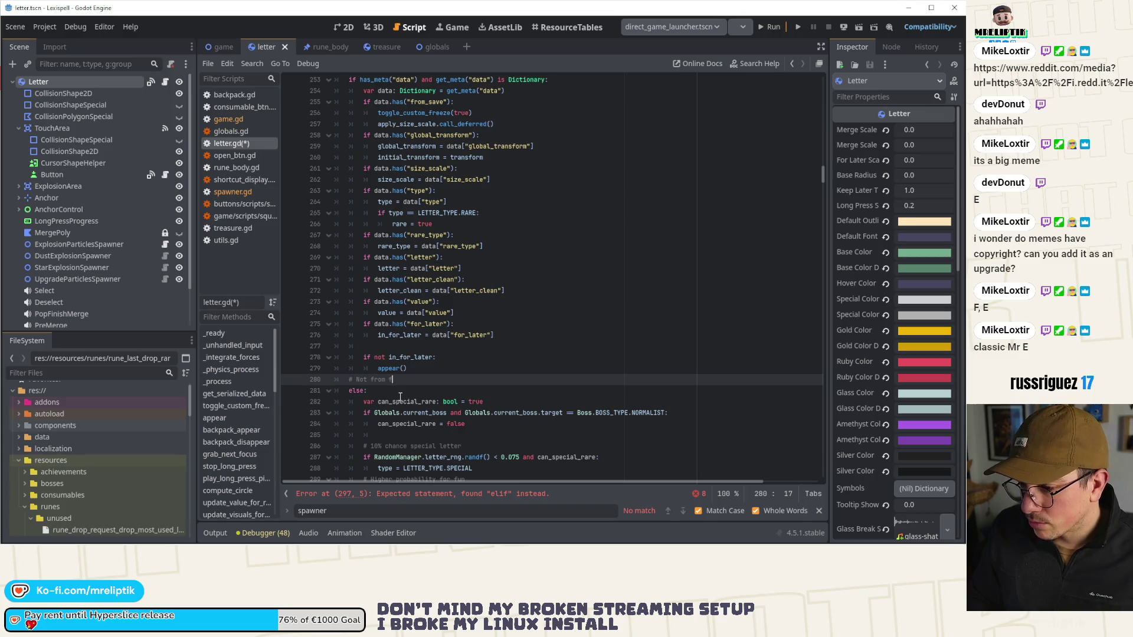
{"action": "key", "text": "BackSpace"}
{"action": "key", "text": "BackSpace"}
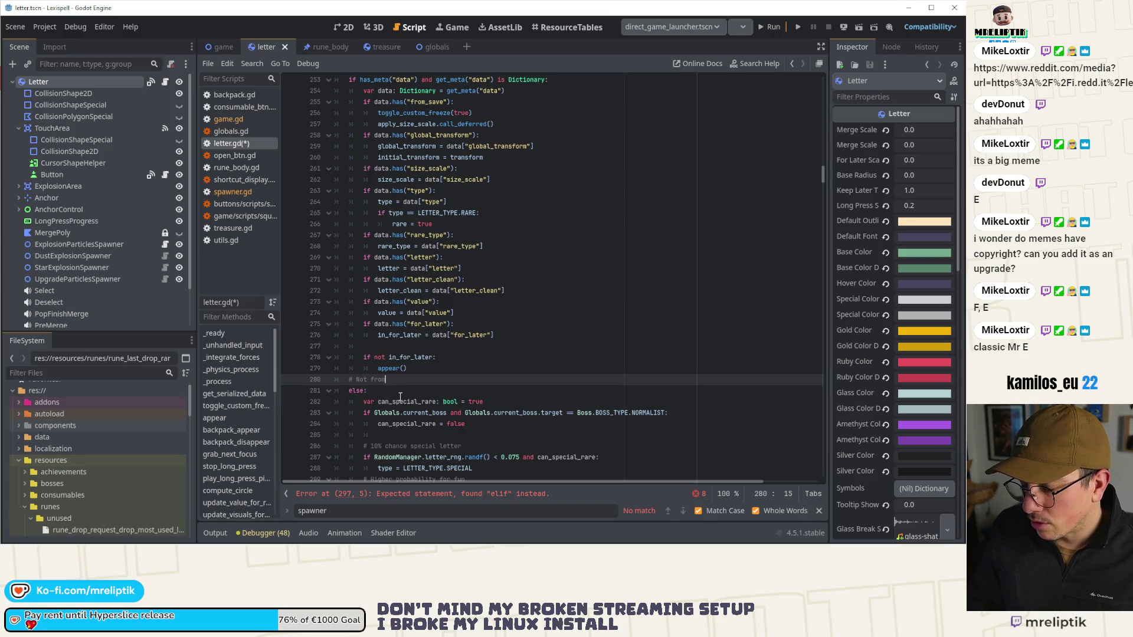
{"action": "key", "text": "BackSpace"}
{"action": "key", "text": "BackSpace"}
{"action": "type", "text": "rmal behavior, selec"}
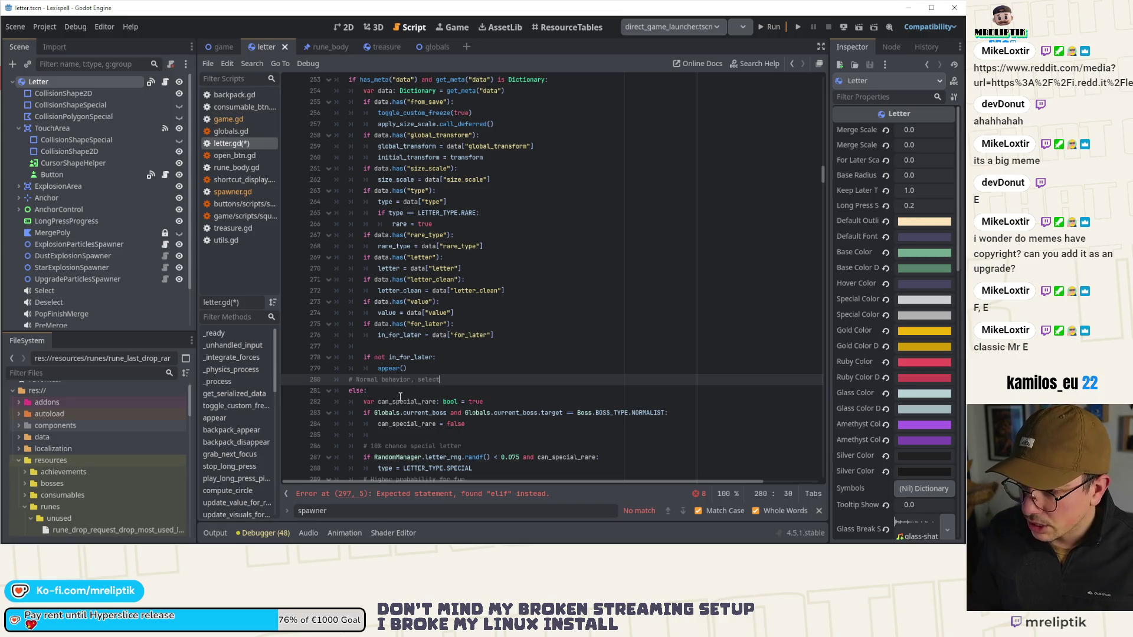
{"action": "type", "text": " rarity,special, etc"}
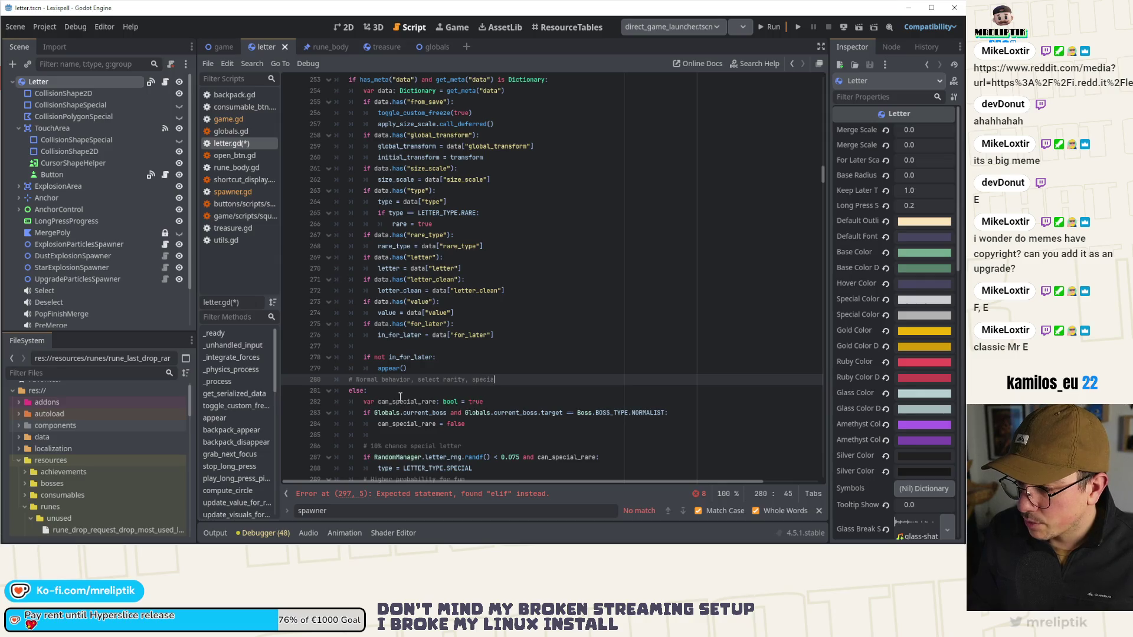
{"action": "type", "text": ".."}
{"action": "key", "text": "ctrl+s"}
Step: Scroll down to the start of the elif rare branch
{"action": "scroll", "coordinate": [338, 326], "scroll_direction": "down", "scroll_amount": 6}
{"action": "scroll", "coordinate": [338, 326], "scroll_direction": "down", "scroll_amount": 2}
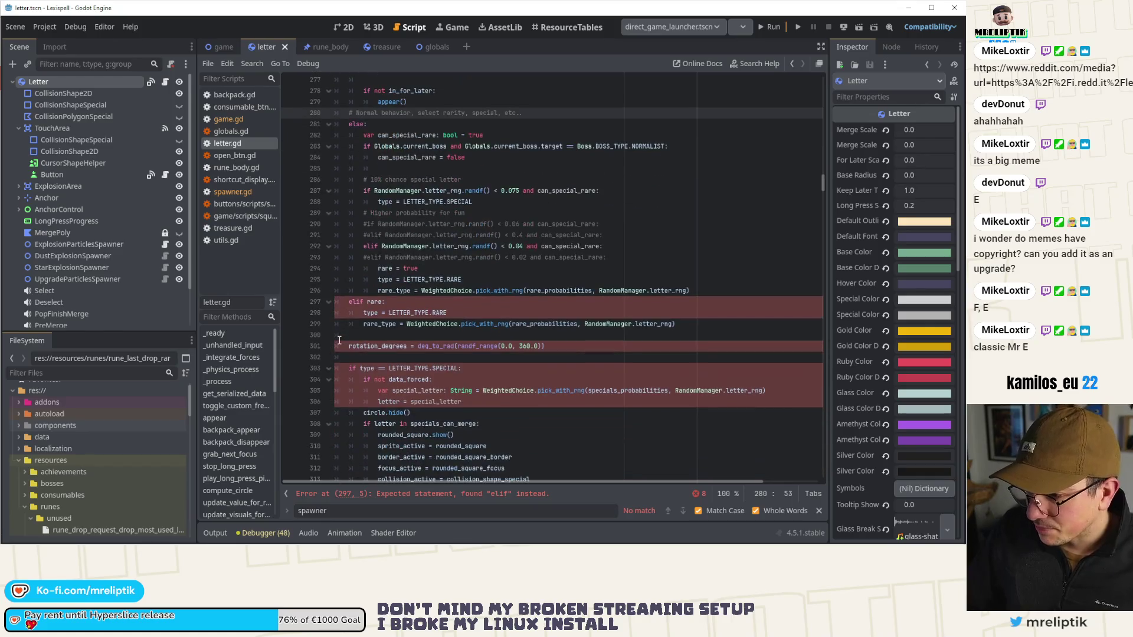
{"action": "left_click", "coordinate": [354, 303]}
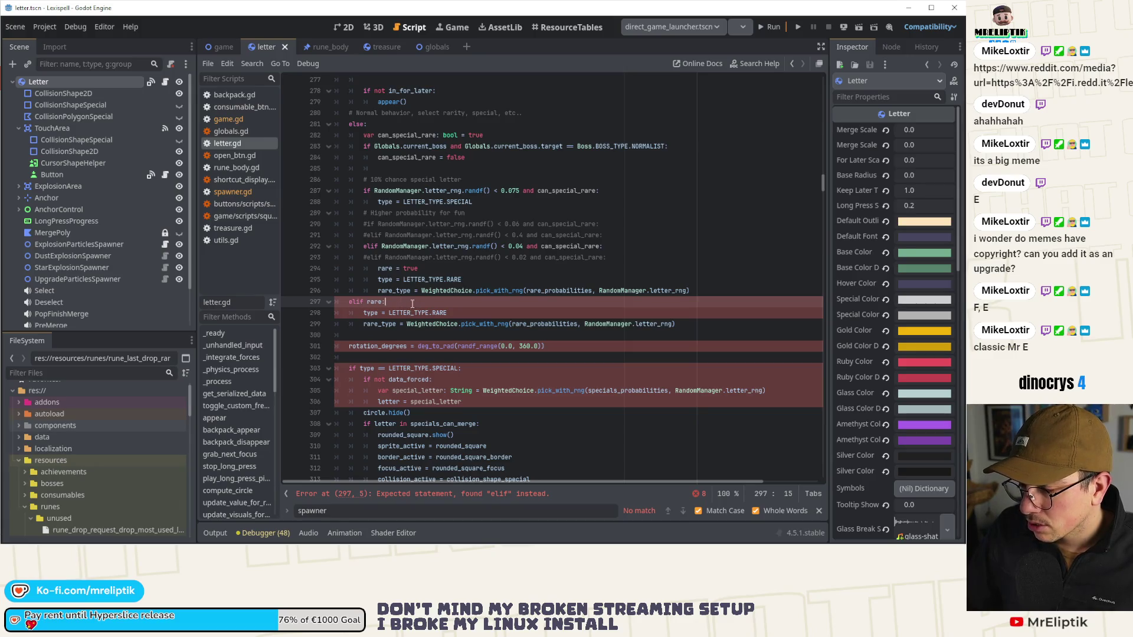
Step: Add a new '# Reflect…' comment line above the elif rare branch and save
{"action": "key", "text": "Return"}
{"action": "key", "text": "Return"}
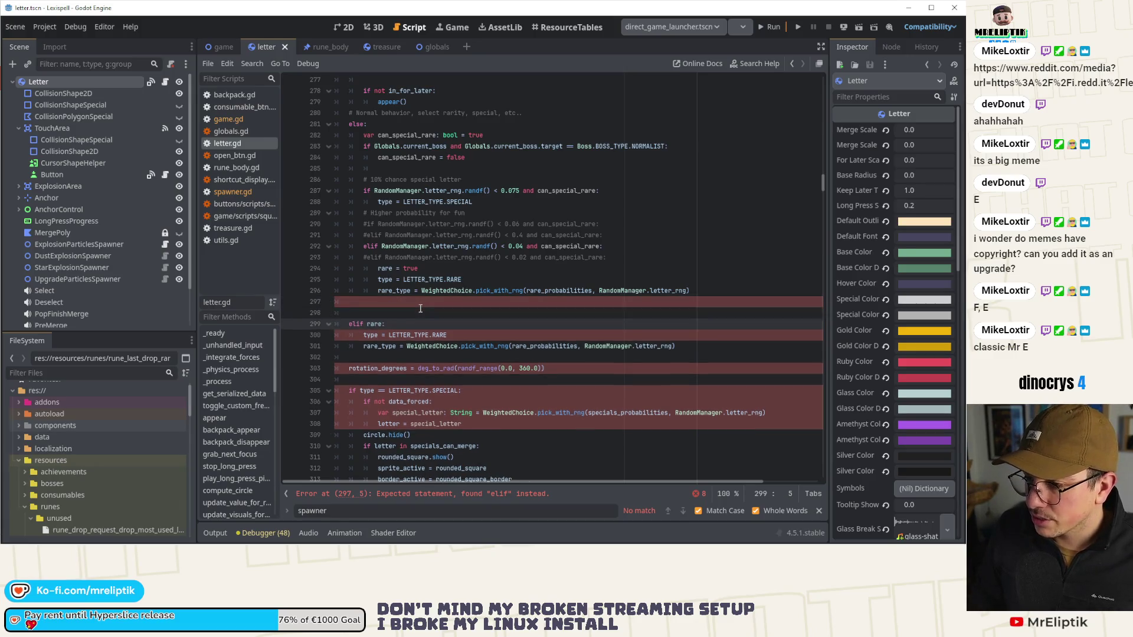
{"action": "key", "text": "Up"}
{"action": "type", "text": "# Reflect wh"}
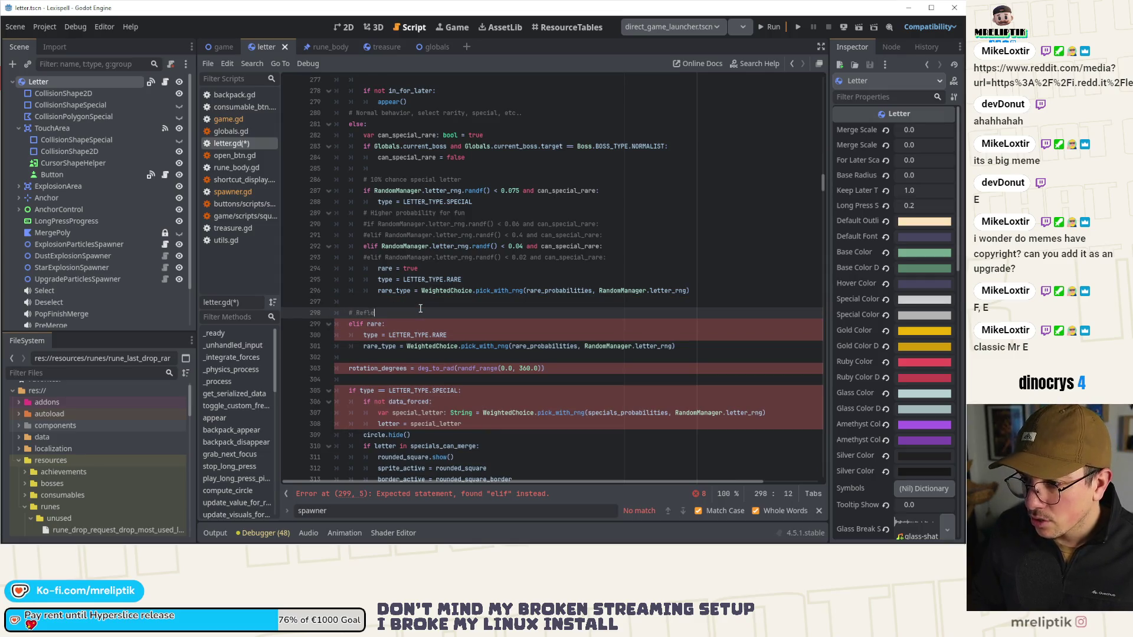
{"action": "type", "text": "at"}
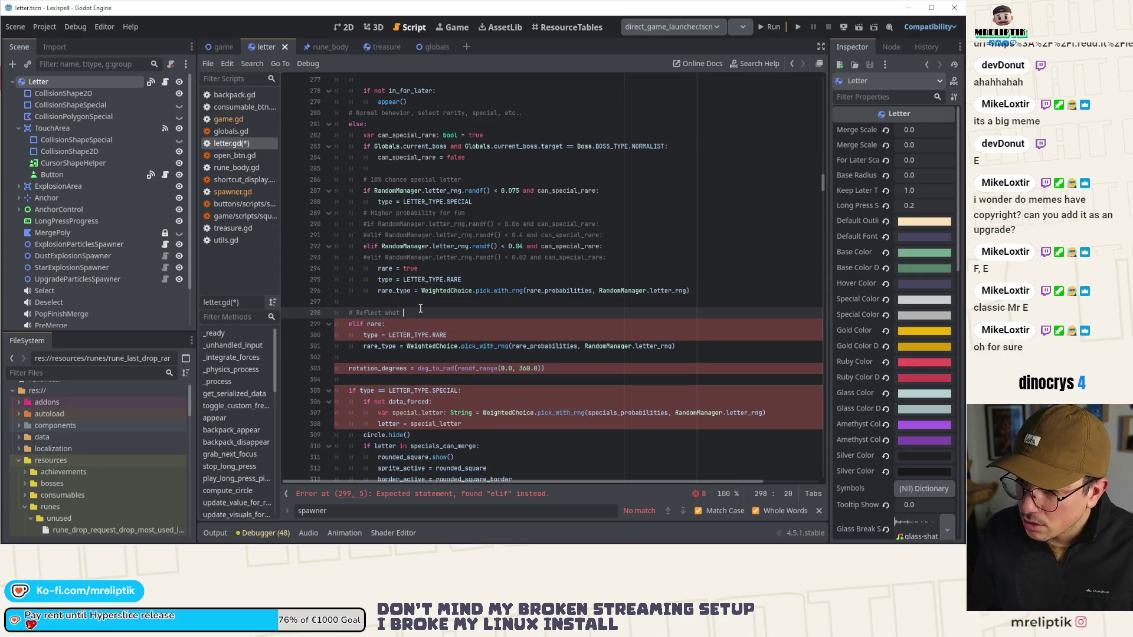
{"action": "key", "text": "BackSpace"}
{"action": "key", "text": "BackSpace"}
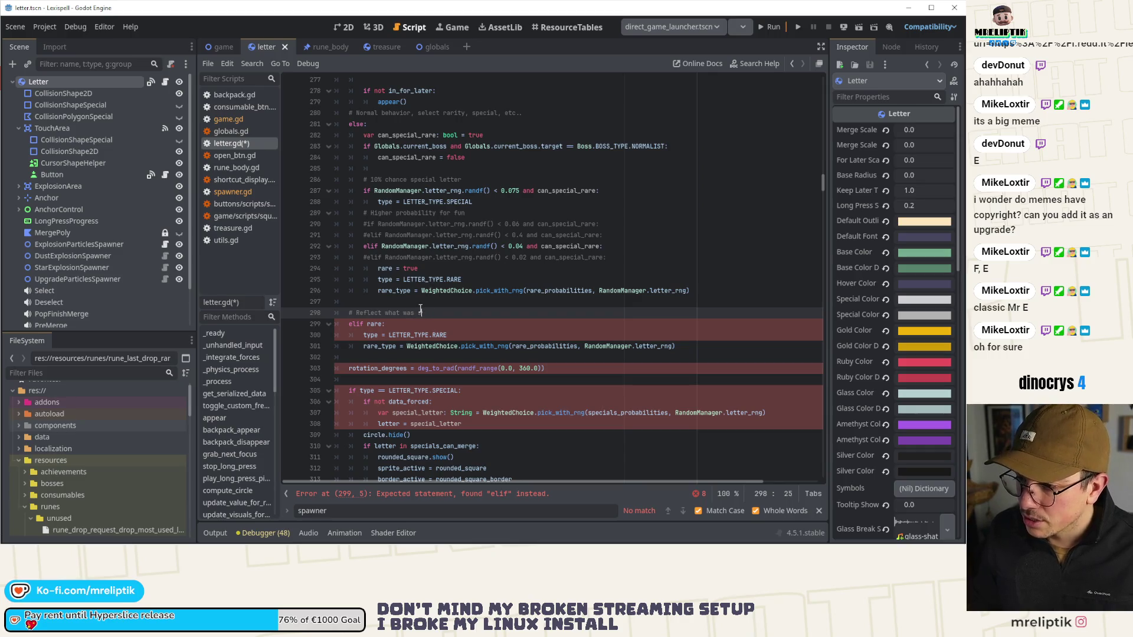
{"action": "type", "text": "elected"}
{"action": "key", "text": "ctrl+s"}
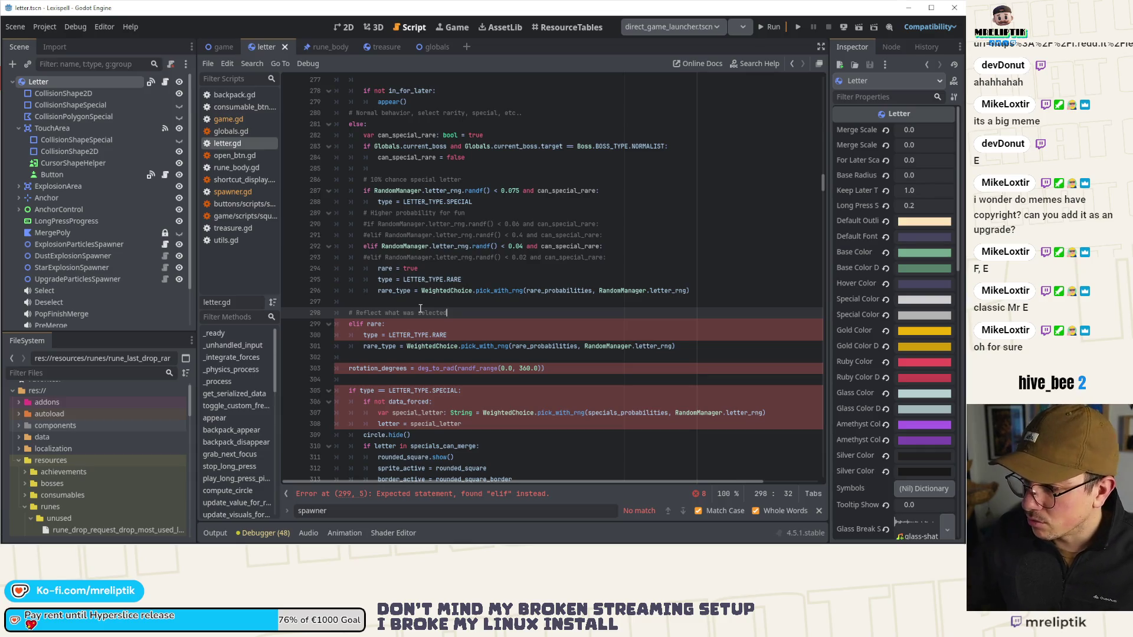
Step: Comment out the old elif rare block, save, and remove the empty line before rotation_degrees
{"action": "scroll", "coordinate": [420, 308], "scroll_direction": "down", "scroll_amount": 2}
{"action": "mouse_move", "coordinate": [334, 257]}
{"action": "left_mouse_down"}
{"action": "mouse_move", "coordinate": [425, 279]}
{"action": "mouse_move", "coordinate": [700, 284]}
{"action": "left_mouse_up"}
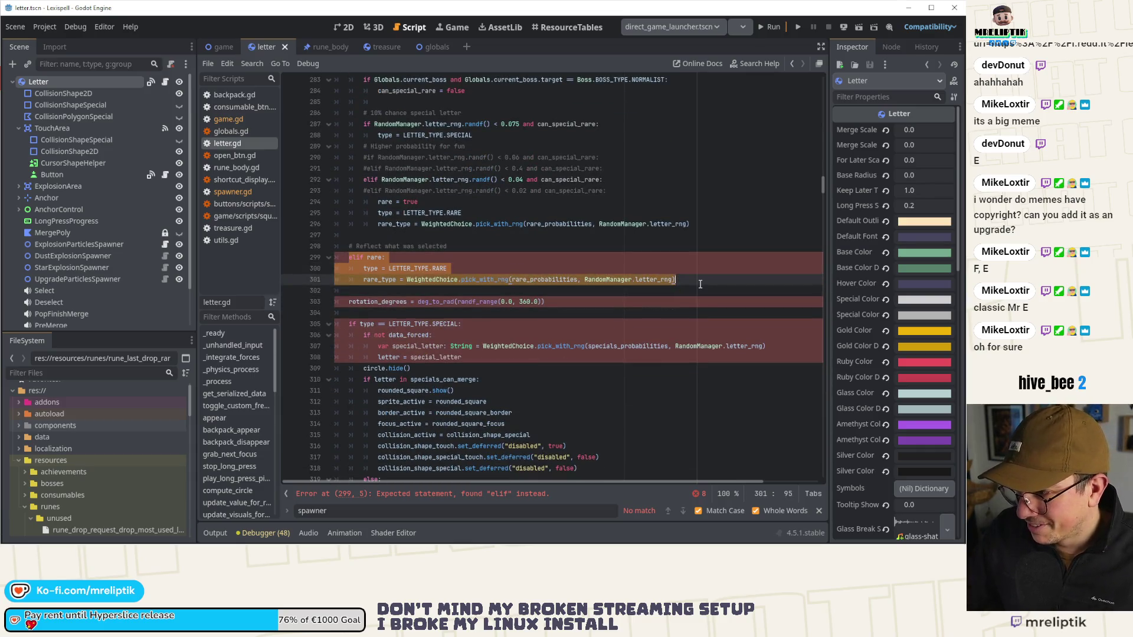
{"action": "key", "text": "ctrl+k"}
{"action": "key", "text": "ctrl+s"}
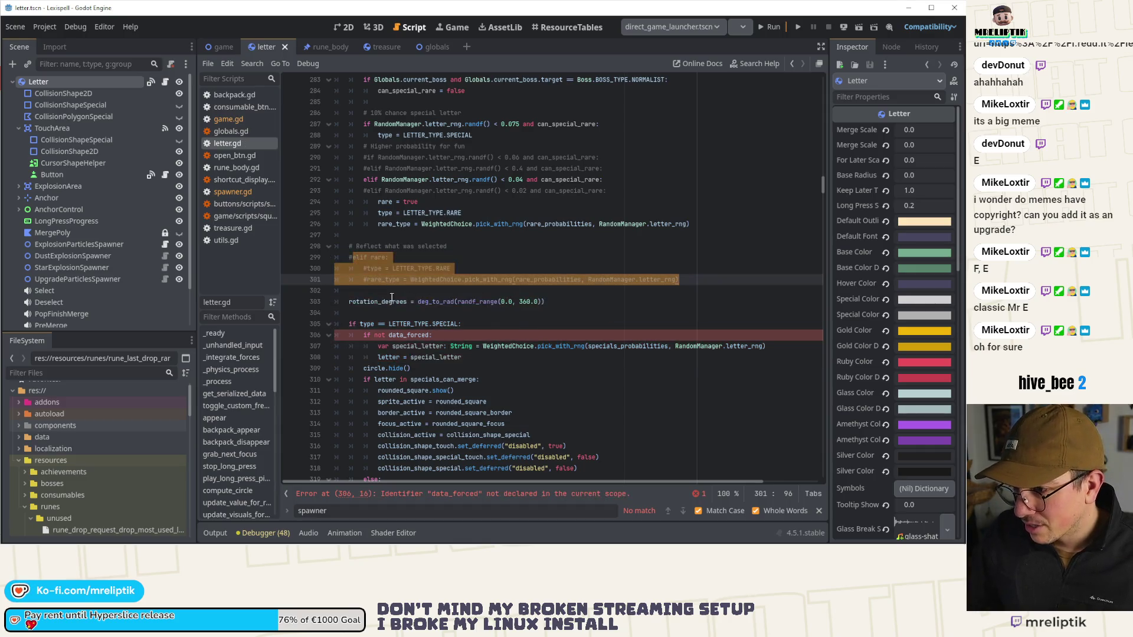
{"action": "left_click", "coordinate": [362, 294]}
{"action": "key", "text": "Delete"}
Step: Move the random rotation_degrees line to a new line right after the rare-type selection block
{"action": "double_click", "coordinate": [388, 289]}
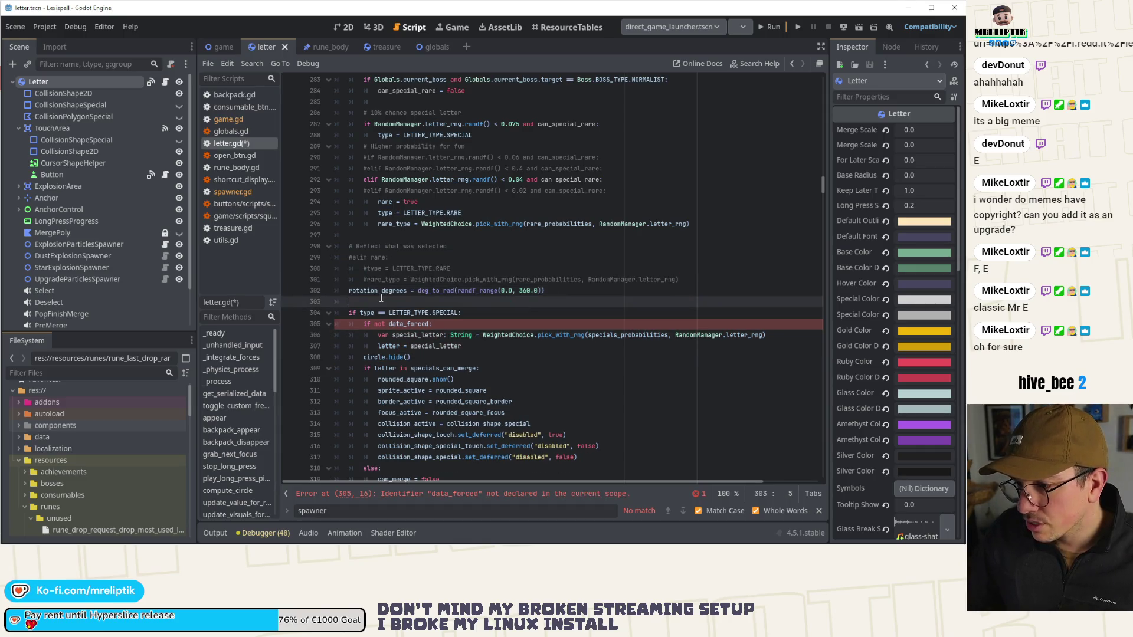
{"action": "scroll", "coordinate": [556, 286], "scroll_direction": "up", "scroll_amount": 10}
{"action": "scroll", "coordinate": [556, 285], "scroll_direction": "up", "scroll_amount": 1}
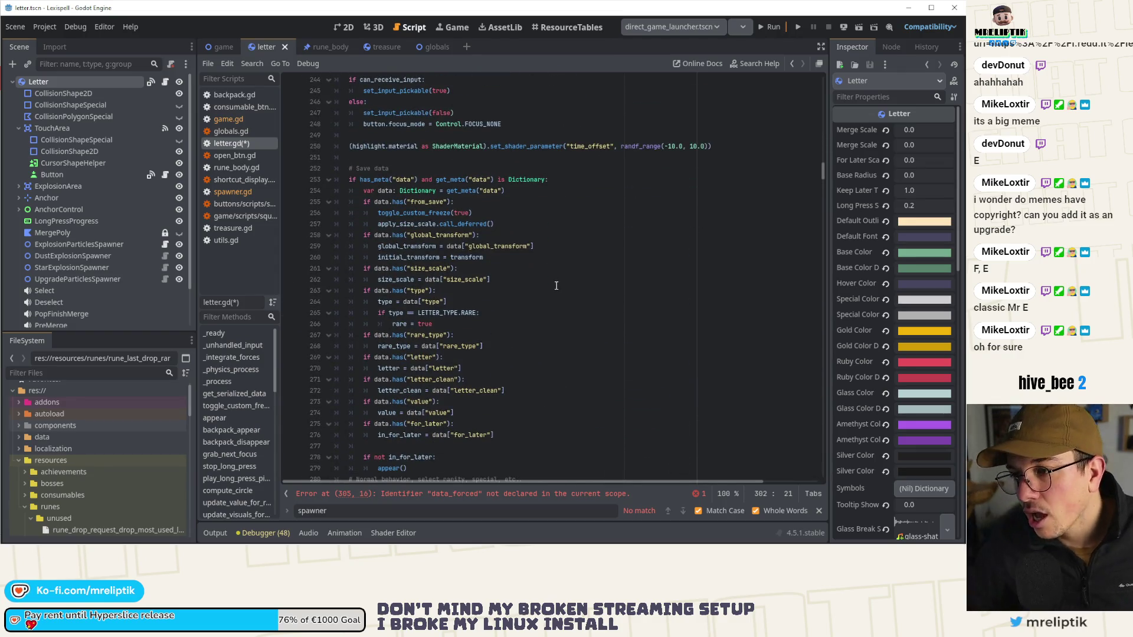
{"action": "left_click", "coordinate": [415, 245]}
{"action": "scroll", "coordinate": [393, 335], "scroll_direction": "down", "scroll_amount": 10}
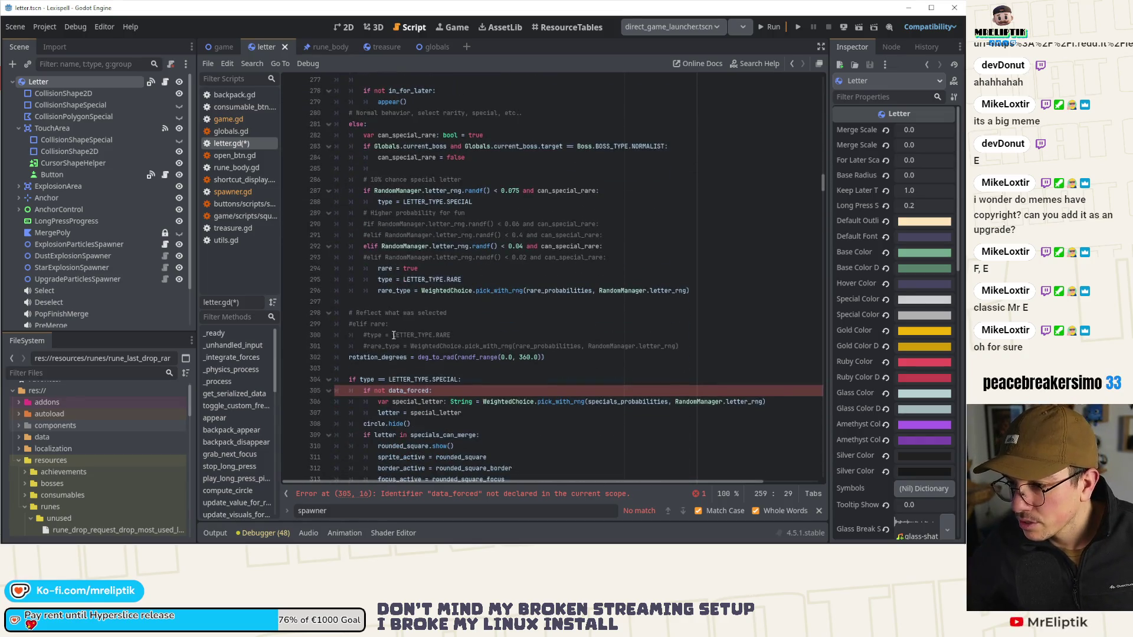
{"action": "left_click", "coordinate": [350, 371]}
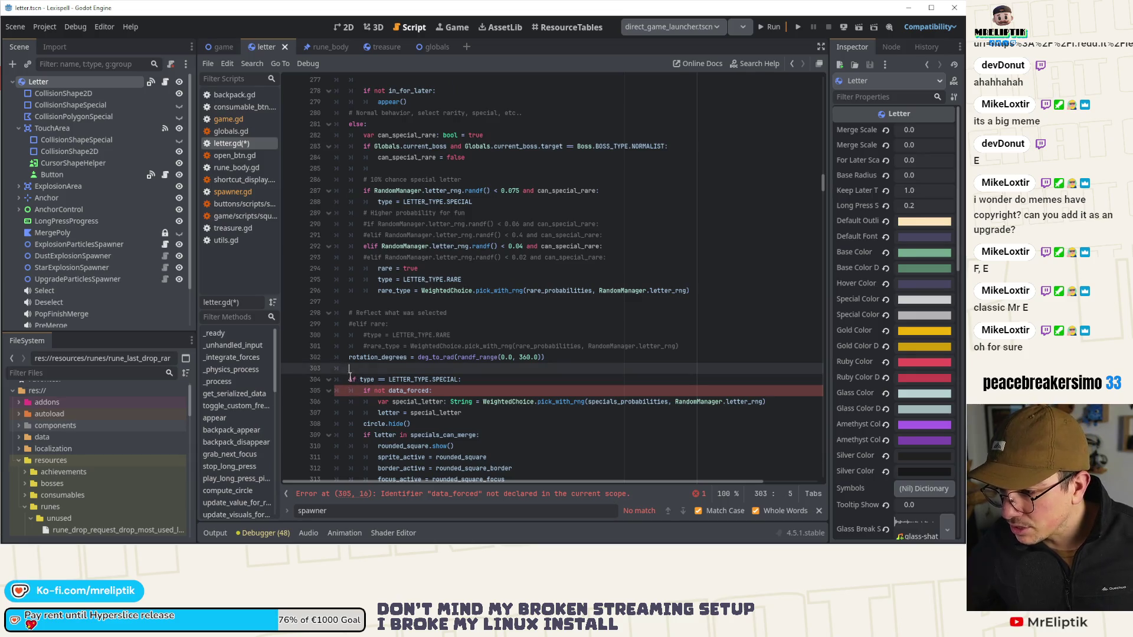
{"action": "left_click", "coordinate": [351, 357]}
{"action": "triple_click", "coordinate": [406, 357]}
{"action": "key", "text": "ctrl+x"}
{"action": "left_click", "coordinate": [494, 304]}
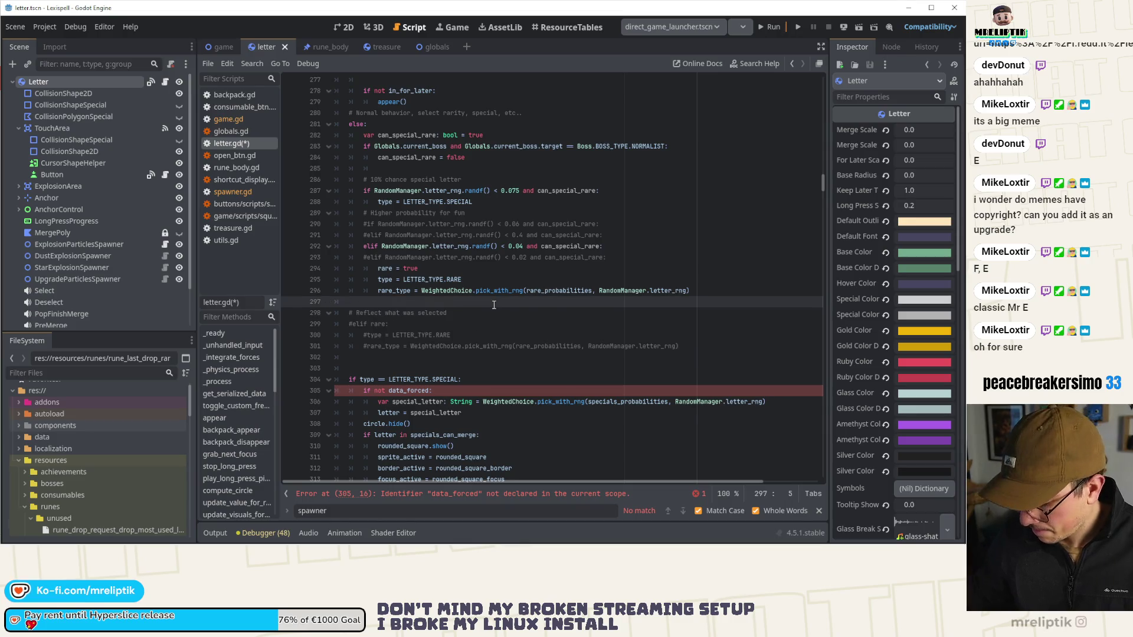
{"action": "key", "text": "Return"}
{"action": "key", "text": "Return"}
{"action": "key", "text": "Up"}
{"action": "key", "text": "ctrl+v"}
Step: Paste the special-letter selection block after the rotation line, drop its 'if not data_forced' check, and save
{"action": "key", "text": "ctrl+s"}
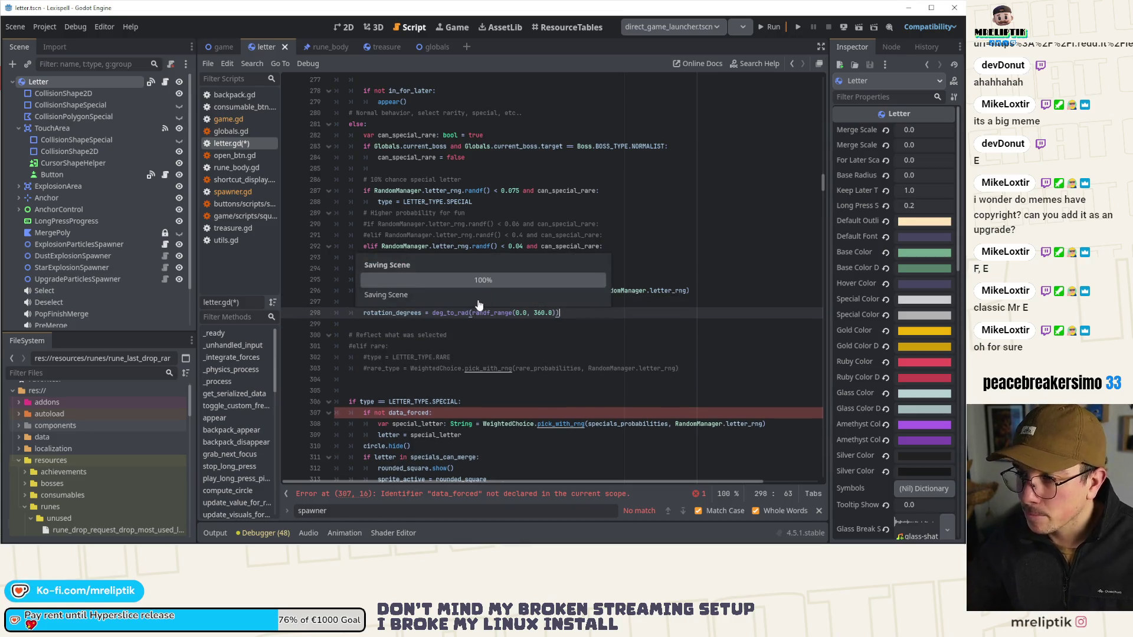
{"action": "scroll", "coordinate": [511, 272], "scroll_direction": "up", "scroll_amount": 10}
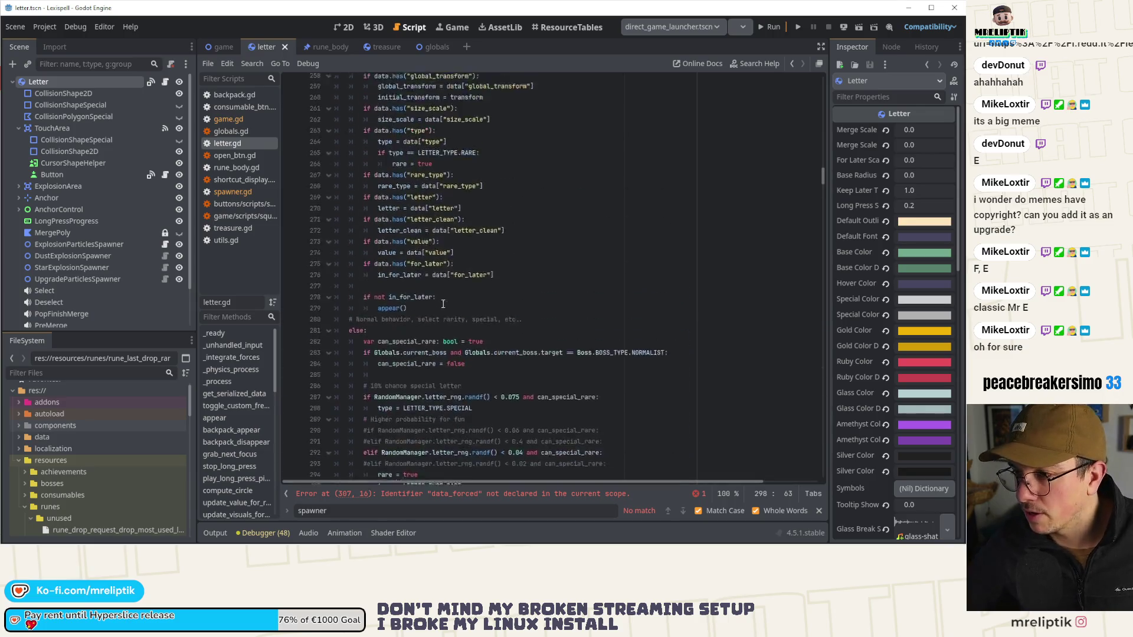
{"action": "scroll", "coordinate": [420, 280], "scroll_direction": "up", "scroll_amount": 3}
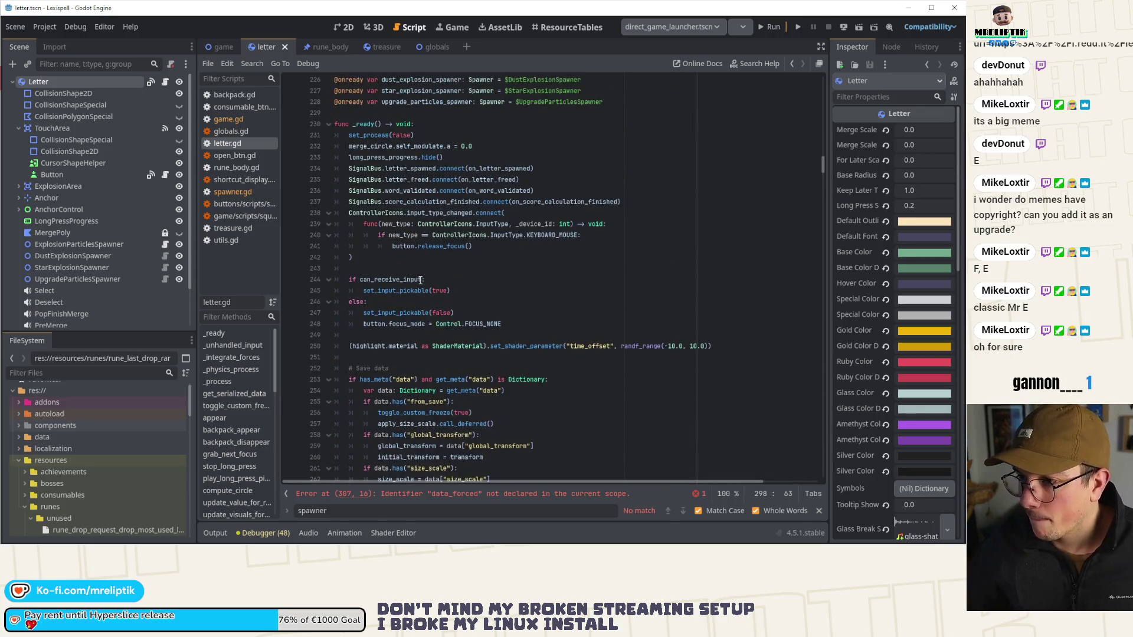
{"action": "key", "text": "ctrl+v"}
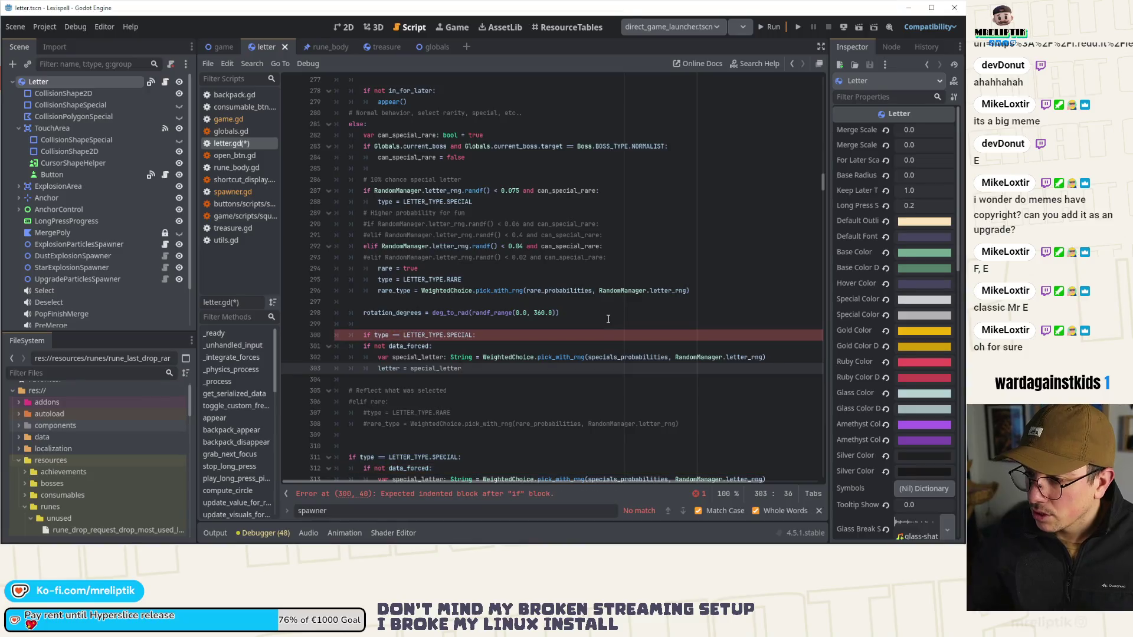
{"action": "left_click", "coordinate": [364, 346]}
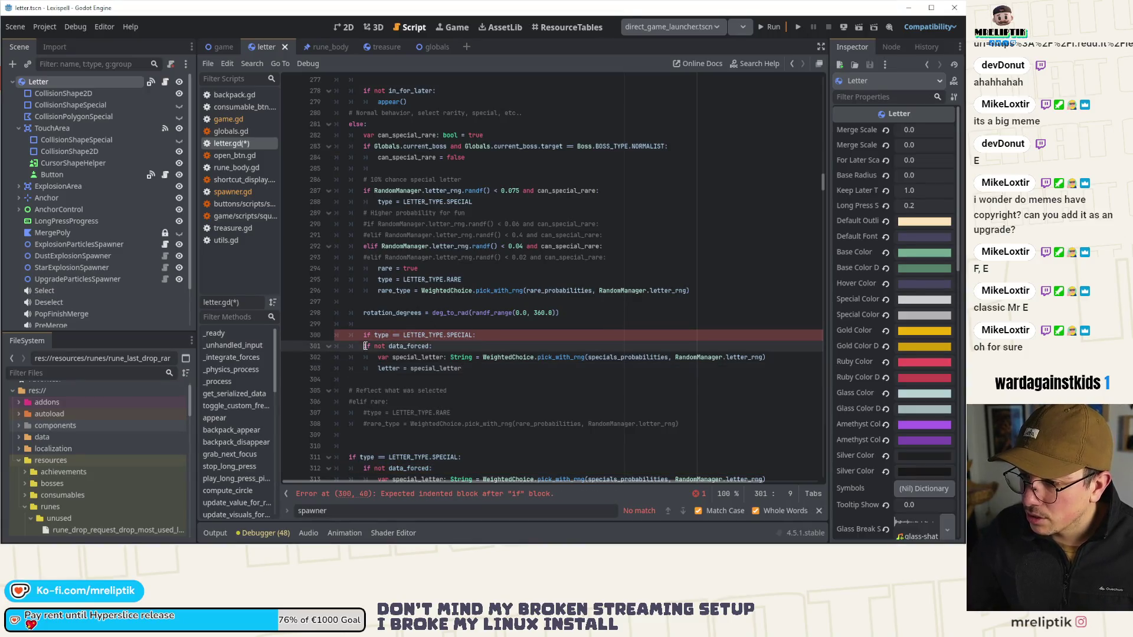
{"action": "left_click", "coordinate": [462, 348]}
{"action": "key", "text": "ctrl+shift+k"}
{"action": "key", "text": "ctrl+s"}
Step: Delete the old data_forced check and duplicate special_letter lines from the later SPECIAL block, then save
{"action": "scroll", "coordinate": [410, 321], "scroll_direction": "down", "scroll_amount": 5}
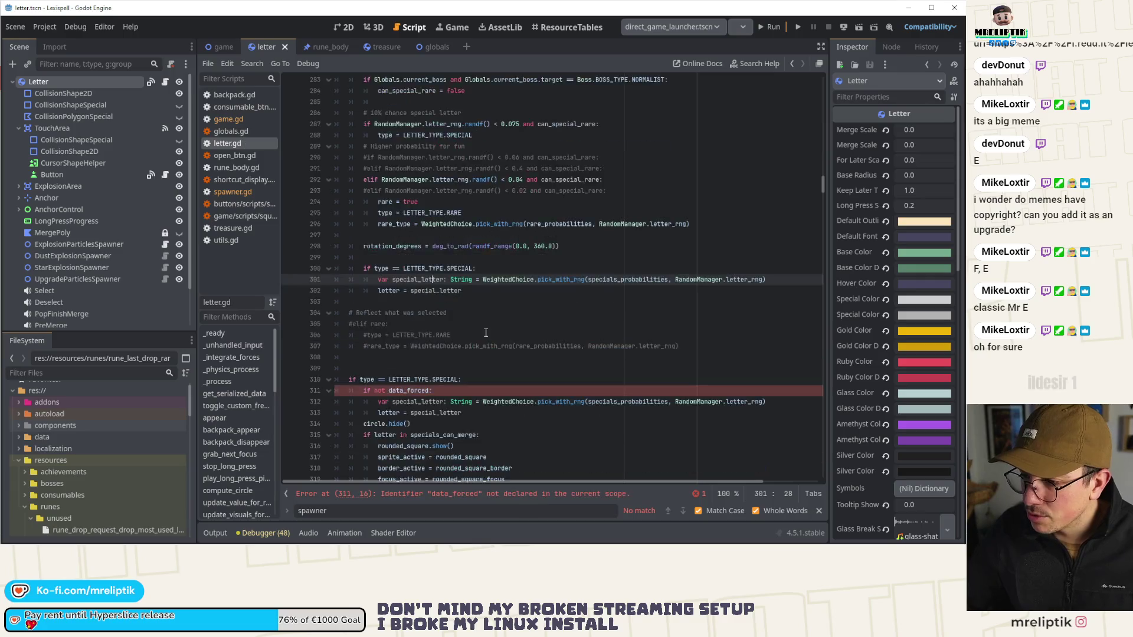
{"action": "left_click", "coordinate": [429, 290]}
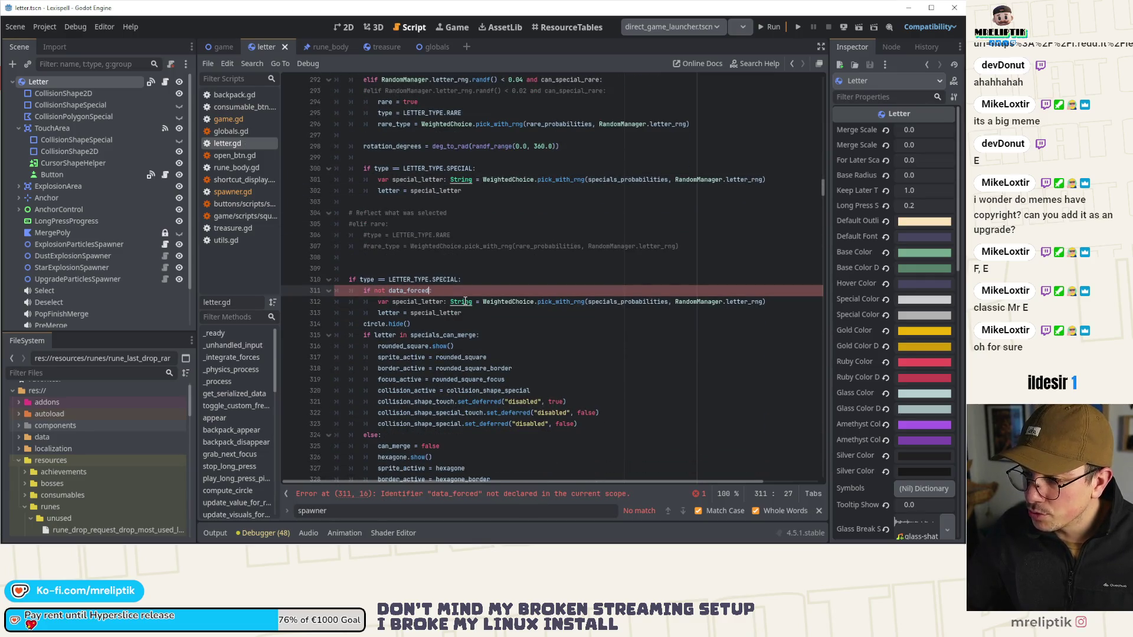
{"action": "key", "text": "ctrl+shift+k"}
{"action": "key", "text": "ctrl+shift+k"}
{"action": "left_click", "coordinate": [381, 260]}
{"action": "key", "text": "ctrl+shift+k"}
{"action": "key", "text": "ctrl+shift+k"}
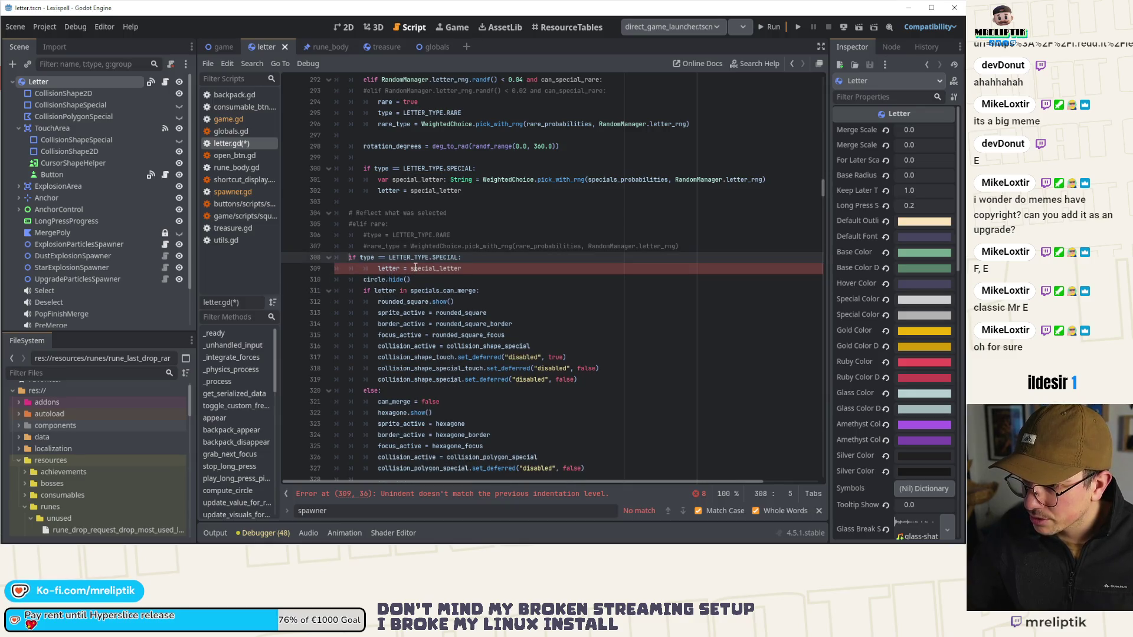
{"action": "left_click", "coordinate": [393, 269]}
{"action": "key", "text": "ctrl+shift+k"}
{"action": "key", "text": "ctrl+s"}
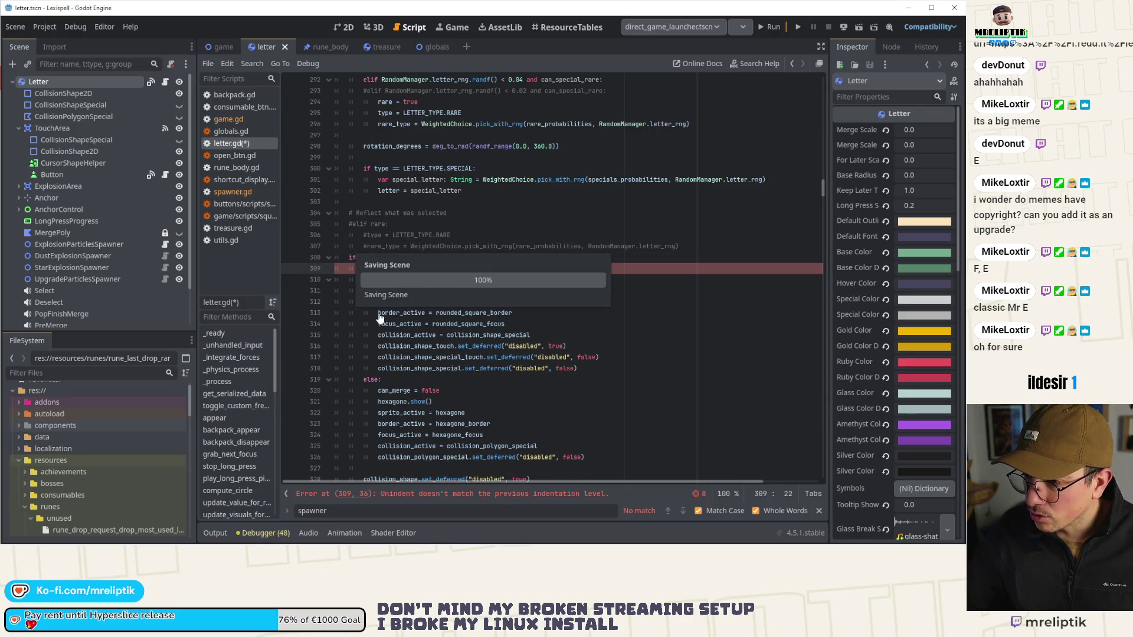
{"action": "scroll", "coordinate": [389, 301], "scroll_direction": "down", "scroll_amount": 3}
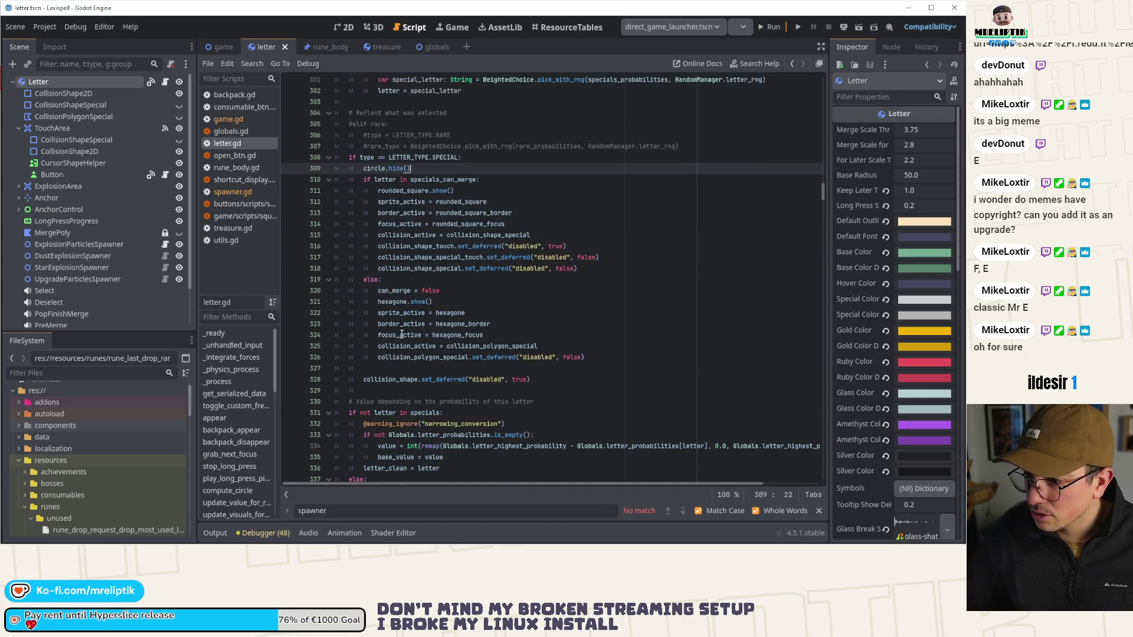
Step: Select the value-by-probability block from 'if not letter in specials:' through 'base_value = value'
{"action": "scroll", "coordinate": [407, 354], "scroll_direction": "down", "scroll_amount": 1}
{"action": "left_click", "coordinate": [377, 368]}
{"action": "scroll", "coordinate": [338, 314], "scroll_direction": "down", "scroll_amount": 2}
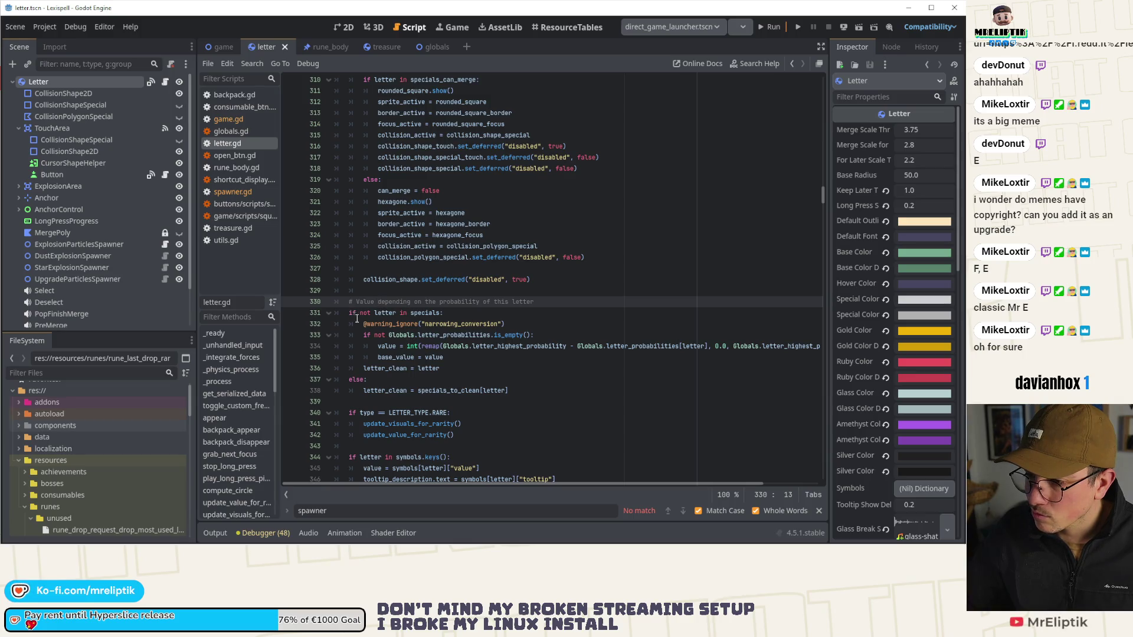
{"action": "left_click_drag", "start_coordinate": [349, 312], "coordinate": [459, 369]}
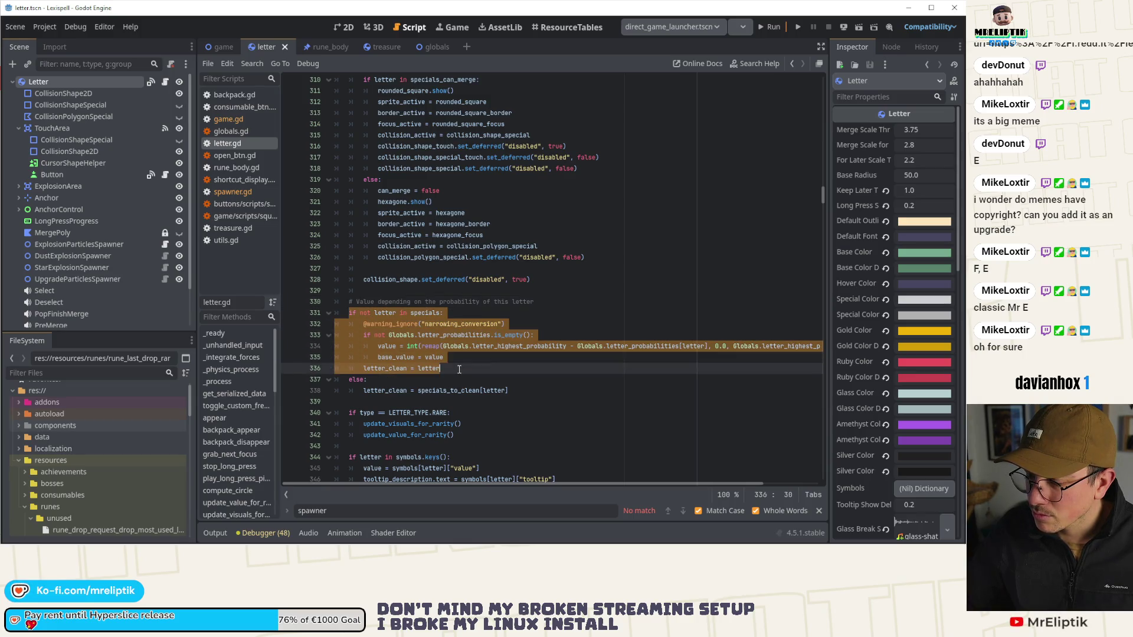
{"action": "left_click", "coordinate": [459, 366]}
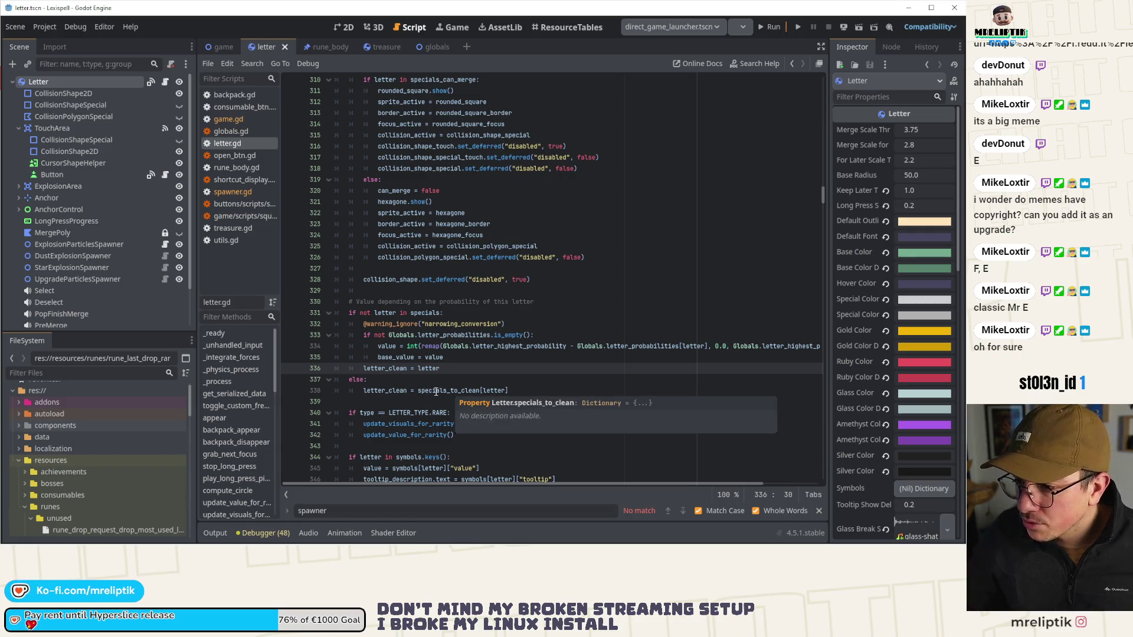
{"action": "left_click", "coordinate": [349, 314]}
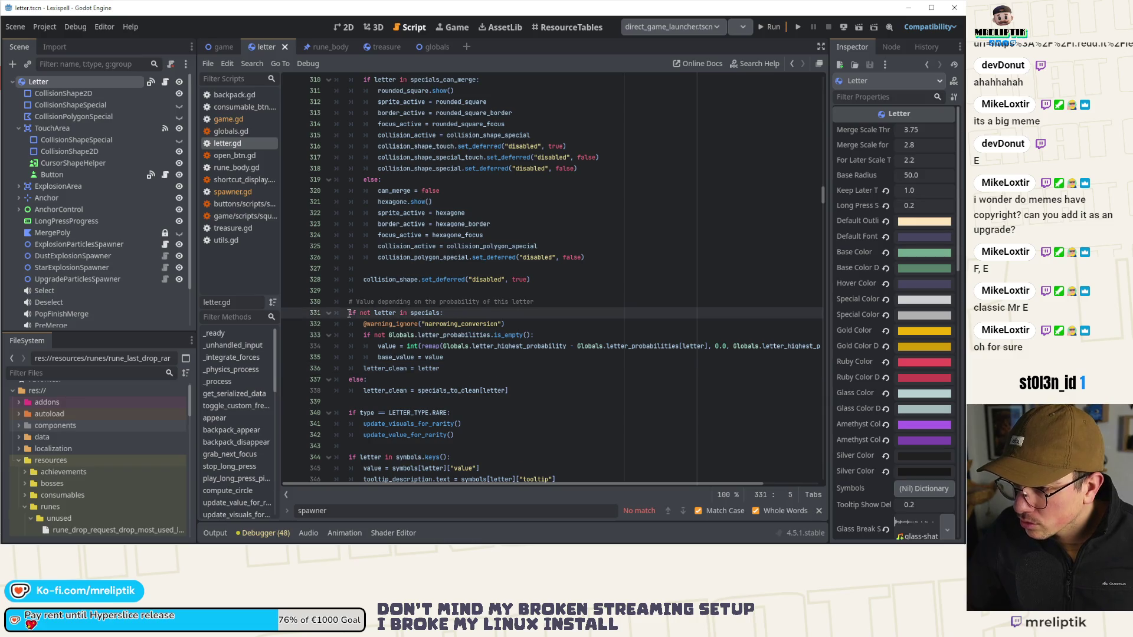
{"action": "mouse_move", "coordinate": [351, 313]}
{"action": "left_mouse_down"}
{"action": "mouse_move", "coordinate": [466, 356]}
{"action": "mouse_move", "coordinate": [363, 336]}
{"action": "mouse_move", "coordinate": [333, 313]}
{"action": "left_mouse_up"}
{"action": "key", "text": "ctrl+c"}
{"action": "left_click", "coordinate": [468, 358]}
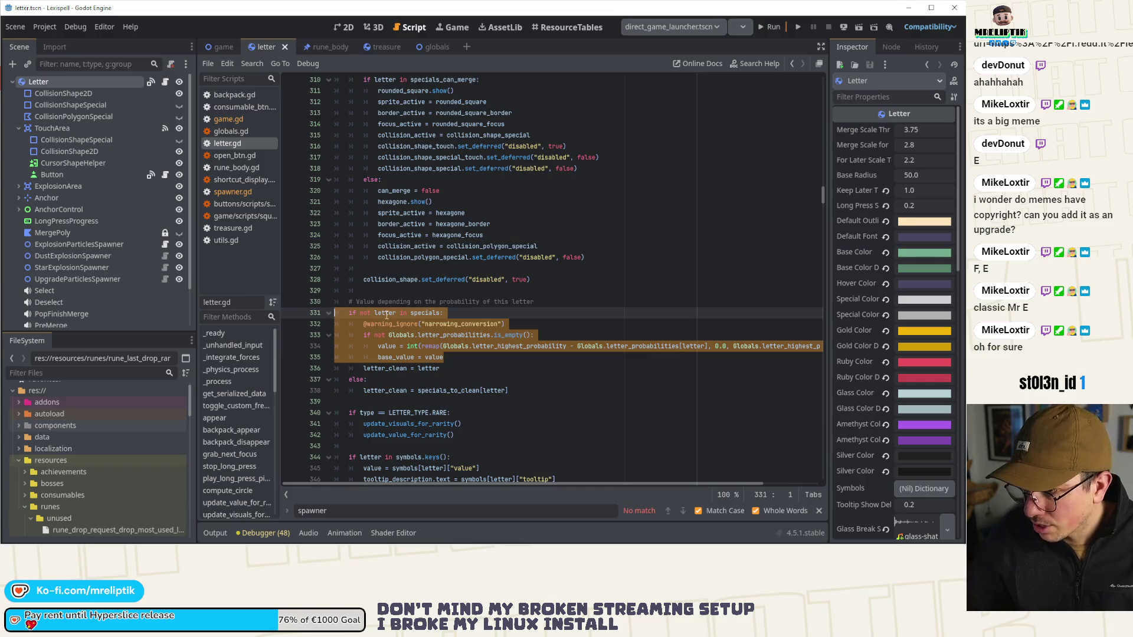
{"action": "scroll", "coordinate": [413, 307], "scroll_direction": "up", "scroll_amount": 9}
{"action": "left_click", "coordinate": [481, 291]}
{"action": "key", "text": "Return"}
{"action": "key", "text": "Return"}
{"action": "key", "text": "ctrl+v"}
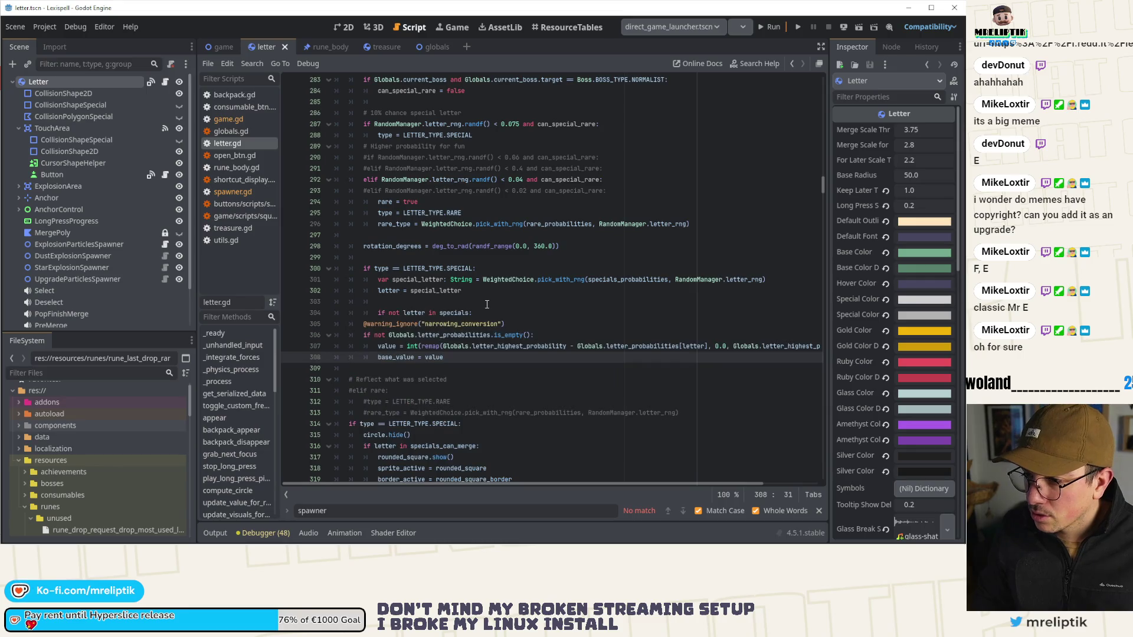
{"action": "left_click", "coordinate": [479, 313]}
{"action": "key", "text": "shift+Tab"}
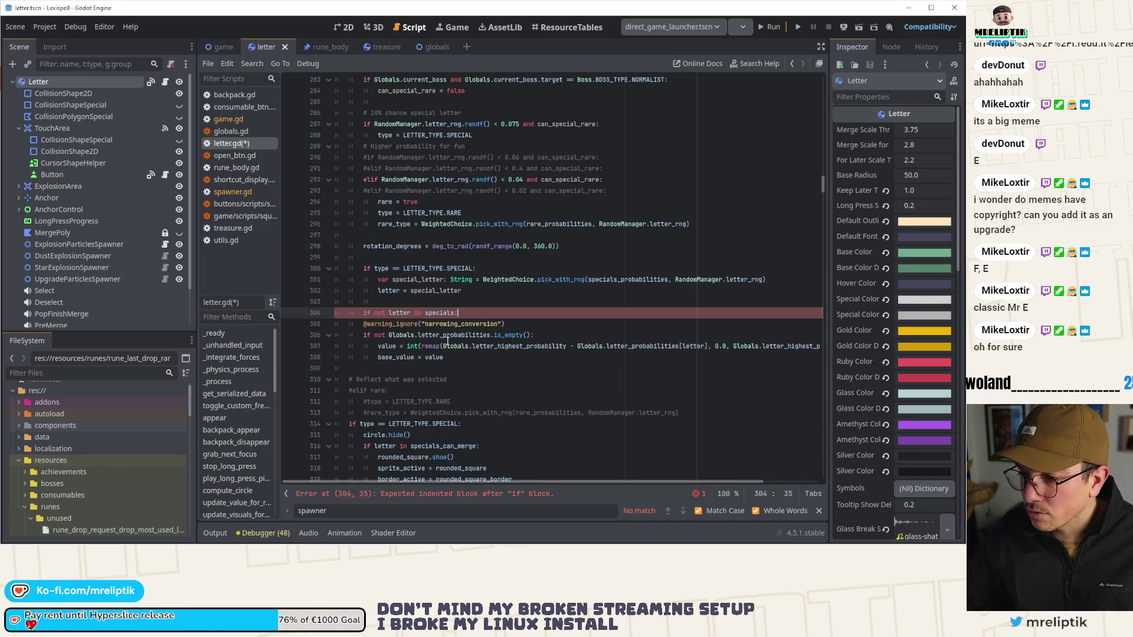
{"action": "left_click", "coordinate": [362, 325]}
{"action": "key", "text": "shift+Down"}
{"action": "key", "text": "shift+Down"}
{"action": "key", "text": "shift+Down"}
{"action": "key", "text": "shift+End"}
{"action": "key", "text": "Tab"}
{"action": "key", "text": "Right"}
{"action": "key", "text": "ctrl+s"}
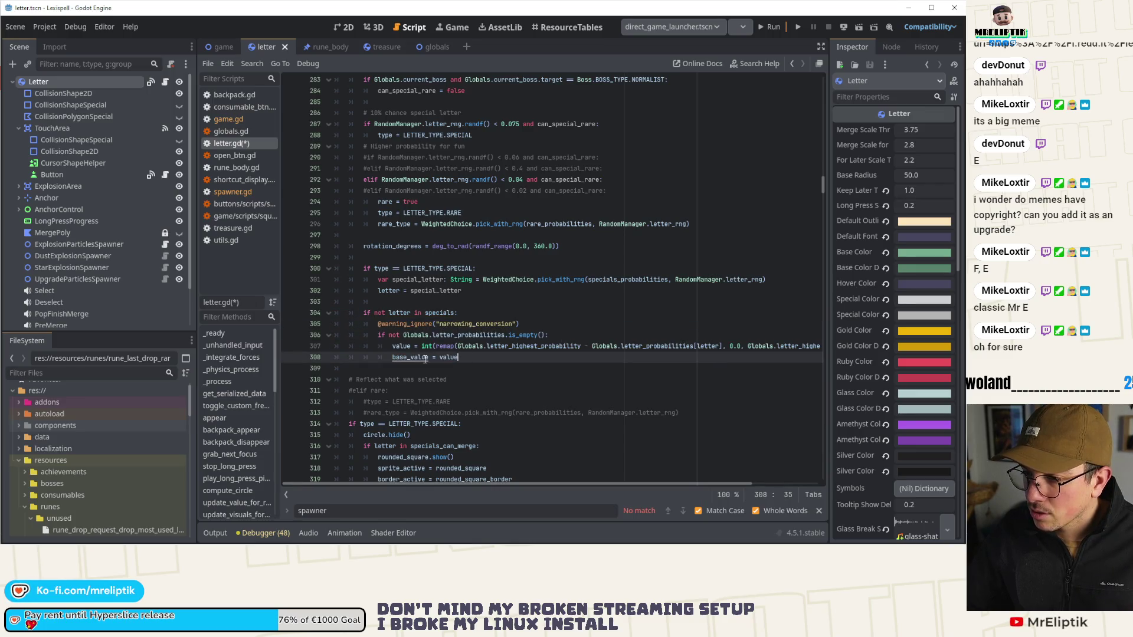
{"action": "double_click", "coordinate": [400, 358]}
{"action": "scroll", "coordinate": [400, 362], "scroll_direction": "down", "scroll_amount": 3}
{"action": "scroll", "coordinate": [413, 348], "scroll_direction": "up", "scroll_amount": 5}
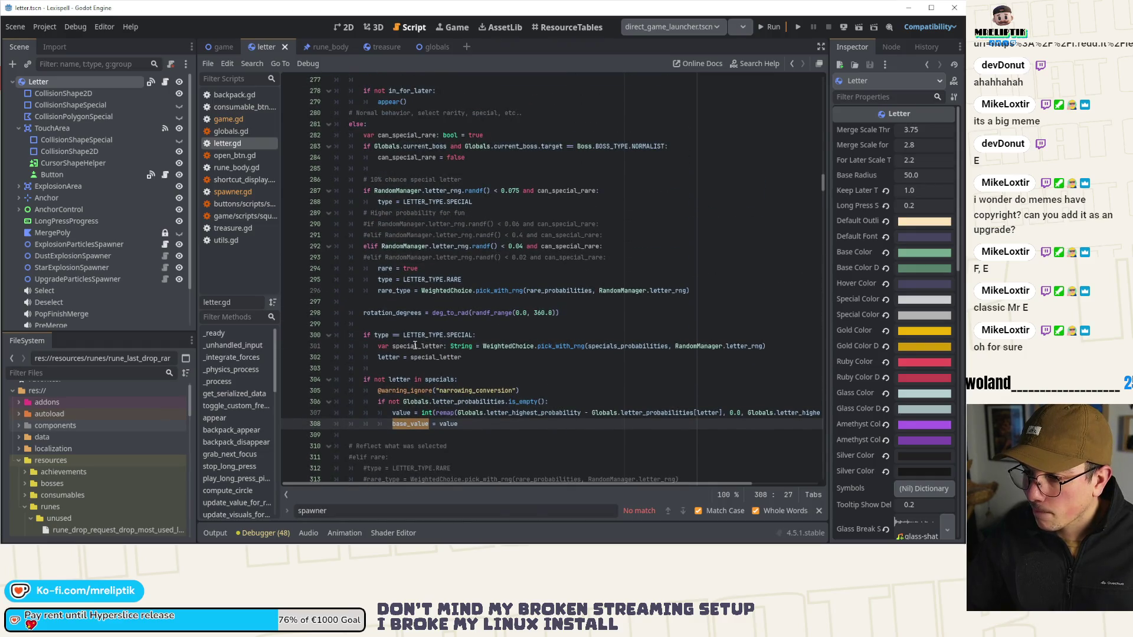
{"action": "scroll", "coordinate": [415, 346], "scroll_direction": "down", "scroll_amount": 2}
{"action": "mouse_move", "coordinate": [466, 334]}
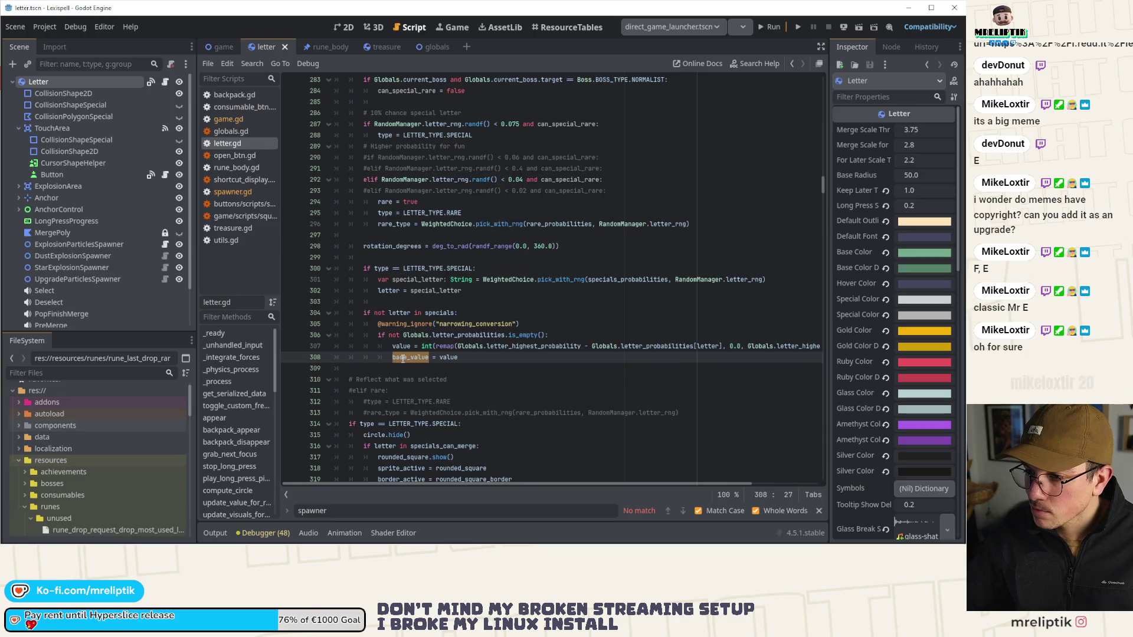
{"action": "double_click", "coordinate": [441, 357]}
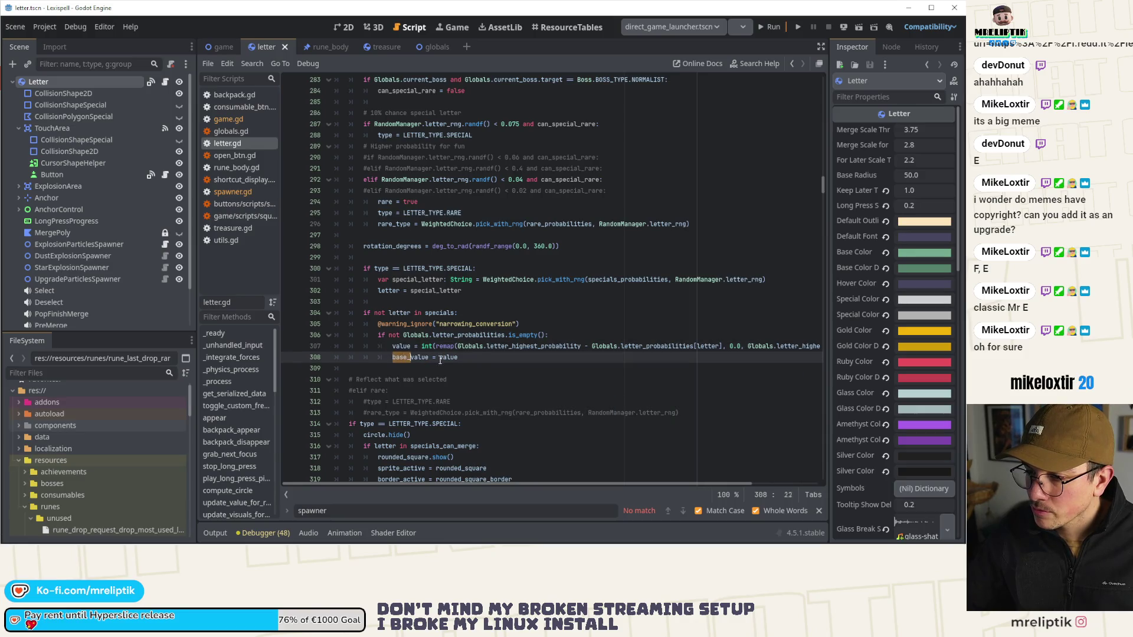
{"action": "scroll", "coordinate": [439, 354], "scroll_direction": "up", "scroll_amount": 5}
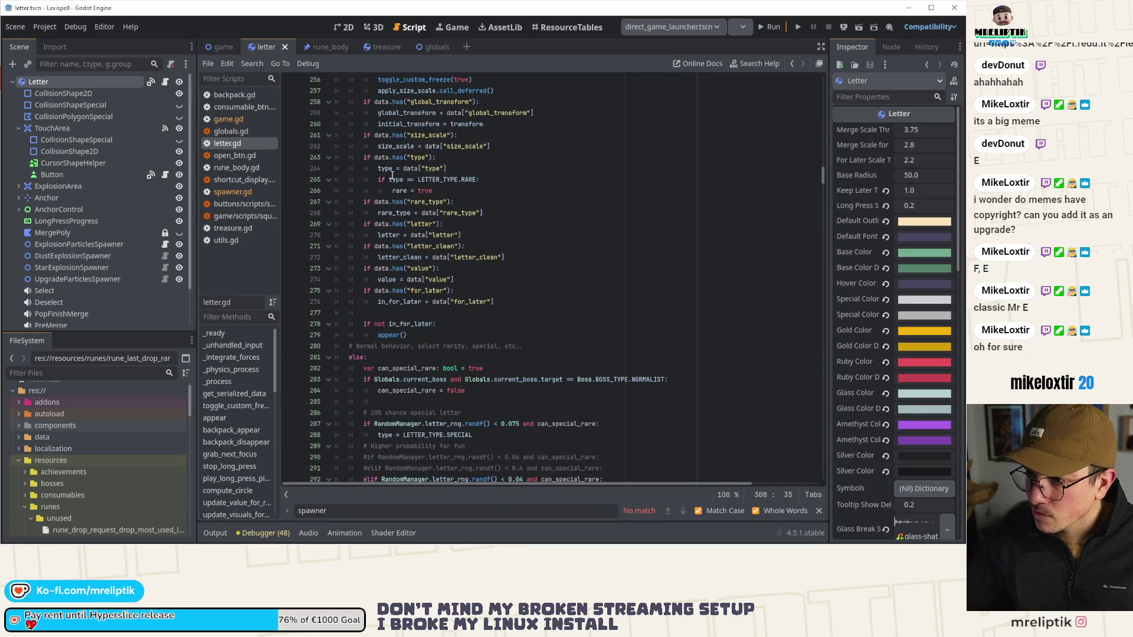
{"action": "scroll", "coordinate": [390, 290], "scroll_direction": "up", "scroll_amount": 5}
{"action": "left_click", "coordinate": [470, 313]}
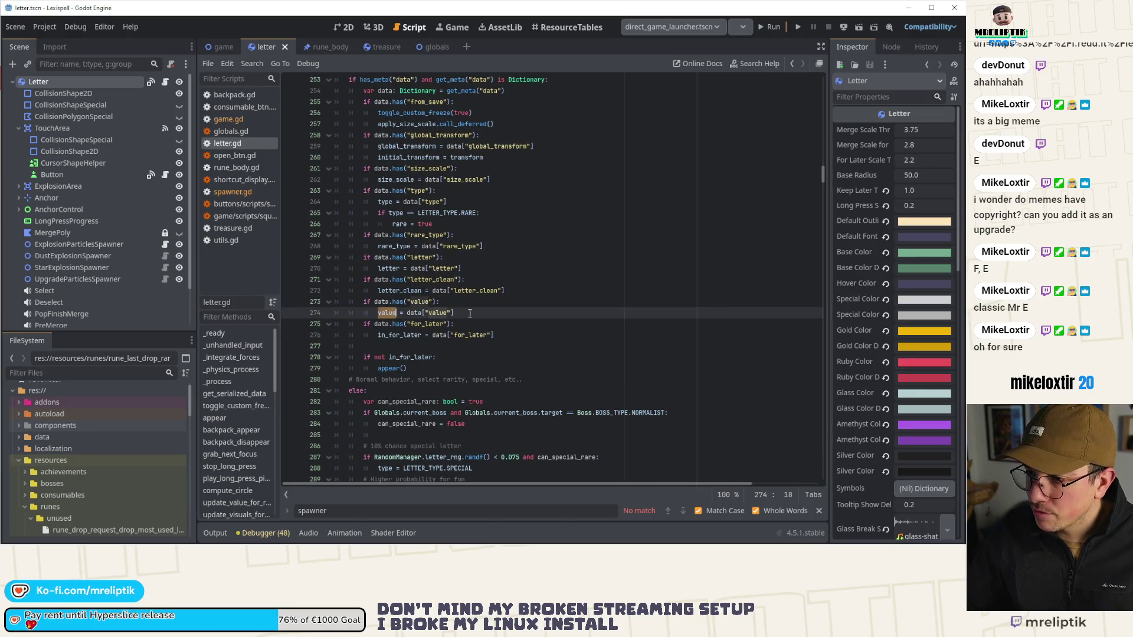
{"action": "key", "text": "Return"}
{"action": "type", "text": "base_value = value"}
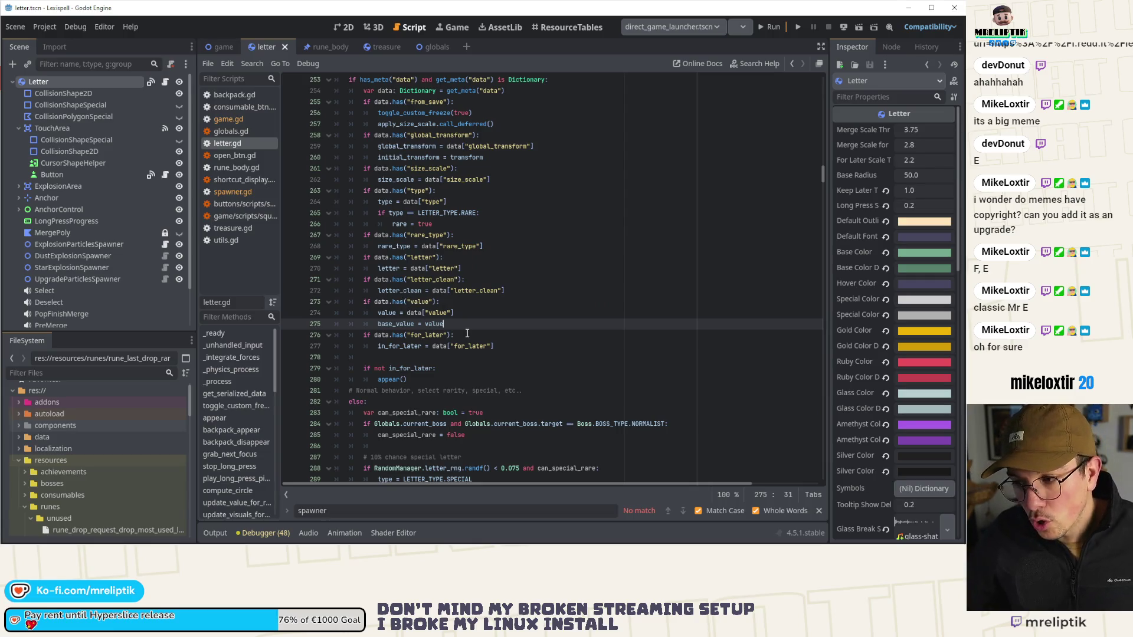
{"action": "key", "text": "ctrl+shift+k"}
{"action": "key", "text": "ctrl+s"}
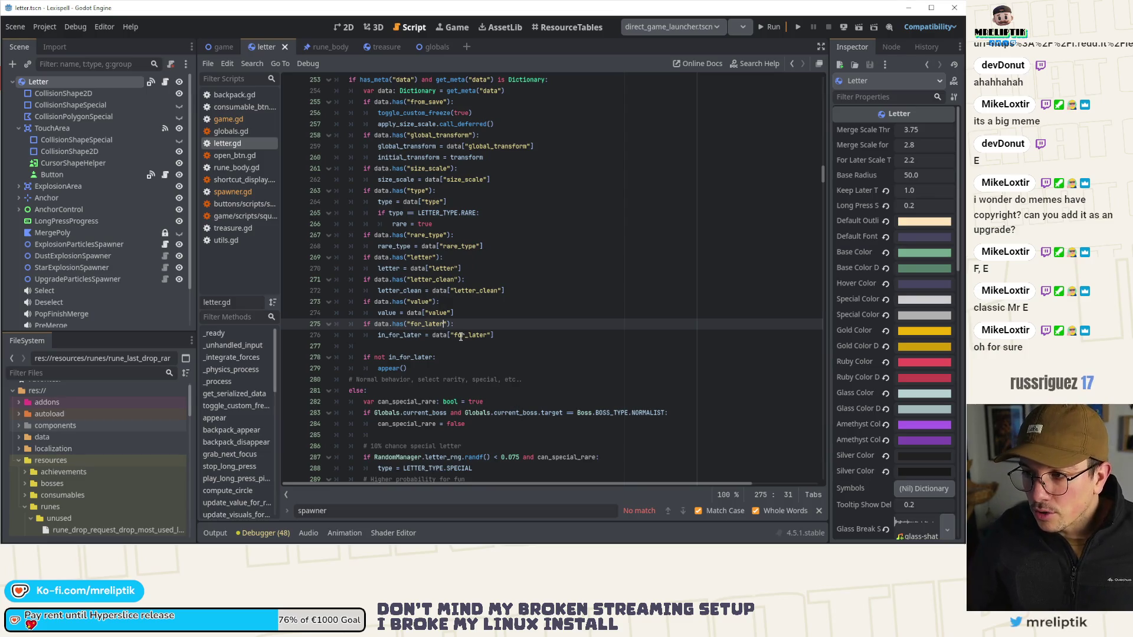
{"action": "double_click", "coordinate": [387, 313]}
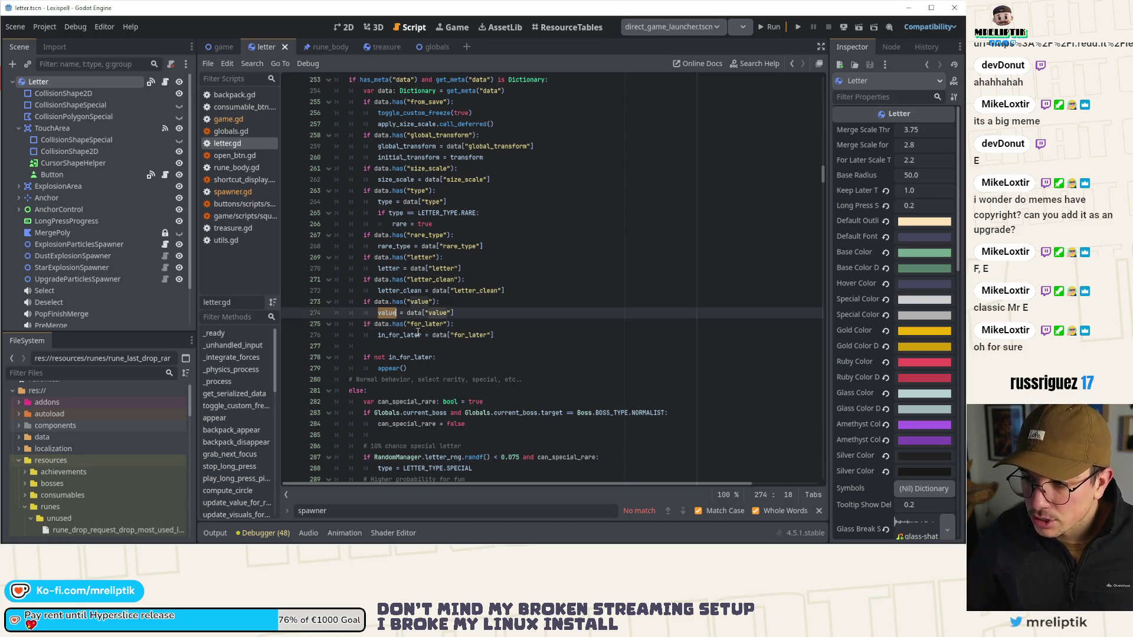
{"action": "left_click", "coordinate": [465, 314]}
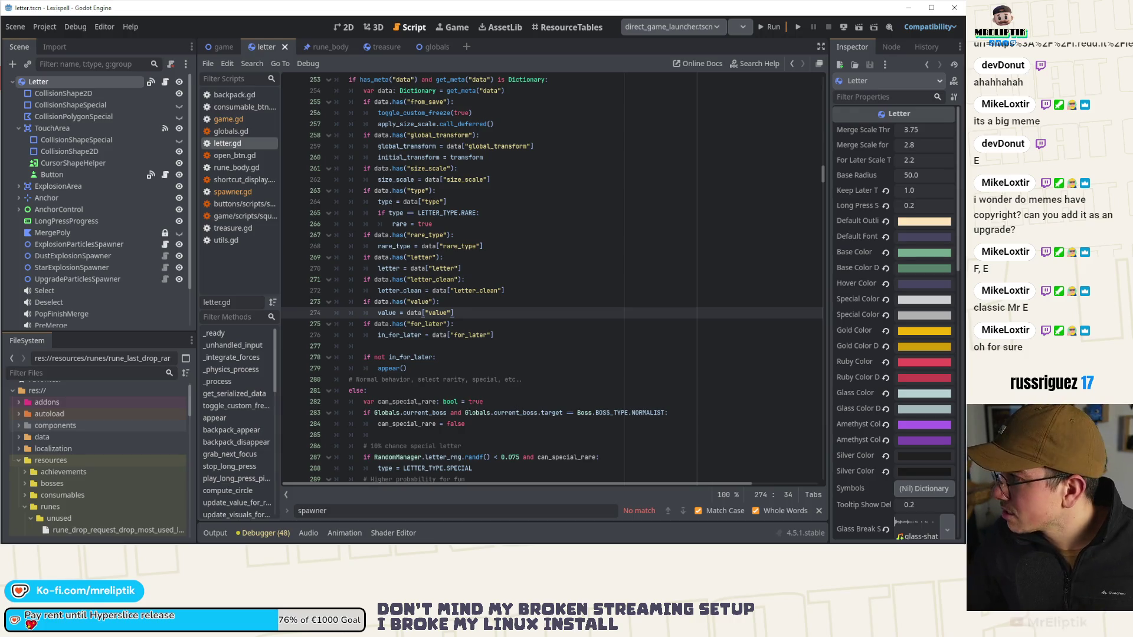
{"action": "scroll", "coordinate": [441, 325], "scroll_direction": "down", "scroll_amount": 8}
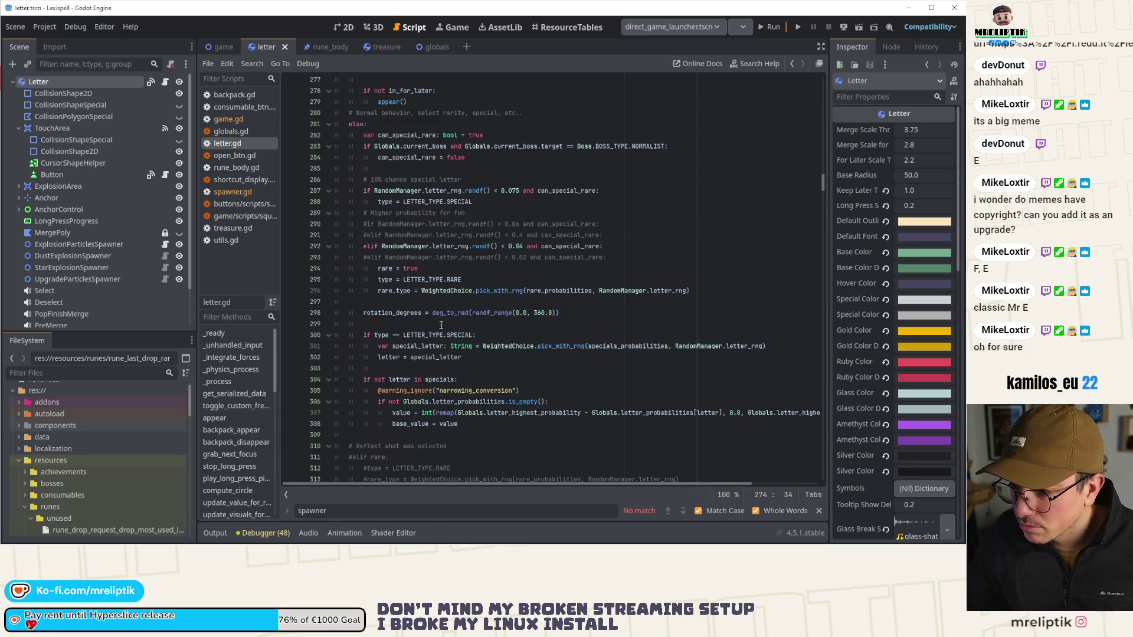
{"action": "scroll", "coordinate": [421, 320], "scroll_direction": "down", "scroll_amount": 13}
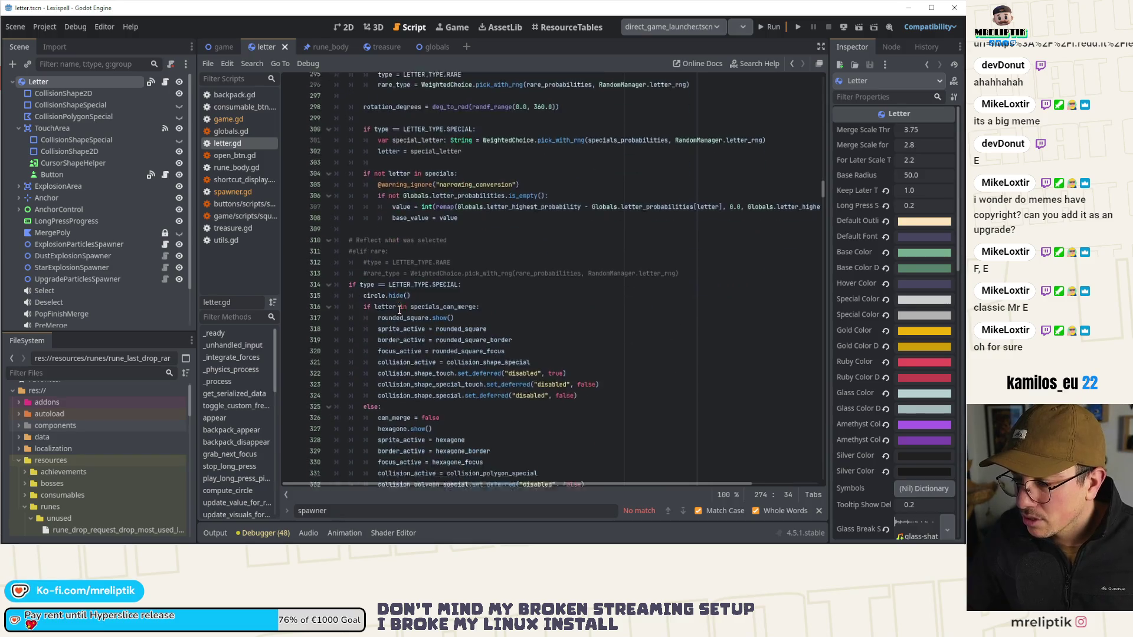
{"action": "left_click", "coordinate": [388, 335]}
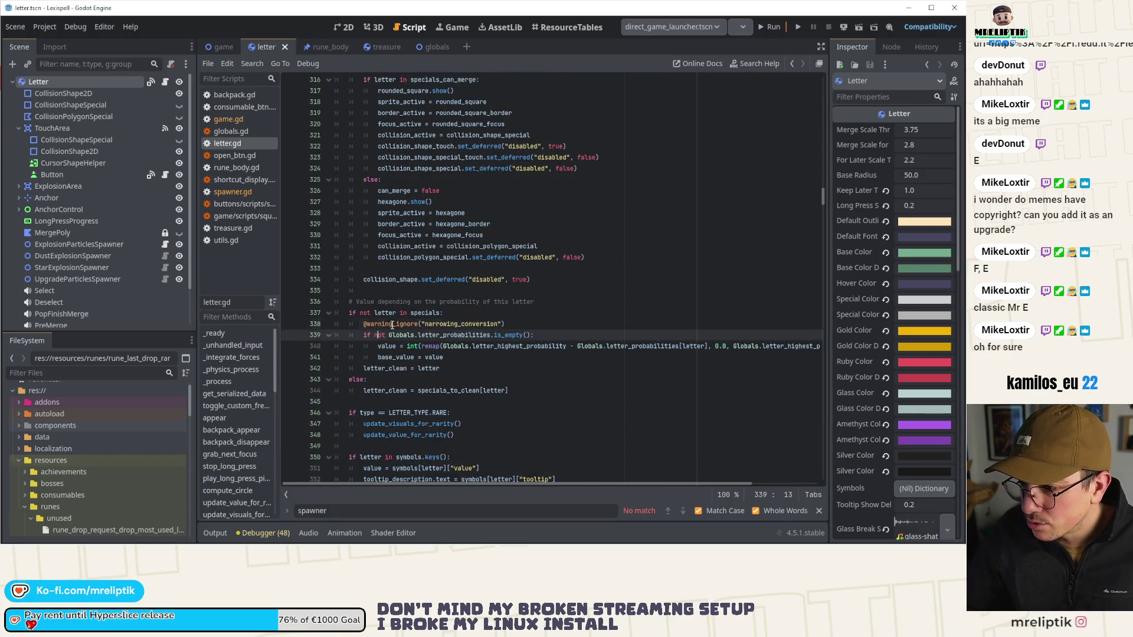
{"action": "key", "text": "Up"}
{"action": "key", "text": "ctrl+shift+k"}
{"action": "key", "text": "ctrl+shift+k"}
{"action": "key", "text": "ctrl+shift+k"}
{"action": "key", "text": "ctrl+shift+k"}
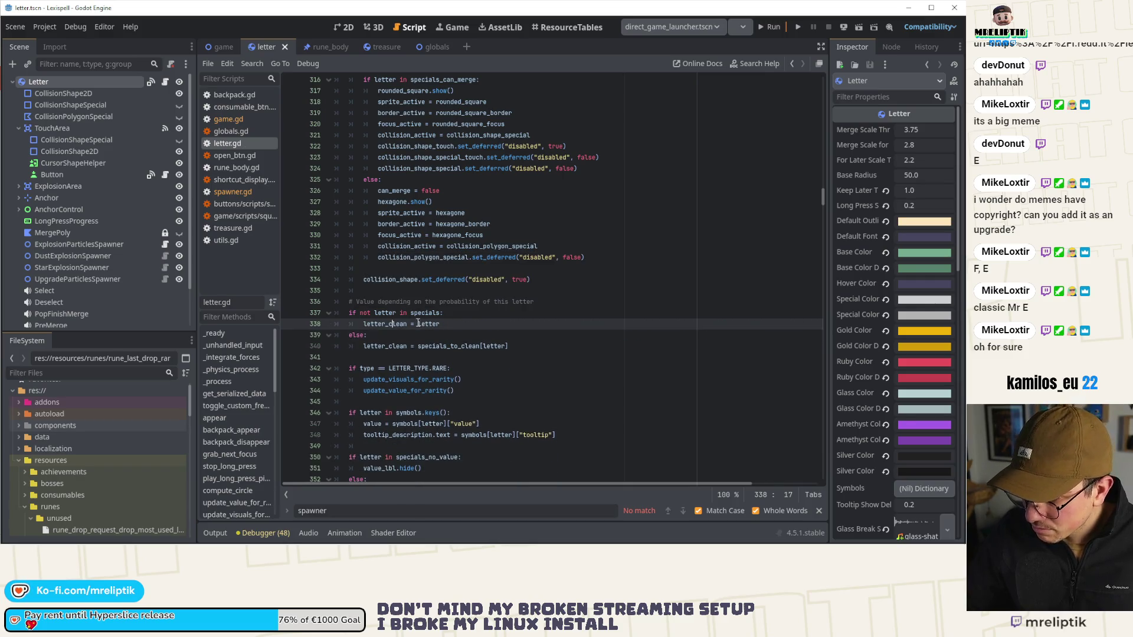
{"action": "scroll", "coordinate": [384, 289], "scroll_direction": "down", "scroll_amount": 2}
{"action": "left_click", "coordinate": [416, 234]}
{"action": "key", "text": "ctrl+shift+k"}
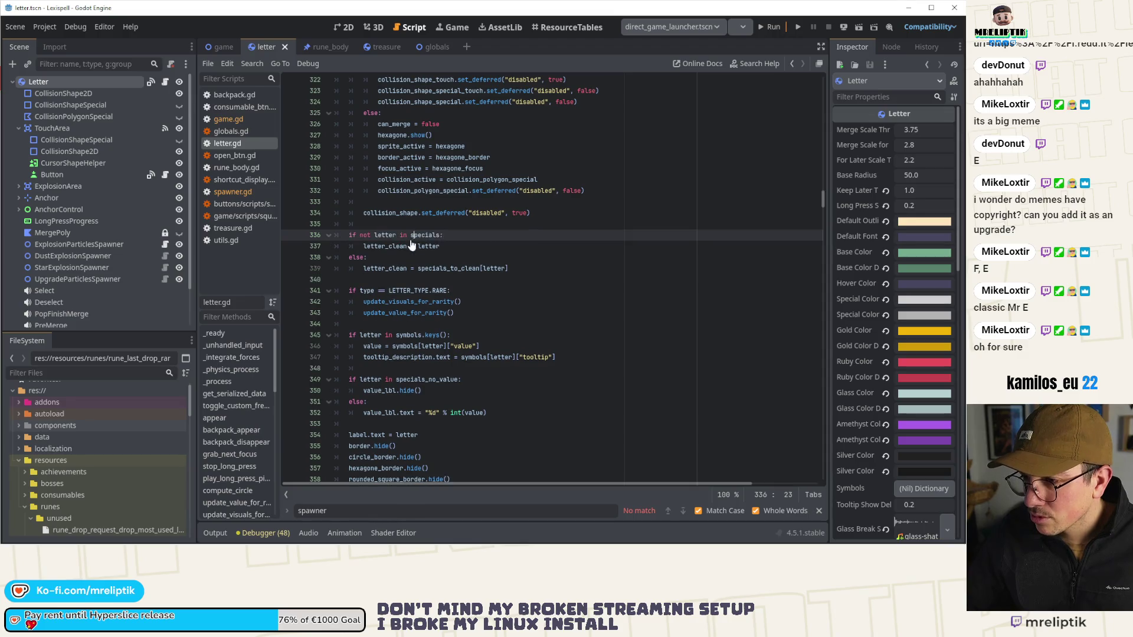
{"action": "left_click", "coordinate": [375, 226]}
{"action": "key", "text": "Return"}
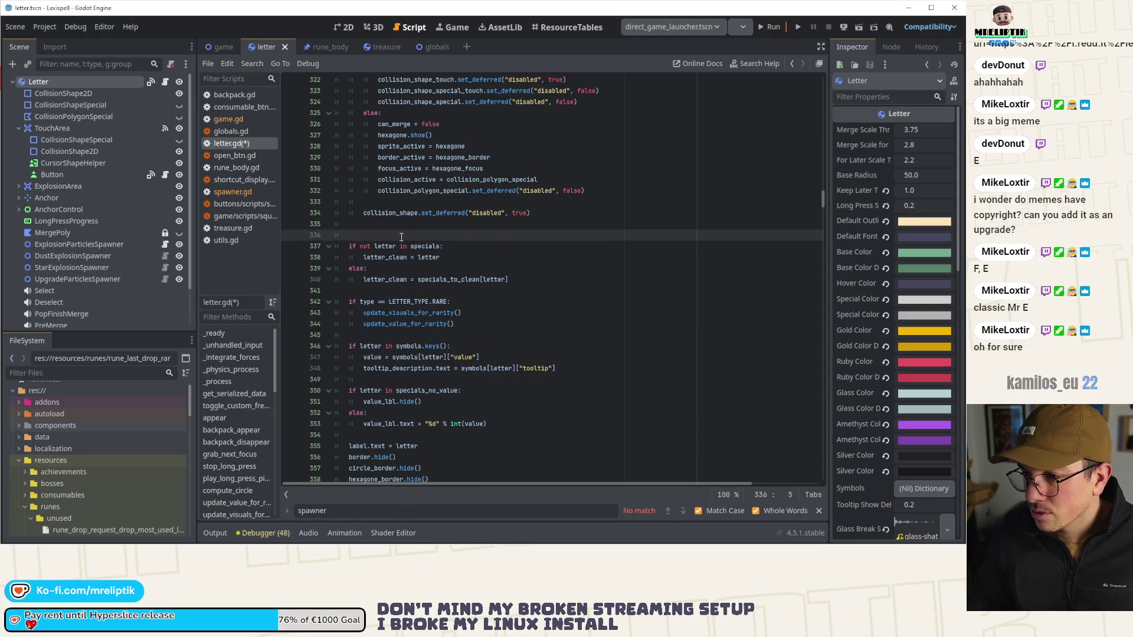
{"action": "key", "text": "BackSpace"}
{"action": "key", "text": "BackSpace"}
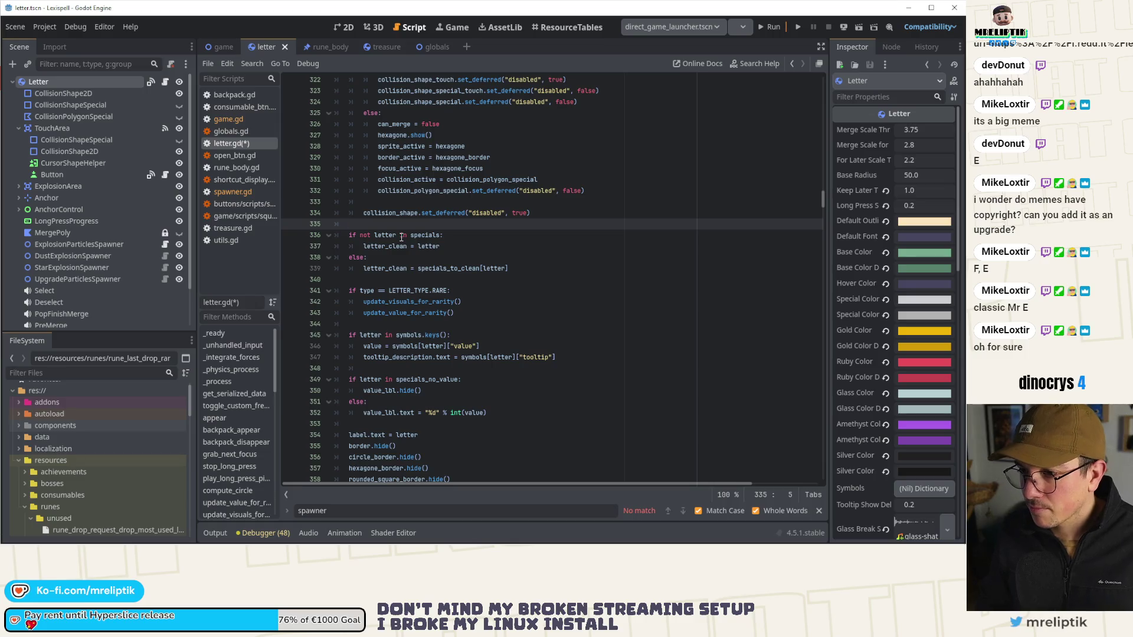
Step: Remove the update_value_for_rarity() call from the later rare-letter block and save
{"action": "left_click", "coordinate": [404, 302]}
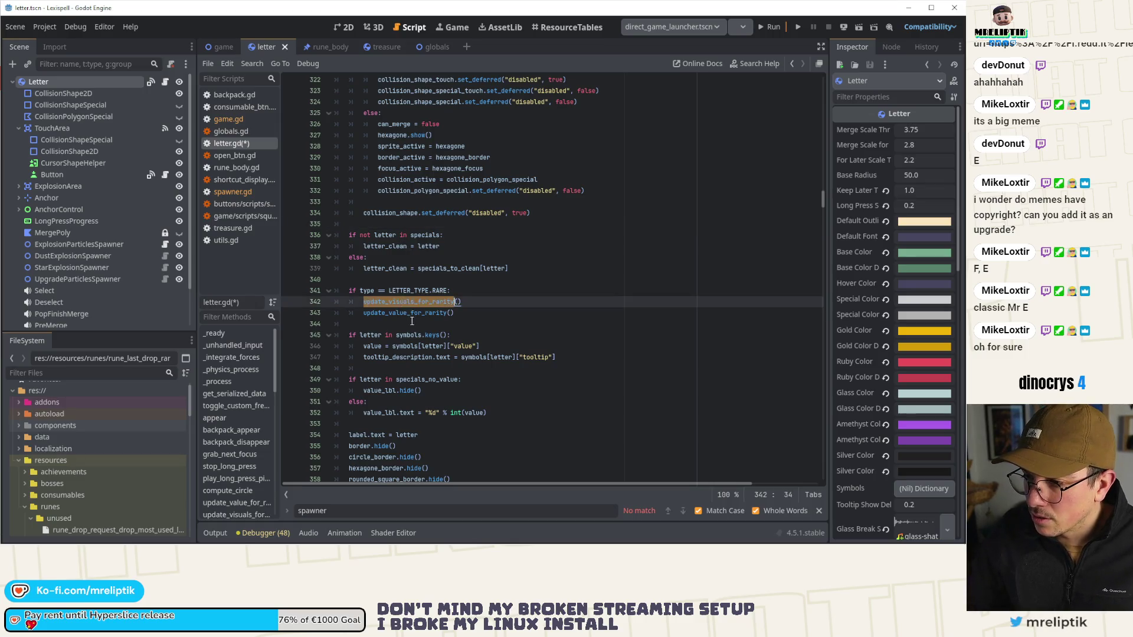
{"action": "mouse_move", "coordinate": [454, 313]}
{"action": "left_mouse_down"}
{"action": "mouse_move", "coordinate": [365, 312]}
{"action": "mouse_move", "coordinate": [342, 289]}
{"action": "left_mouse_up"}
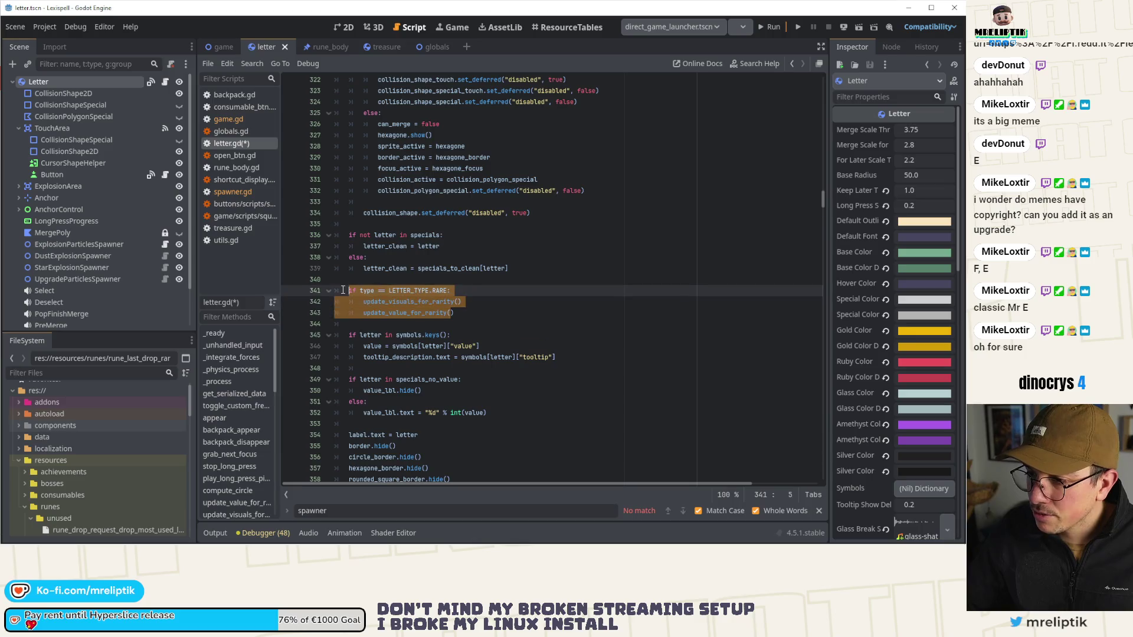
{"action": "left_click", "coordinate": [416, 317]}
{"action": "key", "text": "shift+Home"}
{"action": "key", "text": "BackSpace"}
{"action": "key", "text": "BackSpace"}
{"action": "key", "text": "ctrl+s"}
Step: Add an 'if type == LETTER_TYPE.RARE:' block calling update_value_for_rarity after base_value = value, then save
{"action": "scroll", "coordinate": [452, 273], "scroll_direction": "up", "scroll_amount": 12}
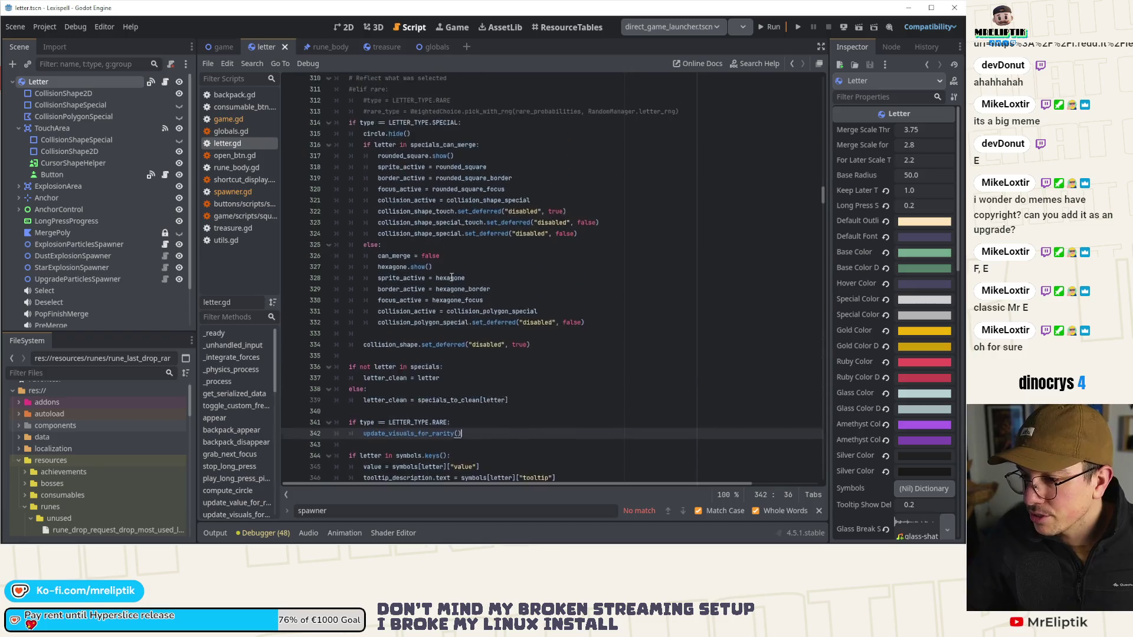
{"action": "left_click", "coordinate": [496, 314]}
{"action": "left_click", "coordinate": [503, 320]}
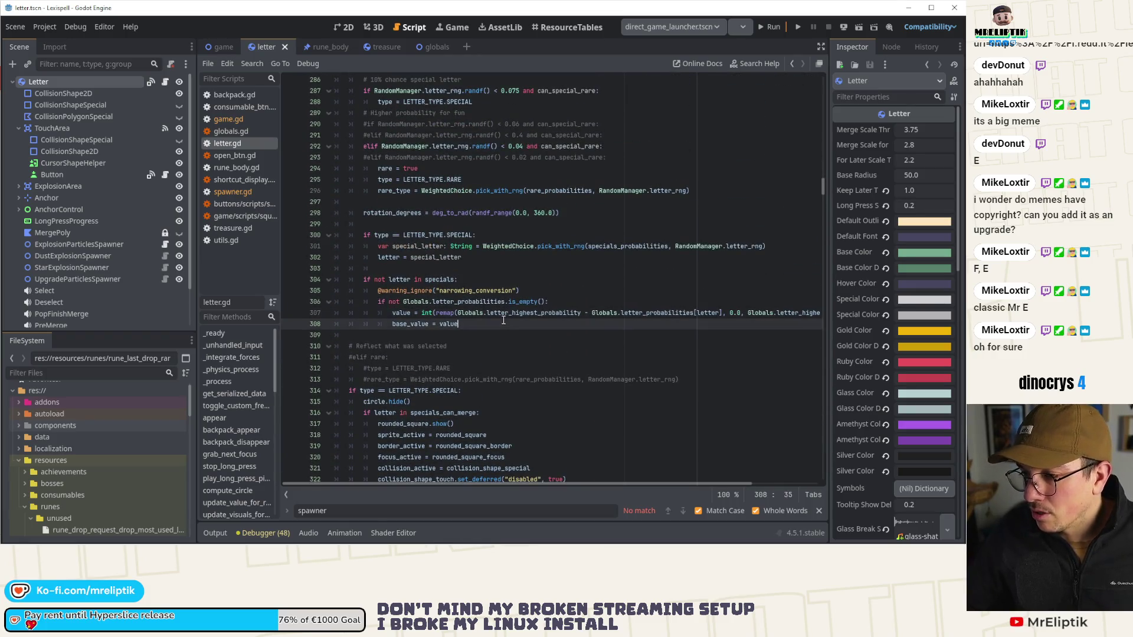
{"action": "key", "text": "Return"}
{"action": "type", "text": "if type == LETTER_TYPE.RARE:"}
{"action": "key", "text": "Return"}
{"action": "type", "text": "update_visuals_for_rarity()"}
{"action": "key", "text": "Return"}
{"action": "type", "text": "update_value_for_rarity("}
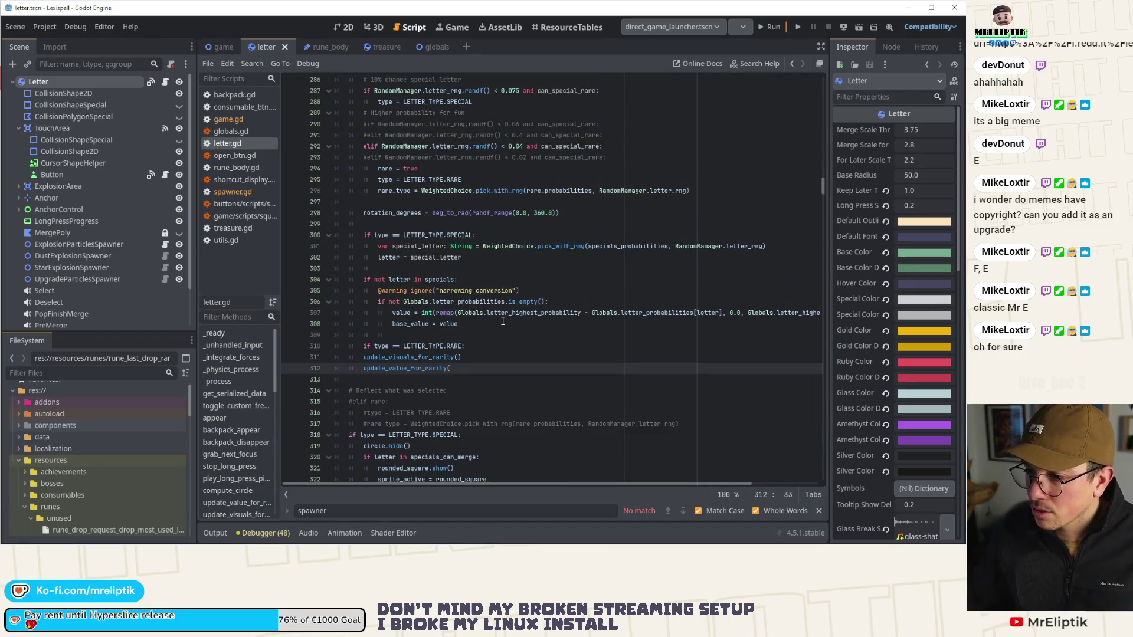
{"action": "left_click_drag", "start_coordinate": [369, 359], "coordinate": [365, 370]}
{"action": "key", "text": "BackSpace"}
{"action": "key", "text": "Tab"}
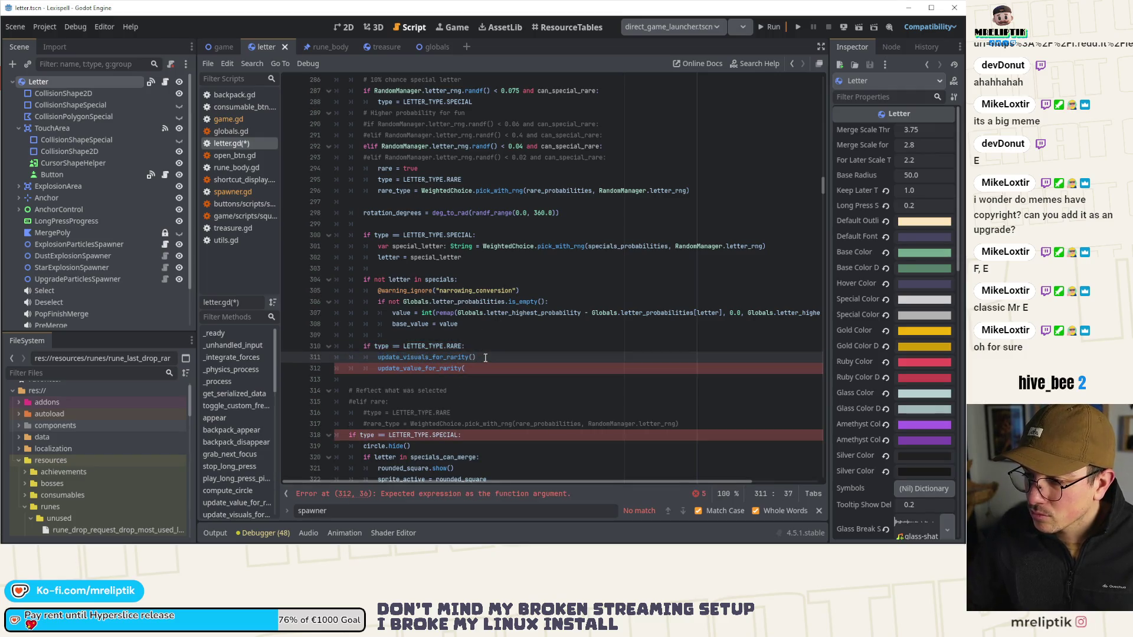
{"action": "left_click", "coordinate": [485, 359]}
{"action": "key", "text": "ctrl+s"}
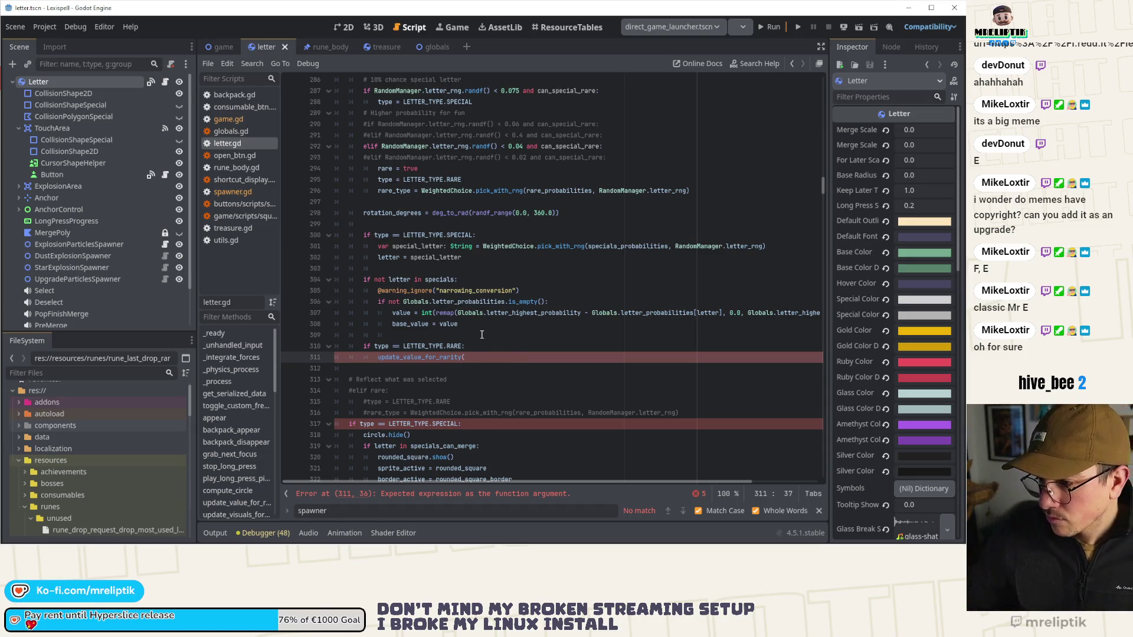
{"action": "type", "text": ")"}
Step: Jump to the update_value_for_rarity definition and step through its uses with Find
{"action": "left_click", "coordinate": [436, 358]}
{"action": "left_click", "coordinate": [428, 365], "text": "ctrl"}
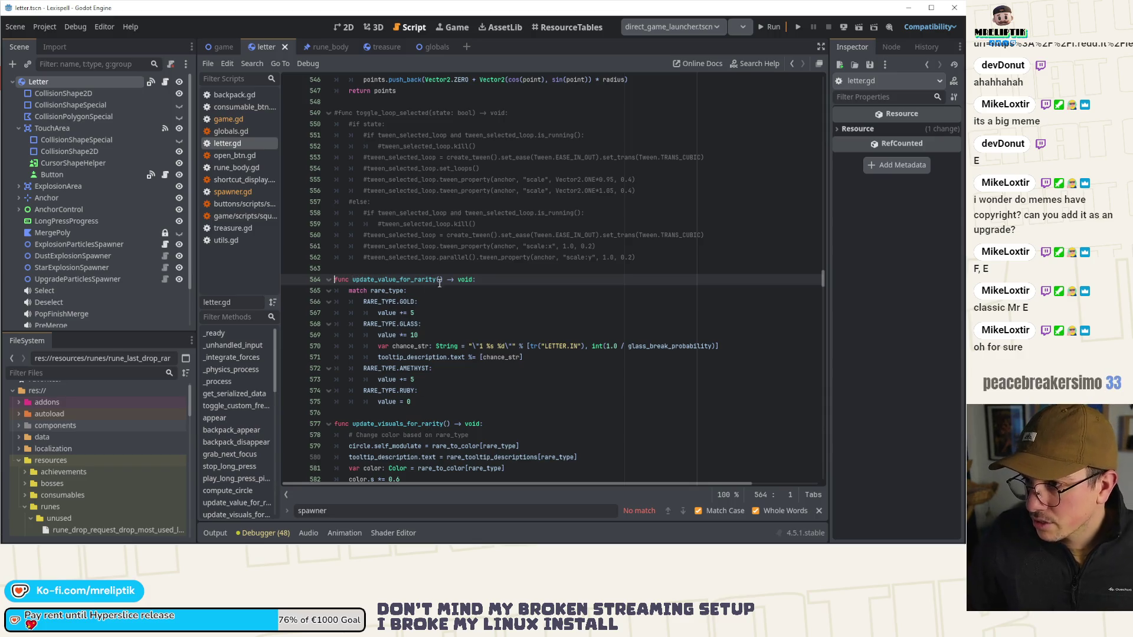
{"action": "scroll", "coordinate": [431, 309], "scroll_direction": "up", "scroll_amount": 2}
{"action": "left_click", "coordinate": [399, 334]}
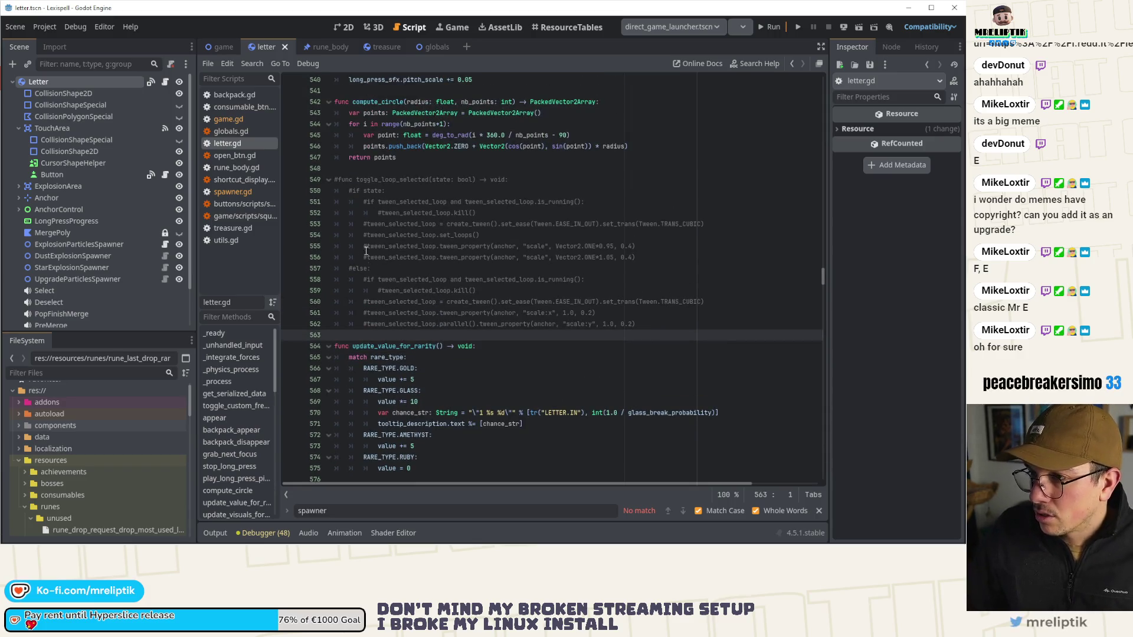
{"action": "double_click", "coordinate": [430, 346]}
{"action": "key", "text": "ctrl+f"}
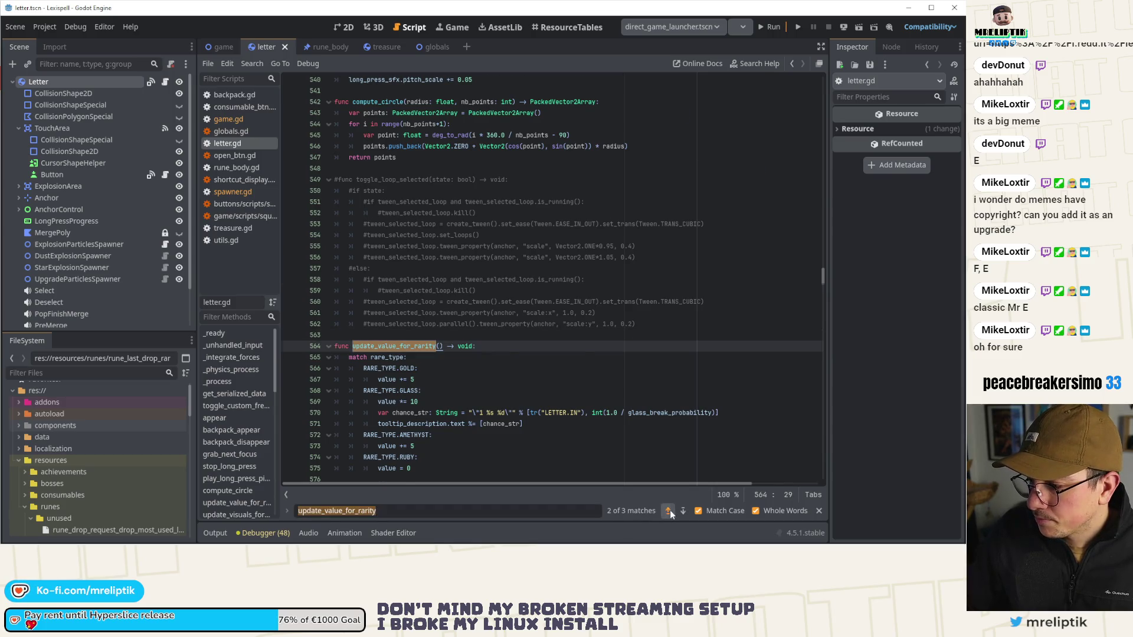
{"action": "left_click", "coordinate": [669, 511]}
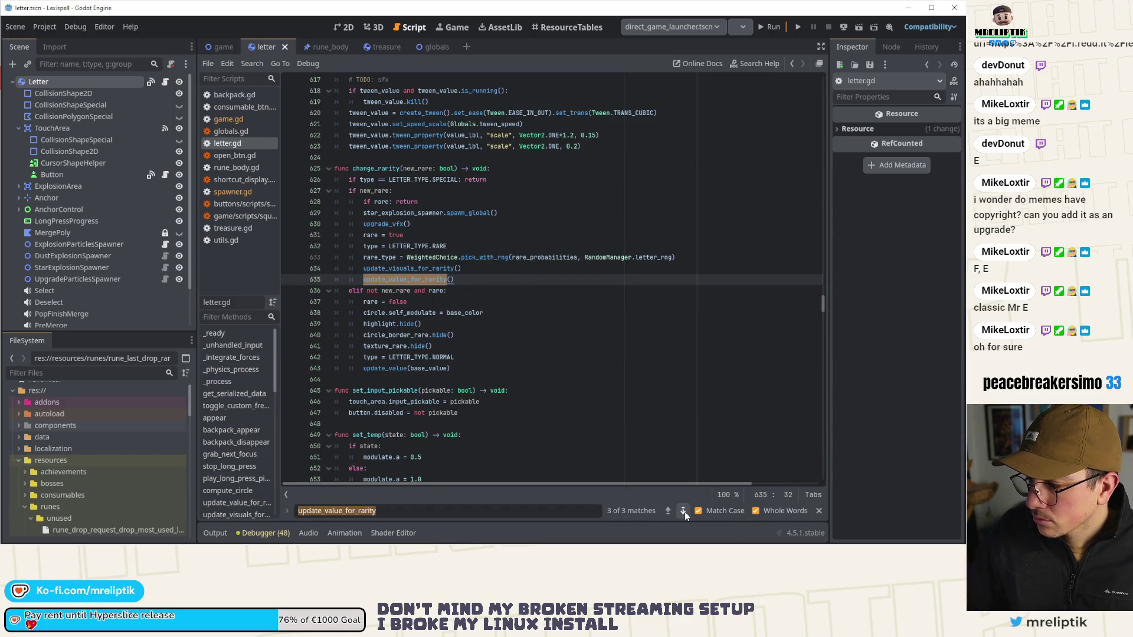
{"action": "left_click", "coordinate": [466, 290]}
Step: Review specials_no_value usage and select the symbols value assignment on line 348
{"action": "scroll", "coordinate": [460, 266], "scroll_direction": "down", "scroll_amount": 2}
{"action": "left_click", "coordinate": [453, 245]}
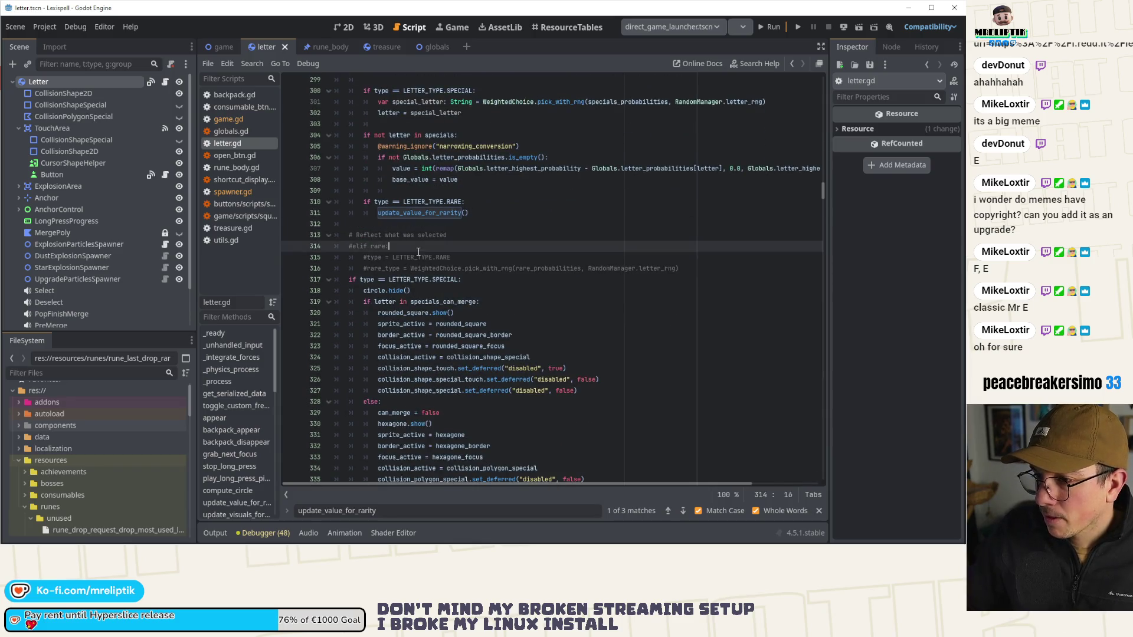
{"action": "scroll", "coordinate": [453, 243], "scroll_direction": "down", "scroll_amount": 8}
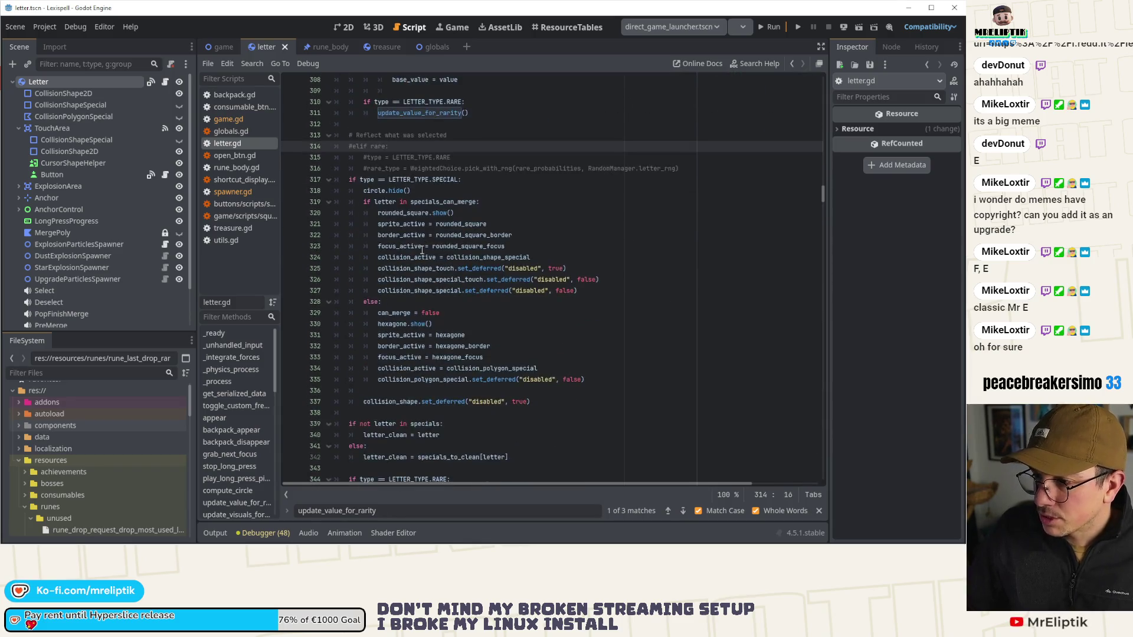
{"action": "scroll", "coordinate": [401, 269], "scroll_direction": "down", "scroll_amount": 3}
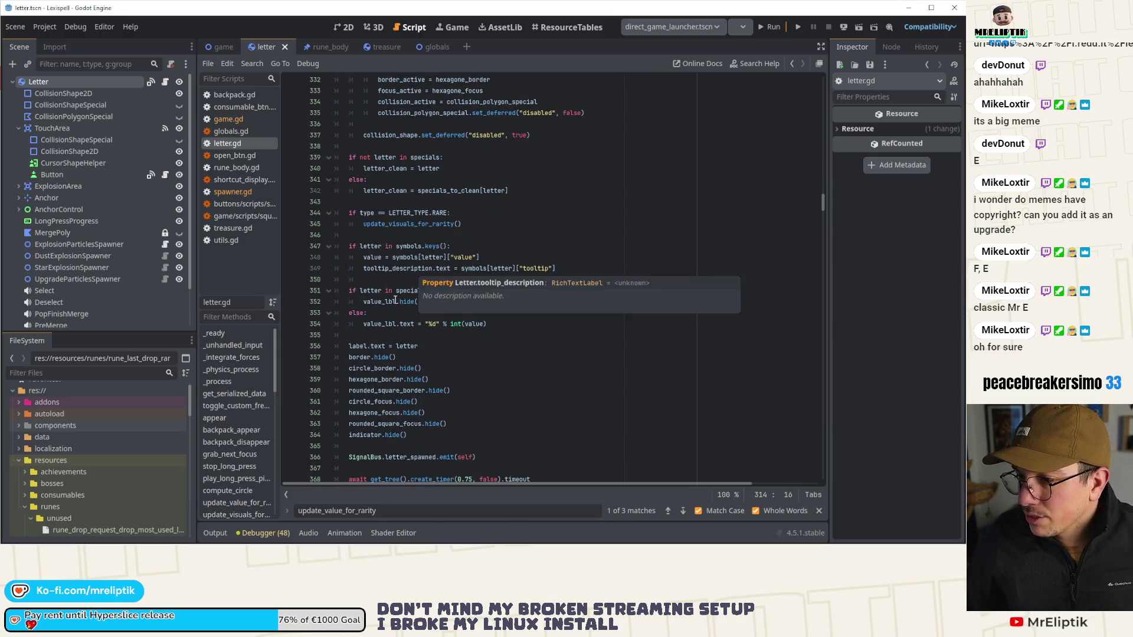
{"action": "double_click", "coordinate": [427, 289]}
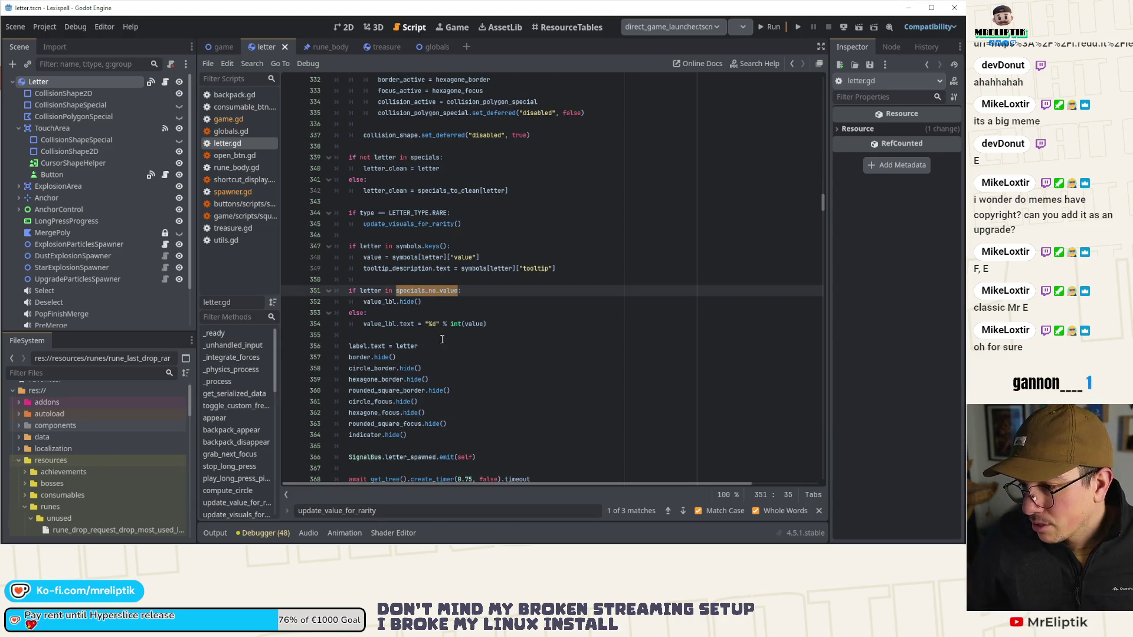
{"action": "double_click", "coordinate": [373, 258]}
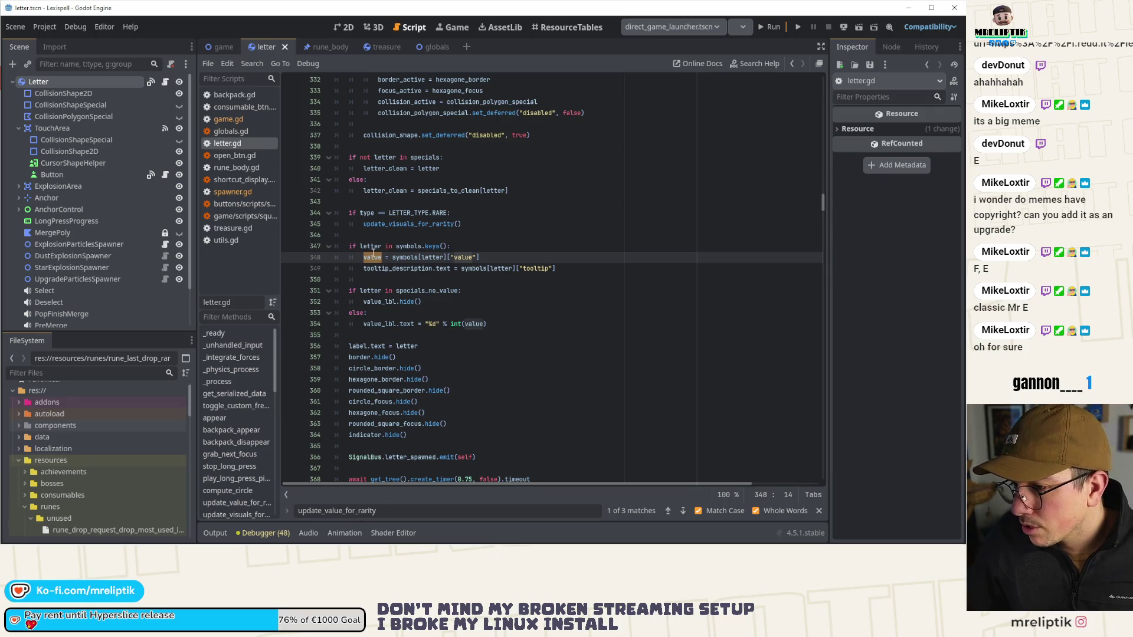
{"action": "left_click", "coordinate": [490, 258]}
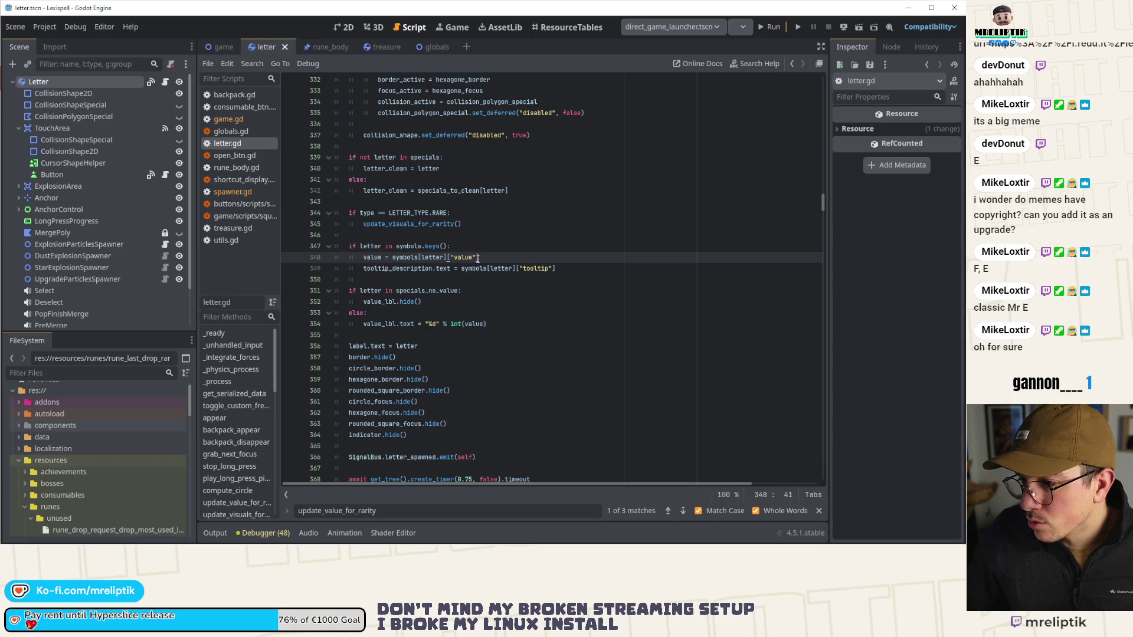
{"action": "left_click_drag", "start_coordinate": [478, 259], "coordinate": [287, 252]}
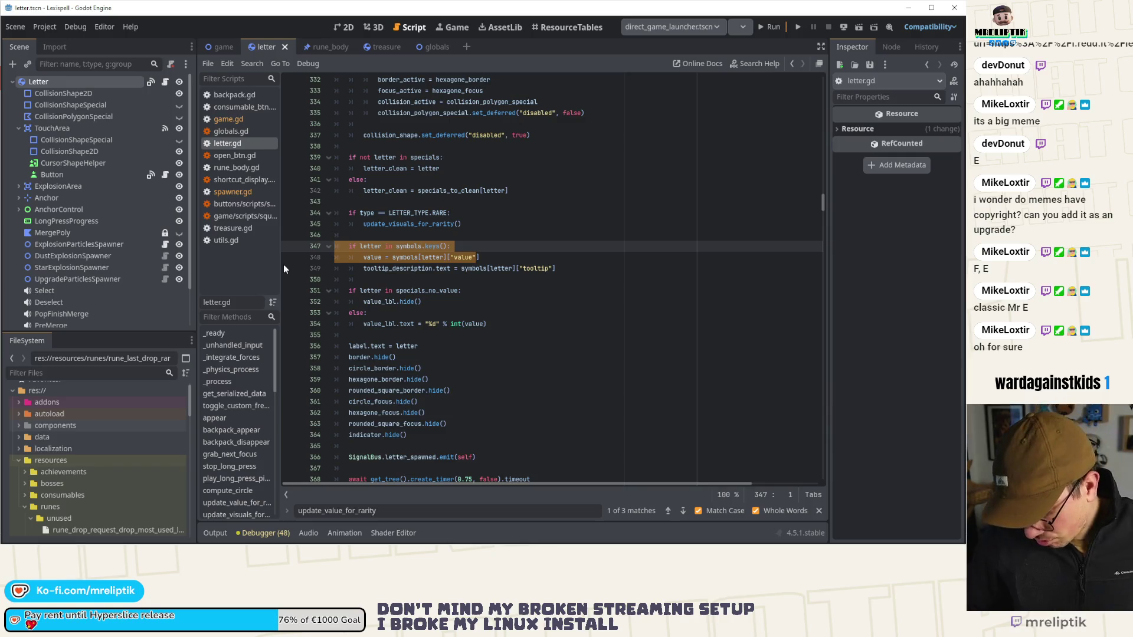
{"action": "left_click_drag", "start_coordinate": [480, 257], "coordinate": [303, 257]}
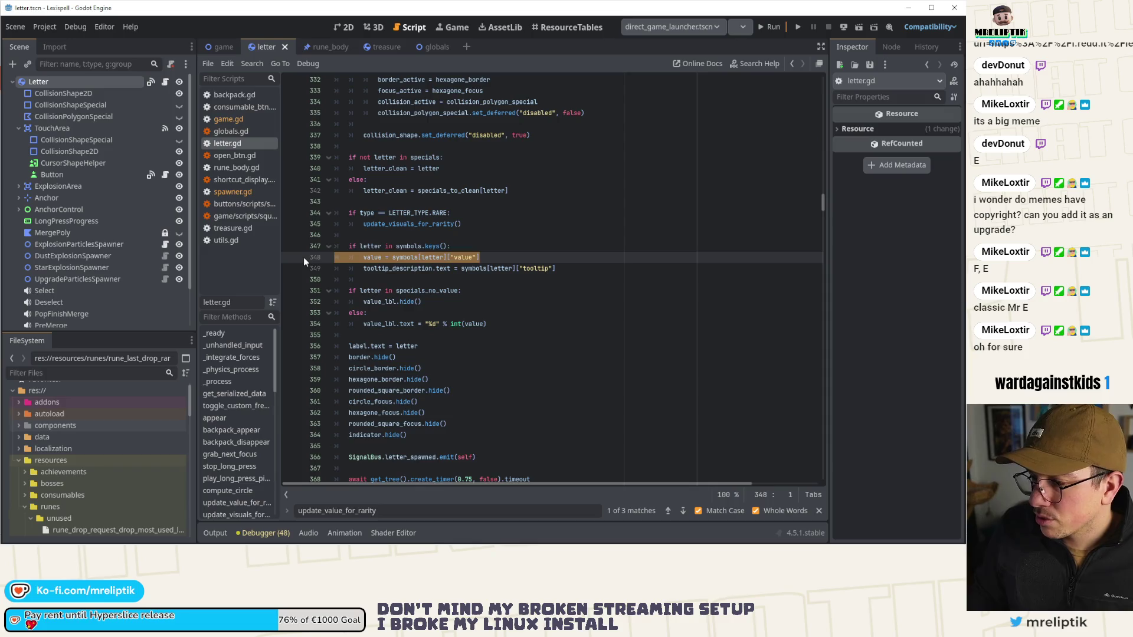
Step: Delete the old symbols value line and paste the symbols lookup below update_value_for_rarity()
{"action": "key", "text": "BackSpace"}
{"action": "key", "text": "BackSpace"}
{"action": "scroll", "coordinate": [442, 237], "scroll_direction": "up", "scroll_amount": 14}
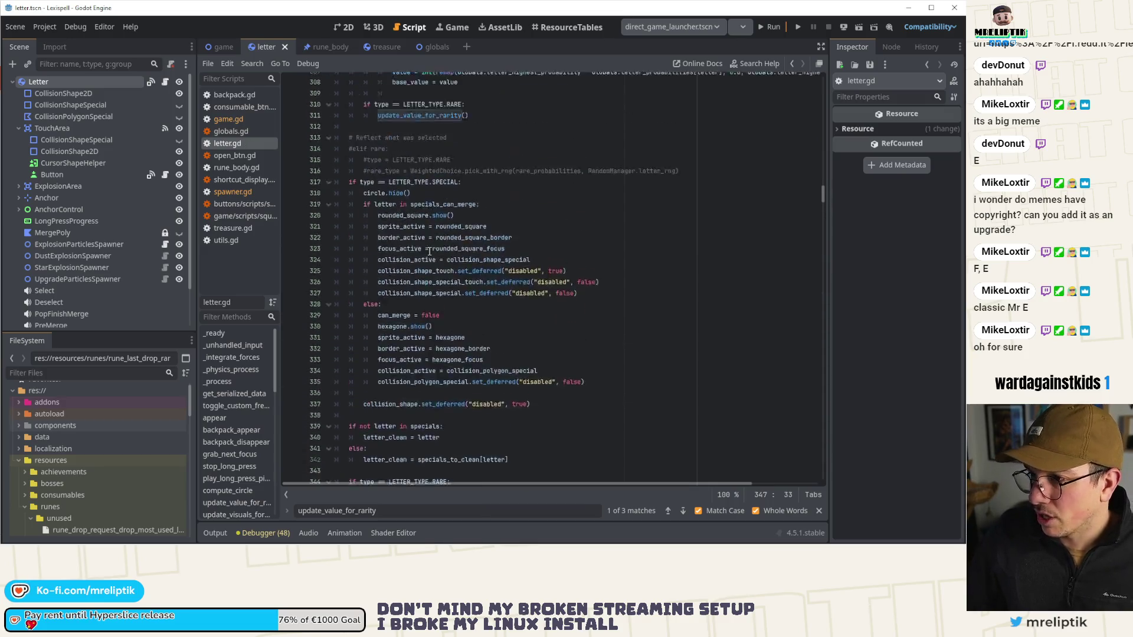
{"action": "left_click", "coordinate": [488, 316]}
{"action": "key", "text": "Return"}
{"action": "key", "text": "Return"}
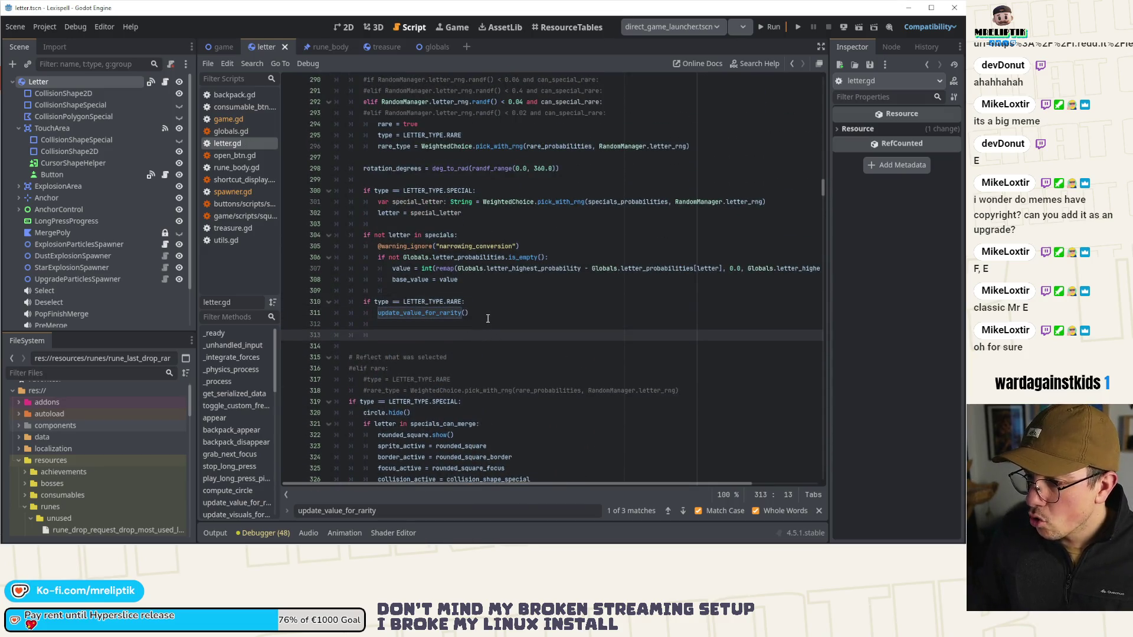
{"action": "key", "text": "ctrl+v"}
Step: Fix the pasted lookup's indentation on lines 313–314 and add the missing closing ']'
{"action": "key", "text": "shift+Tab"}
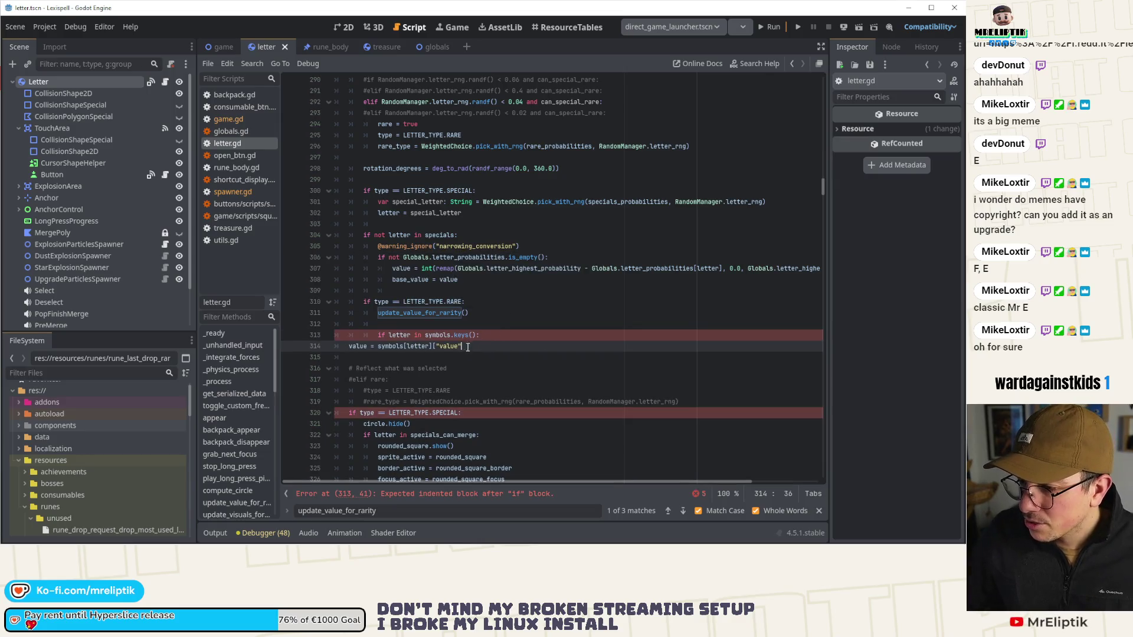
{"action": "left_click", "coordinate": [347, 346]}
{"action": "key", "text": "Tab"}
{"action": "key", "text": "Tab"}
{"action": "left_click", "coordinate": [479, 335]}
{"action": "key", "text": "shift+Tab"}
{"action": "double_click", "coordinate": [431, 335]}
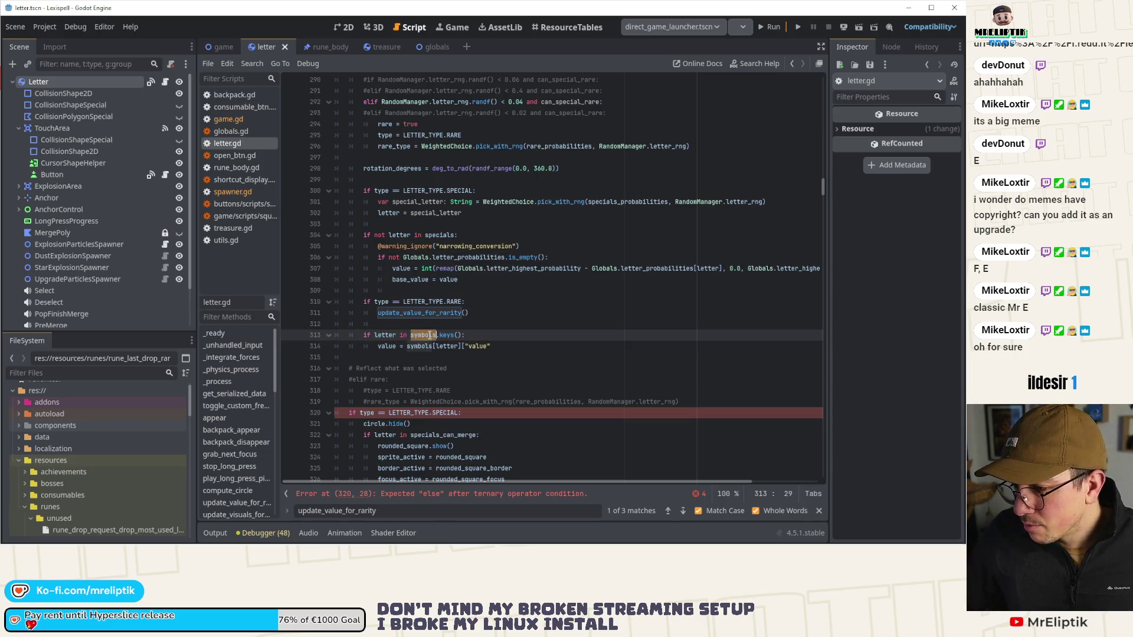
{"action": "double_click", "coordinate": [440, 236]}
{"action": "mouse_move", "coordinate": [438, 235]}
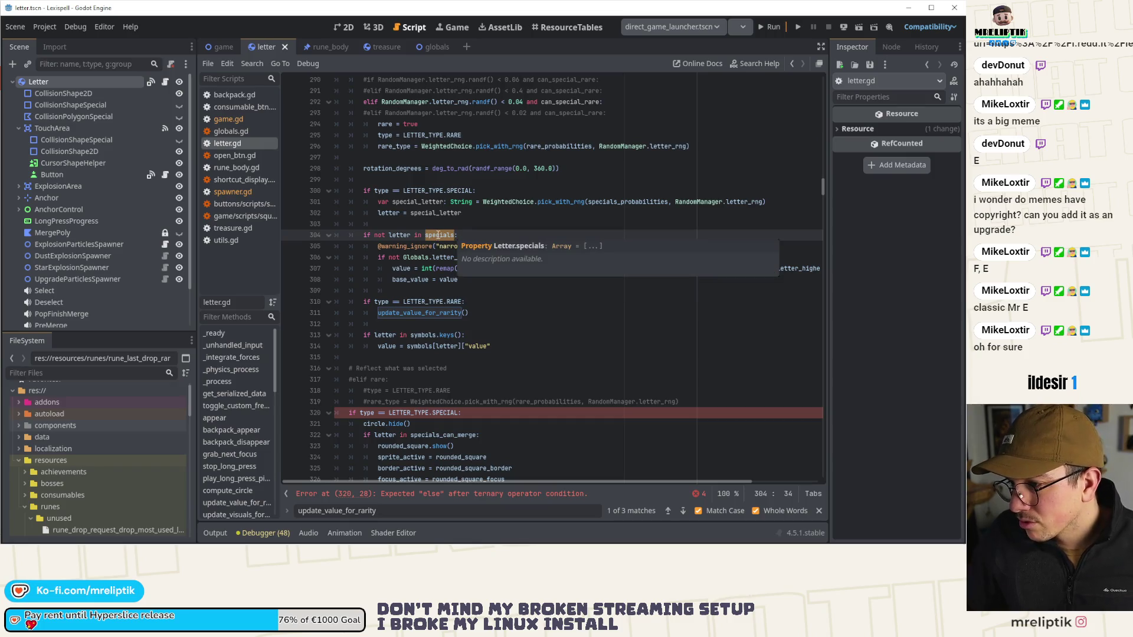
{"action": "mouse_move", "coordinate": [412, 336]}
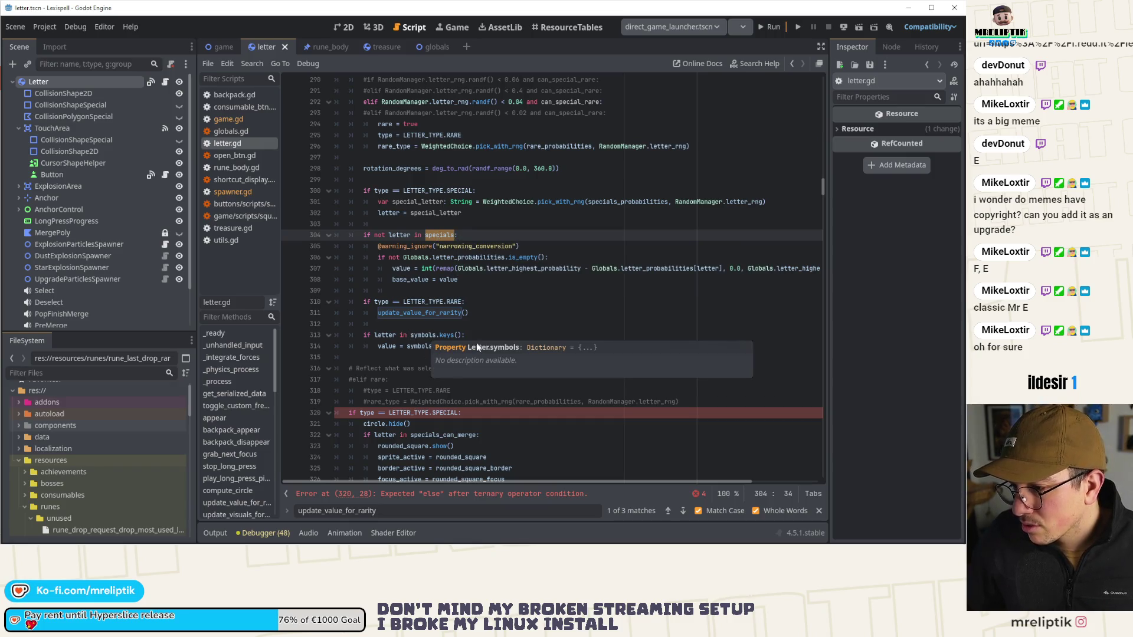
{"action": "left_click", "coordinate": [508, 346]}
{"action": "type", "text": "][\"value"}
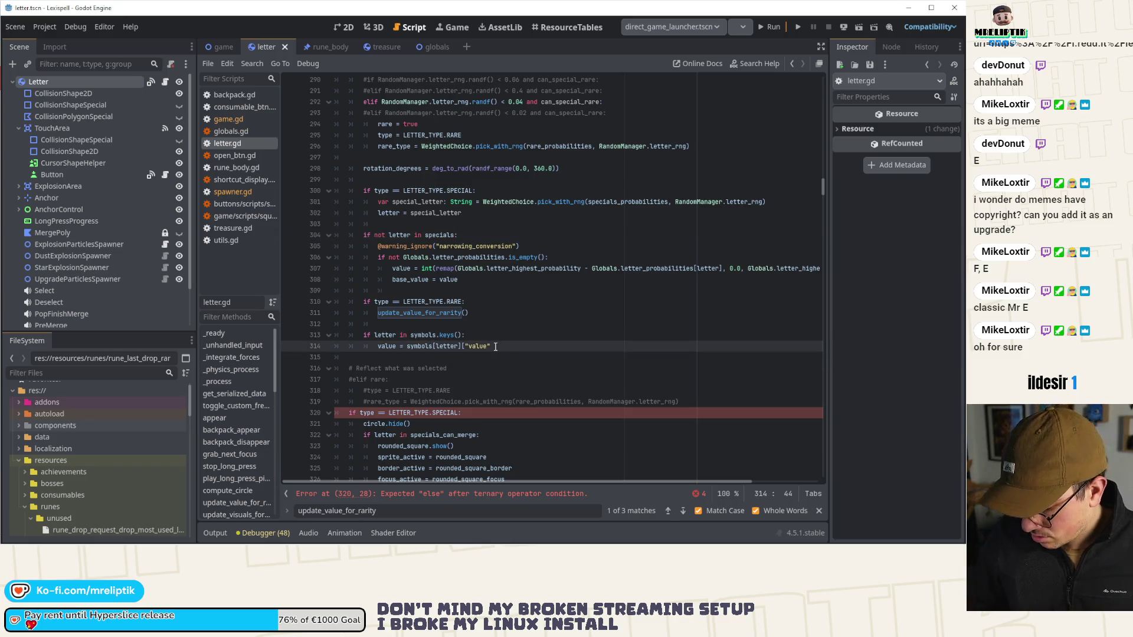
{"action": "left_click", "coordinate": [549, 323]}
Step: Save letter.gd, then check the specials declaration on line 95 and scroll back through the script
{"action": "key", "text": "ctrl+s"}
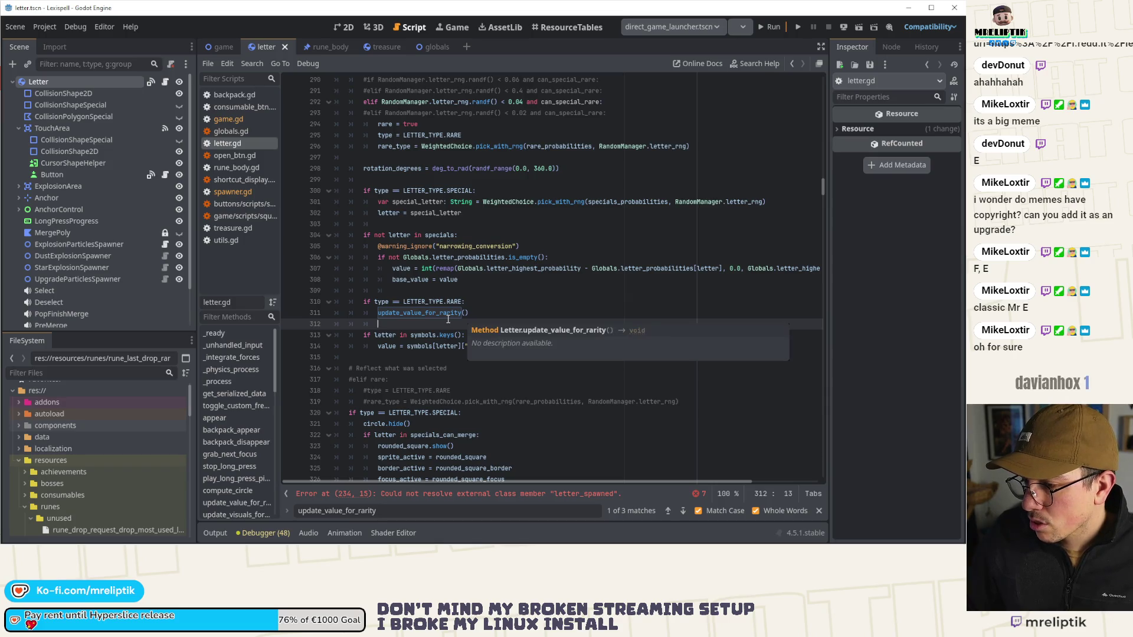
{"action": "left_click", "coordinate": [442, 236], "text": "ctrl"}
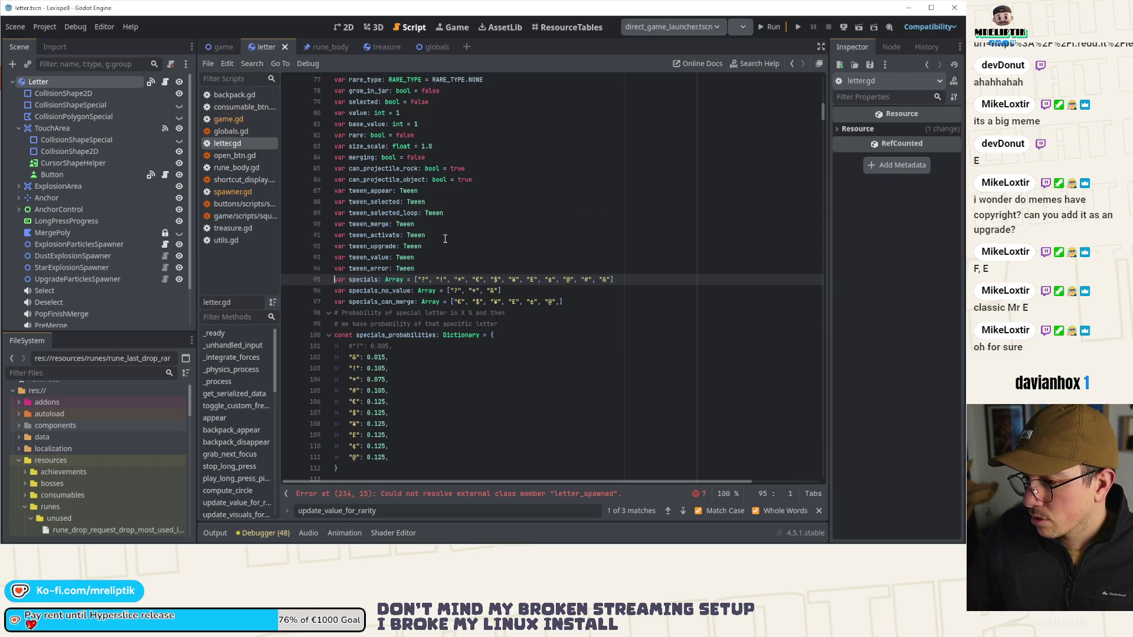
{"action": "double_click", "coordinate": [361, 280]}
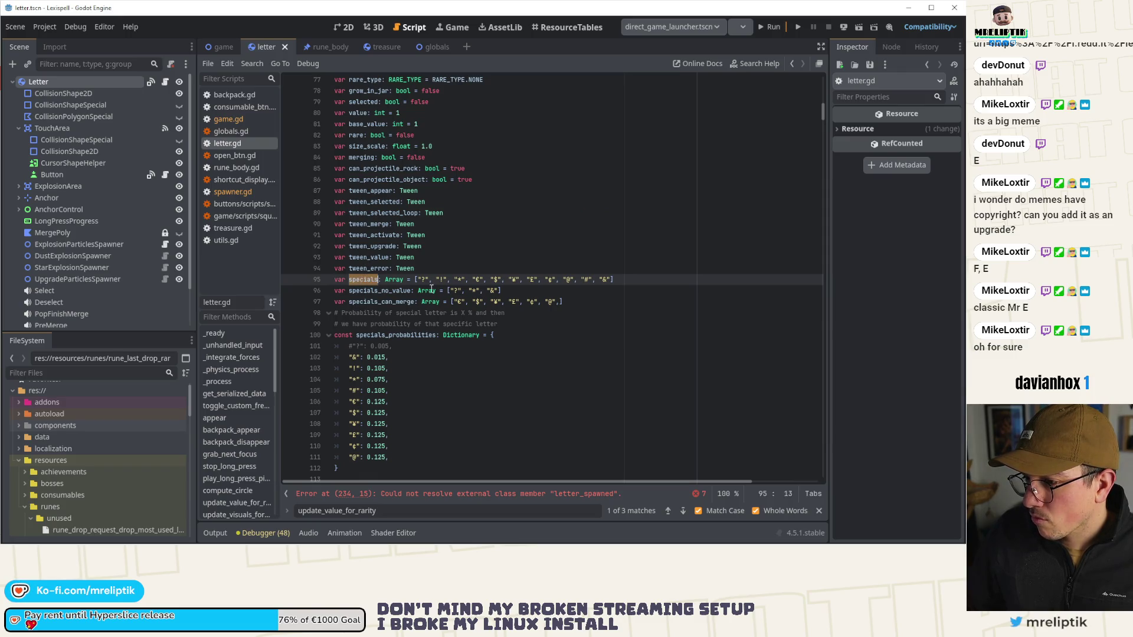
{"action": "scroll", "coordinate": [463, 290], "scroll_direction": "down", "scroll_amount": 4}
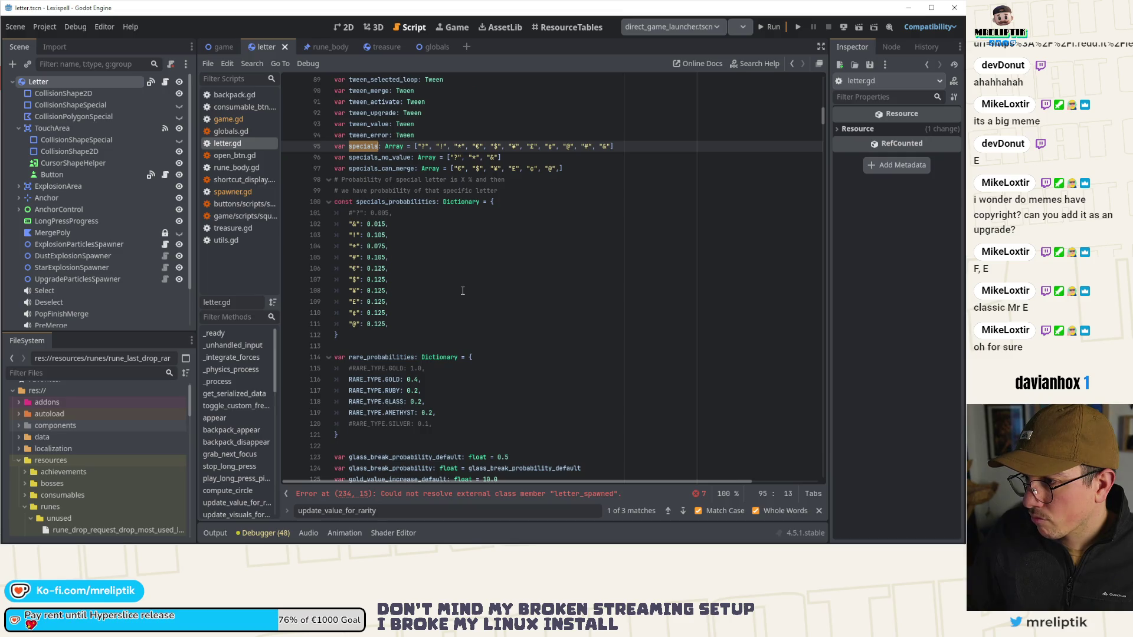
{"action": "scroll", "coordinate": [462, 291], "scroll_direction": "down", "scroll_amount": 8}
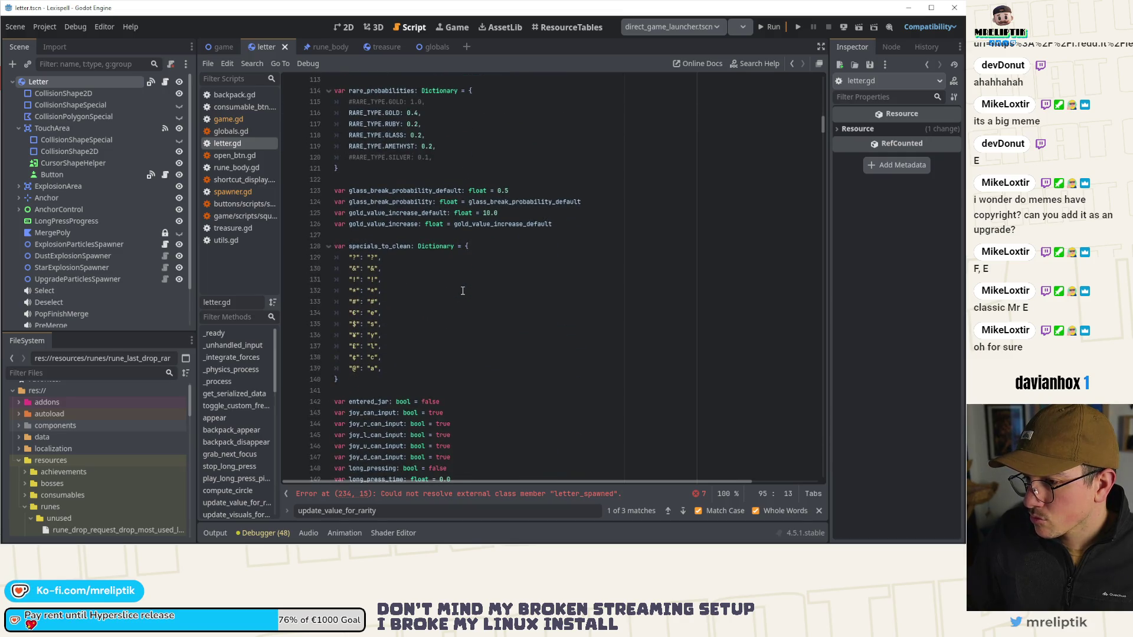
{"action": "scroll", "coordinate": [462, 291], "scroll_direction": "down", "scroll_amount": 12}
{"action": "scroll", "coordinate": [463, 291], "scroll_direction": "down", "scroll_amount": 20}
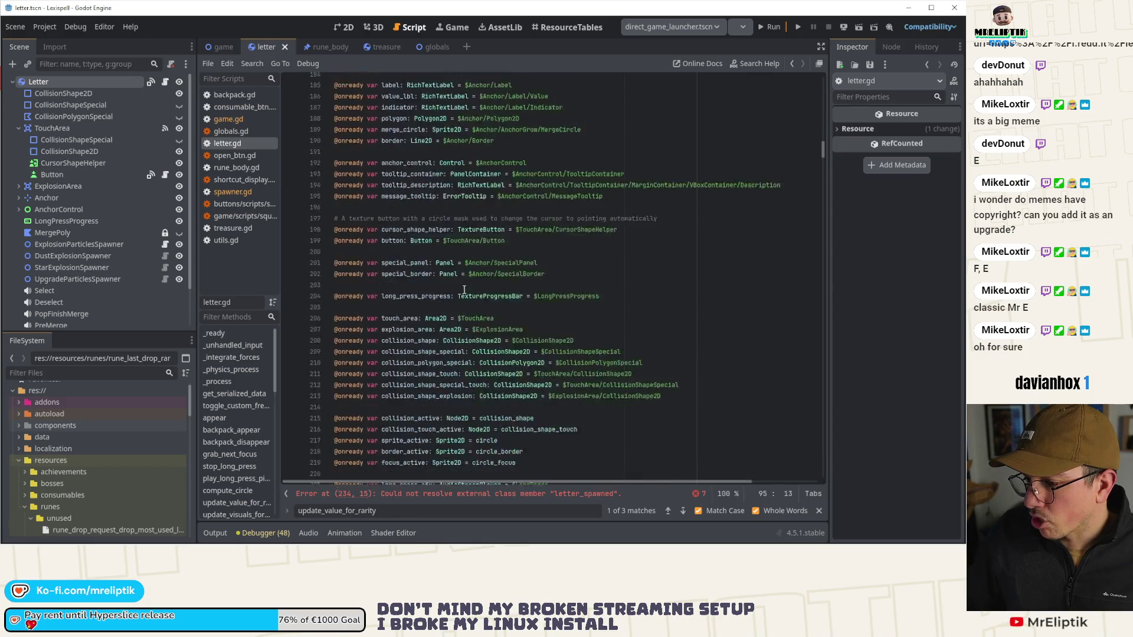
{"action": "scroll", "coordinate": [463, 316], "scroll_direction": "down", "scroll_amount": 20}
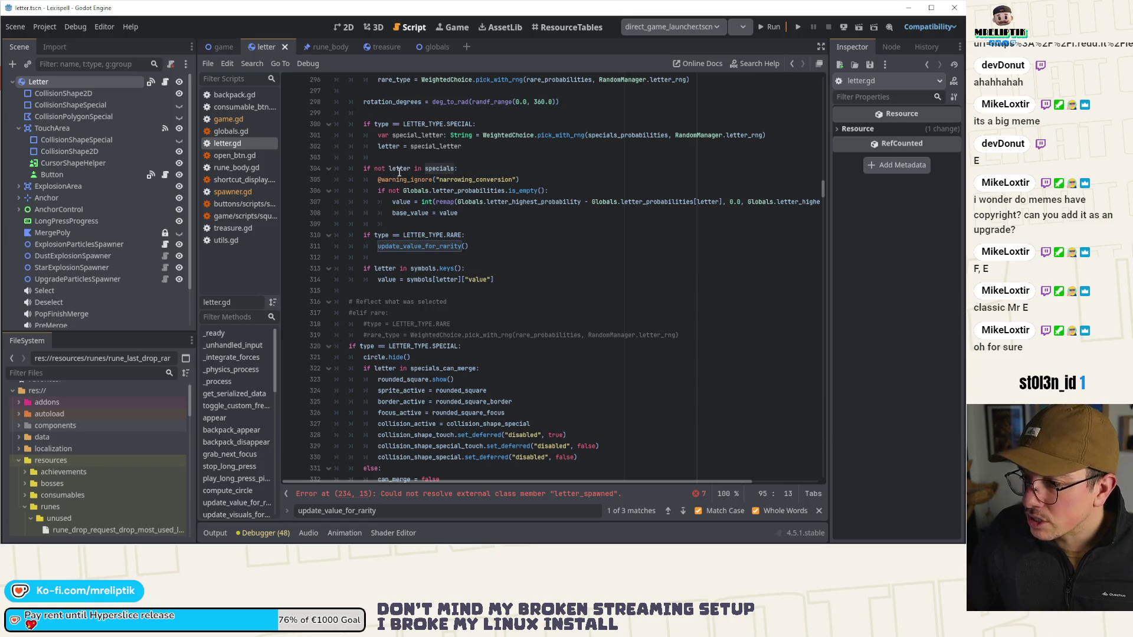
Step: Review the letter setup code around the symbols check on line 313
{"action": "left_click", "coordinate": [497, 269]}
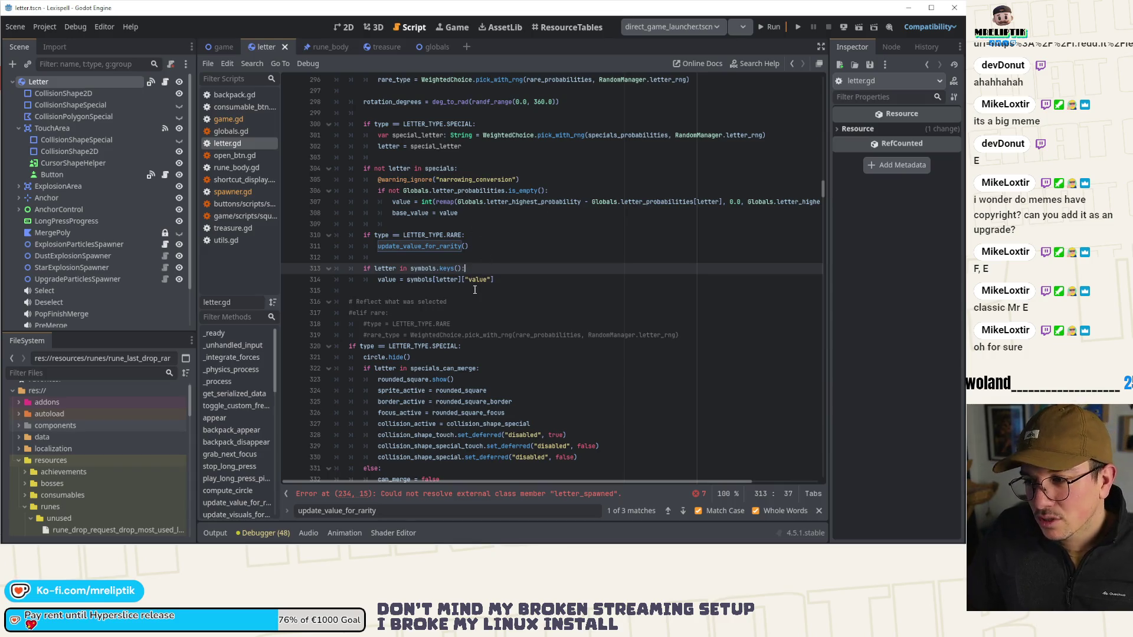
{"action": "scroll", "coordinate": [492, 266], "scroll_direction": "down", "scroll_amount": 19}
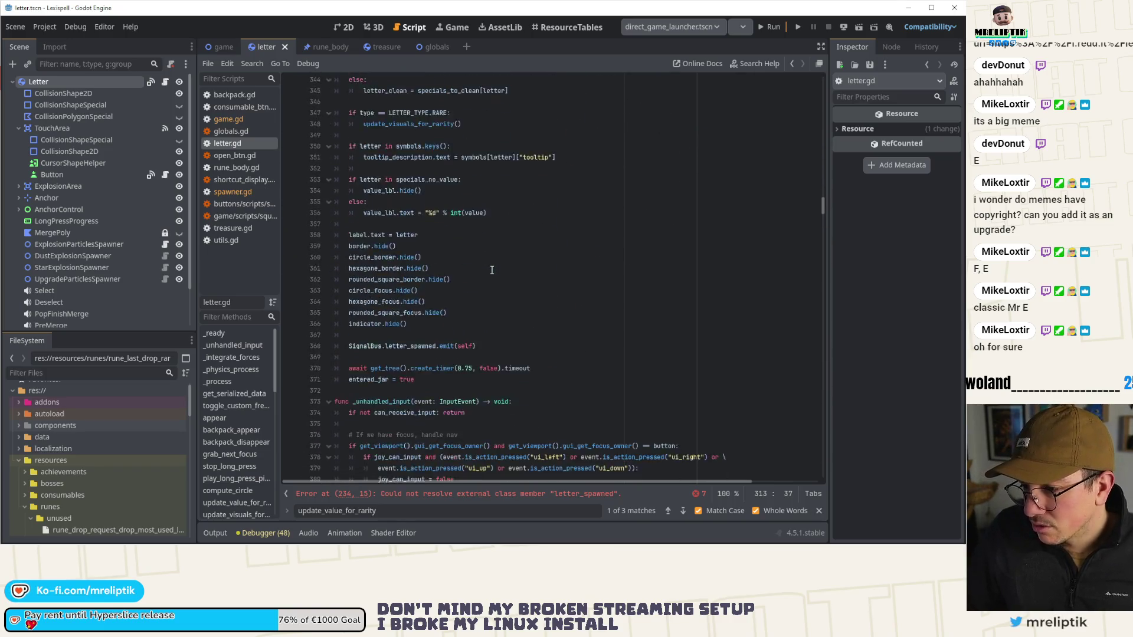
{"action": "scroll", "coordinate": [491, 270], "scroll_direction": "up", "scroll_amount": 14}
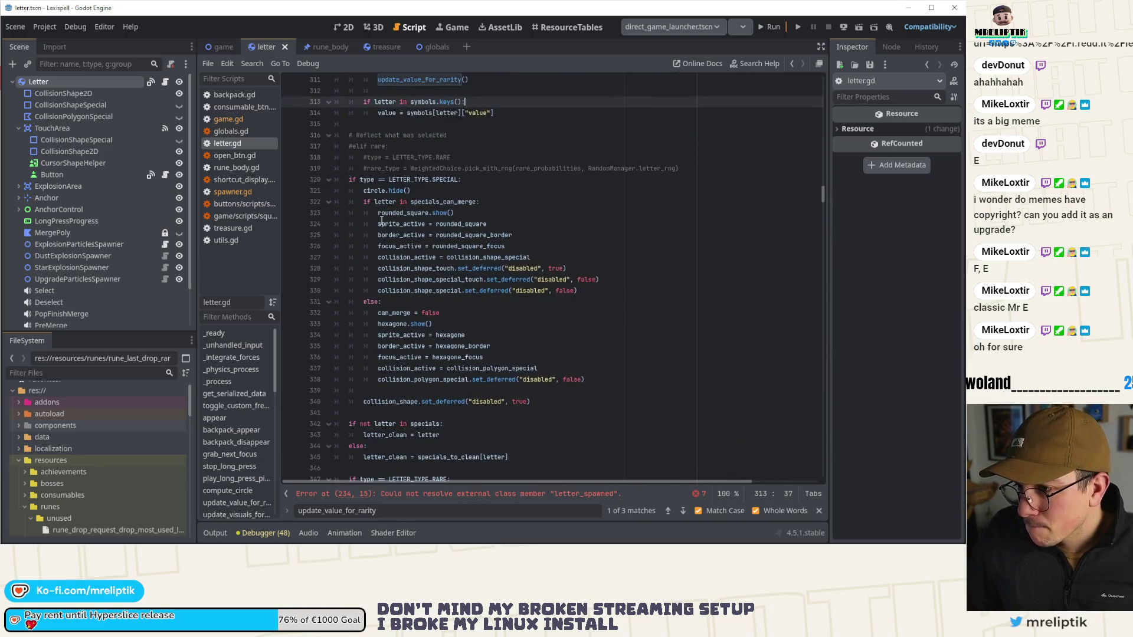
{"action": "scroll", "coordinate": [361, 202], "scroll_direction": "down", "scroll_amount": 8}
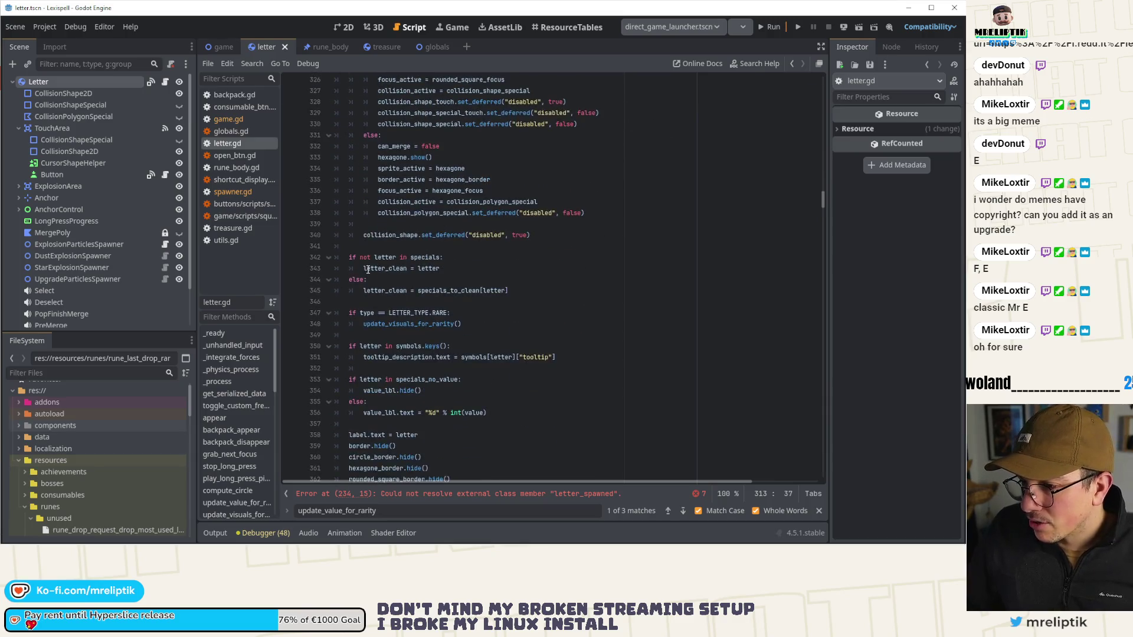
{"action": "scroll", "coordinate": [361, 283], "scroll_direction": "down", "scroll_amount": 4}
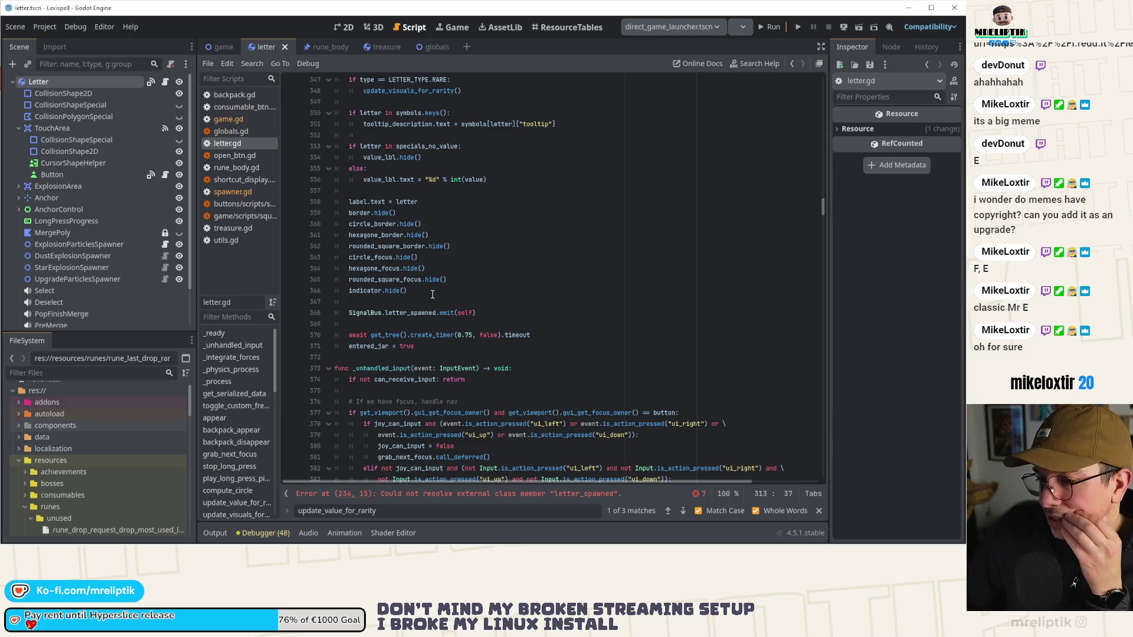
{"action": "scroll", "coordinate": [441, 286], "scroll_direction": "up", "scroll_amount": 4}
{"action": "scroll", "coordinate": [441, 286], "scroll_direction": "up", "scroll_amount": 7}
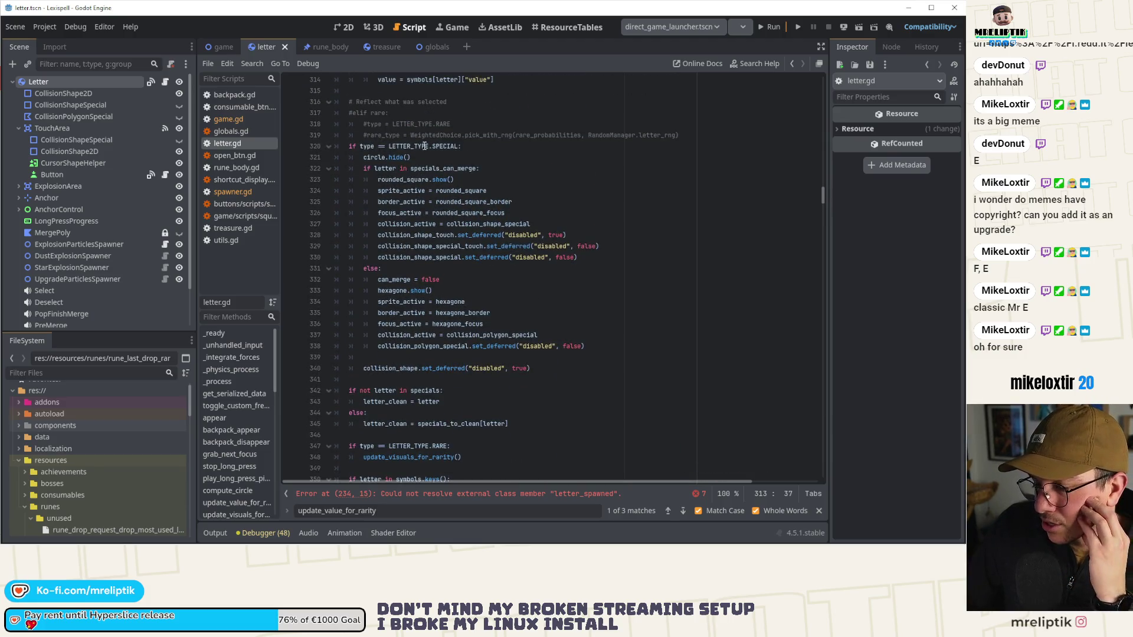
{"action": "scroll", "coordinate": [427, 163], "scroll_direction": "down", "scroll_amount": 3}
{"action": "scroll", "coordinate": [443, 284], "scroll_direction": "down", "scroll_amount": 2}
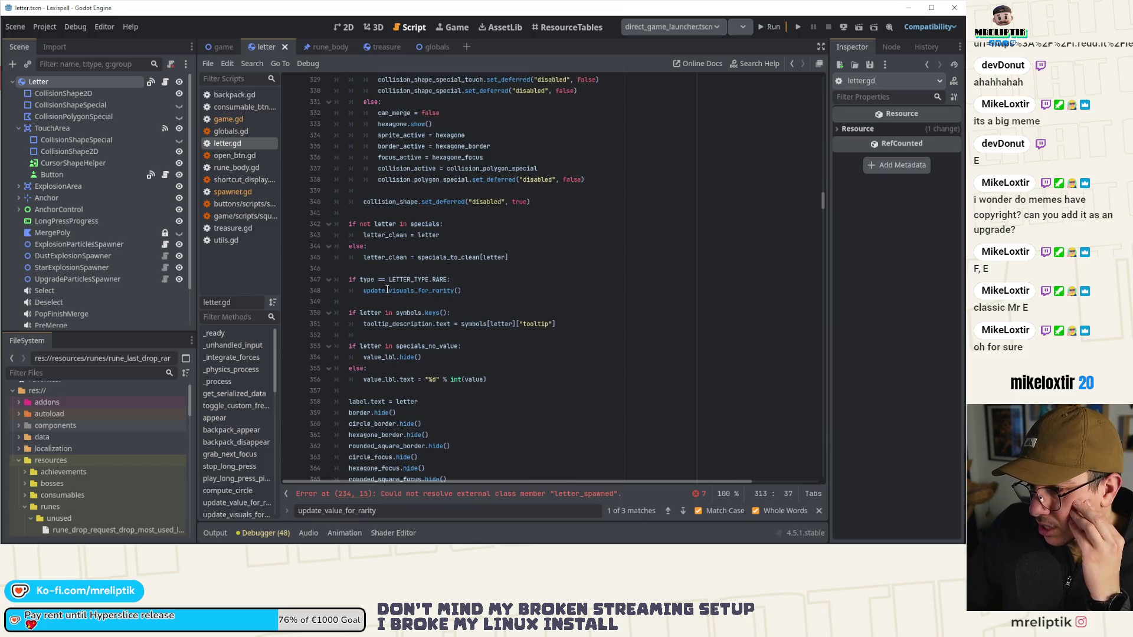
Step: Inspect tooltip_description and value_lbl (lines 351–356), then jump to the letter_spawned error on line 234
{"action": "double_click", "coordinate": [385, 324]}
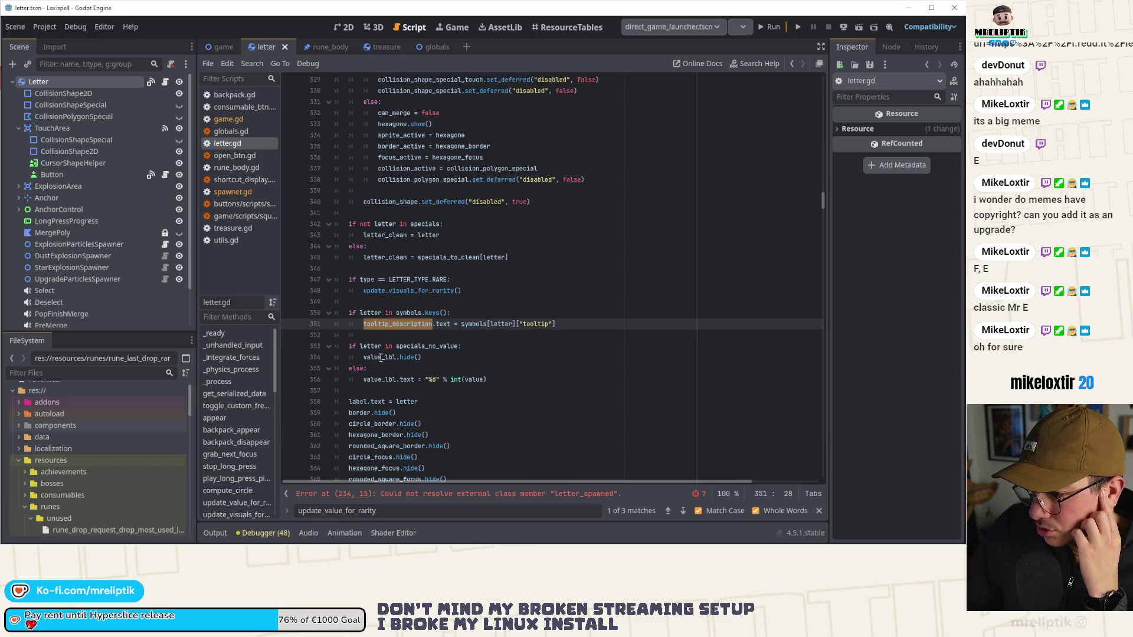
{"action": "left_click", "coordinate": [424, 357]}
{"action": "left_click", "coordinate": [385, 379]}
{"action": "double_click", "coordinate": [385, 380]}
{"action": "scroll", "coordinate": [438, 331], "scroll_direction": "down", "scroll_amount": 2}
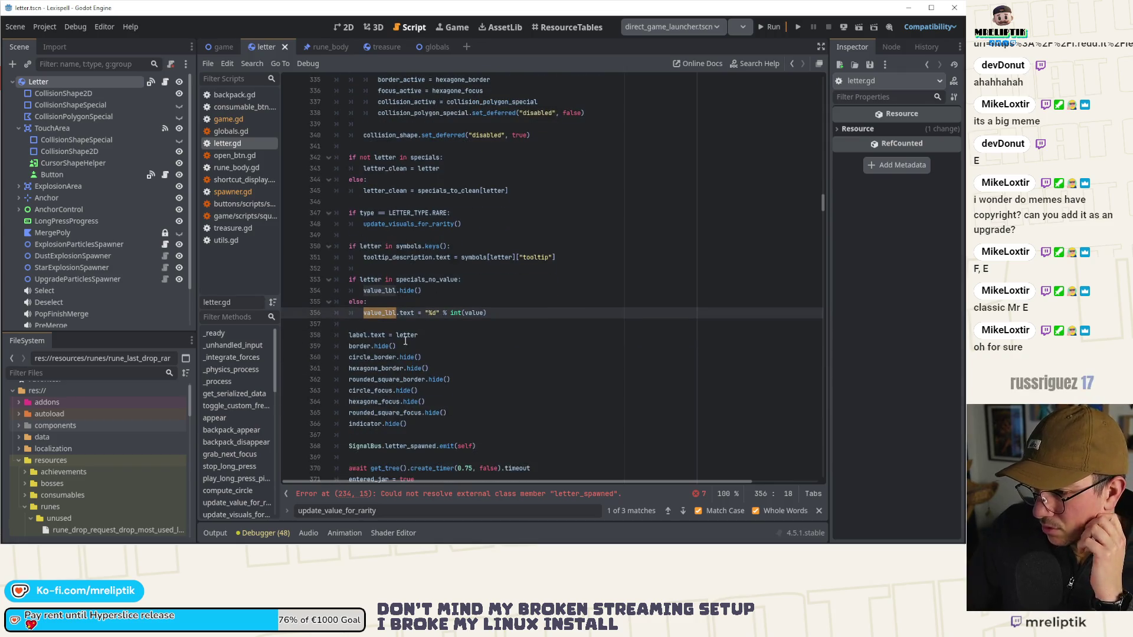
{"action": "scroll", "coordinate": [406, 342], "scroll_direction": "down", "scroll_amount": 3}
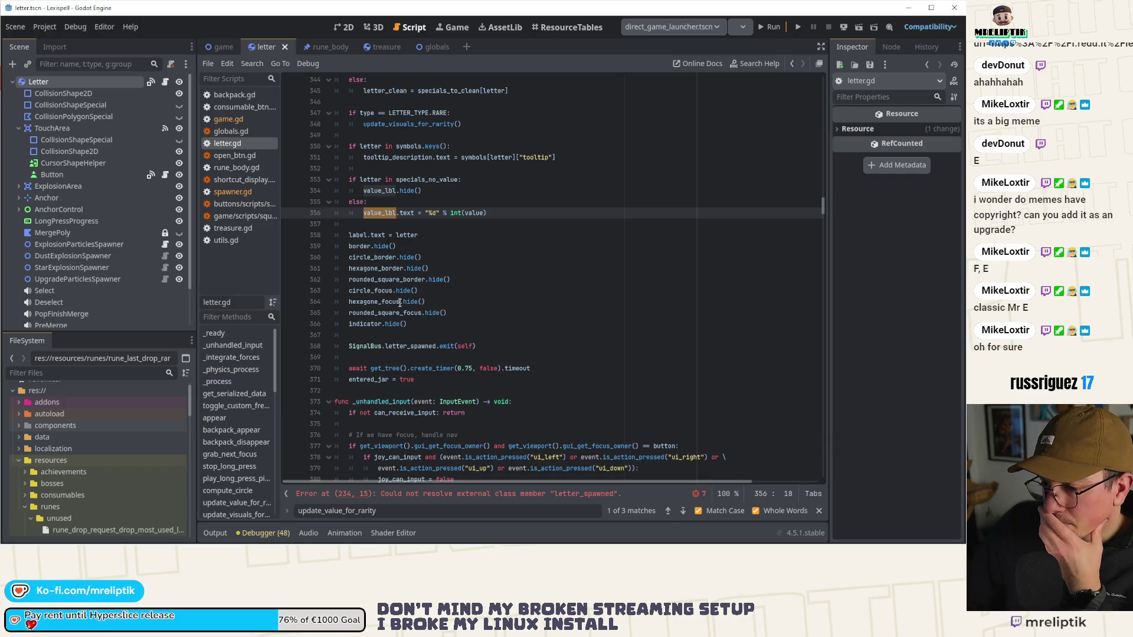
{"action": "scroll", "coordinate": [438, 351], "scroll_direction": "up", "scroll_amount": 11}
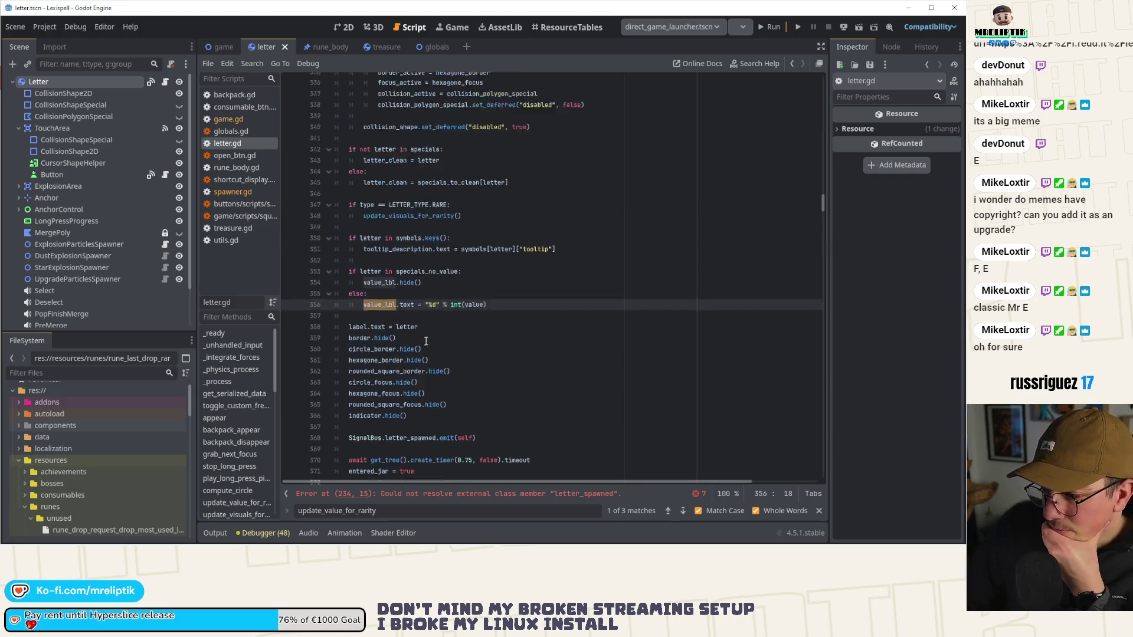
{"action": "left_click", "coordinate": [448, 502]}
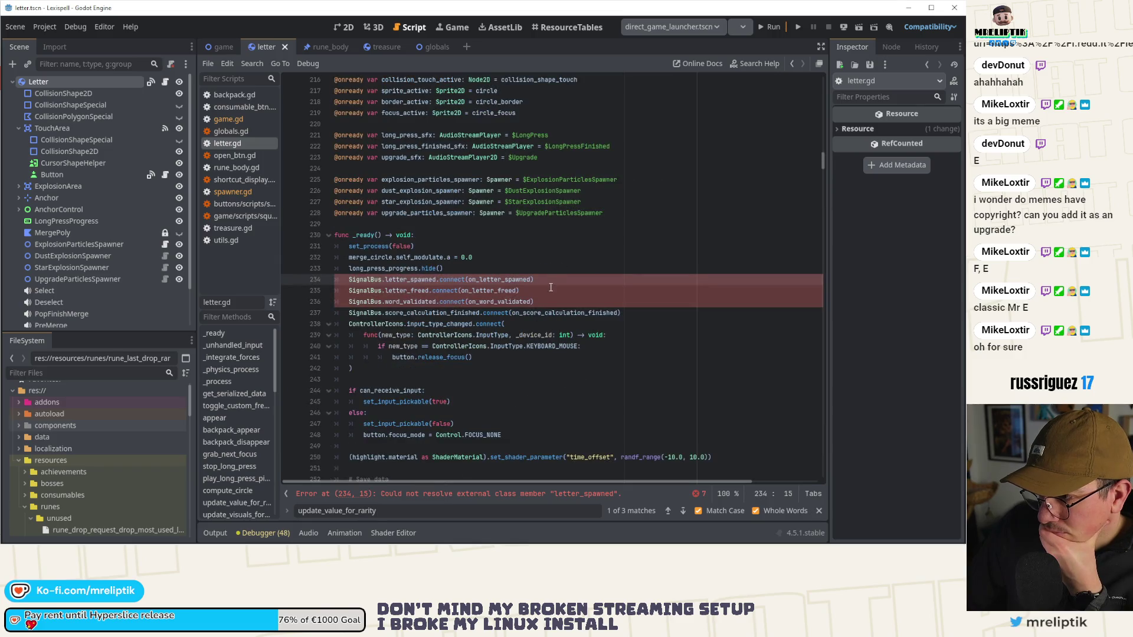
{"action": "scroll", "coordinate": [554, 319], "scroll_direction": "down", "scroll_amount": 12}
{"action": "scroll", "coordinate": [554, 320], "scroll_direction": "down", "scroll_amount": 9}
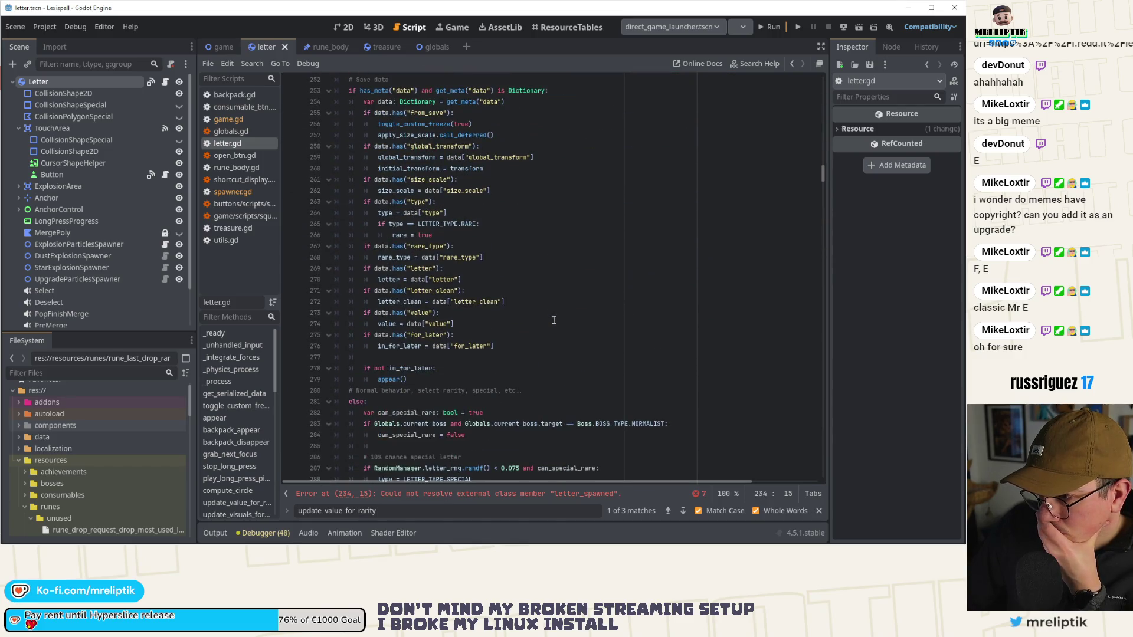
{"action": "scroll", "coordinate": [554, 320], "scroll_direction": "down", "scroll_amount": 8}
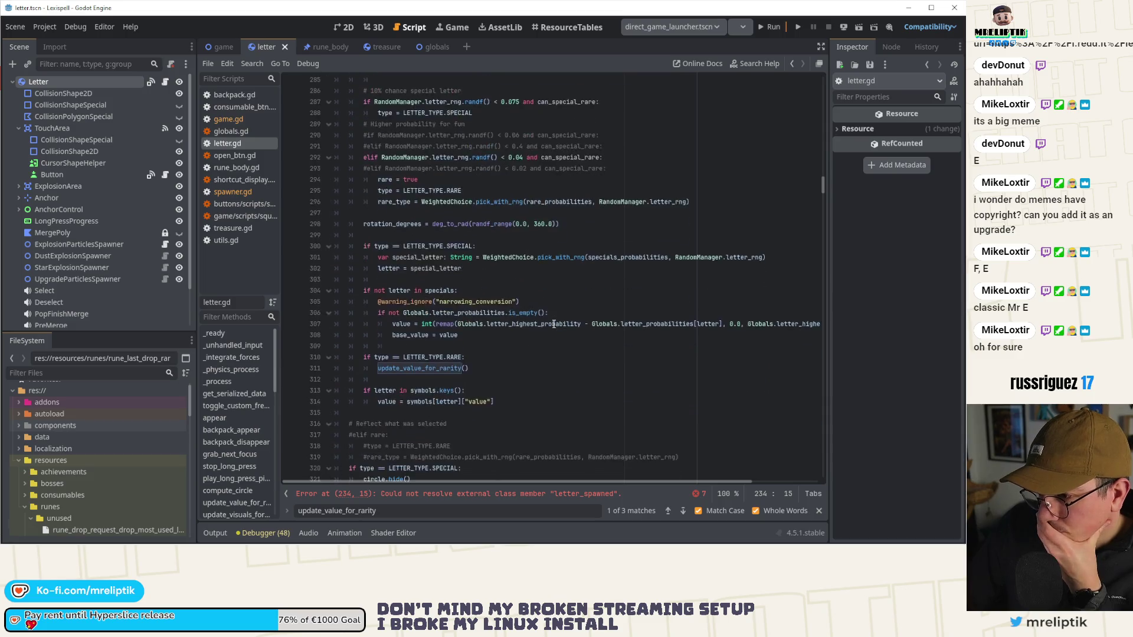
{"action": "left_click", "coordinate": [536, 307]}
{"action": "left_click", "coordinate": [519, 340]}
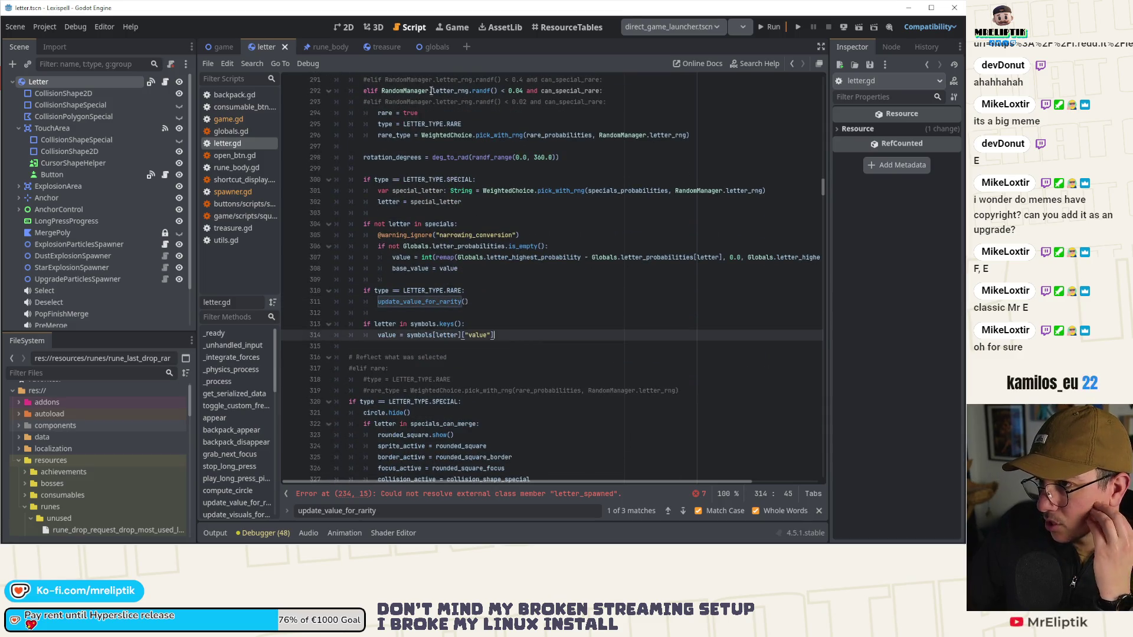
{"action": "left_click", "coordinate": [286, 47]}
{"action": "key", "text": "ctrl+shift+o"}
{"action": "type", "text": "lette"}
{"action": "key", "text": "Return"}
{"action": "left_click", "coordinate": [497, 328]}
{"action": "scroll", "coordinate": [513, 298], "scroll_direction": "down", "scroll_amount": 3}
{"action": "left_click", "coordinate": [474, 287]}
{"action": "double_click", "coordinate": [374, 279]}
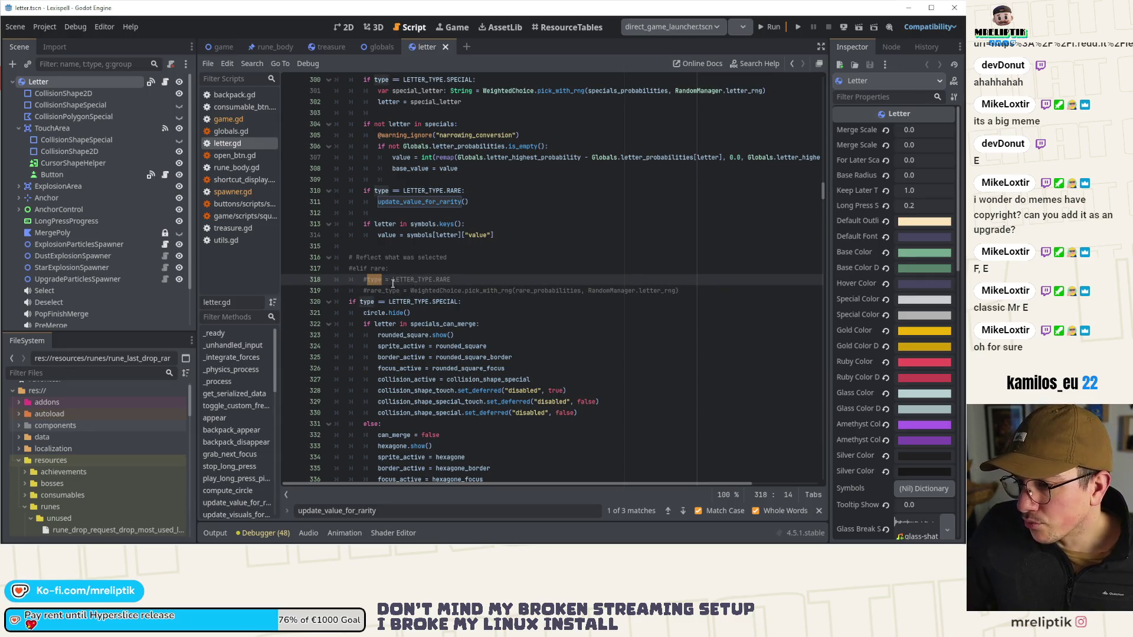
{"action": "double_click", "coordinate": [386, 290]}
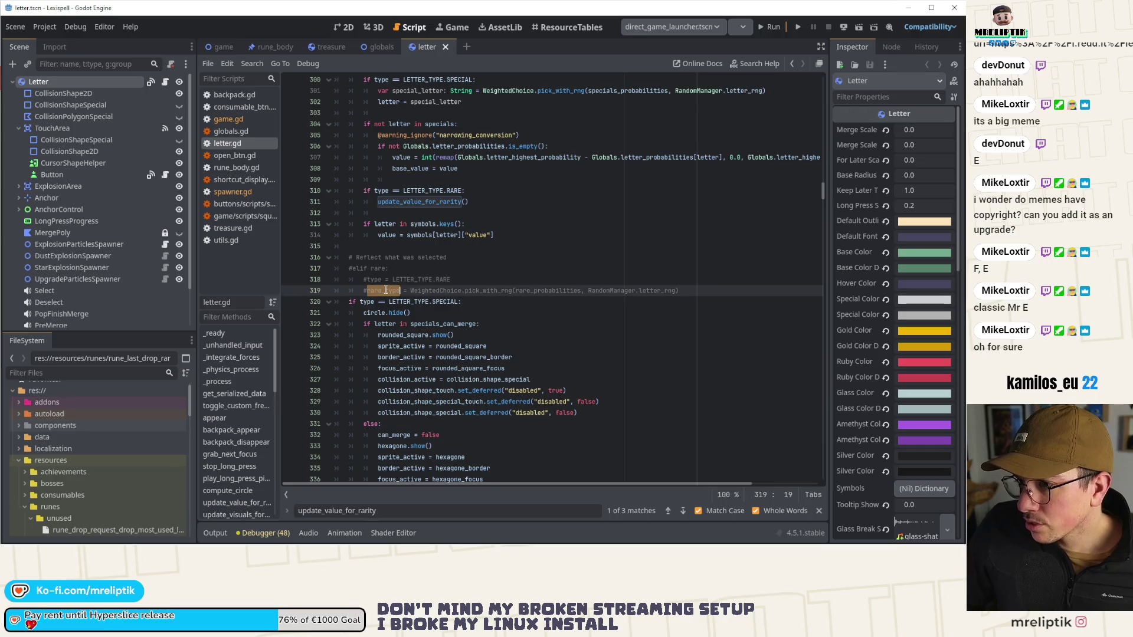
{"action": "double_click", "coordinate": [381, 281]}
{"action": "scroll", "coordinate": [413, 283], "scroll_direction": "up", "scroll_amount": 6}
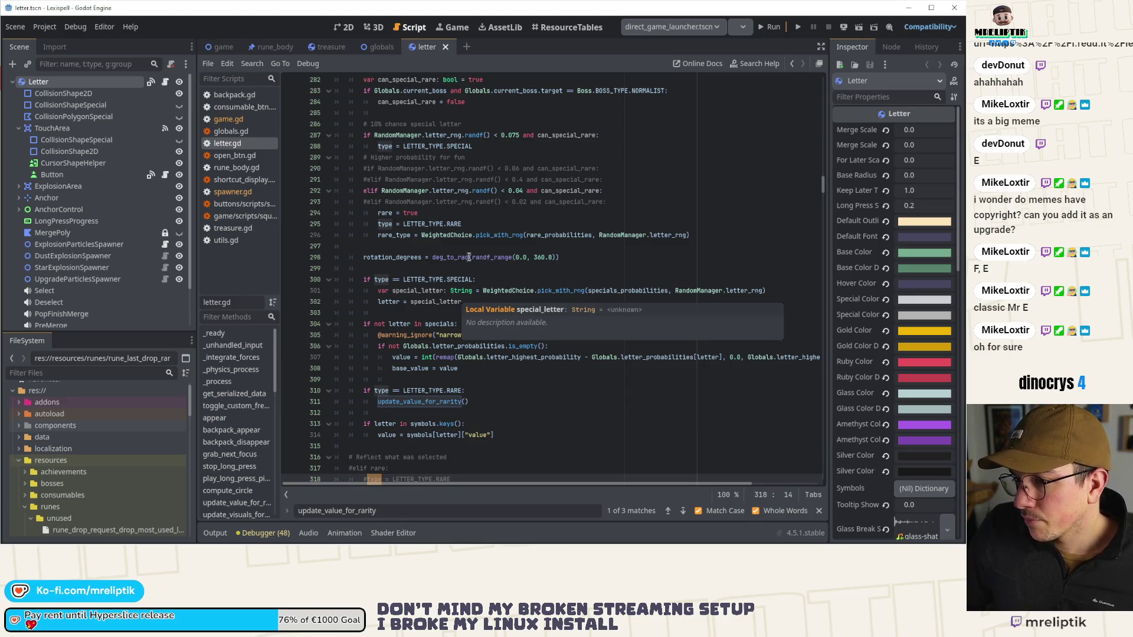
{"action": "scroll", "coordinate": [402, 211], "scroll_direction": "up", "scroll_amount": 8}
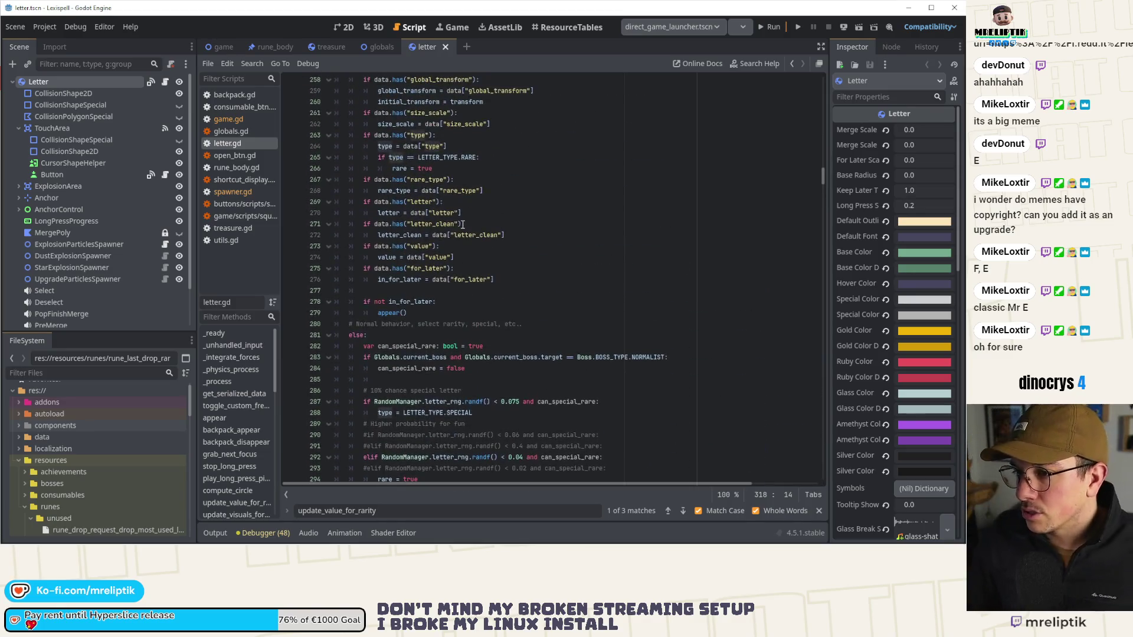
{"action": "scroll", "coordinate": [414, 224], "scroll_direction": "down", "scroll_amount": 7}
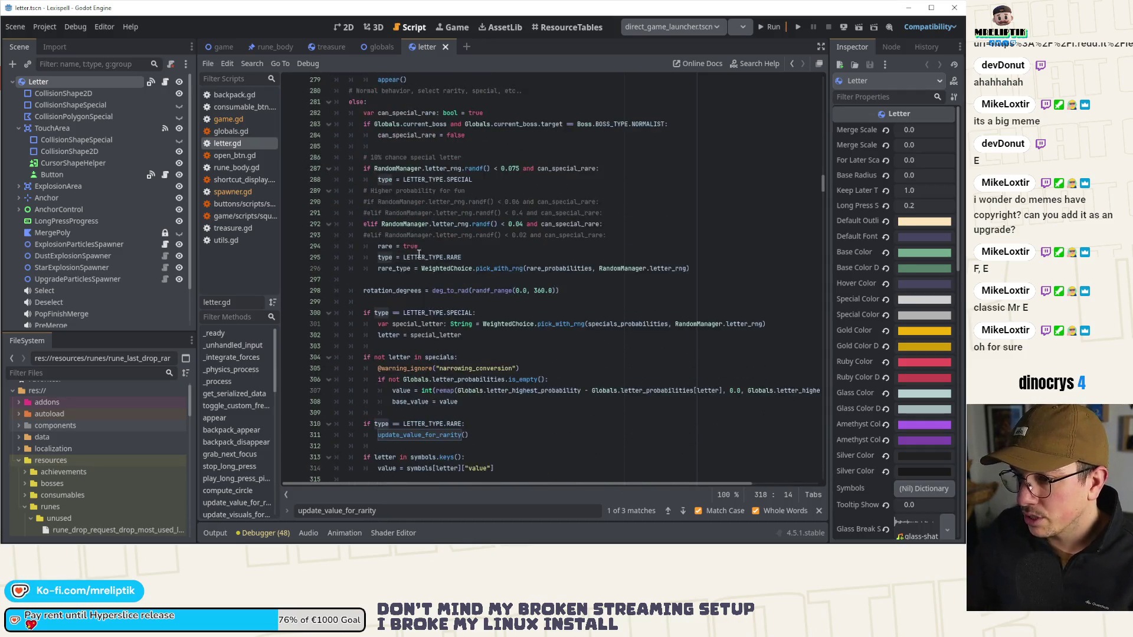
{"action": "double_click", "coordinate": [384, 258]}
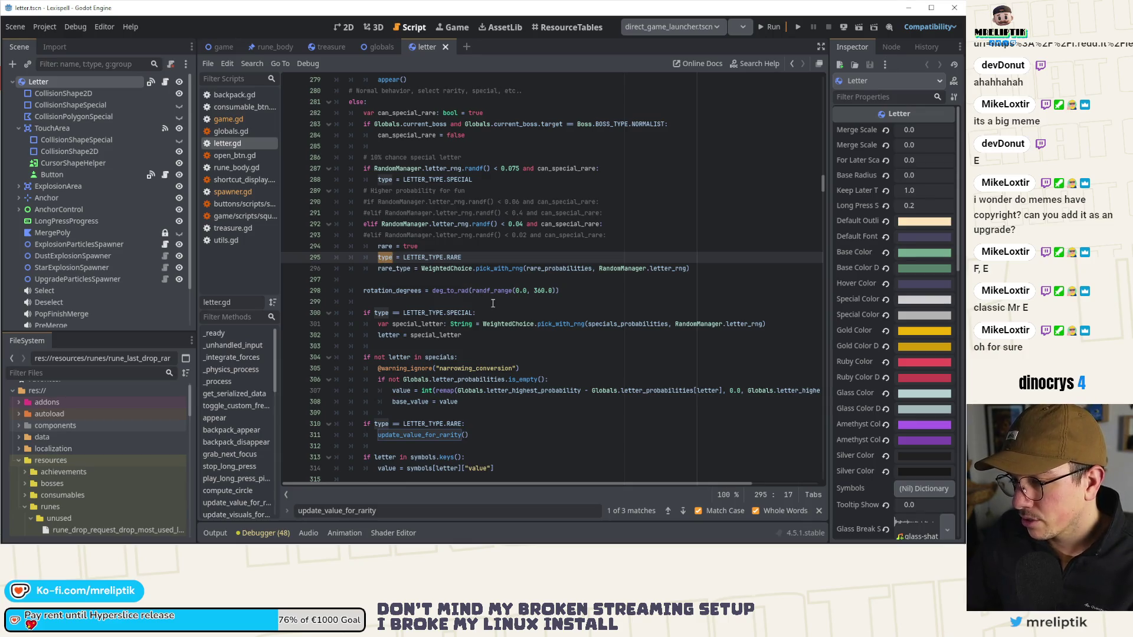
{"action": "double_click", "coordinate": [395, 268]}
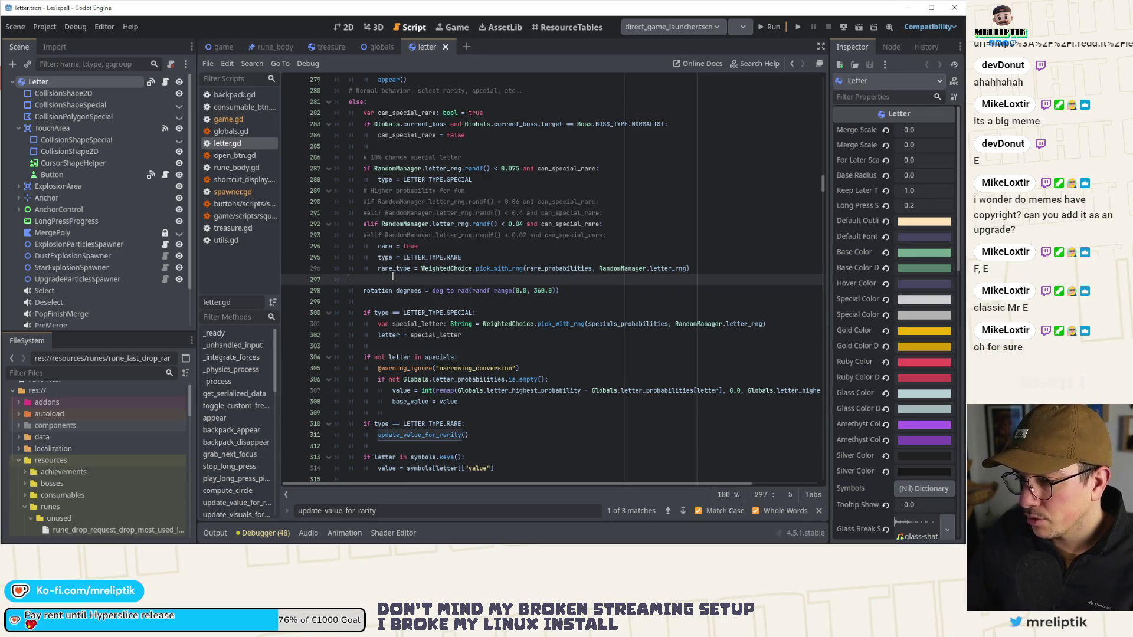
{"action": "scroll", "coordinate": [446, 308], "scroll_direction": "down", "scroll_amount": 5}
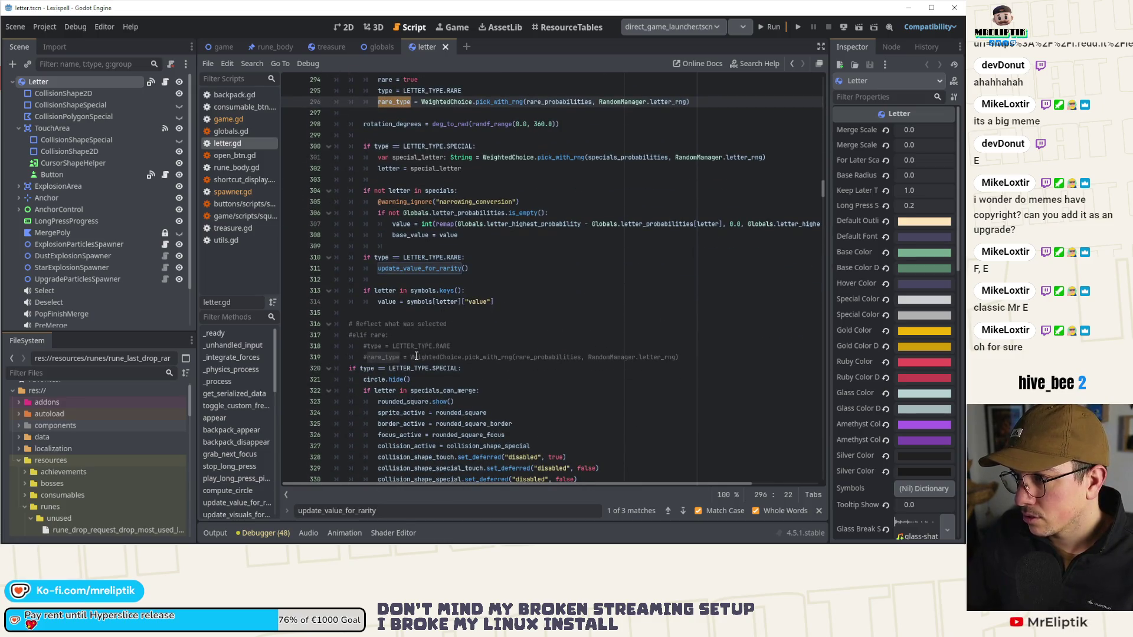
{"action": "scroll", "coordinate": [478, 370], "scroll_direction": "up", "scroll_amount": 1}
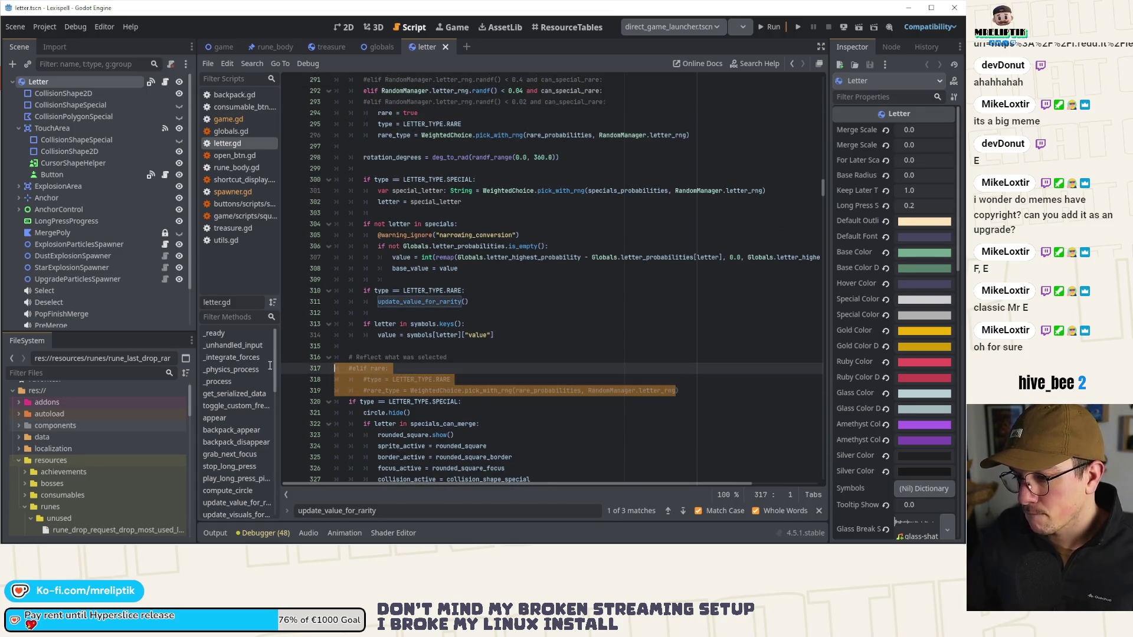
Step: Delete the commented-out rare-type lines 317–319 and save letter.gd
{"action": "key", "text": "BackSpace"}
{"action": "key", "text": "BackSpace"}
{"action": "key", "text": "ctrl+s"}
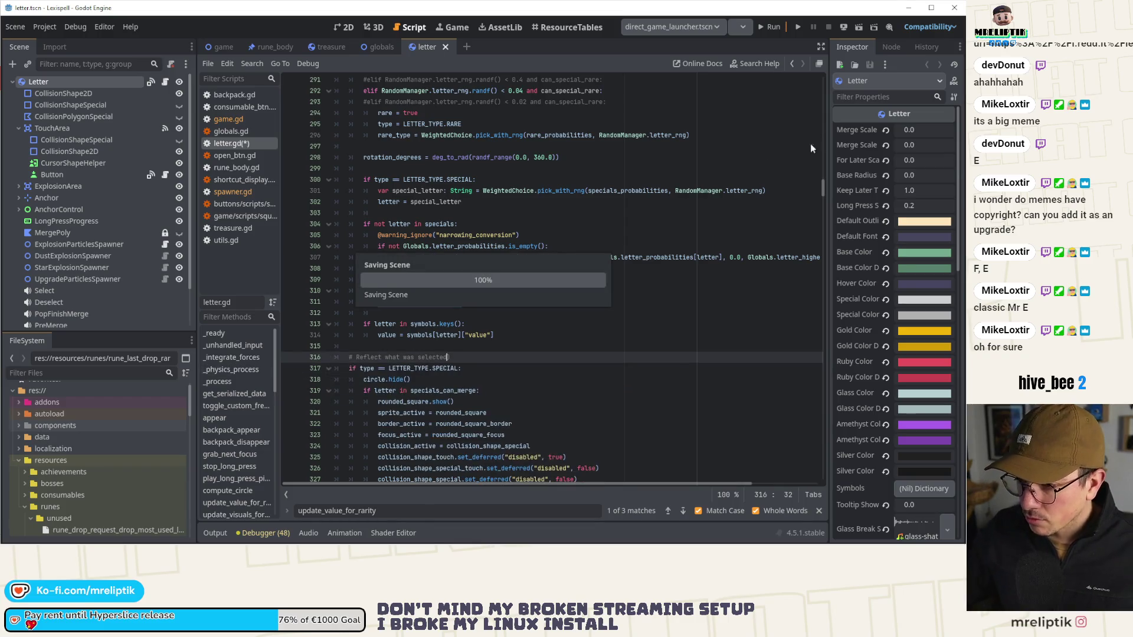
{"action": "scroll", "coordinate": [440, 311], "scroll_direction": "down", "scroll_amount": 10}
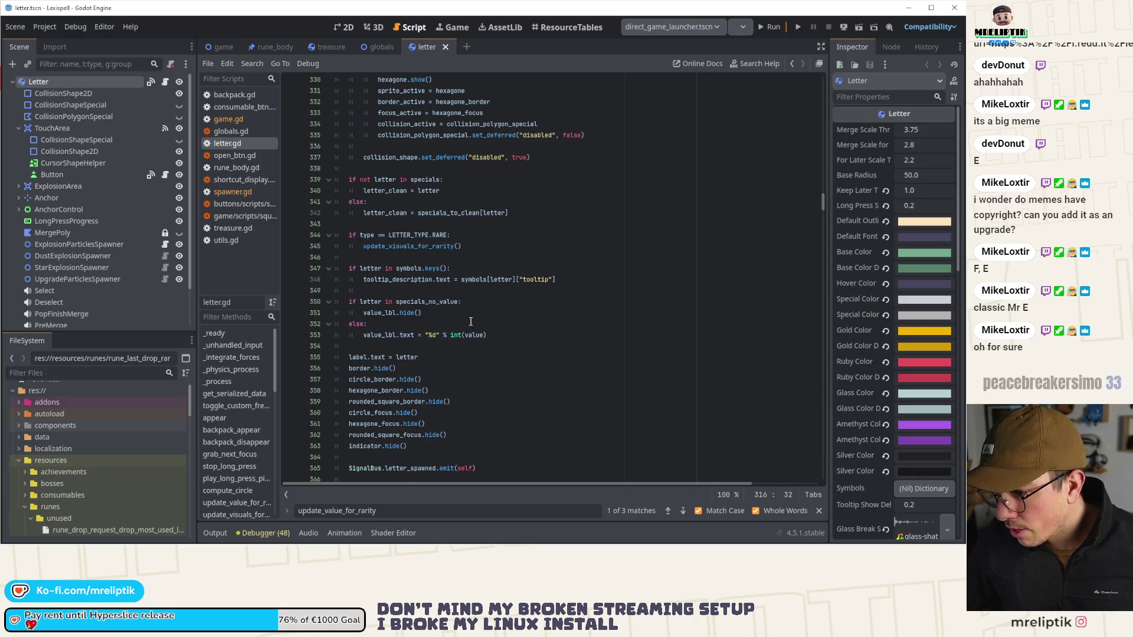
Step: Show update_value_for_rarity from the Filter Methods list
{"action": "scroll", "coordinate": [466, 321], "scroll_direction": "down", "scroll_amount": 4}
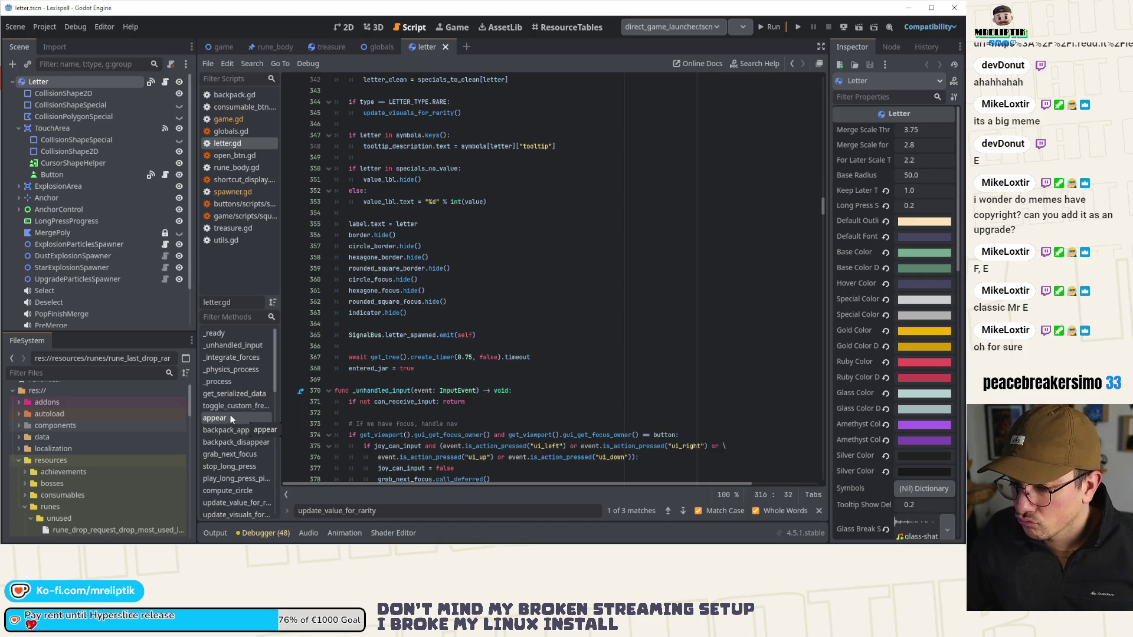
{"action": "left_click", "coordinate": [231, 503]}
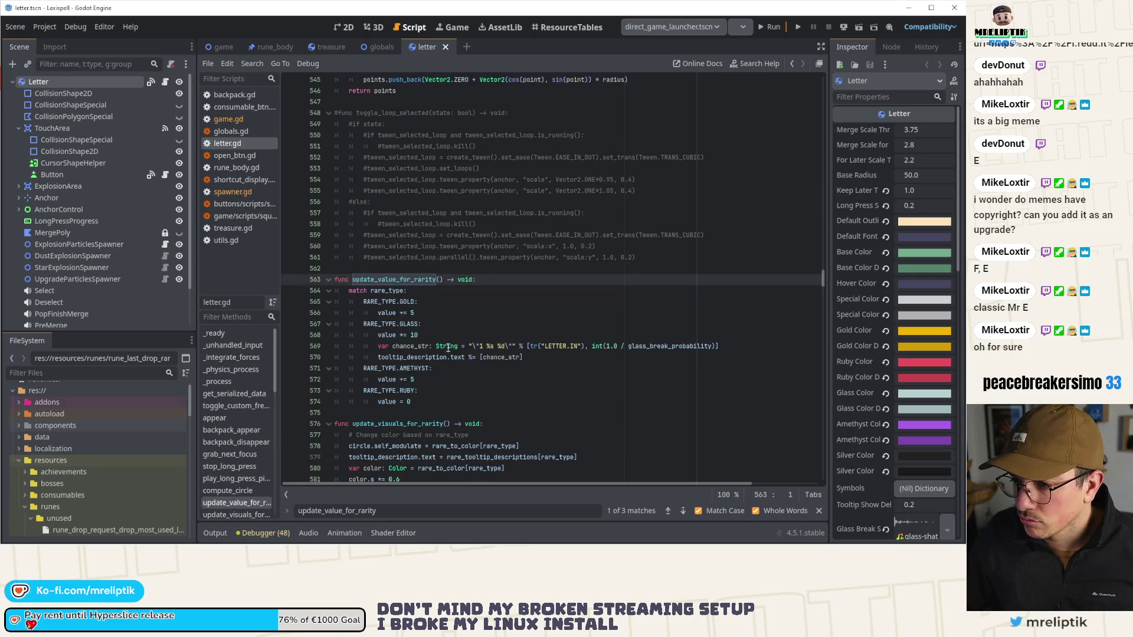
{"action": "scroll", "coordinate": [468, 335], "scroll_direction": "down", "scroll_amount": 3}
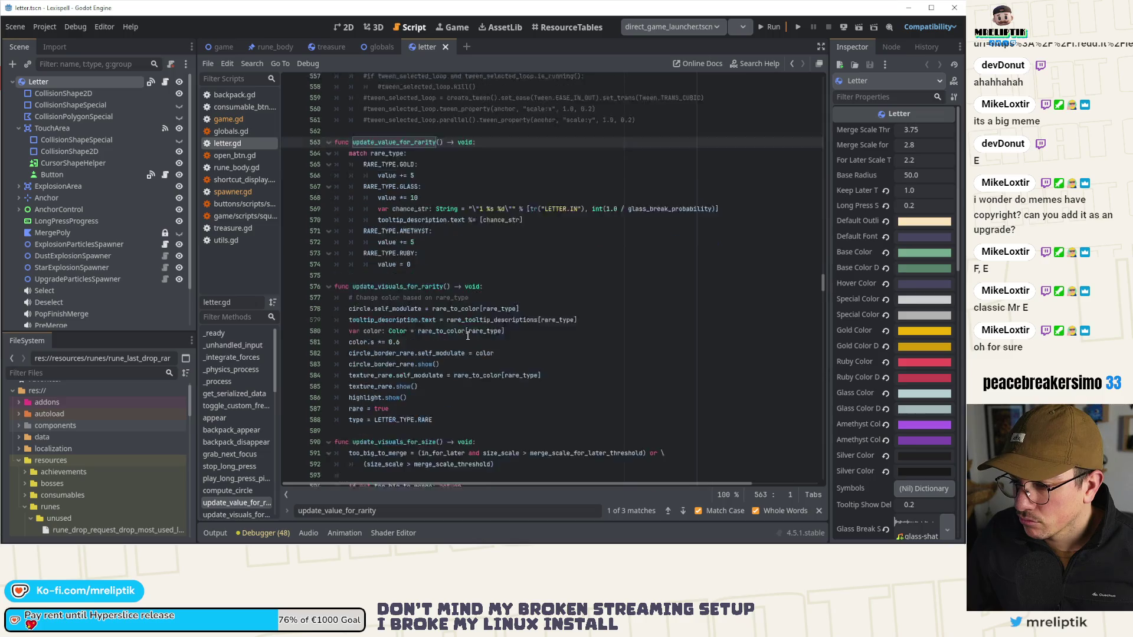
Step: Add 'func reflect_type_and_values() -> void:' on a new line above update_value_for_rarity
{"action": "scroll", "coordinate": [468, 337], "scroll_direction": "up", "scroll_amount": 3}
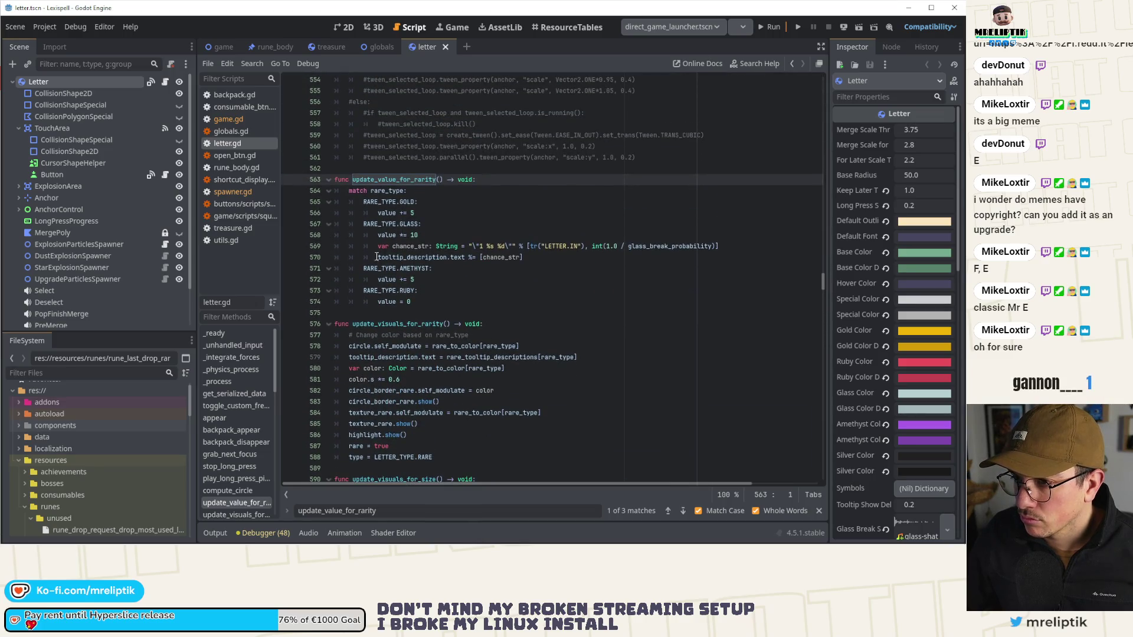
{"action": "scroll", "coordinate": [376, 257], "scroll_direction": "up", "scroll_amount": 3}
{"action": "key", "text": "Up"}
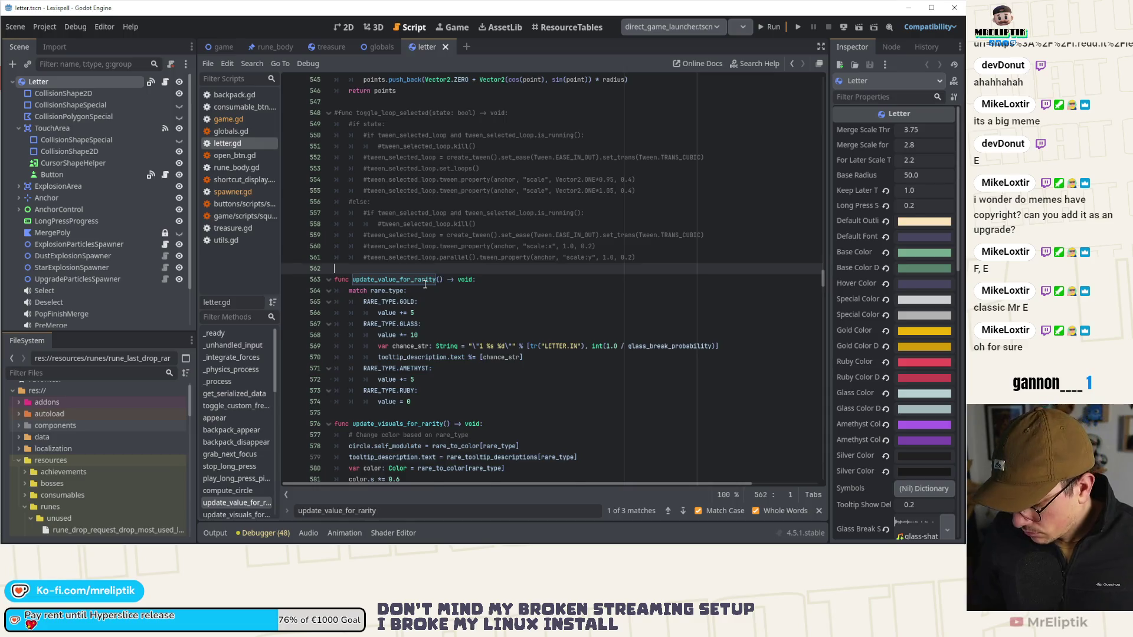
{"action": "key", "text": "Return"}
{"action": "key", "text": "Return"}
{"action": "key", "text": "Up"}
{"action": "type", "text": "func"}
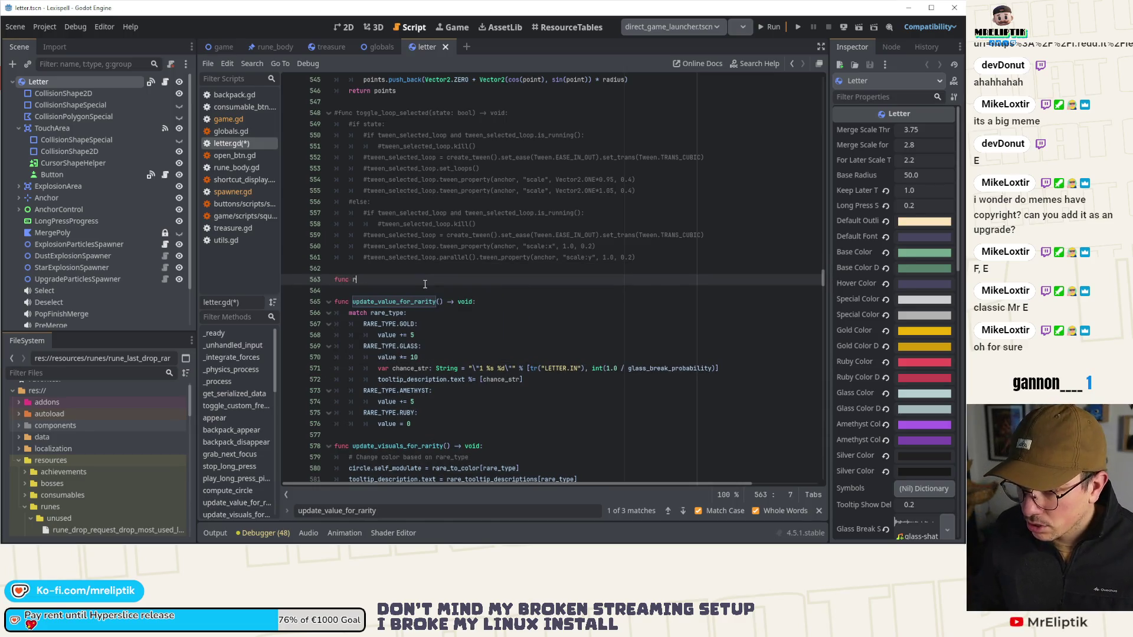
{"action": "key", "text": "BackSpace"}
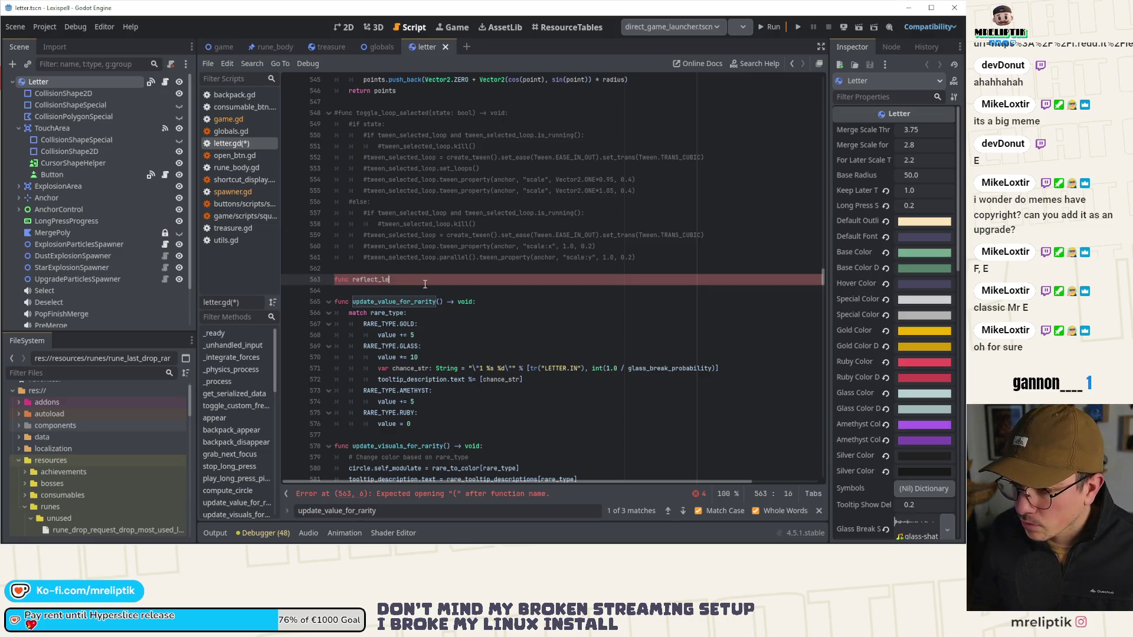
{"action": "key", "text": "BackSpace"}
{"action": "key", "text": "BackSpace"}
{"action": "key", "text": "BackSpace"}
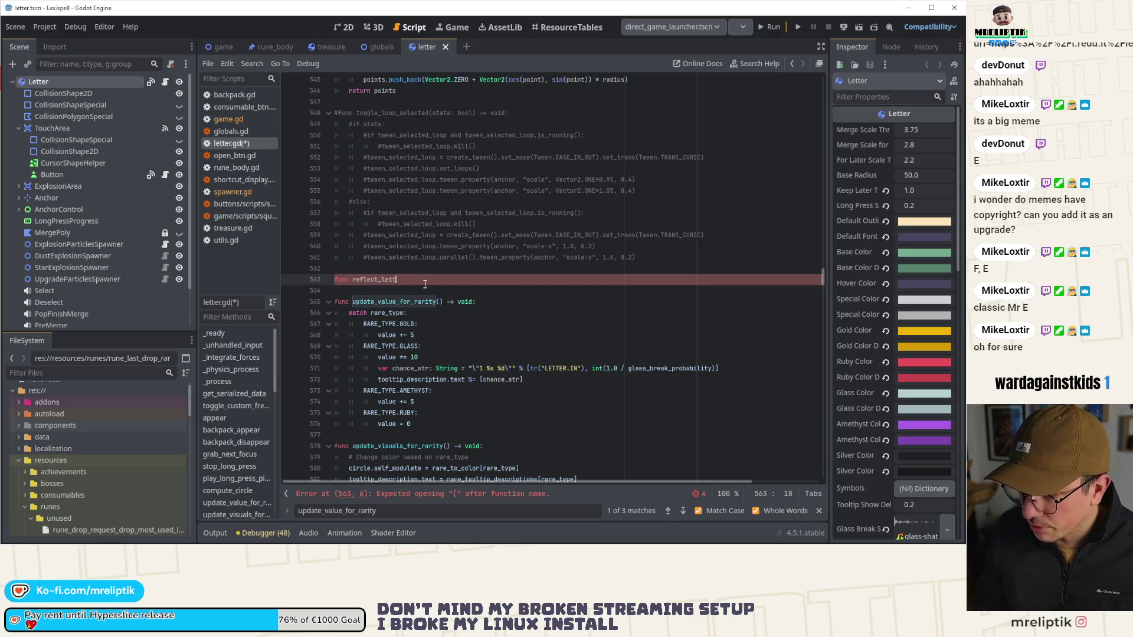
{"action": "type", "text": "vales"}
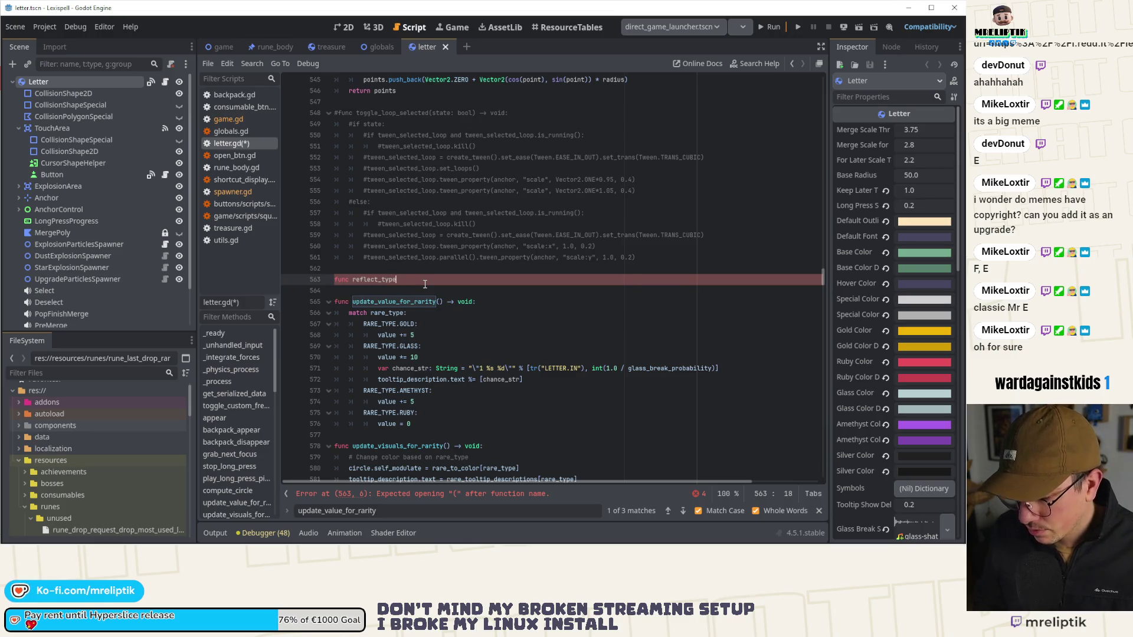
{"action": "type", "text": "alues("}
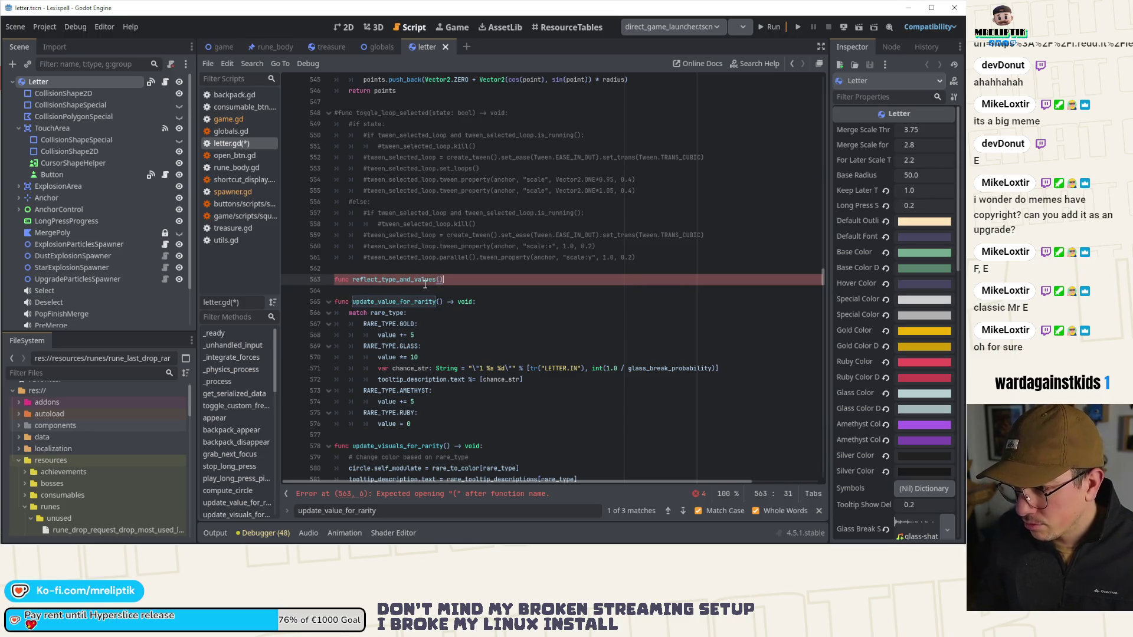
{"action": "type", "text": " -> void:"}
{"action": "key", "text": "Return"}
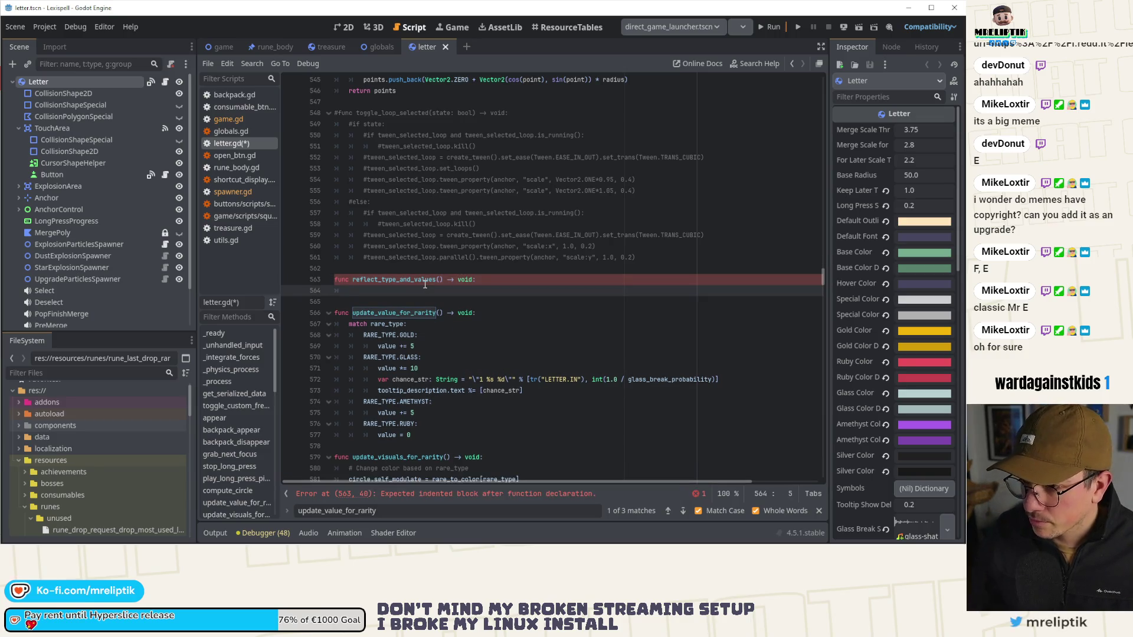
{"action": "key", "text": "ctrl+z"}
{"action": "scroll", "coordinate": [397, 304], "scroll_direction": "up", "scroll_amount": 20}
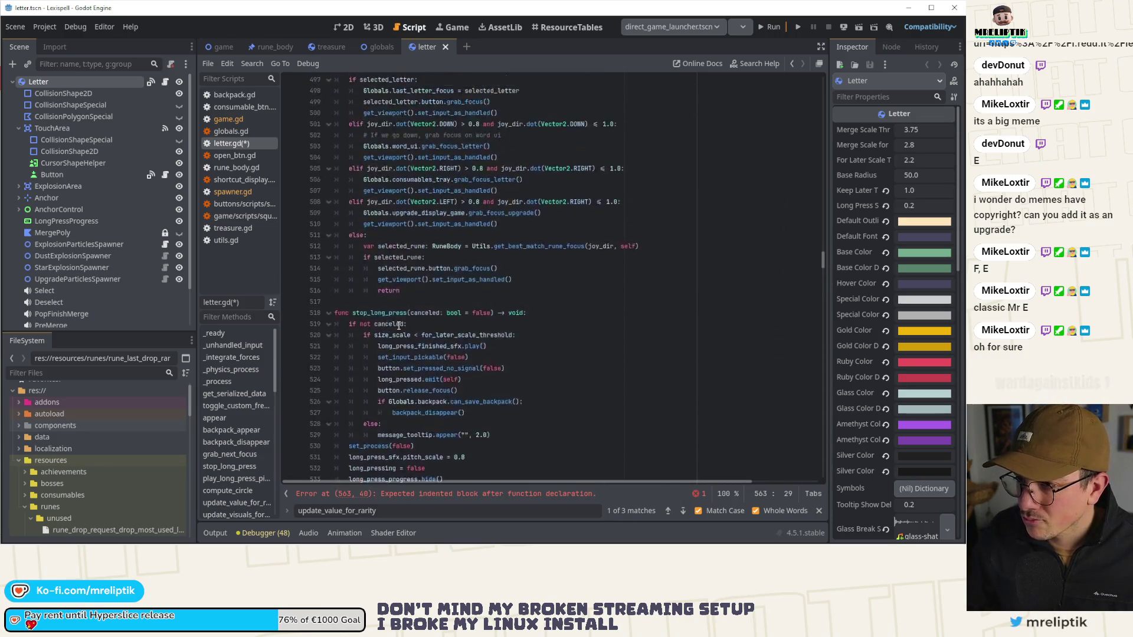
Step: Insert a reflect_type_and_values() call under the 'Reflect what was selected' comment
{"action": "scroll", "coordinate": [399, 326], "scroll_direction": "up", "scroll_amount": 20}
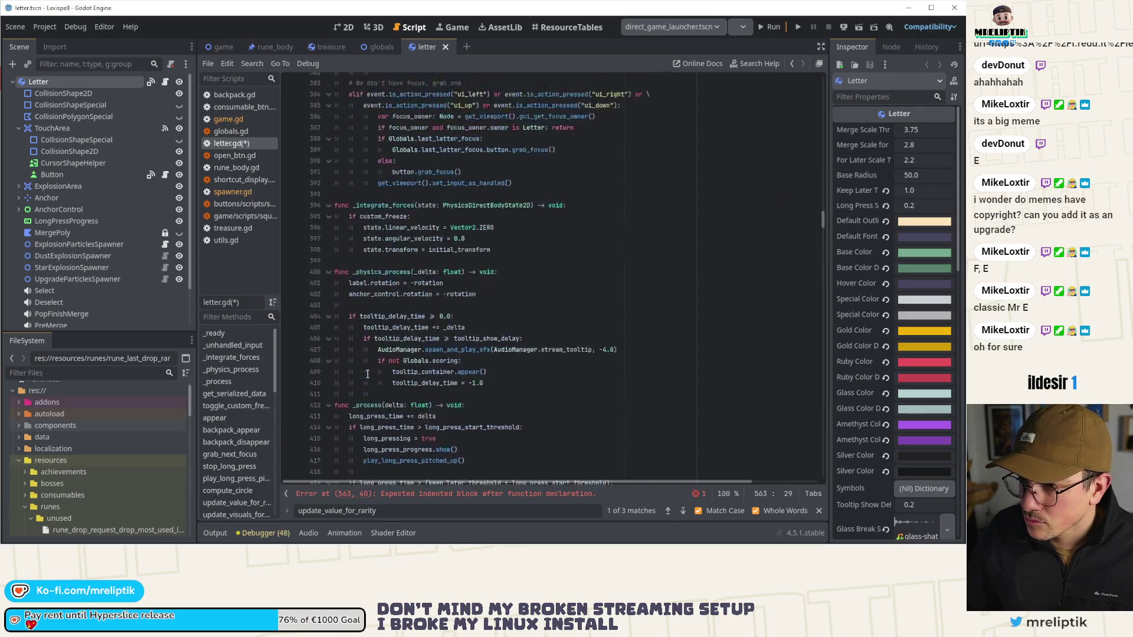
{"action": "scroll", "coordinate": [366, 374], "scroll_direction": "up", "scroll_amount": 20}
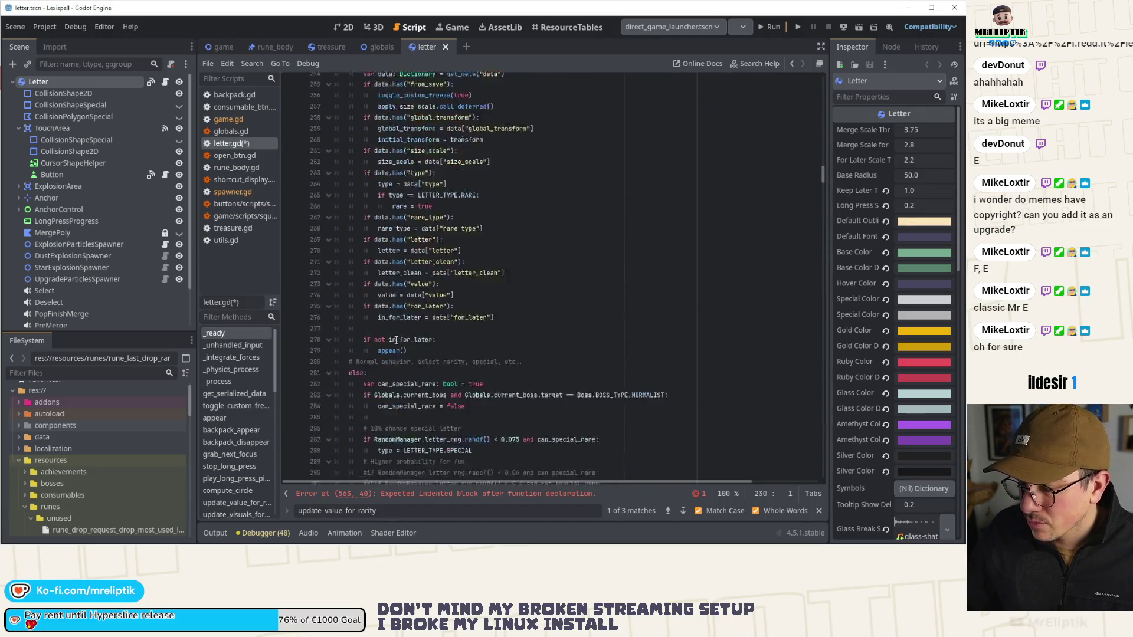
{"action": "scroll", "coordinate": [394, 344], "scroll_direction": "down", "scroll_amount": 4}
{"action": "left_click", "coordinate": [476, 175]}
{"action": "key", "text": "Return"}
{"action": "type", "text": "reflect_type_and_values()"}
{"action": "left_click", "coordinate": [477, 171]}
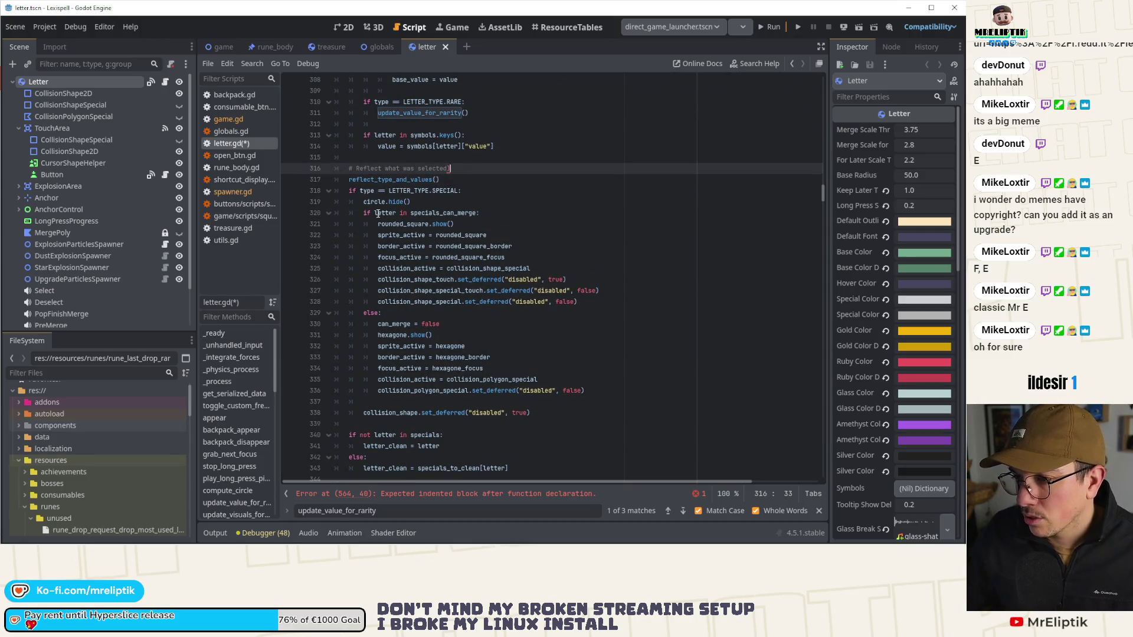
Step: Move the type-dependent setup block into reflect_type_and_values and save letter.gd
{"action": "mouse_move", "coordinate": [351, 192]}
{"action": "left_mouse_down"}
{"action": "mouse_move", "coordinate": [502, 339]}
{"action": "mouse_move", "coordinate": [519, 472]}
{"action": "mouse_move", "coordinate": [520, 318]}
{"action": "mouse_move", "coordinate": [528, 366]}
{"action": "left_mouse_up"}
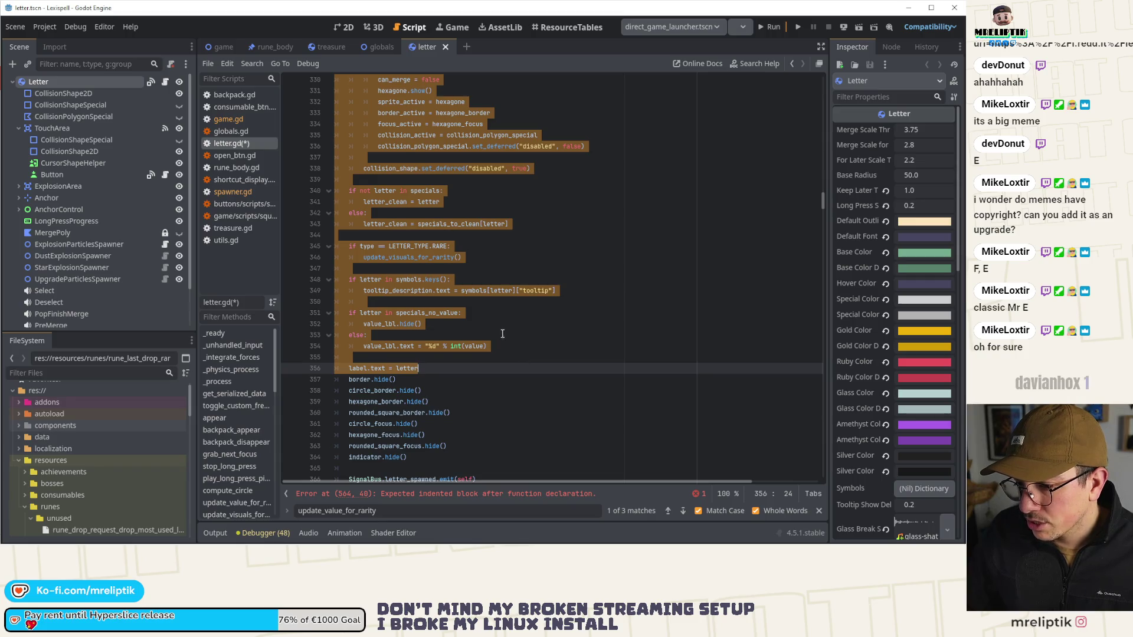
{"action": "key", "text": "BackSpace"}
{"action": "scroll", "coordinate": [449, 324], "scroll_direction": "up", "scroll_amount": 5}
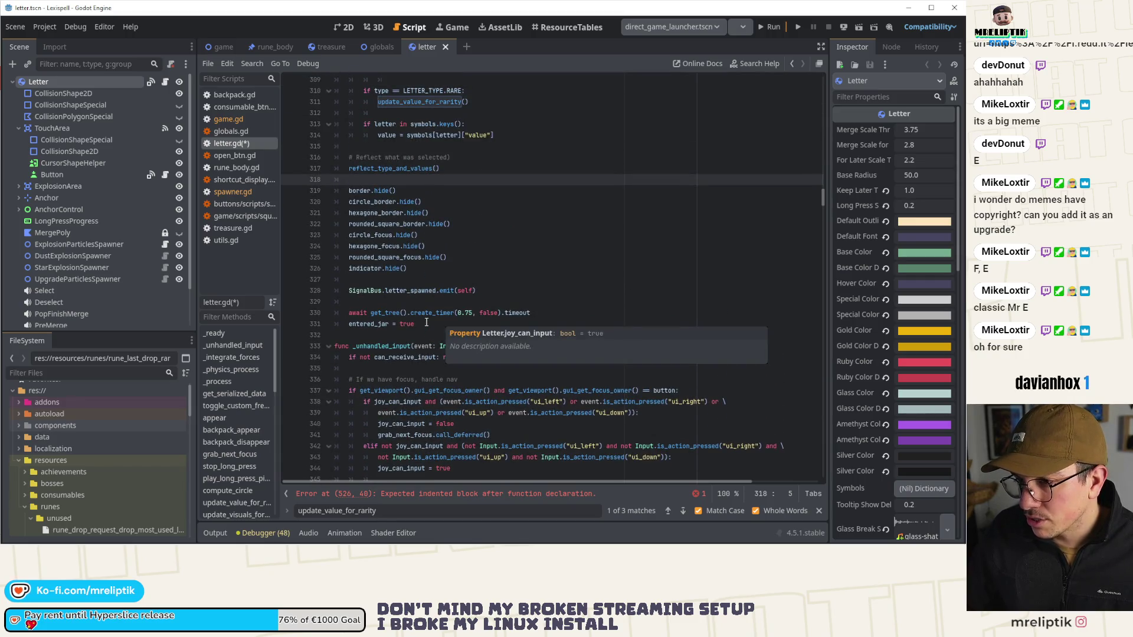
{"action": "left_click", "coordinate": [445, 494]}
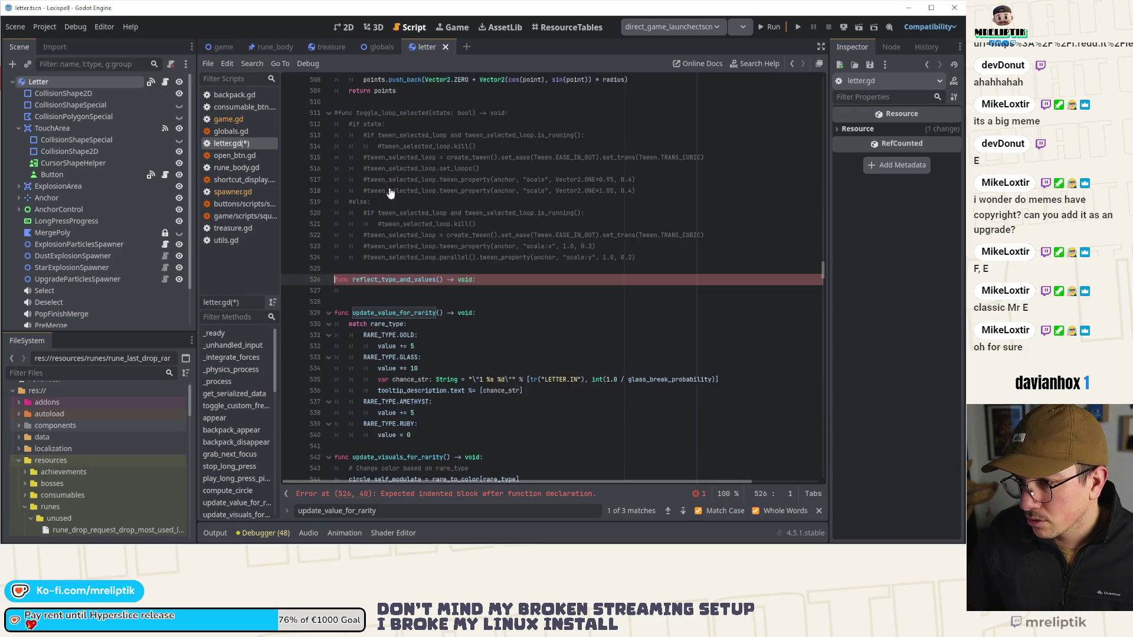
{"action": "left_click", "coordinate": [382, 292]}
{"action": "type", "text": "if type == LETTER_TYPE.SPECIAL: \t\tcircle.hide() \t\tif letter in specials_can_merge: \t\t\trounded_square.show() \t\t\tsprite_active = rounded_square \t\t\tborder_active = rounded_square_border \t\t\tfocus_active = rounded_square_focus \t\t\tcollision_active = collision_shape_special \t\t\tcollision_shape_touch.set_deferred(\"disabled\", true) \t\t\tcollision_shape_special_touch.set_deferred(\"disabled\", false) \t\t\tcollision_shape_special.set_deferred(\"disabled\", false) \t\telse: \t\t\tcan_merge = false \t\t\thexagone.show() \t\t\tsprite_active = hexagone \t\t\tborder_active = hexagone_border \t\t\tfocus_active = hexagone_focus \t\t\tcollision_active = collision_polygon_special \t\t\tcollision_polygon_special.set_deferred(\"disabled\", false)  \t\tcollision_shape.set_deferred(\"disabled\", true)  \tif not letter in specials: \t\tletter_clean = letter \telse: \t\tletter_clean = specials_to_clean[letter]  \tif type == LETTER_TYPE.RARE: \t\tupdate_visuals_for_rarity()  \tif letter in symbols.keys(): \t\ttooltip_description.text = symbols[letter][\"tooltip\"]  \tif letter in specials_no_value: \t\tvalue_lbl.hide() \telse: \t\tvalue_lbl.text = \"%d\" % int(value)  \tlabel.text = letter"}
{"action": "key", "text": "ctrl+s"}
Step: Review the refactored _ready code and launch the game with Run Project
{"action": "scroll", "coordinate": [395, 297], "scroll_direction": "up", "scroll_amount": 6}
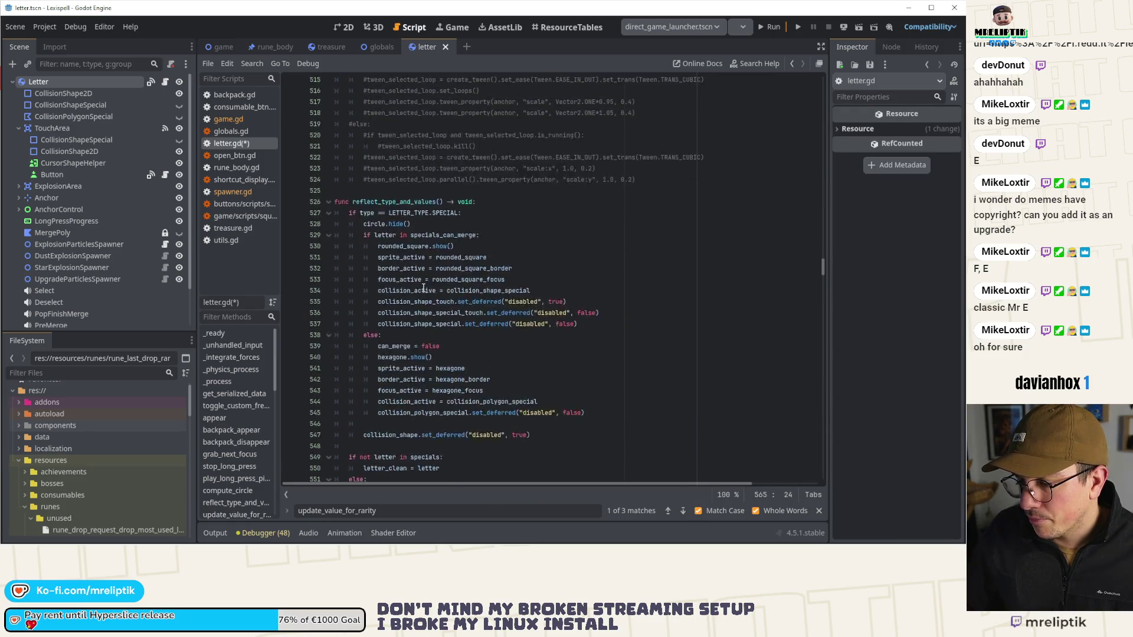
{"action": "scroll", "coordinate": [411, 293], "scroll_direction": "down", "scroll_amount": 3}
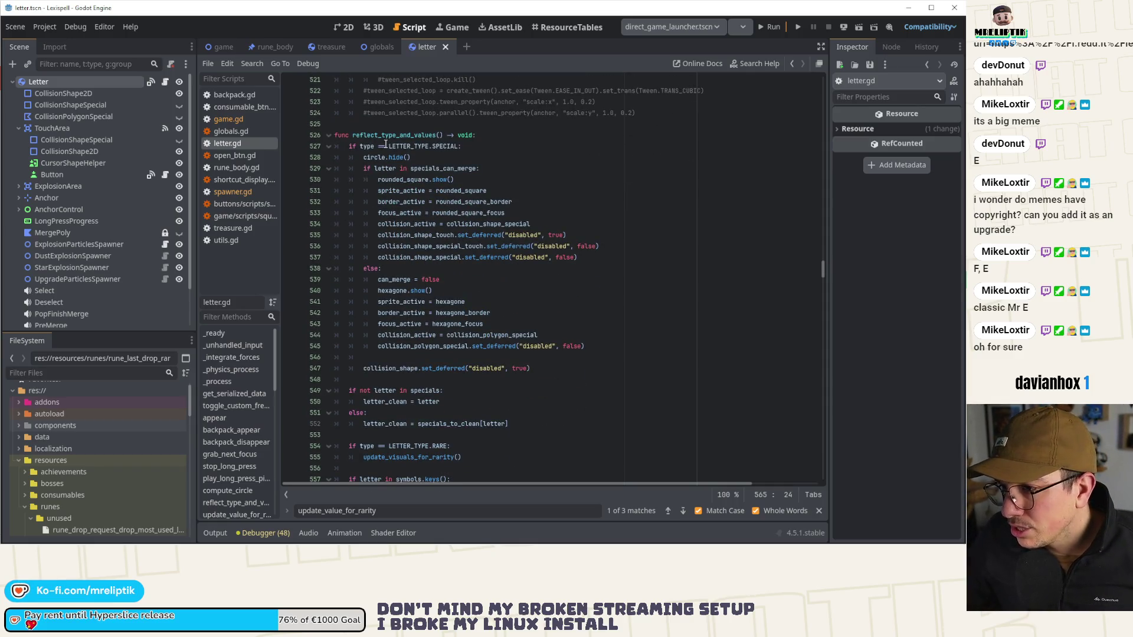
{"action": "scroll", "coordinate": [478, 331], "scroll_direction": "up", "scroll_amount": 20}
{"action": "scroll", "coordinate": [478, 330], "scroll_direction": "up", "scroll_amount": 20}
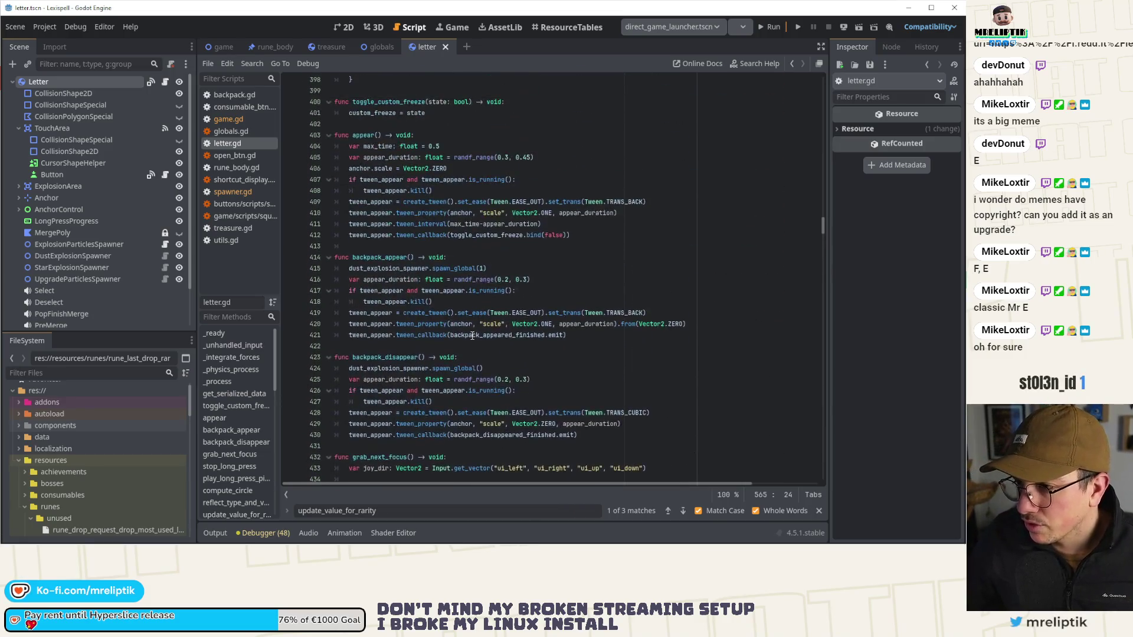
{"action": "scroll", "coordinate": [478, 330], "scroll_direction": "up", "scroll_amount": 20}
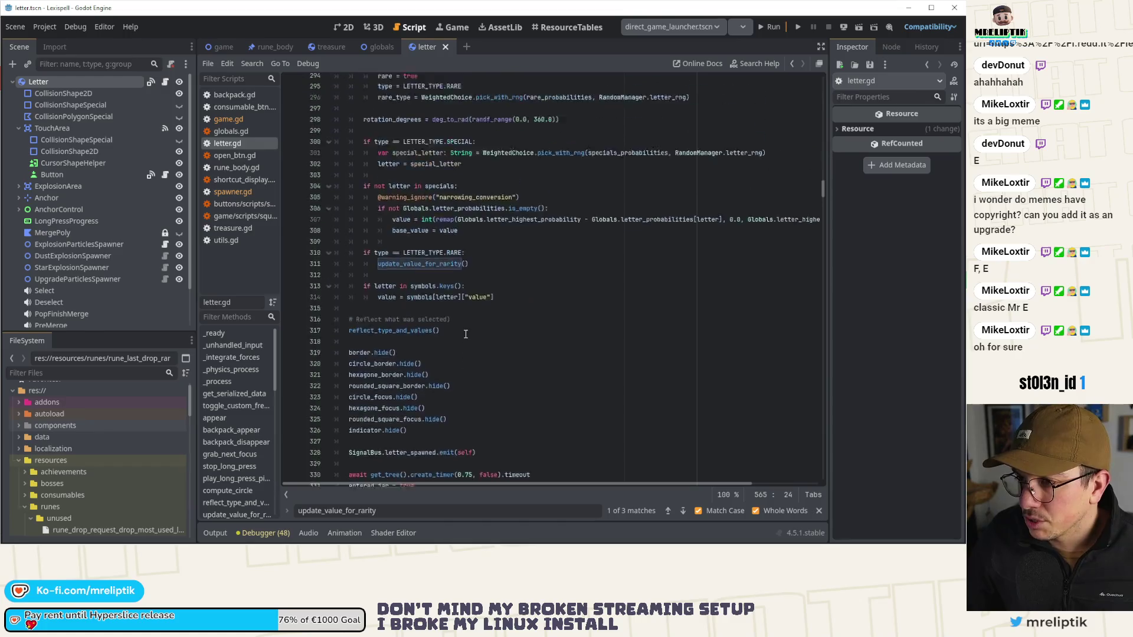
{"action": "scroll", "coordinate": [466, 337], "scroll_direction": "down", "scroll_amount": 8}
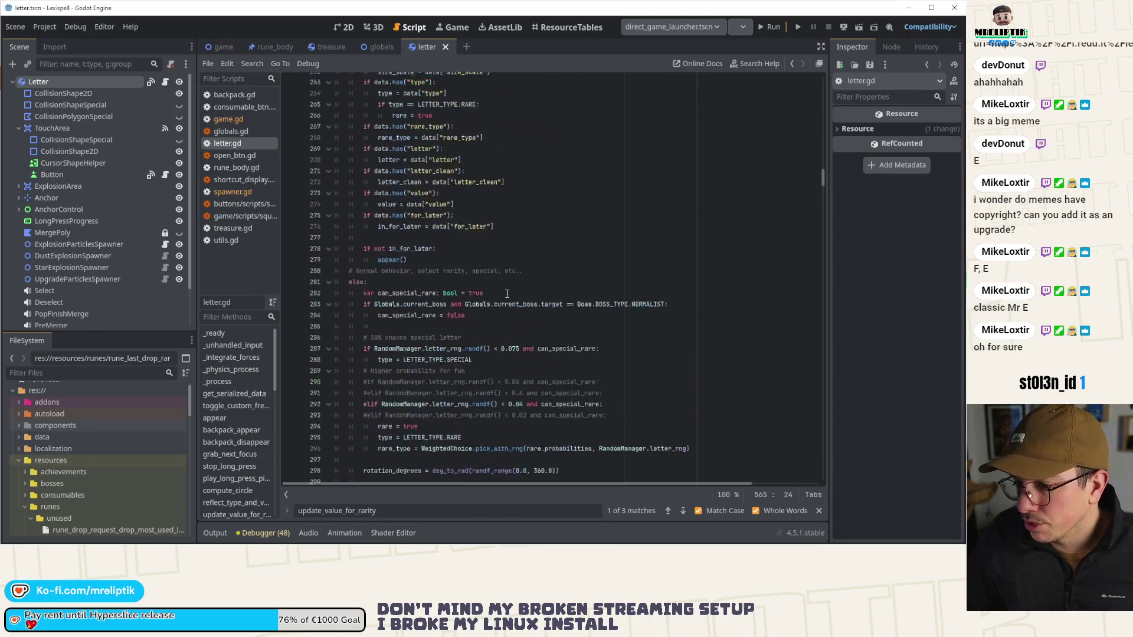
{"action": "scroll", "coordinate": [401, 216], "scroll_direction": "down", "scroll_amount": 1}
{"action": "scroll", "coordinate": [402, 228], "scroll_direction": "up", "scroll_amount": 20}
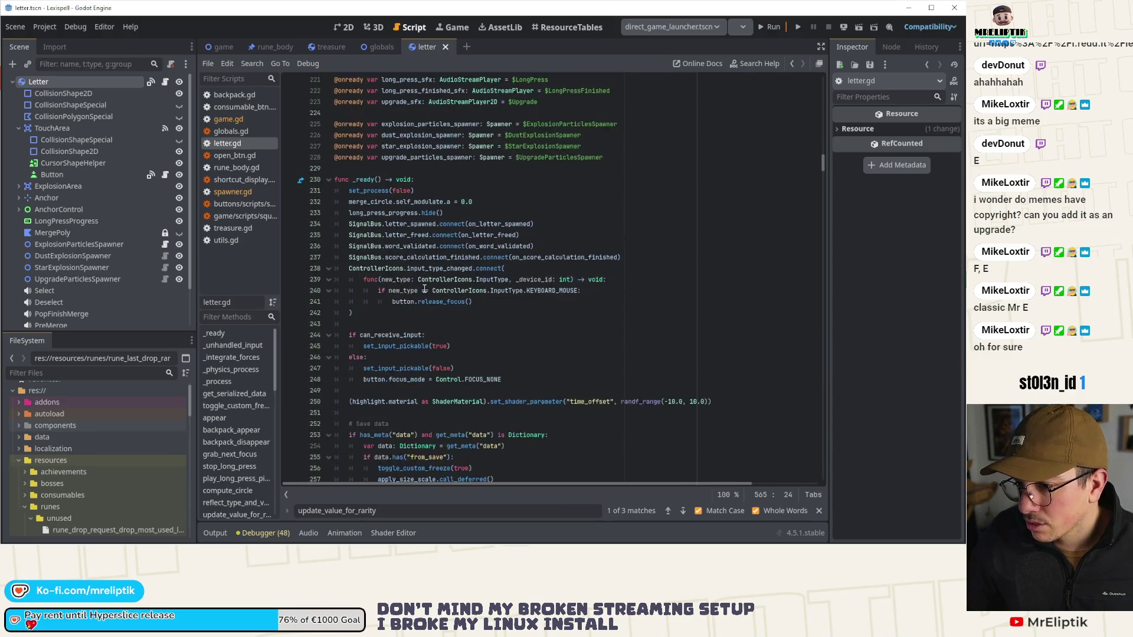
{"action": "left_click", "coordinate": [456, 316]}
{"action": "scroll", "coordinate": [456, 315], "scroll_direction": "down", "scroll_amount": 3}
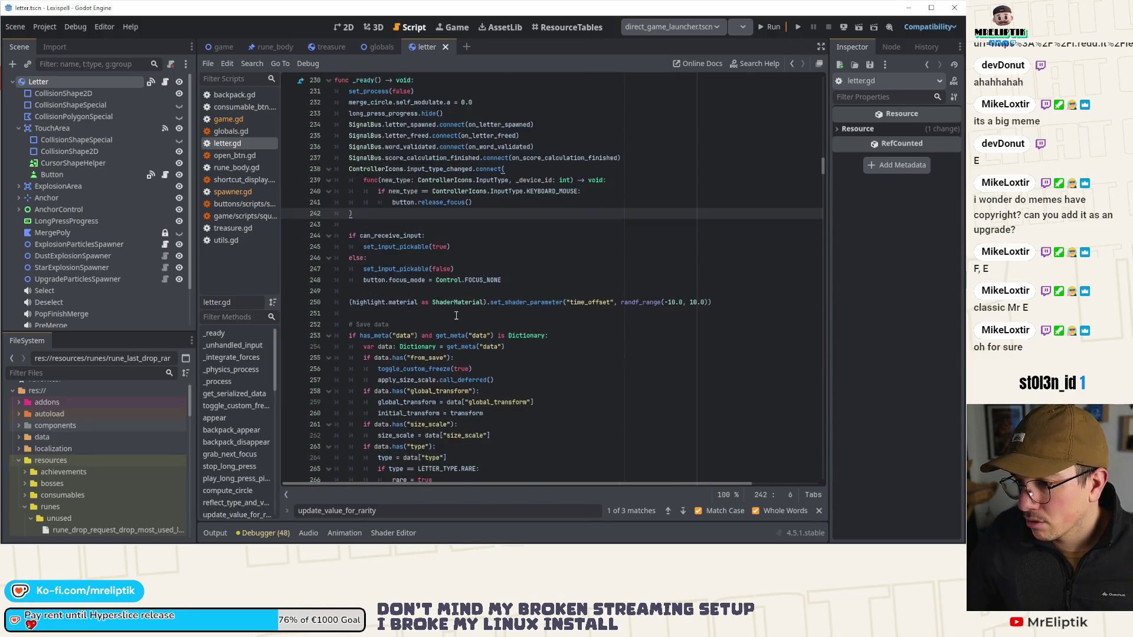
{"action": "left_click", "coordinate": [342, 27]}
{"action": "left_click", "coordinate": [797, 26]}
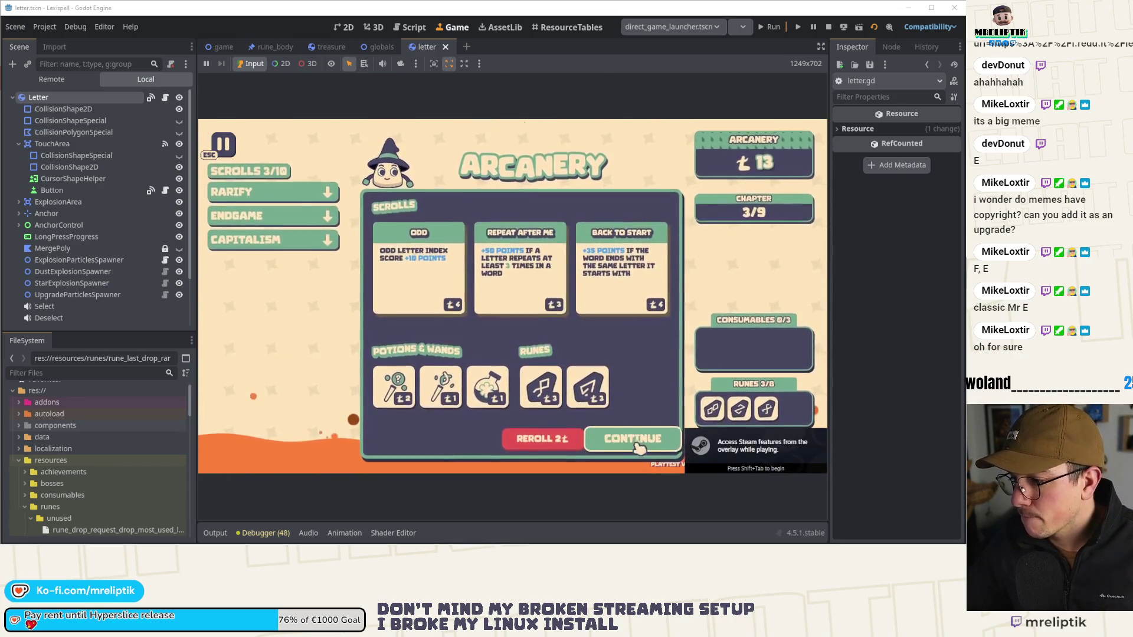
Step: Continue from the shop into the chapter 4/9 round, then reopen letter.gd from the Letter node
{"action": "left_click", "coordinate": [636, 444]}
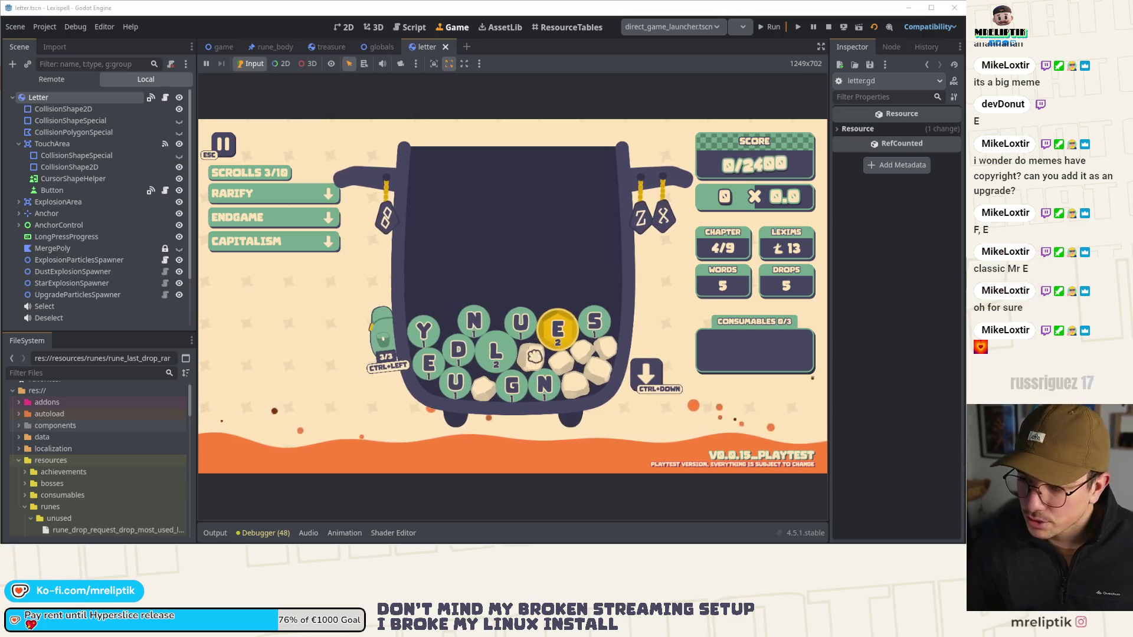
{"action": "left_click", "coordinate": [165, 97]}
{"action": "scroll", "coordinate": [423, 218], "scroll_direction": "down", "scroll_amount": 6}
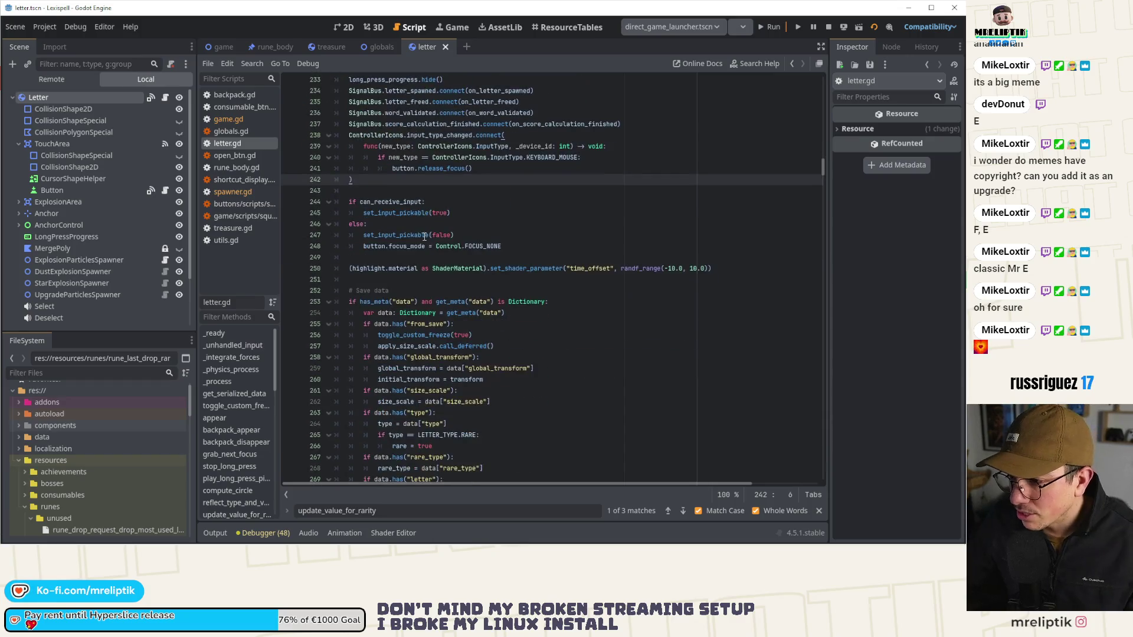
Step: Append 'and not get_meta("data").is_empty()' to the save-data if condition on line 253
{"action": "left_click", "coordinate": [375, 201]}
{"action": "left_click", "coordinate": [458, 201]}
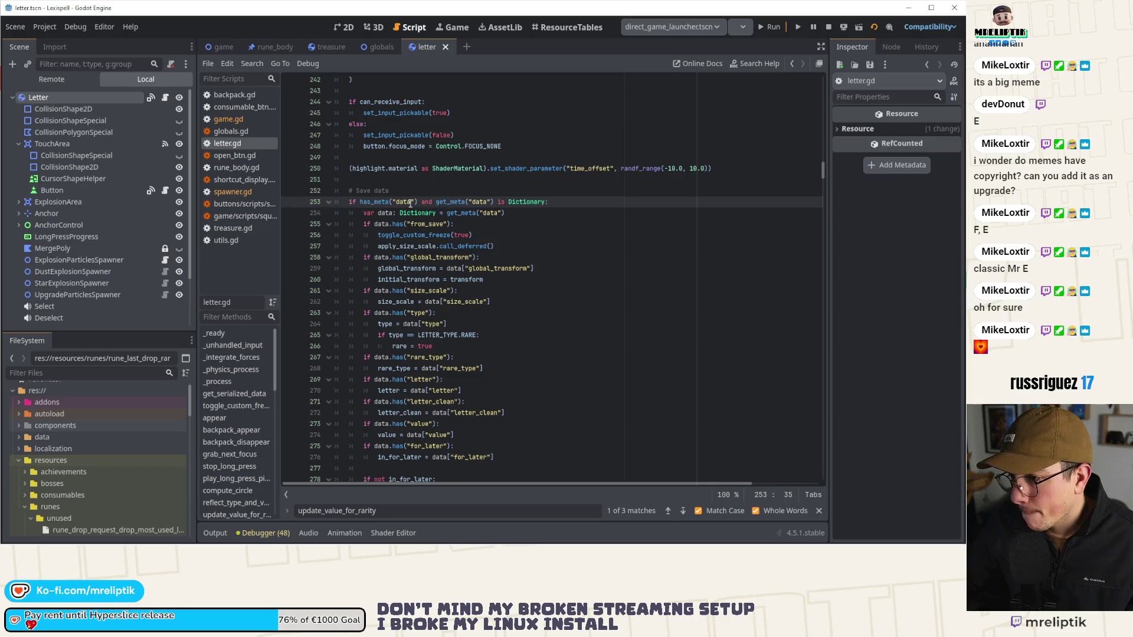
{"action": "double_click", "coordinate": [372, 202]}
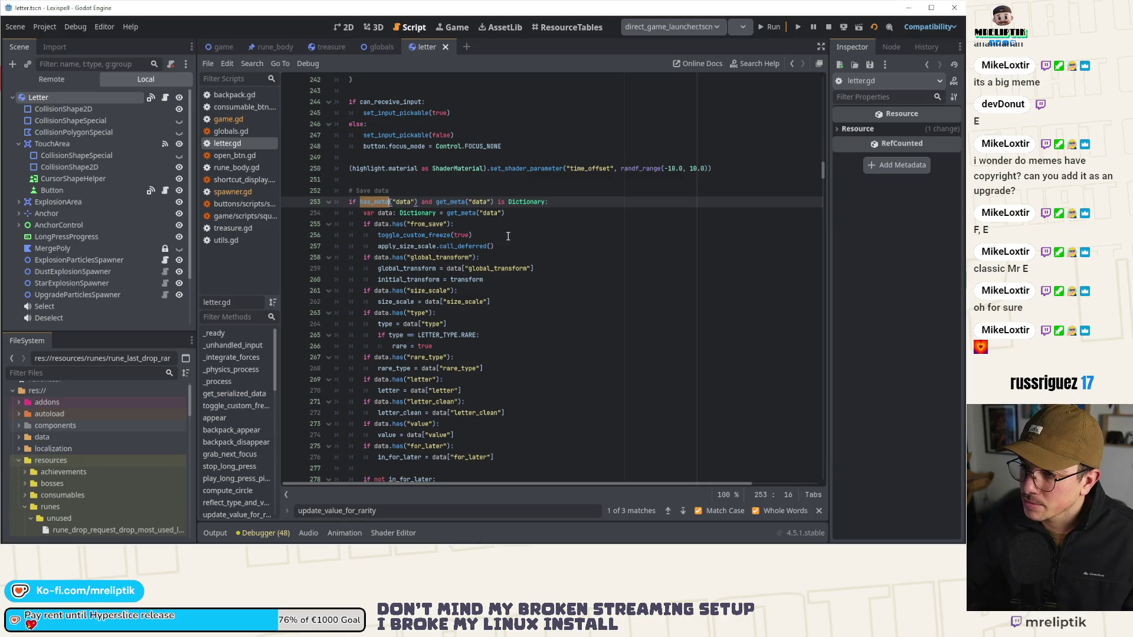
{"action": "left_click", "coordinate": [548, 204]}
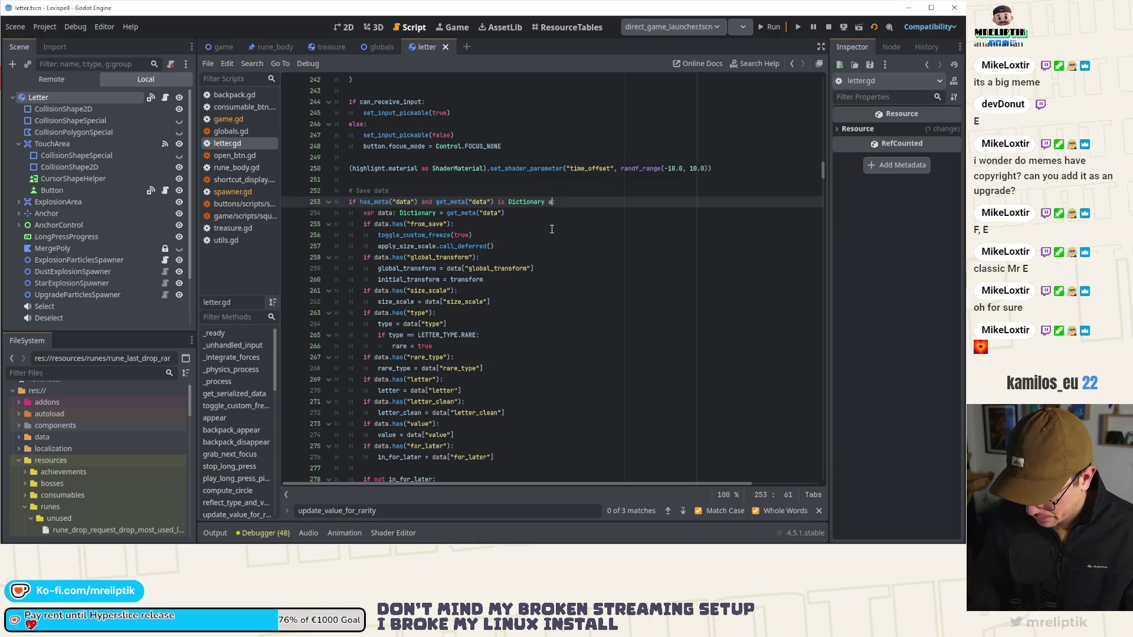
{"action": "type", "text": "and get_meta(\"data"}
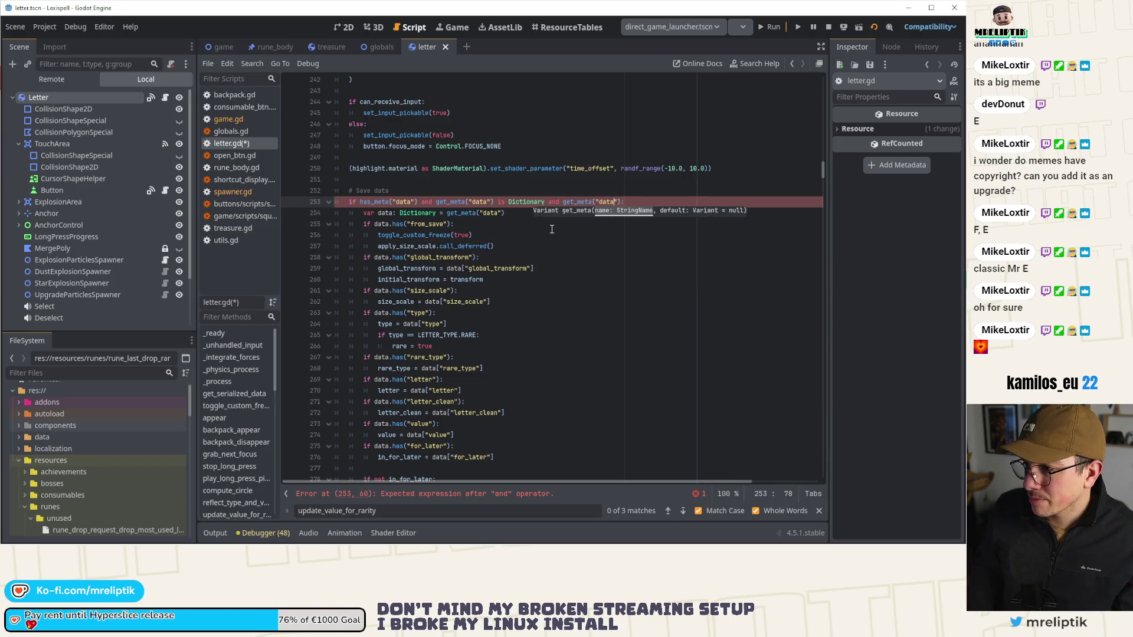
{"action": "type", "text": "\")."}
{"action": "type", "text": "is_empty"}
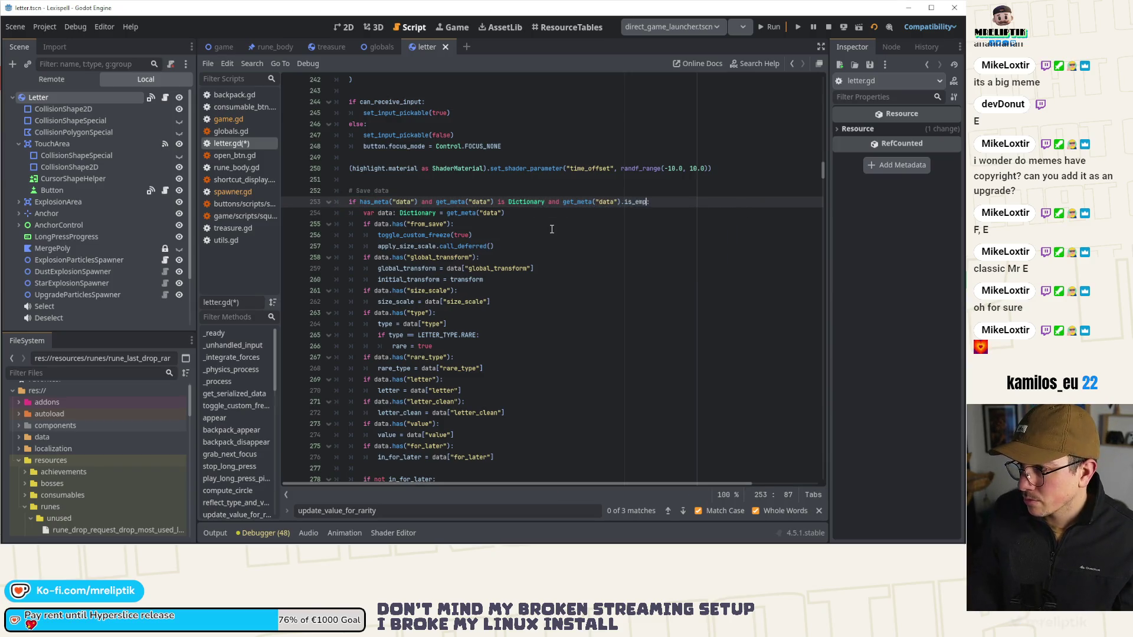
{"action": "type", "text": "():"}
{"action": "key", "text": "ctrl+Left"}
{"action": "key", "text": "ctrl+Left"}
{"action": "key", "text": "ctrl+Left"}
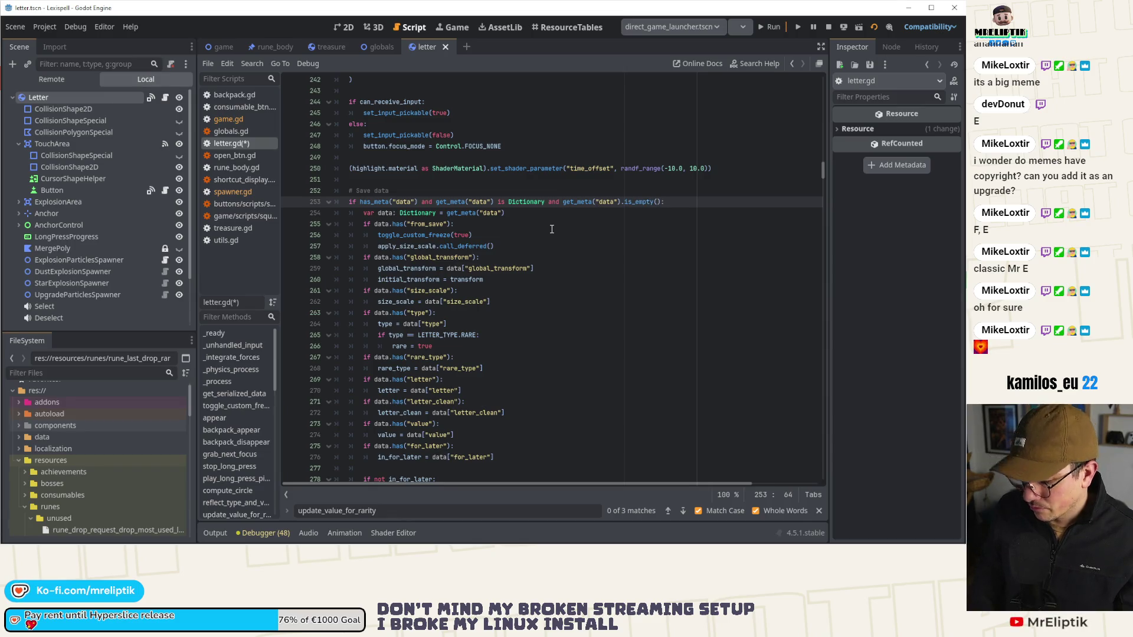
{"action": "type", "text": "not"}
Step: Save letter.gd and run the game with F5
{"action": "key", "text": "ctrl+s"}
{"action": "key", "text": "Down"}
{"action": "key", "text": "Down"}
{"action": "key", "text": "End"}
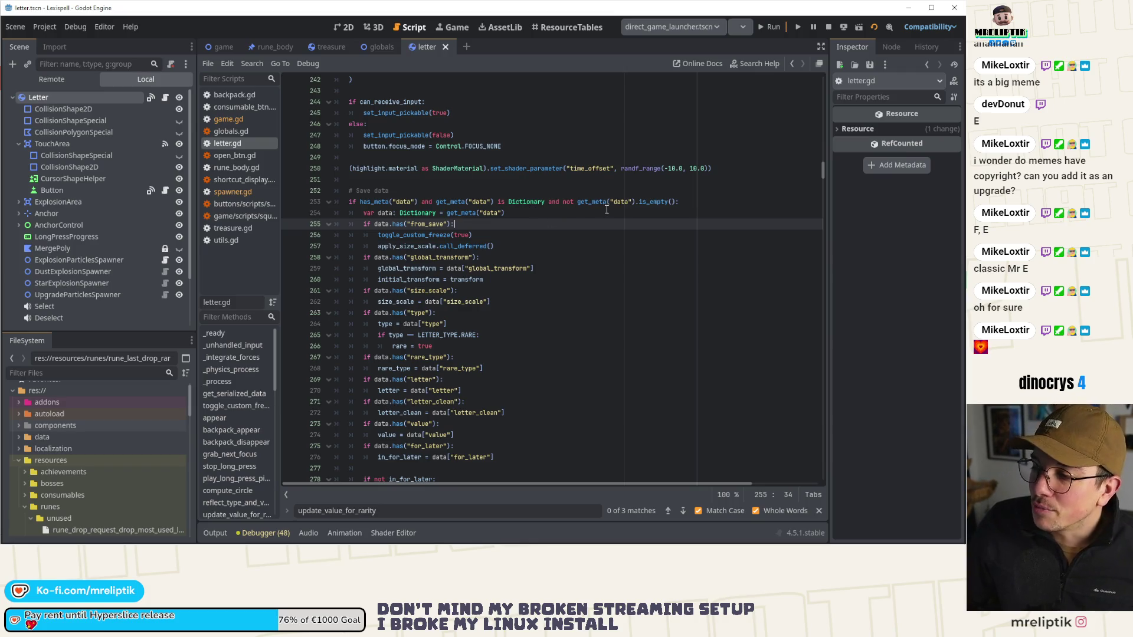
{"action": "key", "text": "F5"}
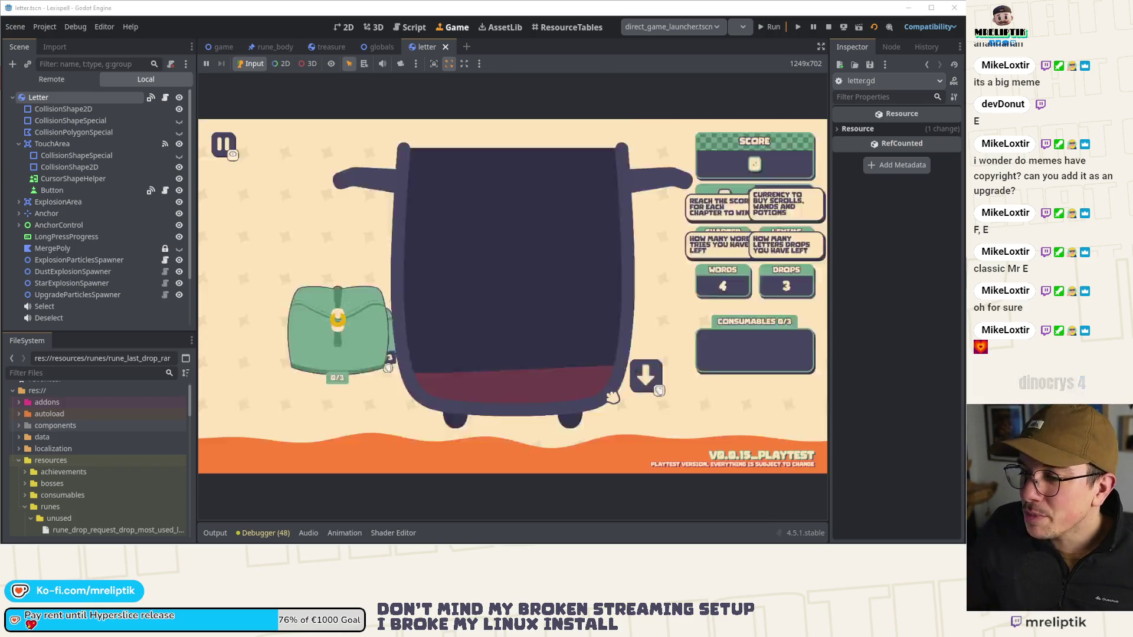
Step: Continue from the shop into the chapter 4/9 round and check the drawn letter tiles
{"action": "left_click", "coordinate": [644, 444]}
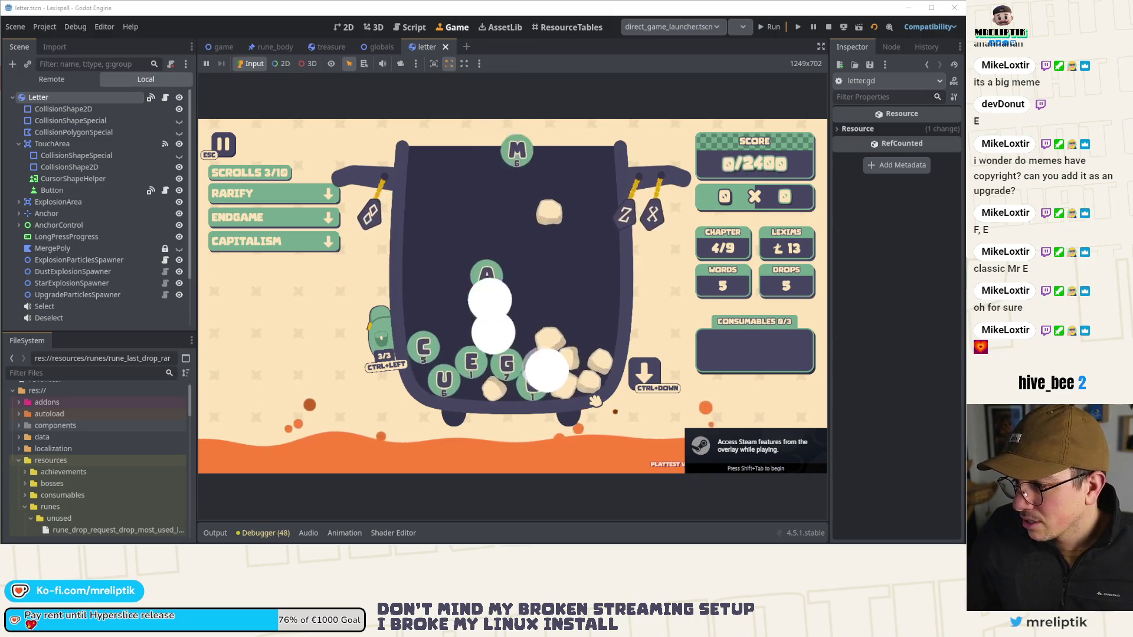
{"action": "mouse_move", "coordinate": [470, 329]}
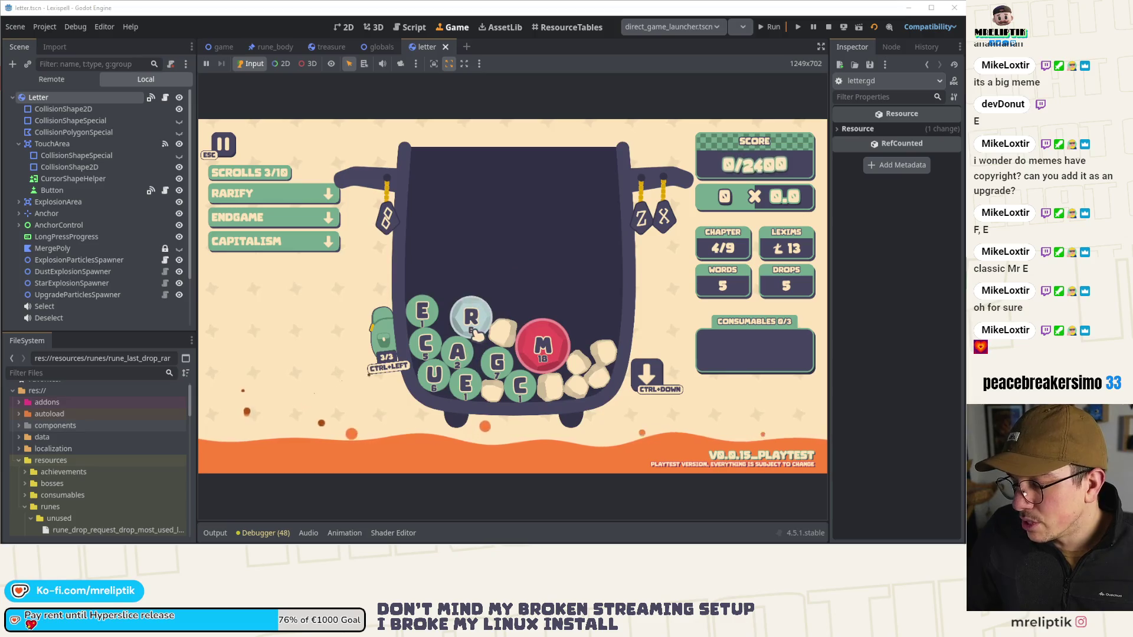
{"action": "mouse_move", "coordinate": [549, 358]}
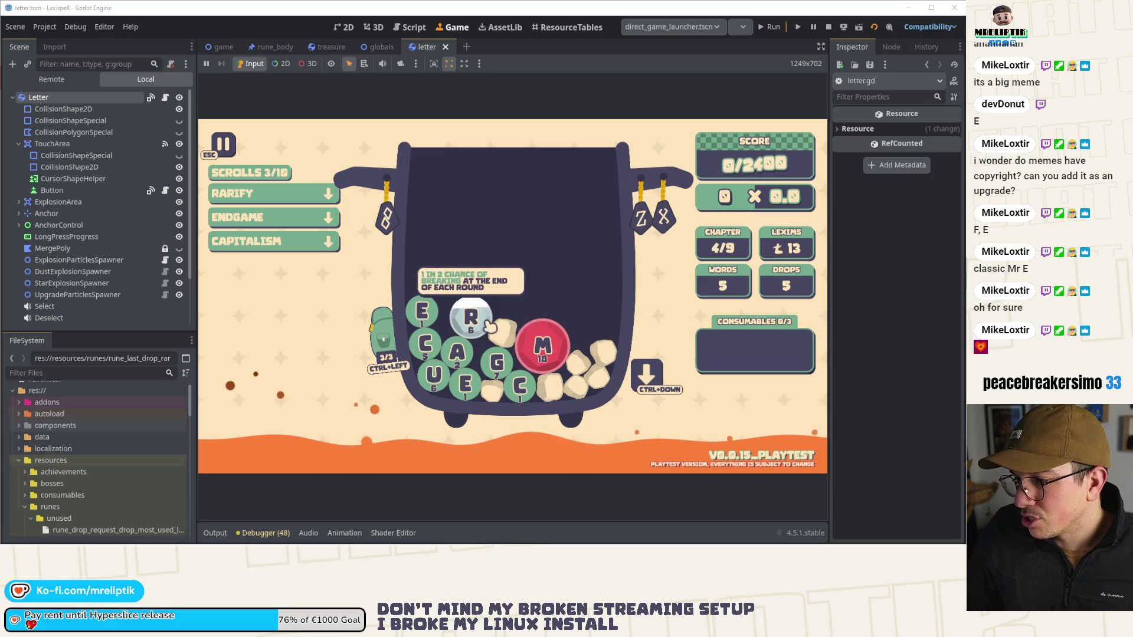
Step: Open and close the letter bag, then return to the letter.gd script
{"action": "key", "text": "ctrl+Left"}
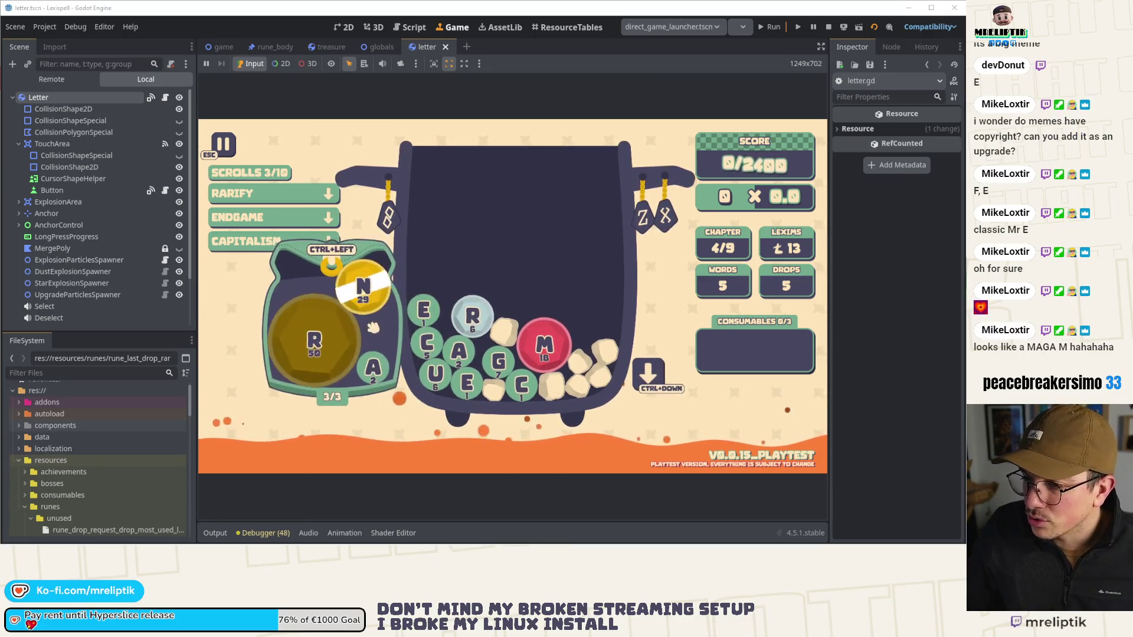
{"action": "key", "text": "ctrl+Left"}
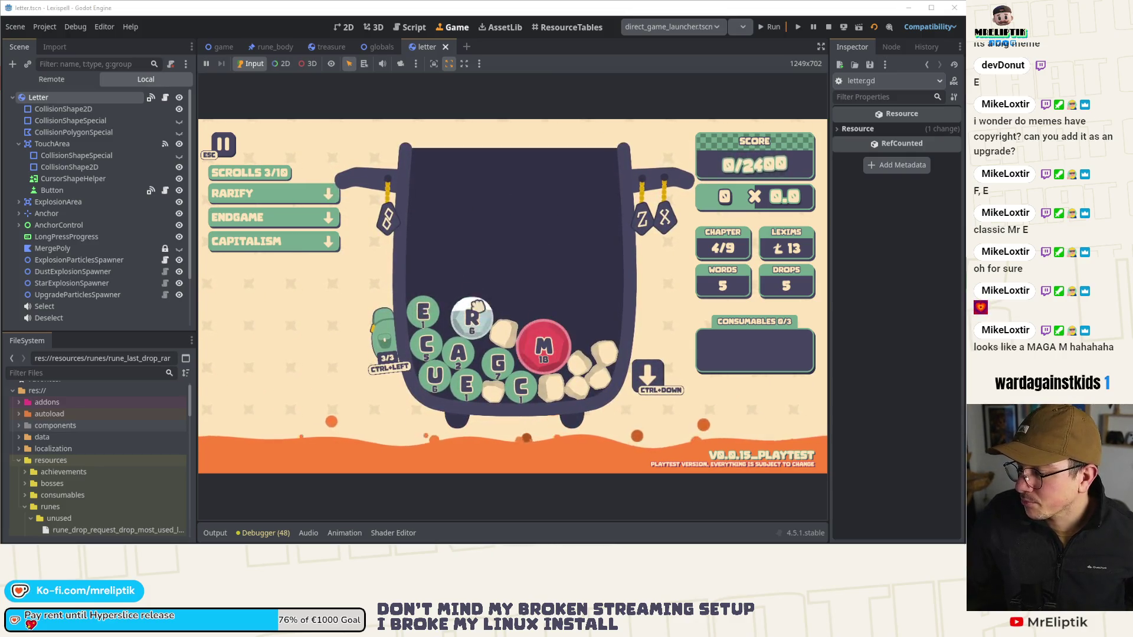
{"action": "left_click", "coordinate": [165, 100]}
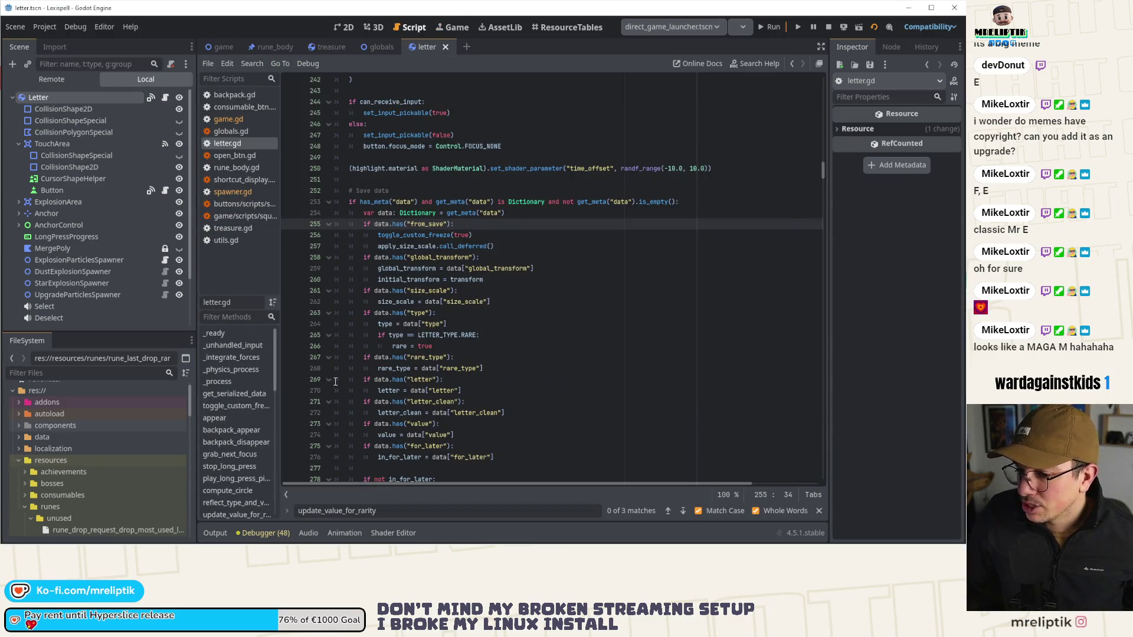
Step: Stop the running Lexispell game and restart it with Run Project
{"action": "scroll", "coordinate": [478, 323], "scroll_direction": "down", "scroll_amount": 14}
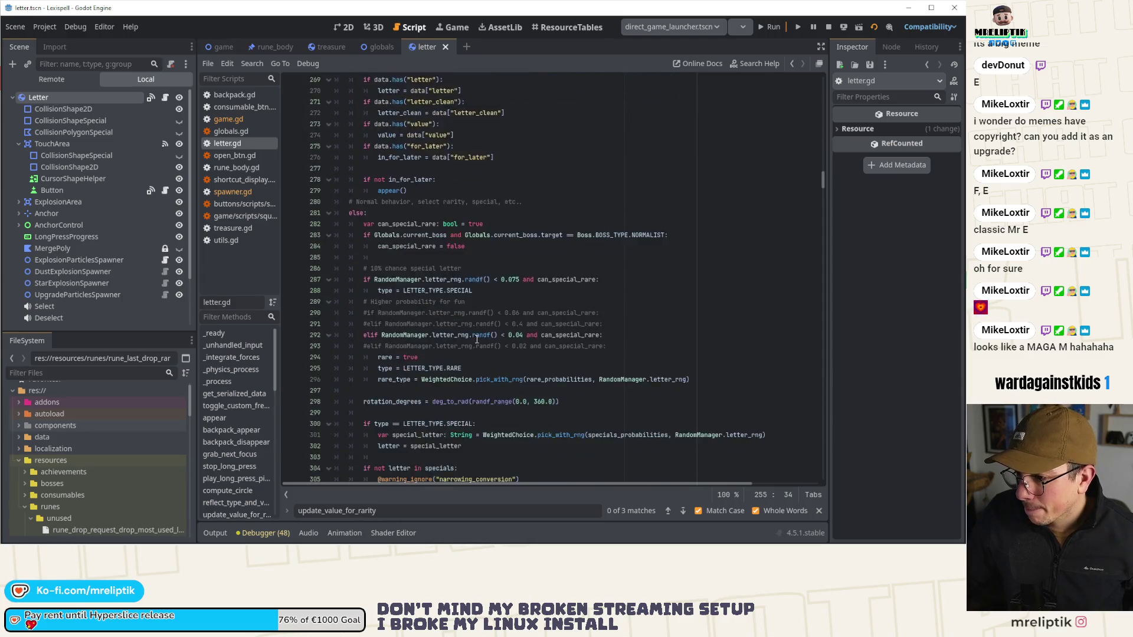
{"action": "scroll", "coordinate": [476, 344], "scroll_direction": "down", "scroll_amount": 3}
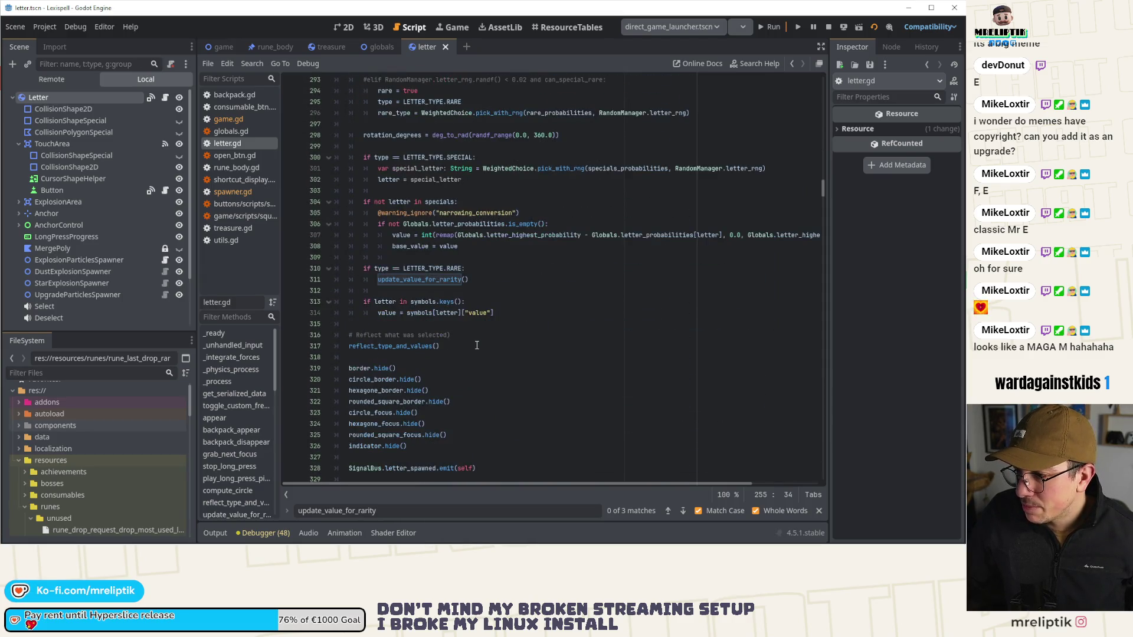
{"action": "left_click", "coordinate": [828, 26]}
{"action": "left_click", "coordinate": [769, 26]}
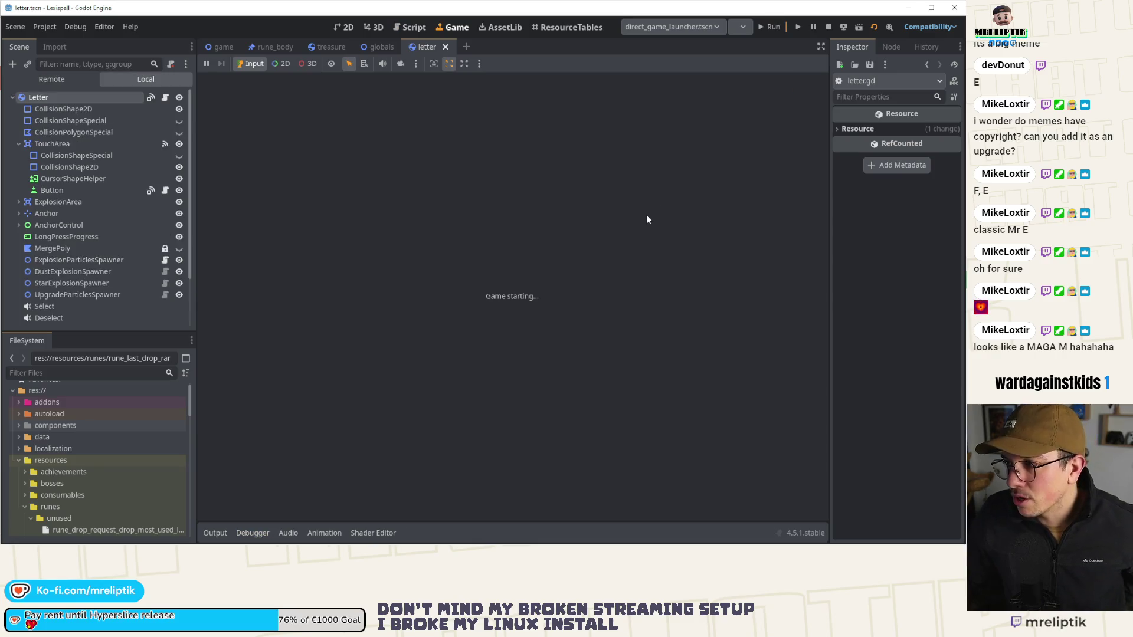
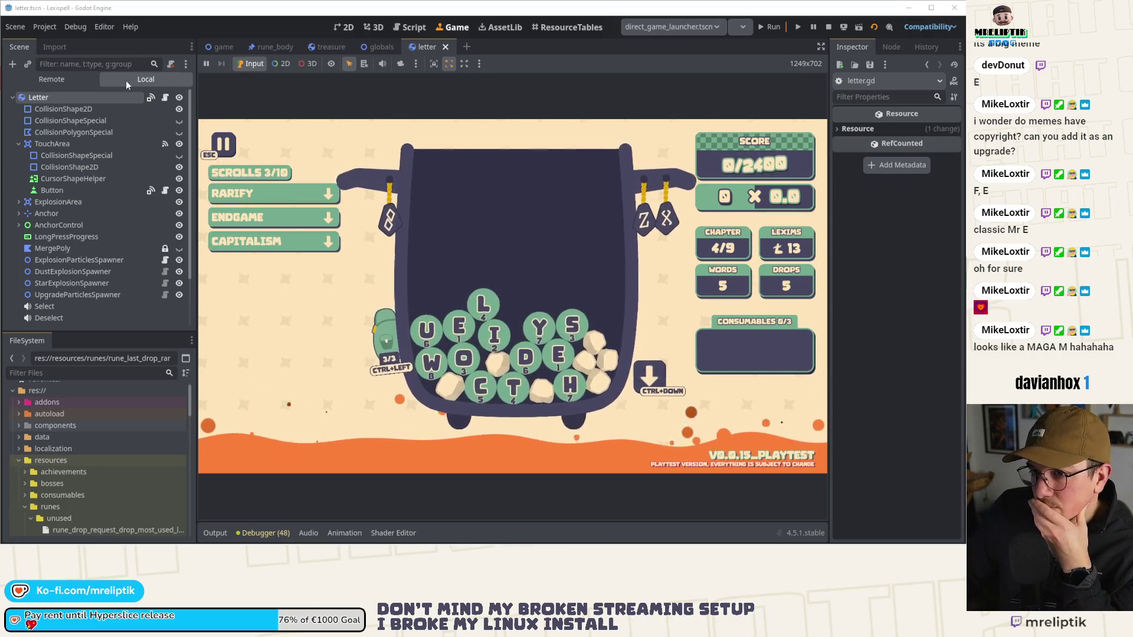
Step: Open the Letter node's letter.gd script and select the update_value_for_rarity call on line 311
{"action": "left_click", "coordinate": [164, 98]}
{"action": "double_click", "coordinate": [424, 282]}
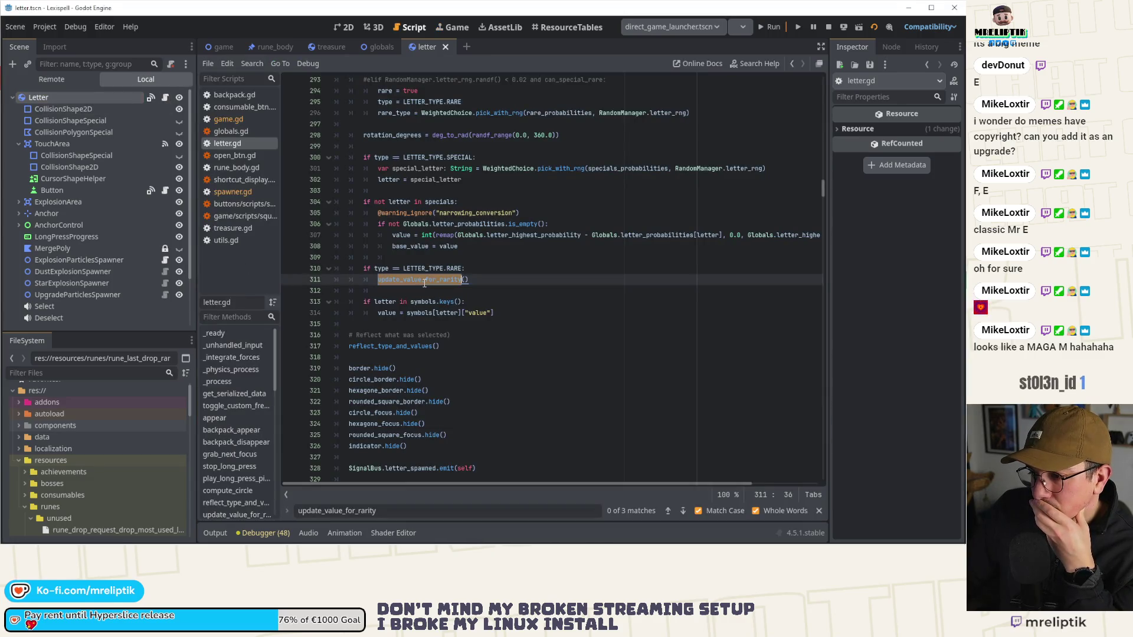
{"action": "scroll", "coordinate": [483, 292], "scroll_direction": "up", "scroll_amount": 4}
{"action": "scroll", "coordinate": [483, 291], "scroll_direction": "down", "scroll_amount": 3}
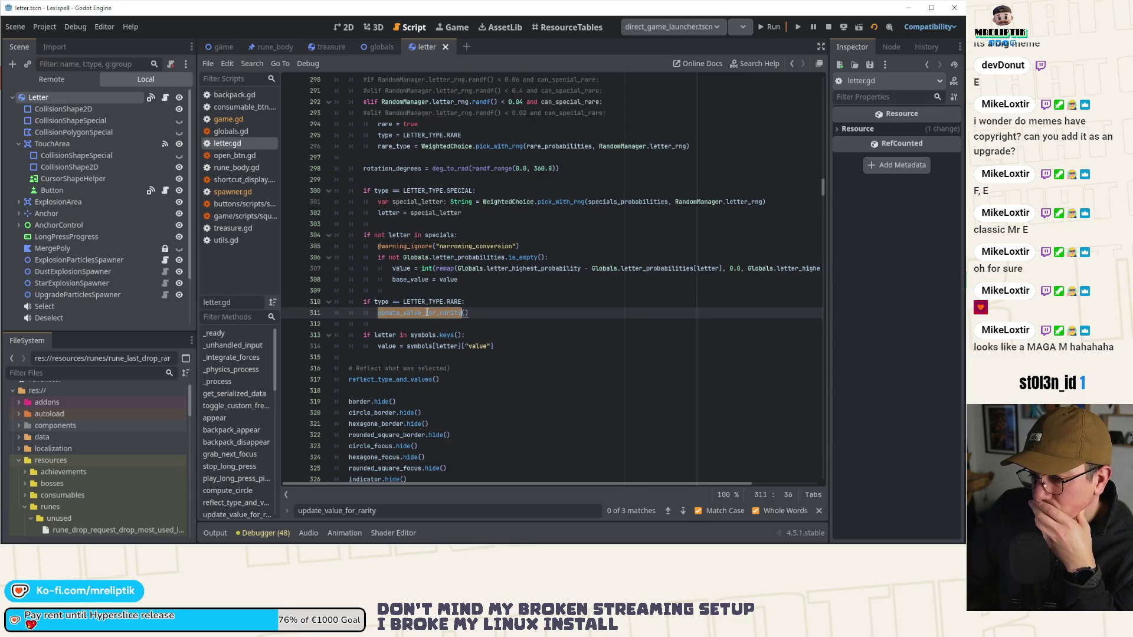
{"action": "scroll", "coordinate": [496, 307], "scroll_direction": "up", "scroll_amount": 9}
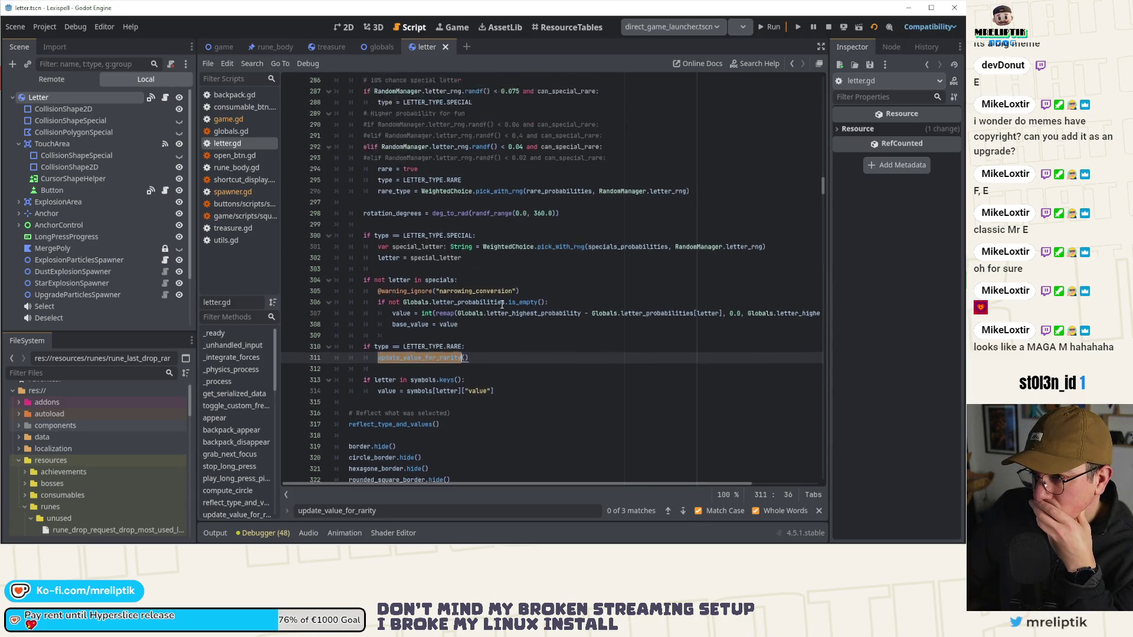
{"action": "scroll", "coordinate": [496, 306], "scroll_direction": "down", "scroll_amount": 7}
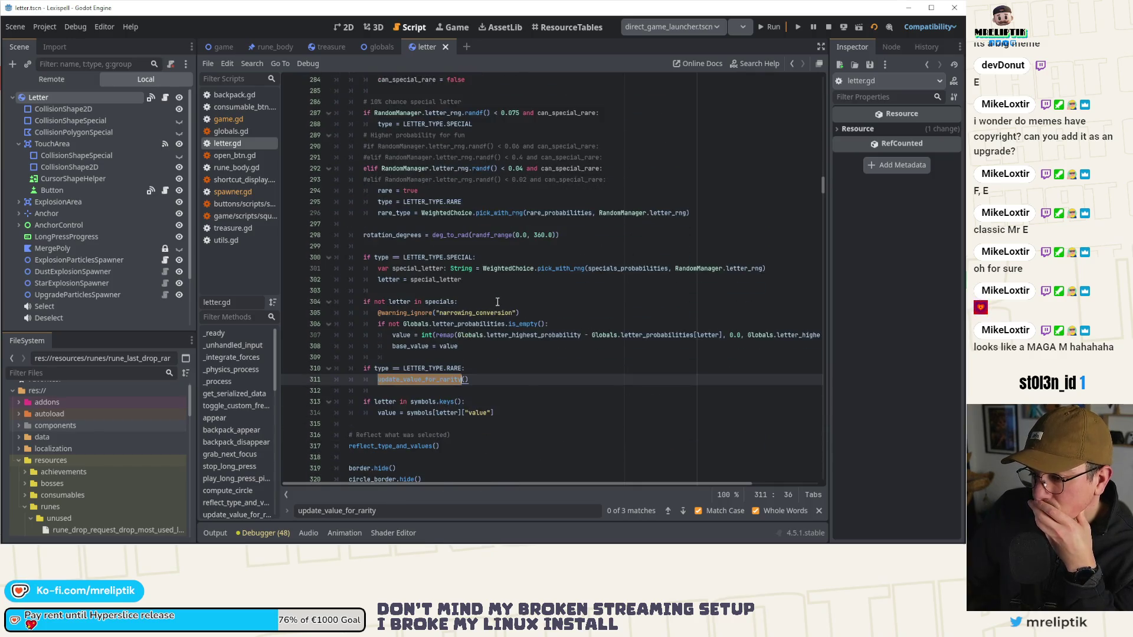
{"action": "scroll", "coordinate": [497, 302], "scroll_direction": "up", "scroll_amount": 2}
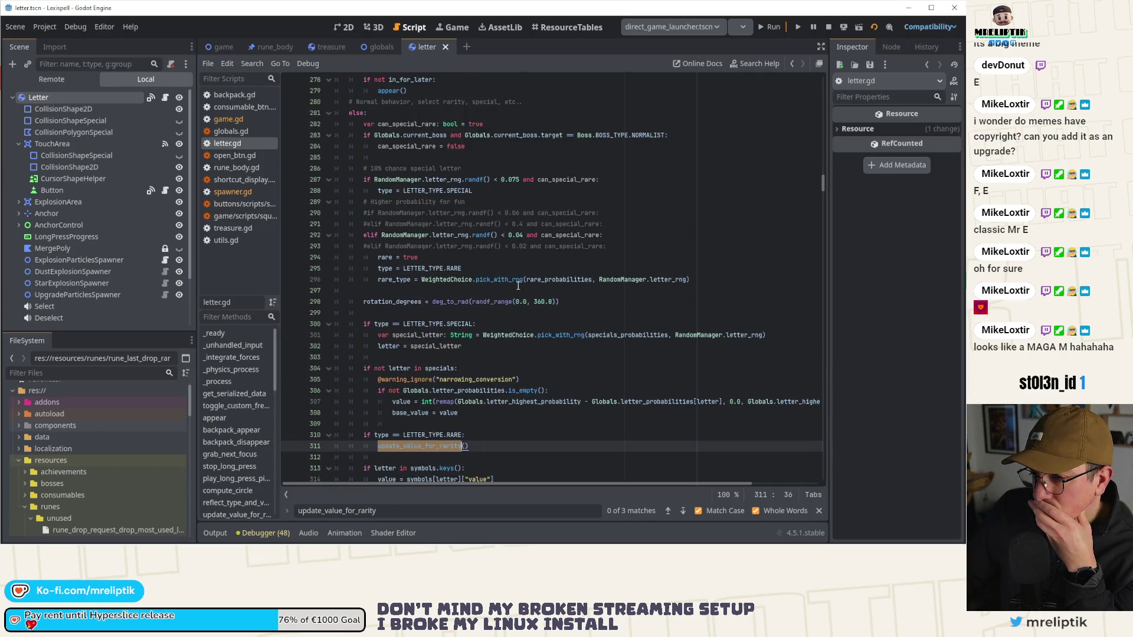
{"action": "scroll", "coordinate": [524, 276], "scroll_direction": "down", "scroll_amount": 2}
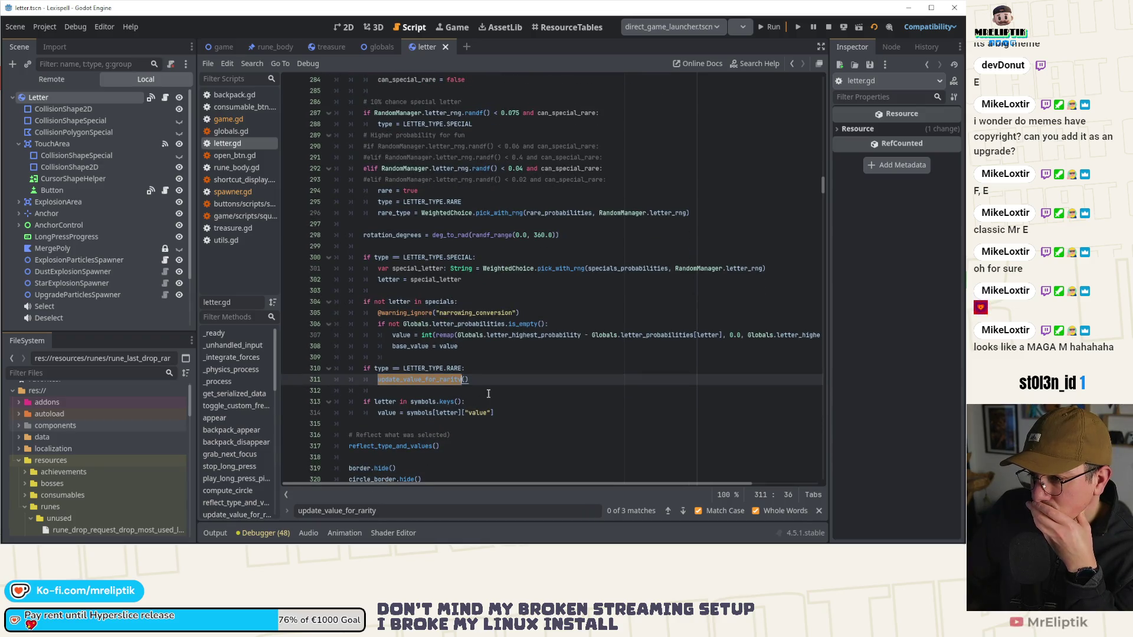
Step: Step through update_value_for_rarity matches to the third one, inside change_rarity
{"action": "key", "text": "End"}
{"action": "double_click", "coordinate": [424, 381]}
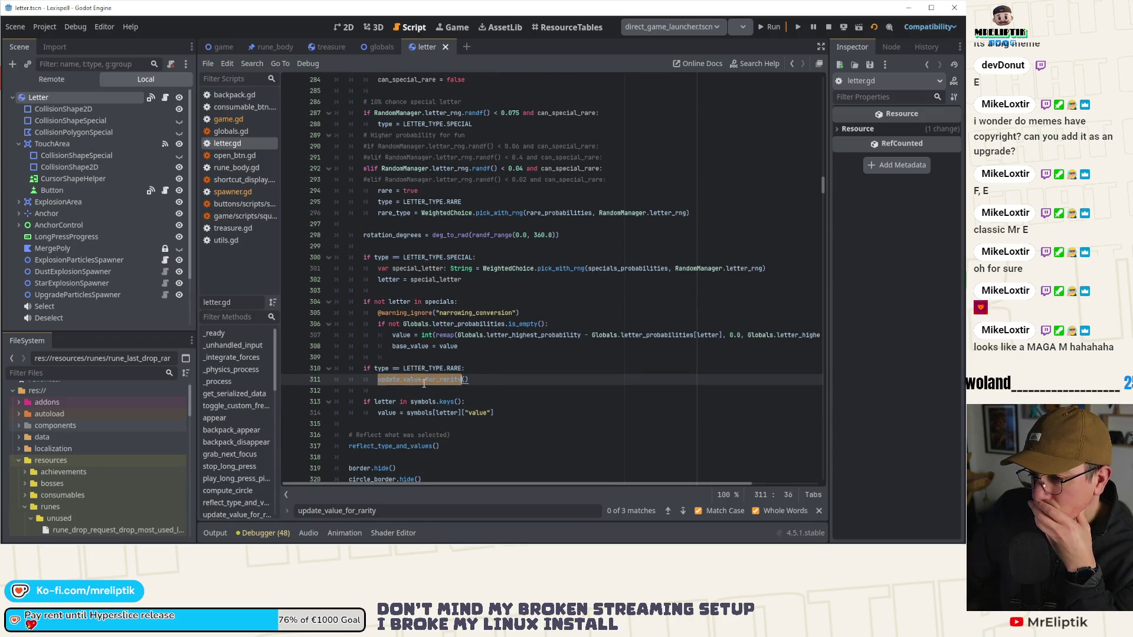
{"action": "scroll", "coordinate": [425, 354], "scroll_direction": "down", "scroll_amount": 2}
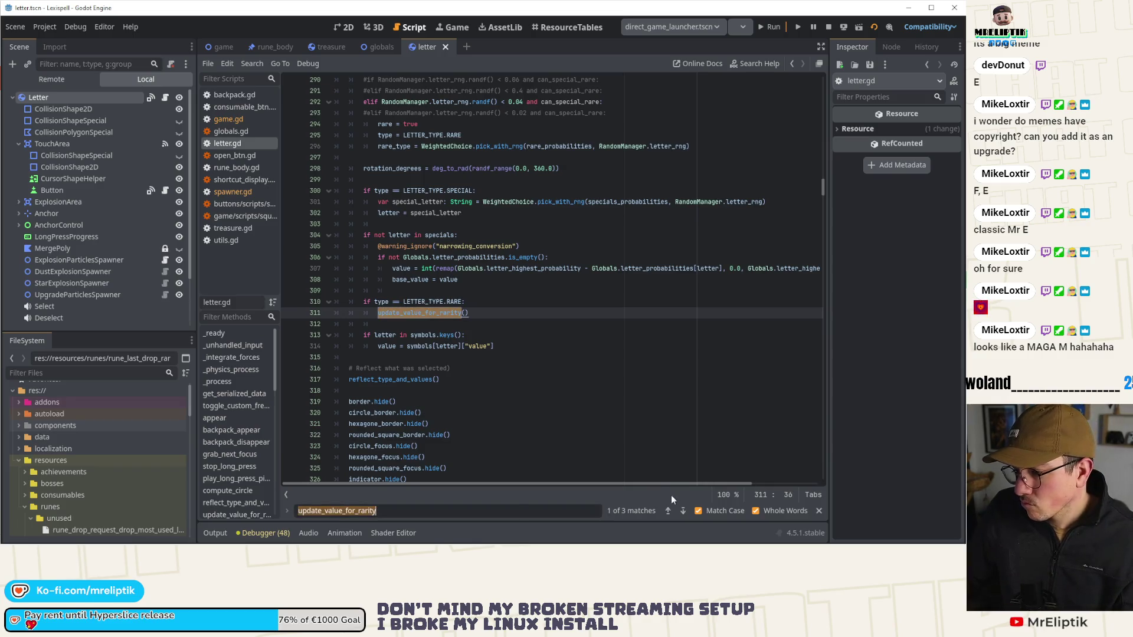
{"action": "left_click", "coordinate": [683, 511]}
{"action": "left_click", "coordinate": [683, 511]}
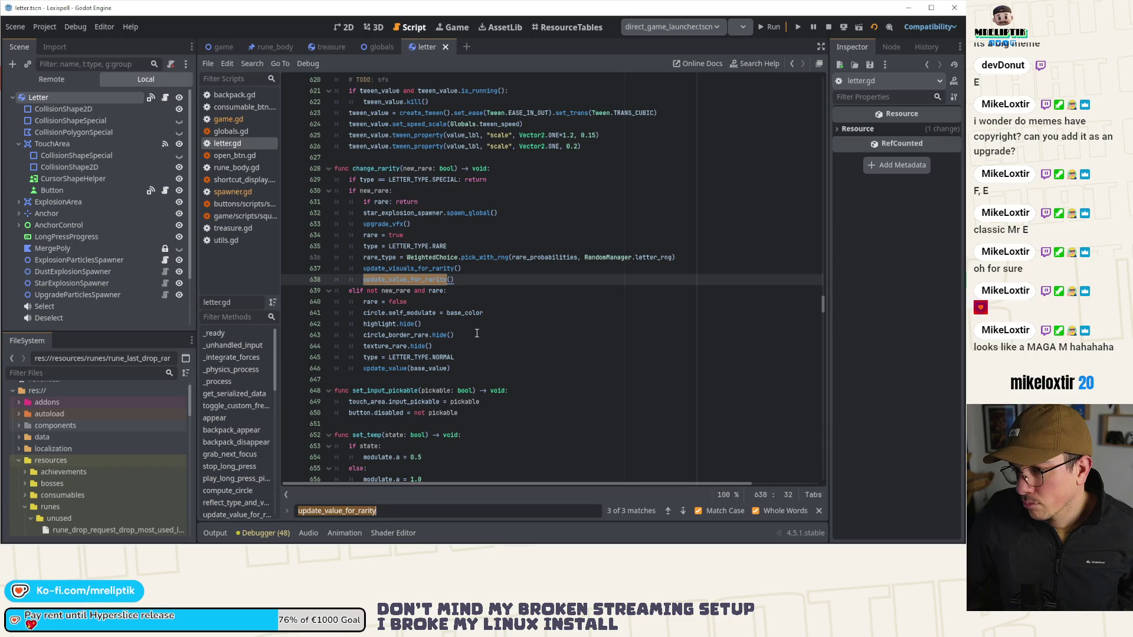
Step: Search letter.gd for change_rarity and go to its match
{"action": "double_click", "coordinate": [378, 169]}
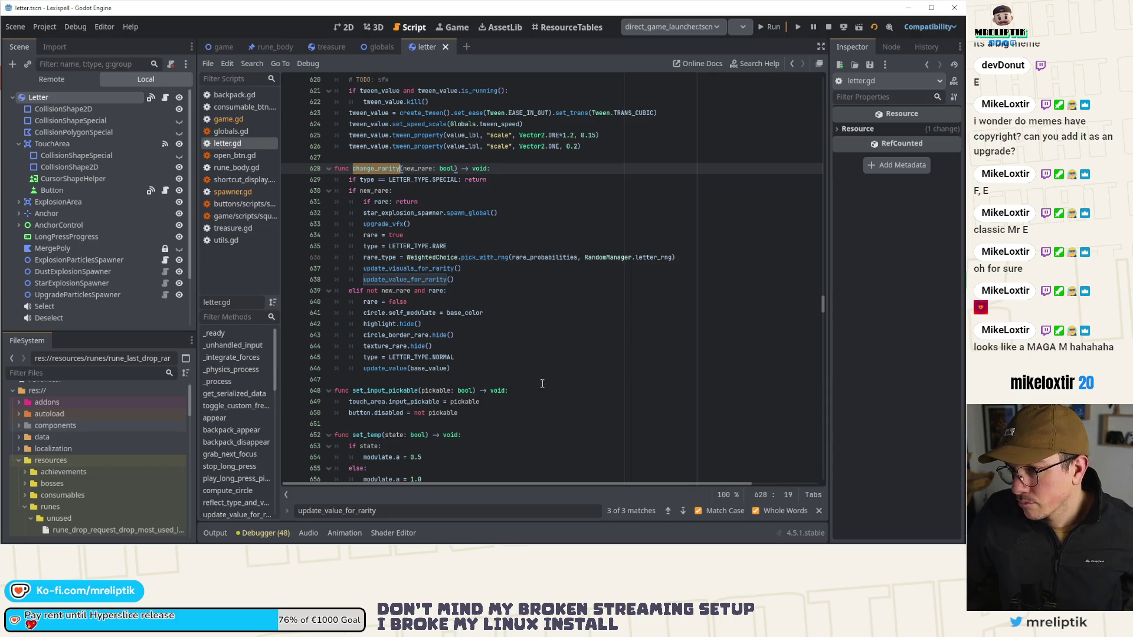
{"action": "key", "text": "ctrl+f"}
{"action": "left_click", "coordinate": [678, 511]}
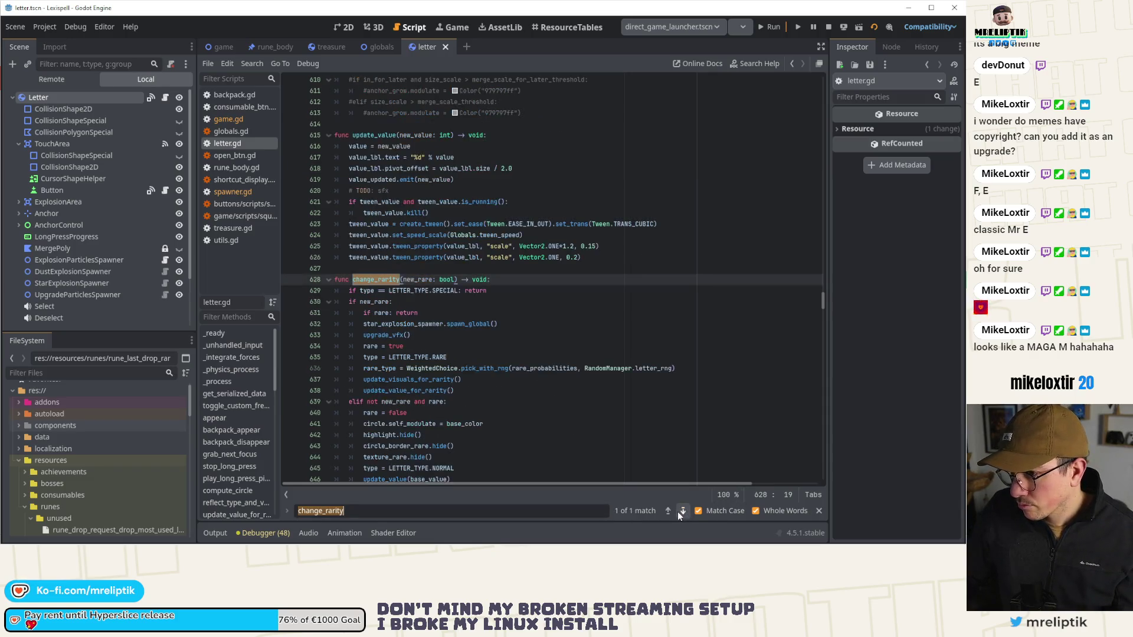
Step: Select update_visuals_for_rarity on line 637, then jump to the merge function at line 836
{"action": "double_click", "coordinate": [455, 380]}
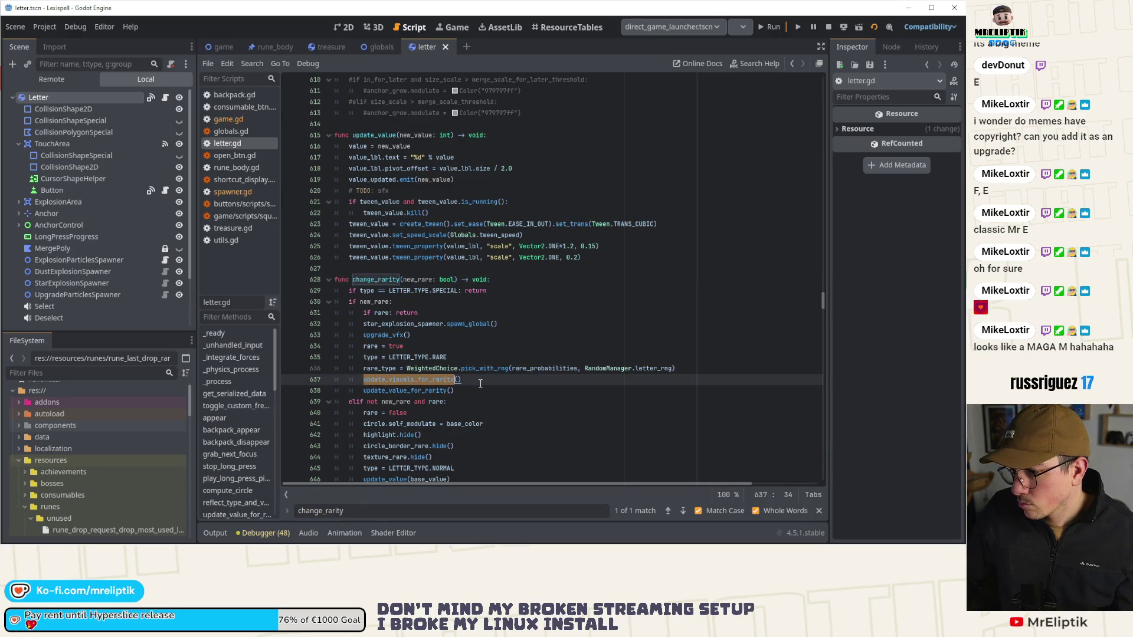
{"action": "scroll", "coordinate": [242, 454], "scroll_direction": "down", "scroll_amount": 3}
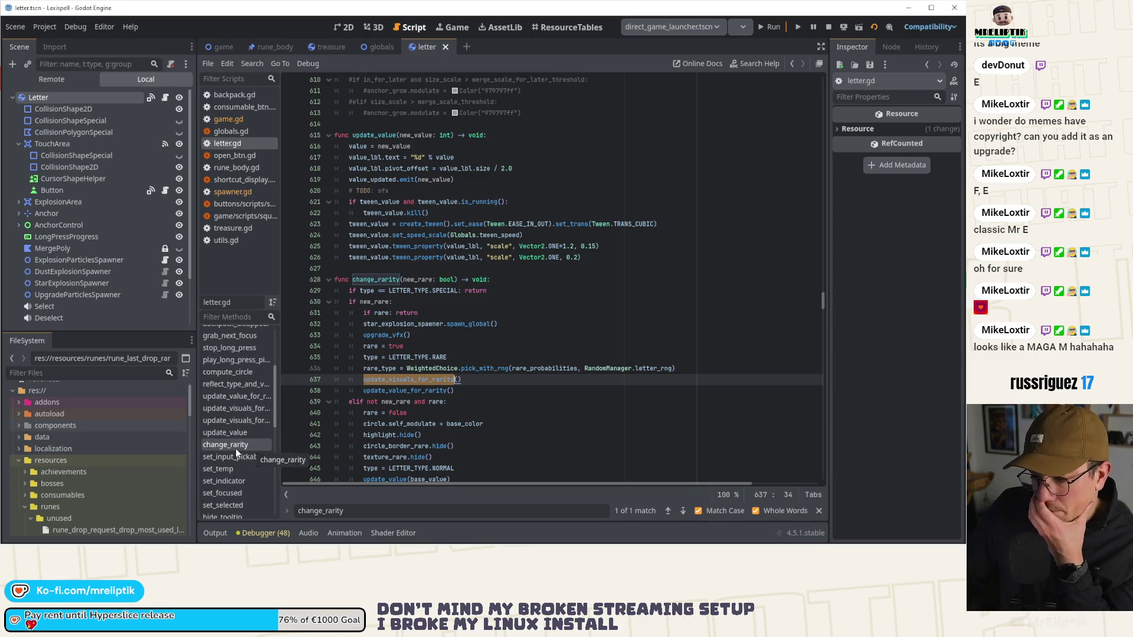
{"action": "scroll", "coordinate": [235, 428], "scroll_direction": "down", "scroll_amount": 4}
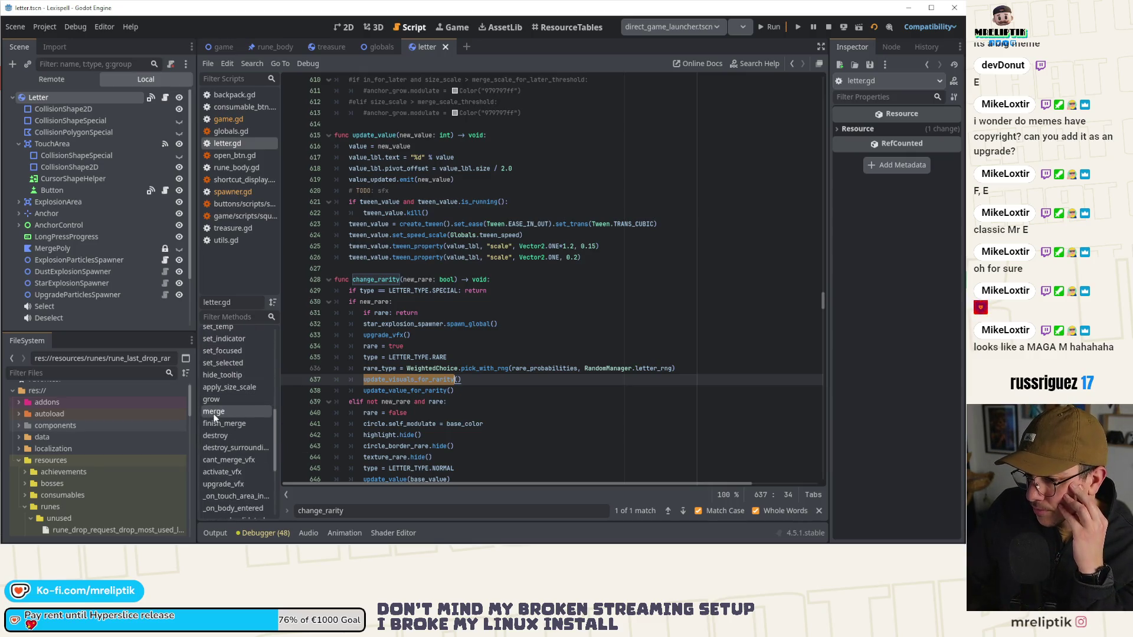
{"action": "left_click", "coordinate": [212, 399]}
{"action": "left_click", "coordinate": [213, 411]}
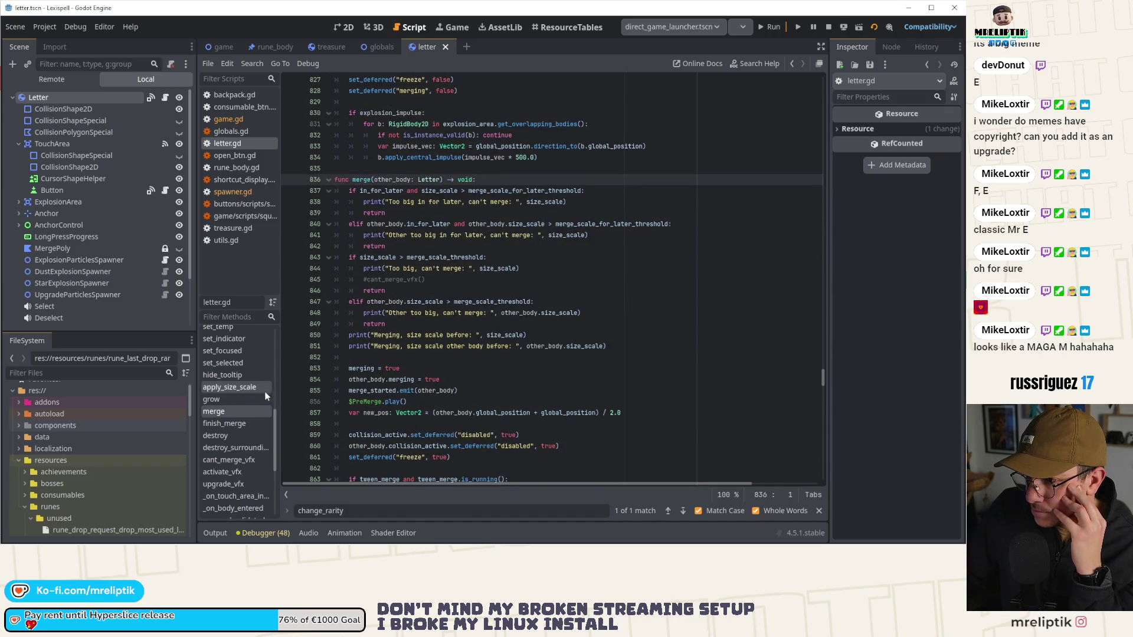
Step: Jump to finish_merge and scroll through its body past line 899
{"action": "left_click", "coordinate": [216, 423]}
{"action": "scroll", "coordinate": [383, 317], "scroll_direction": "down", "scroll_amount": 2}
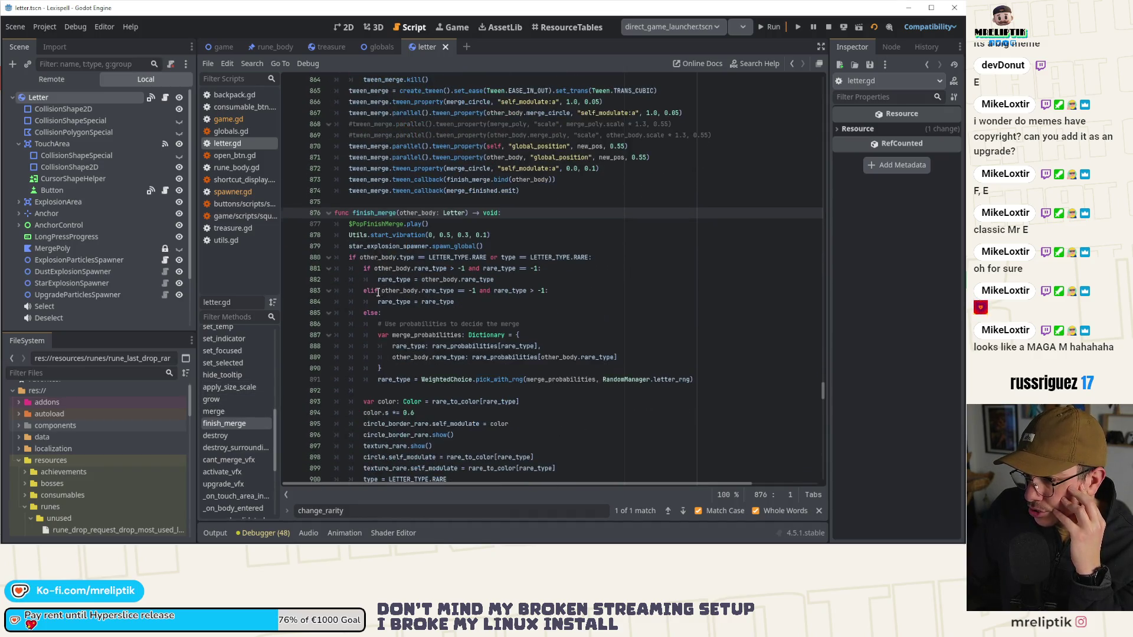
{"action": "scroll", "coordinate": [100, 275], "scroll_direction": "down", "scroll_amount": 3}
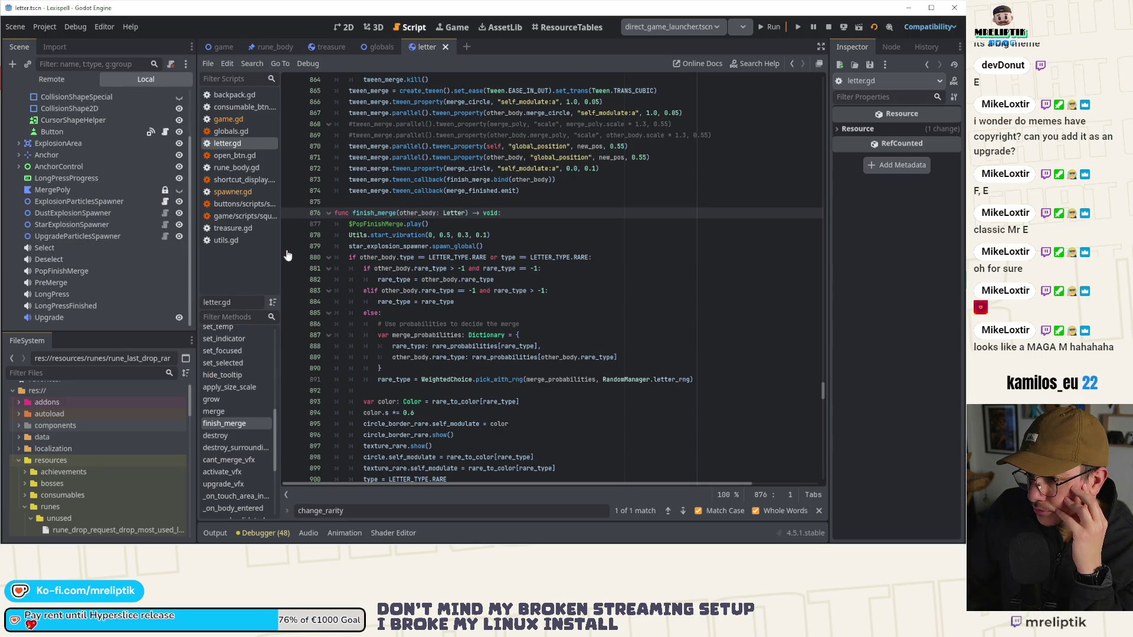
{"action": "scroll", "coordinate": [391, 223], "scroll_direction": "down", "scroll_amount": 5}
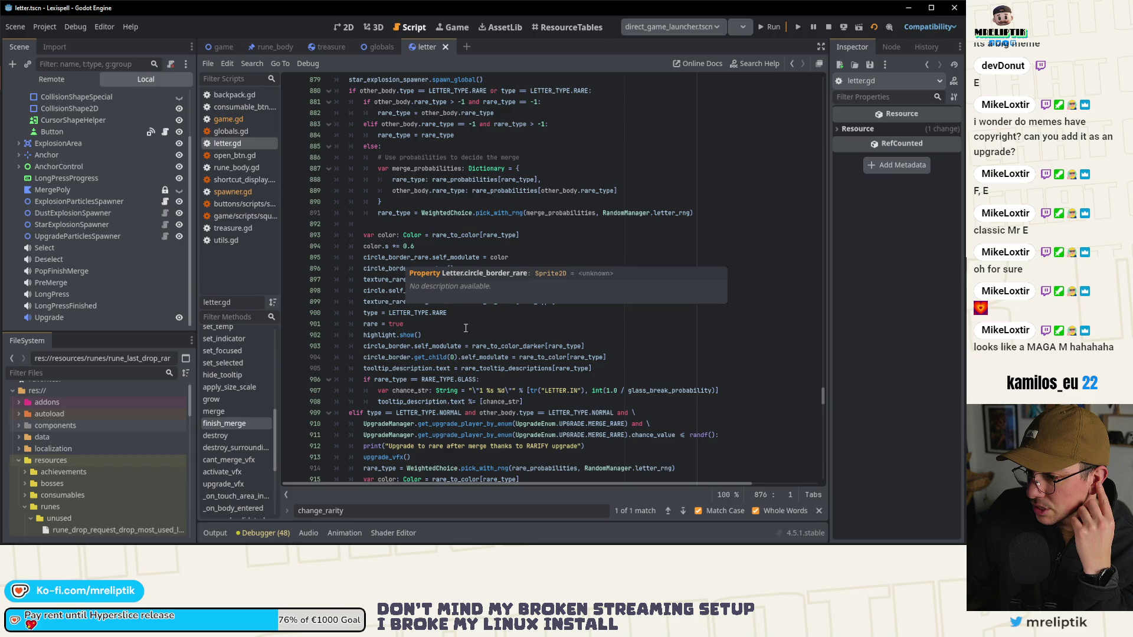
{"action": "scroll", "coordinate": [509, 292], "scroll_direction": "down", "scroll_amount": 1}
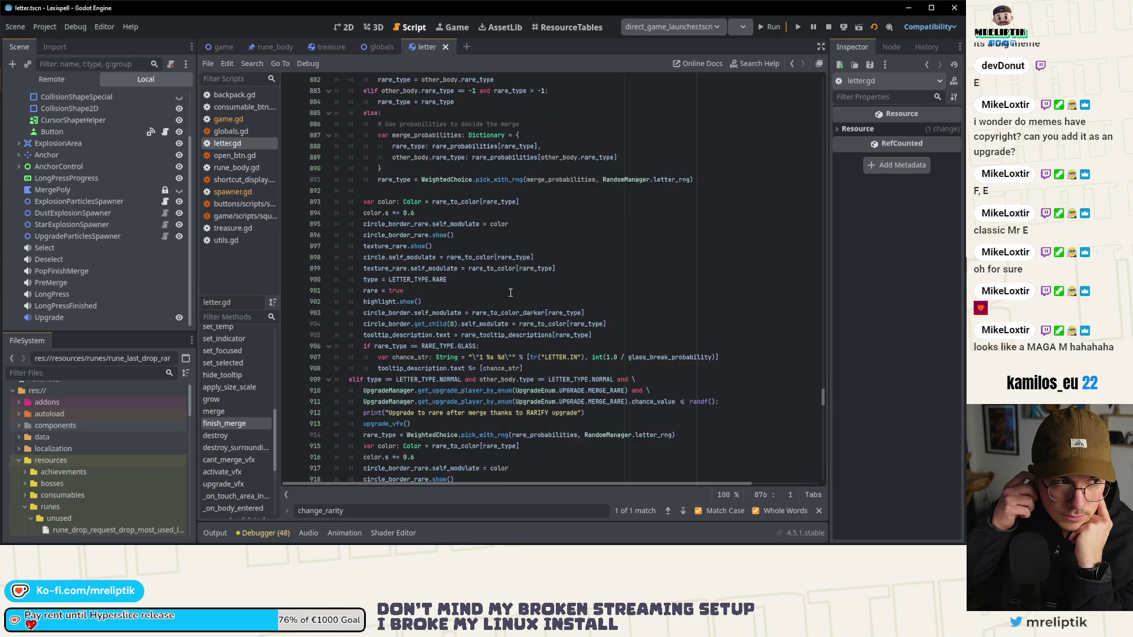
{"action": "left_click", "coordinate": [531, 265]}
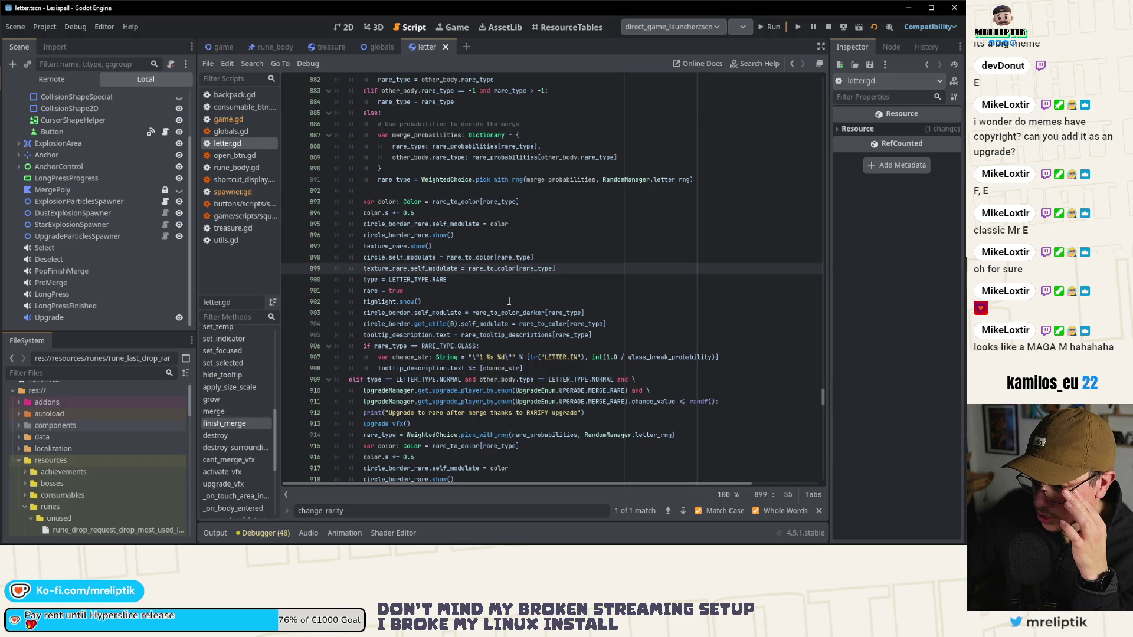
{"action": "scroll", "coordinate": [509, 301], "scroll_direction": "down", "scroll_amount": 2}
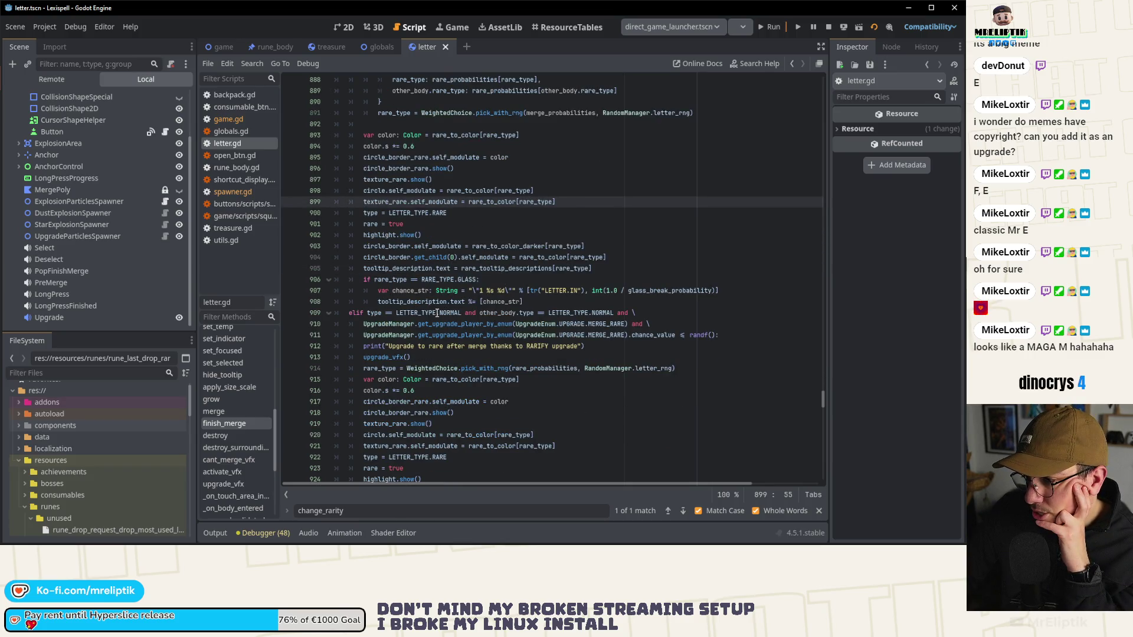
{"action": "scroll", "coordinate": [438, 313], "scroll_direction": "down", "scroll_amount": 6}
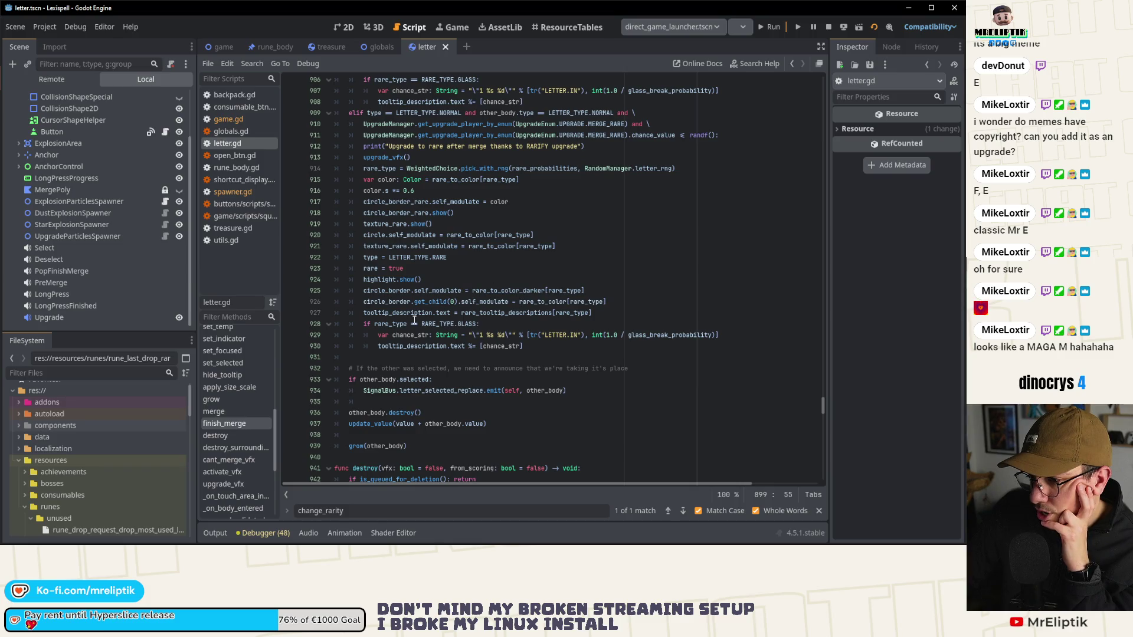
Step: Inspect the tooltip_description code around lines 920–930
{"action": "double_click", "coordinate": [403, 347]}
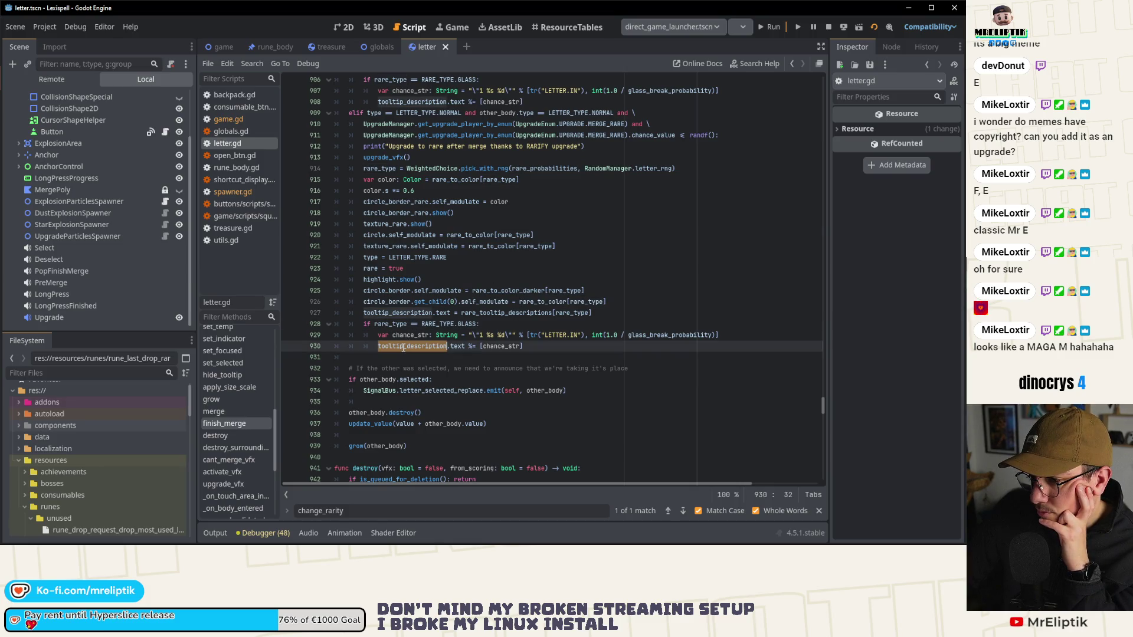
{"action": "left_click", "coordinate": [542, 306]}
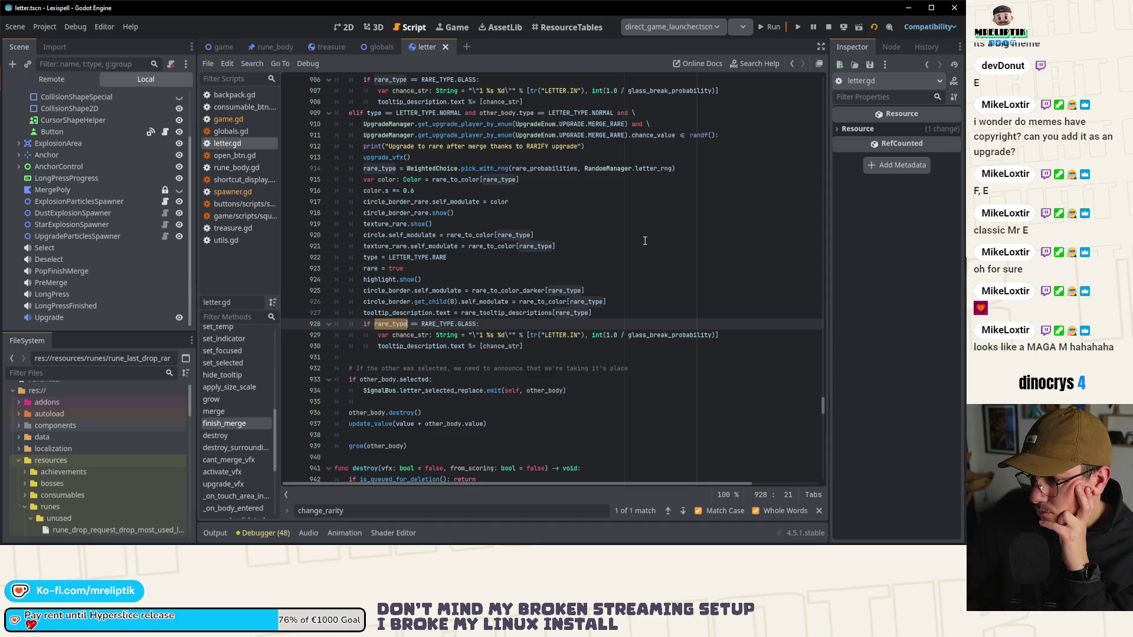
{"action": "left_click", "coordinate": [537, 235]}
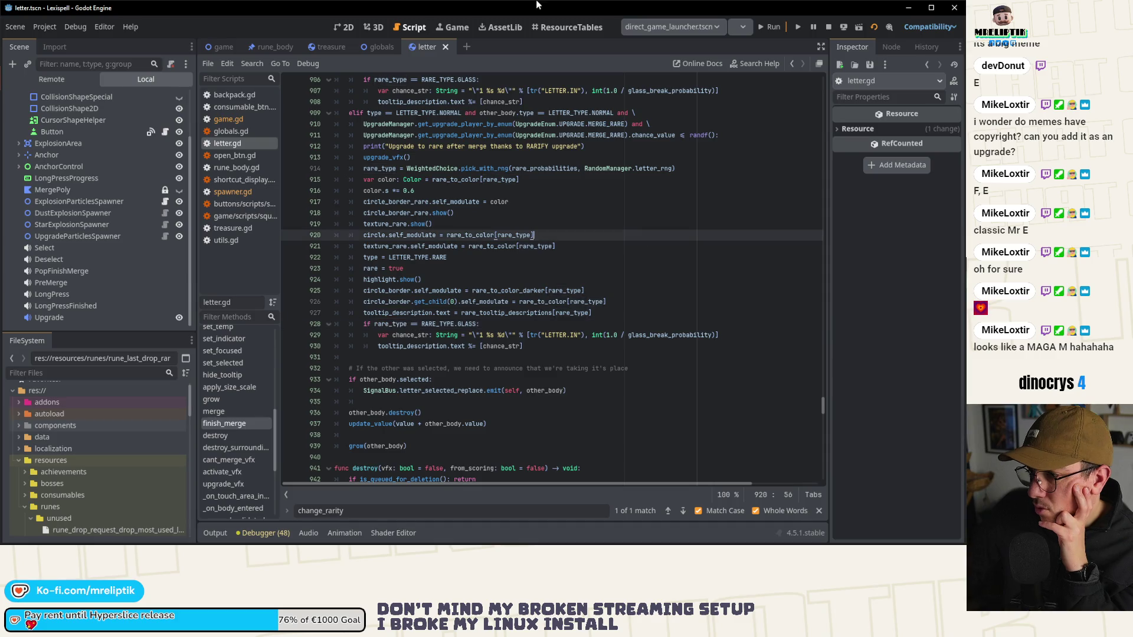
{"action": "left_click", "coordinate": [537, 261]}
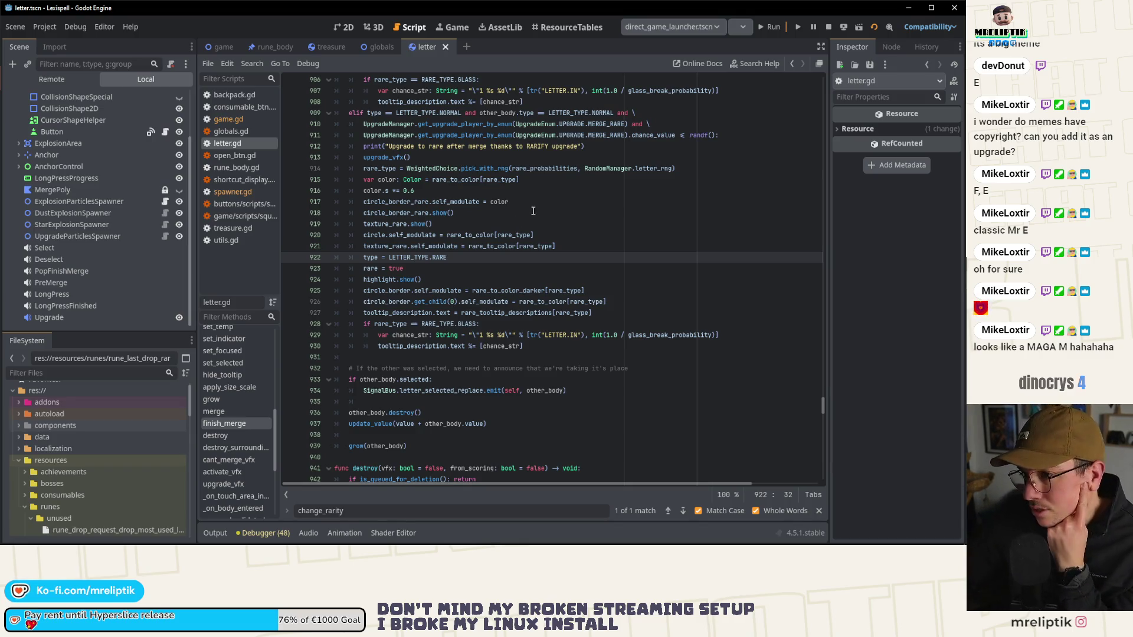
{"action": "scroll", "coordinate": [494, 211], "scroll_direction": "up", "scroll_amount": 3}
{"action": "scroll", "coordinate": [495, 211], "scroll_direction": "up", "scroll_amount": 10}
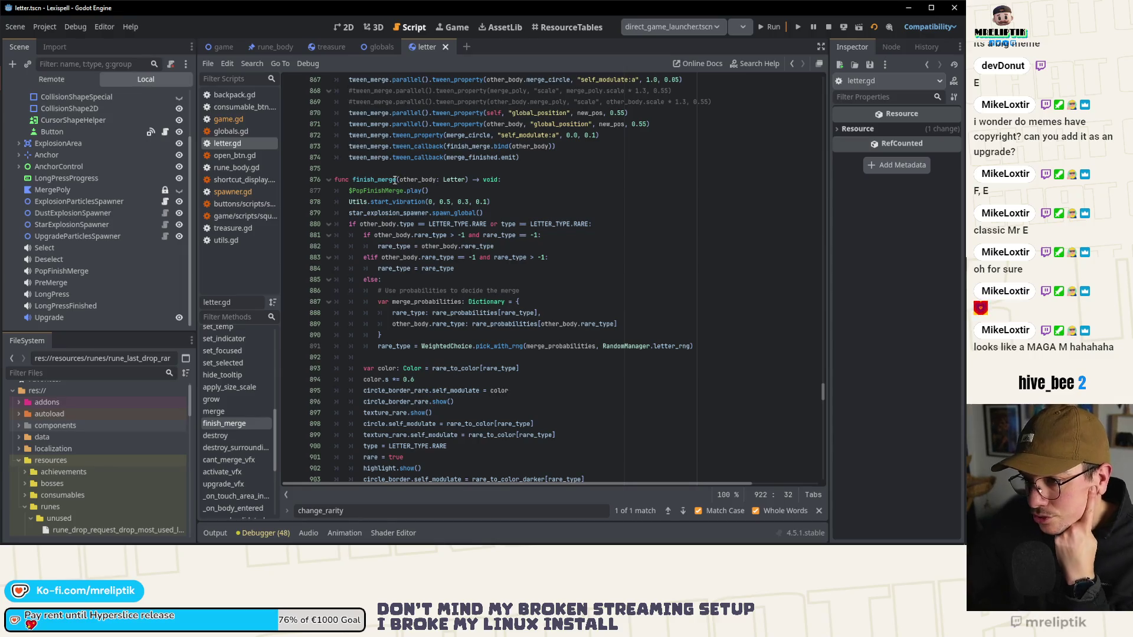
Step: Return to the finish_merge header and select rare_type on line 891
{"action": "double_click", "coordinate": [373, 179]}
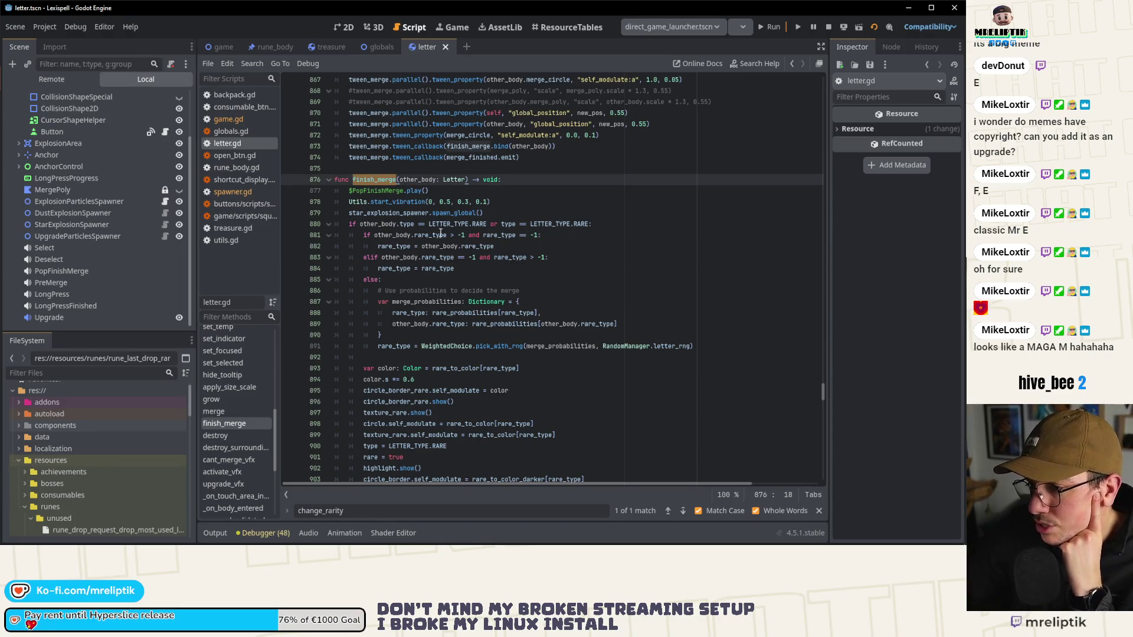
{"action": "left_click", "coordinate": [405, 252]}
{"action": "left_click", "coordinate": [381, 346]}
{"action": "scroll", "coordinate": [407, 331], "scroll_direction": "down", "scroll_amount": 3}
{"action": "double_click", "coordinate": [398, 250]}
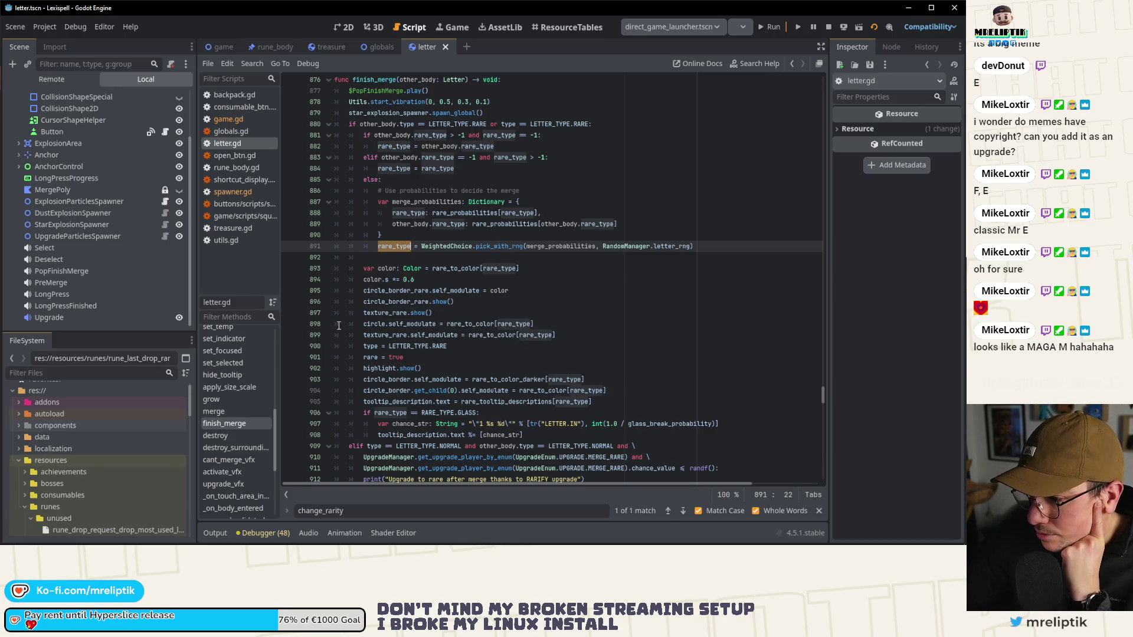
Step: Go from the update_value call on line 937 to its definition, then show letter.tscn in 2D
{"action": "scroll", "coordinate": [339, 326], "scroll_direction": "down", "scroll_amount": 1}
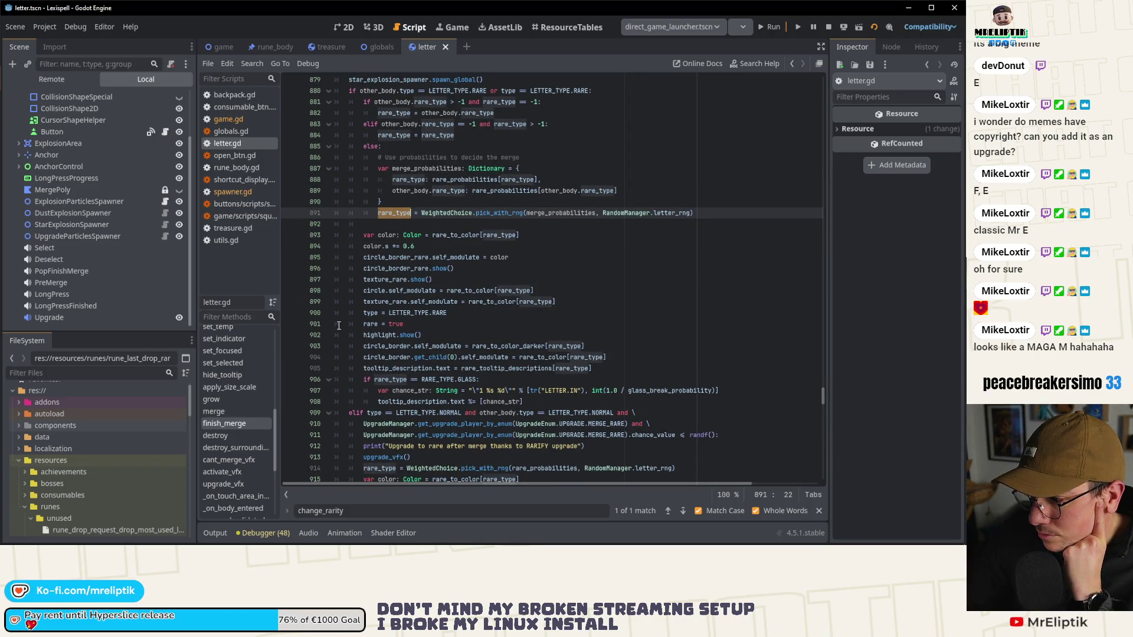
{"action": "scroll", "coordinate": [339, 326], "scroll_direction": "down", "scroll_amount": 7}
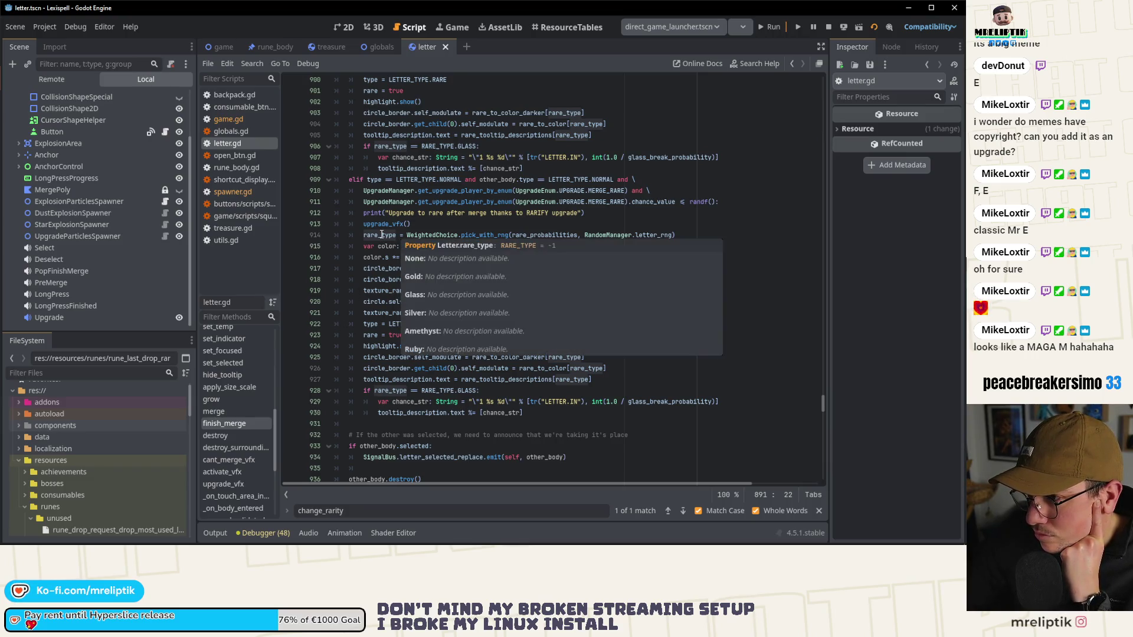
{"action": "scroll", "coordinate": [365, 342], "scroll_direction": "down", "scroll_amount": 4}
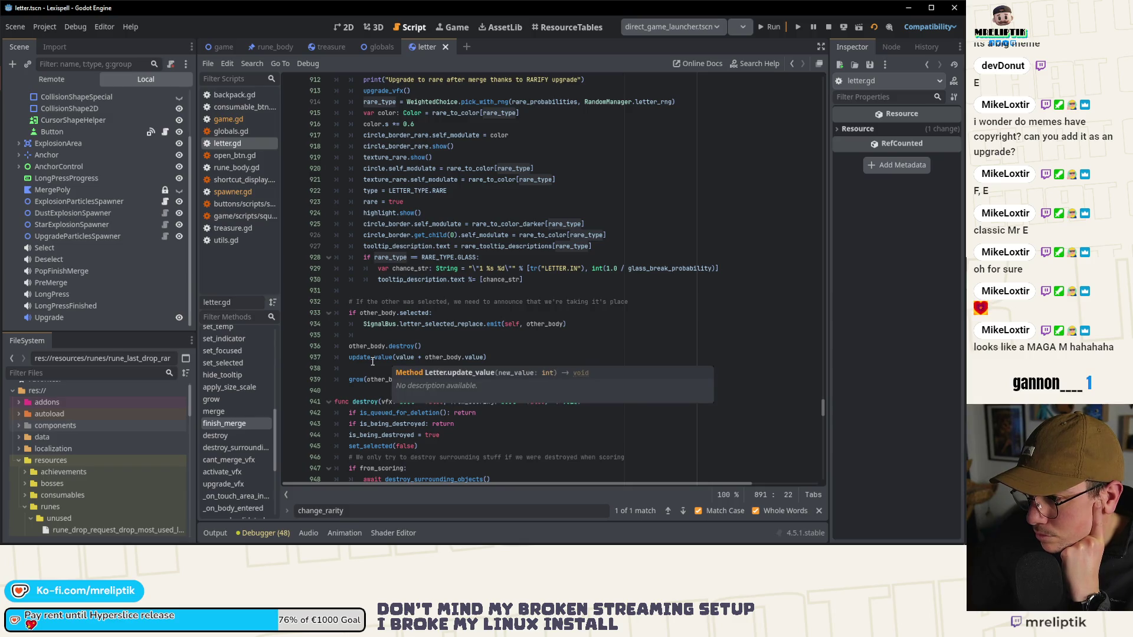
{"action": "double_click", "coordinate": [373, 358]}
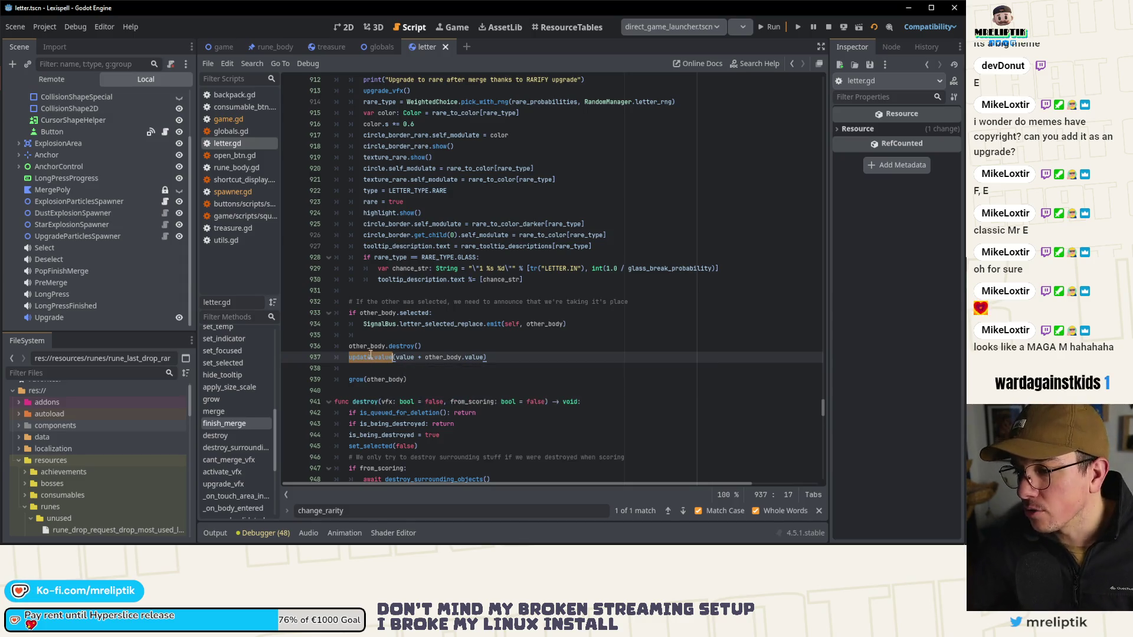
{"action": "left_click", "coordinate": [372, 360], "text": "ctrl"}
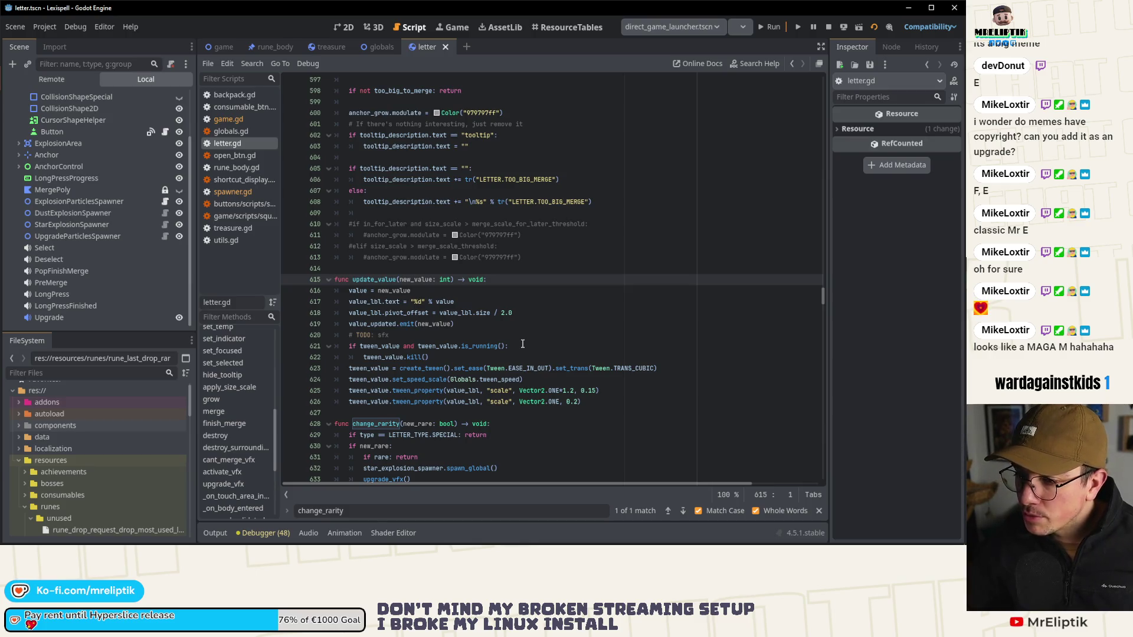
{"action": "left_click", "coordinate": [418, 335]}
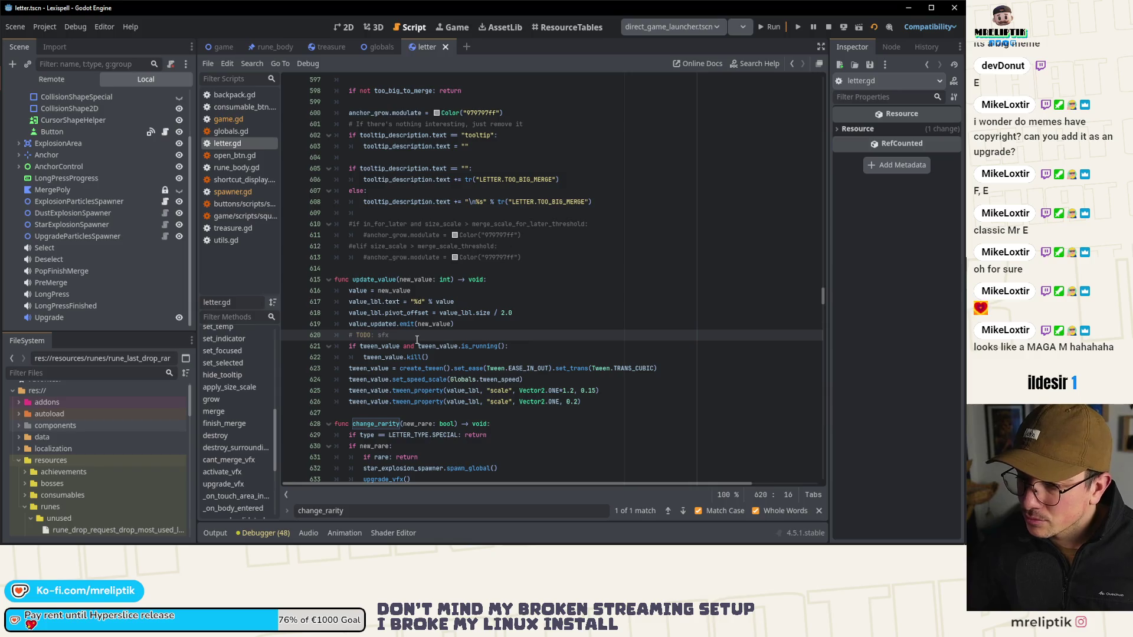
{"action": "left_click", "coordinate": [339, 28]}
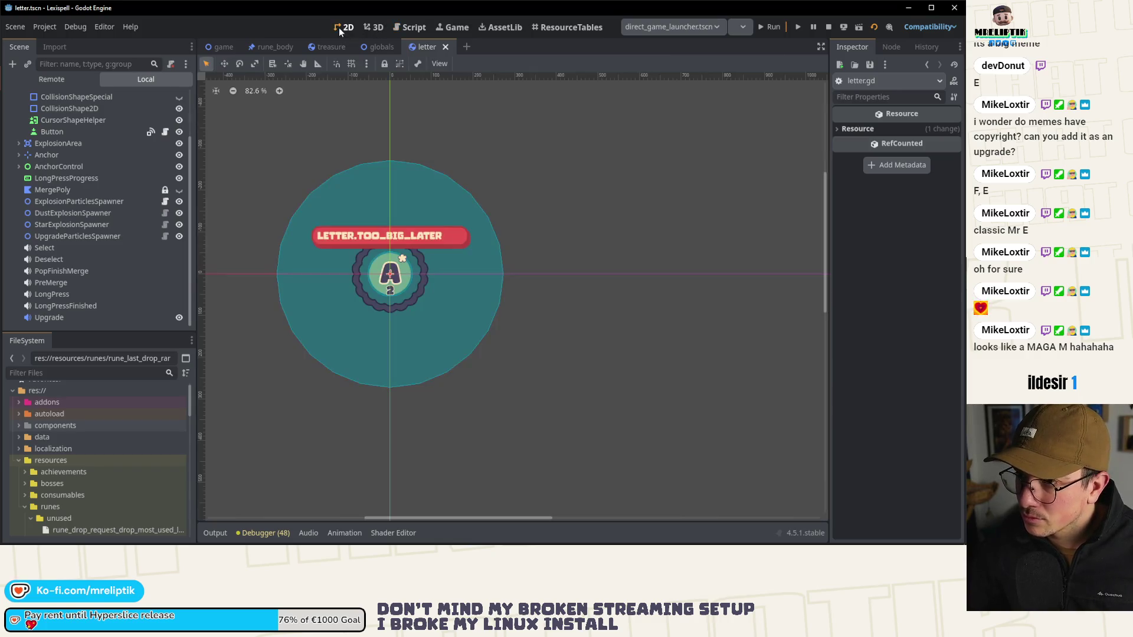
Step: Playtest the game into chapter 4, stop it with F8, and return to letter.gd
{"action": "left_click", "coordinate": [798, 28]}
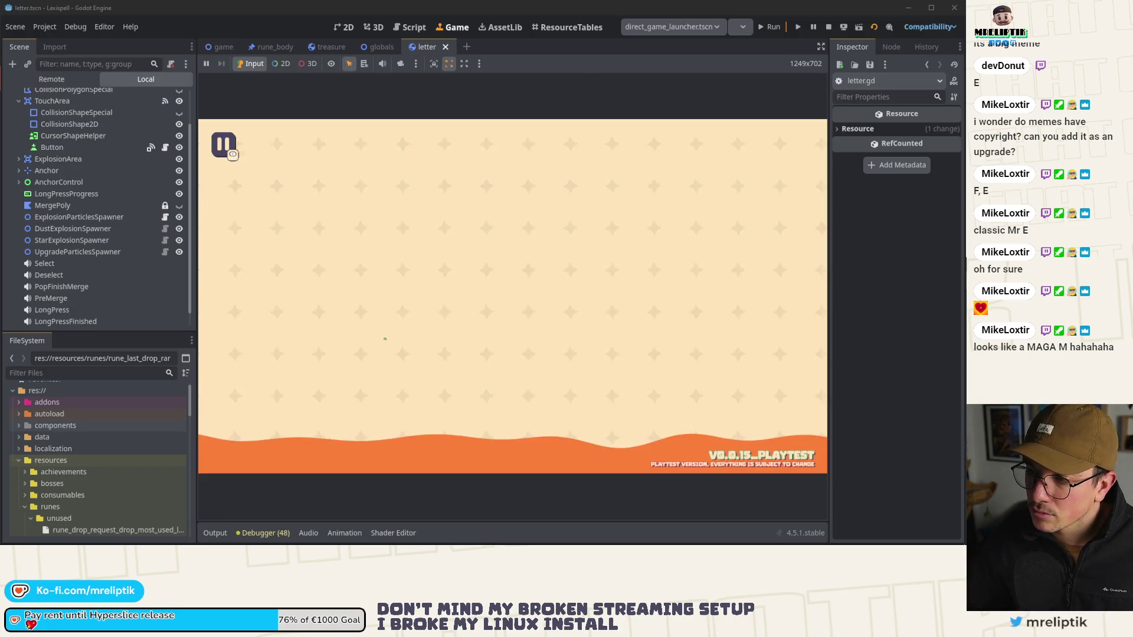
{"action": "left_click", "coordinate": [630, 444]}
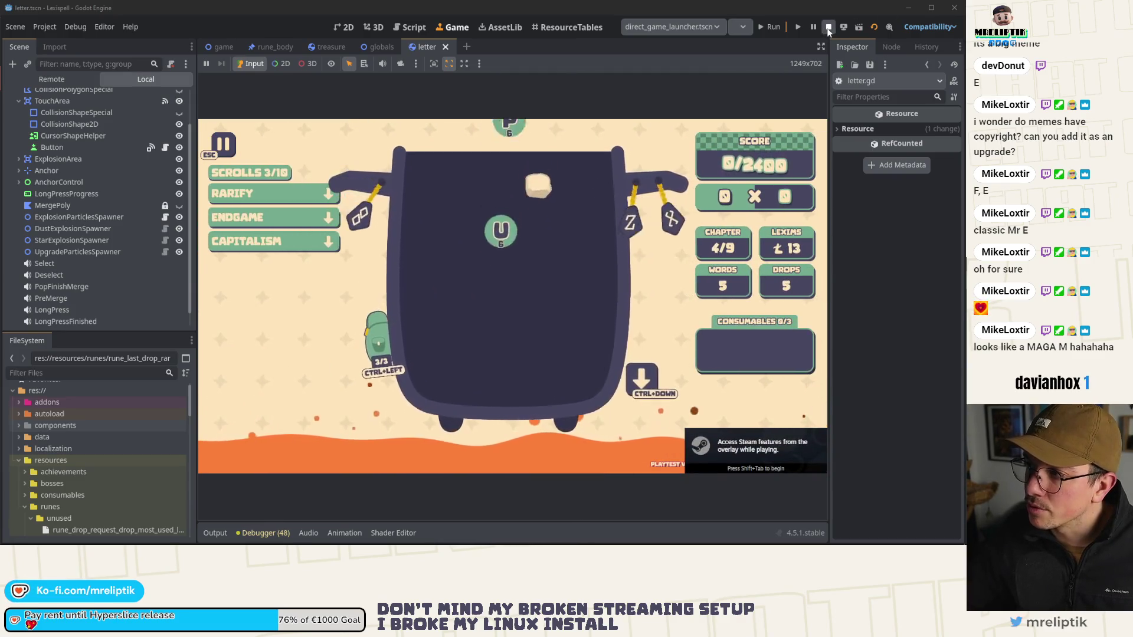
{"action": "key", "text": "F8"}
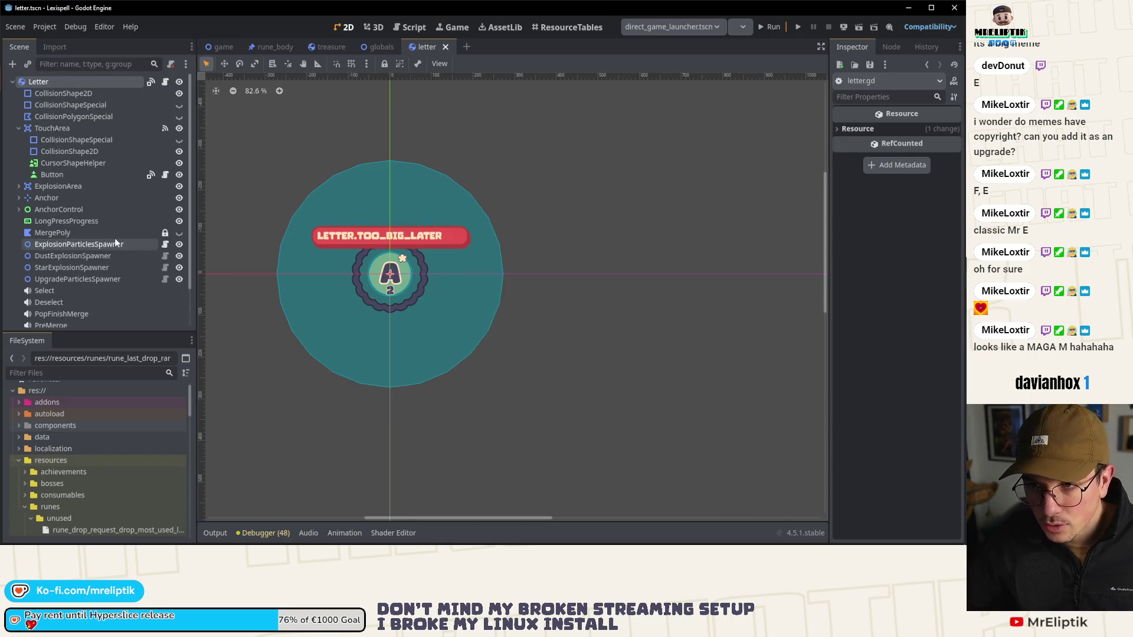
{"action": "left_click", "coordinate": [165, 81]}
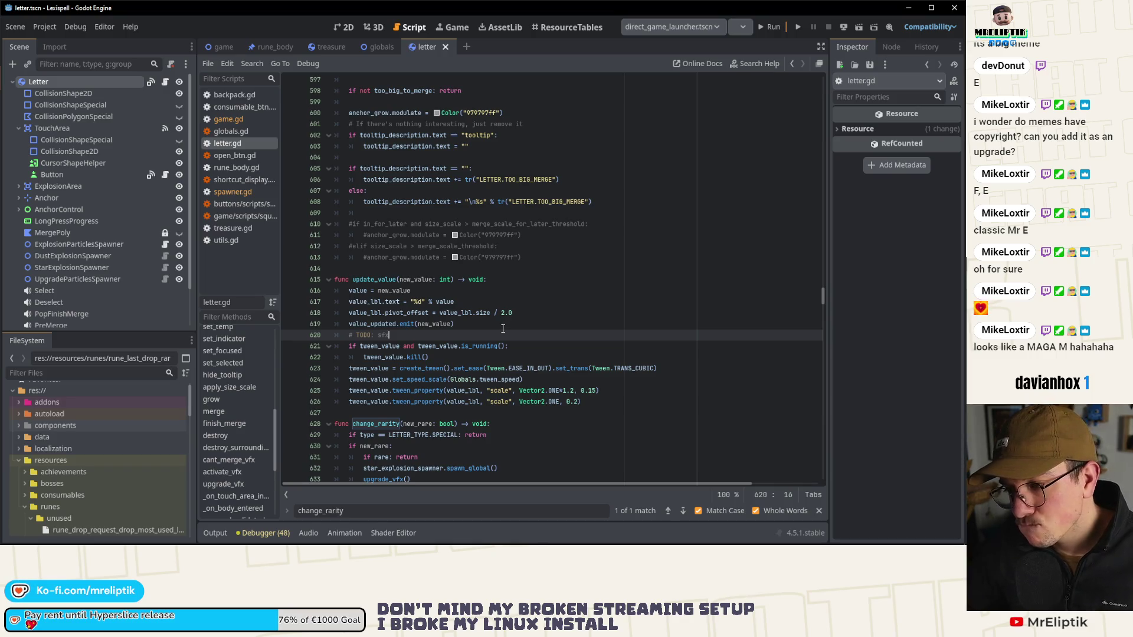
Step: Run the game again up to the Arcanery shop, then go back to letter.gd
{"action": "left_click", "coordinate": [764, 29]}
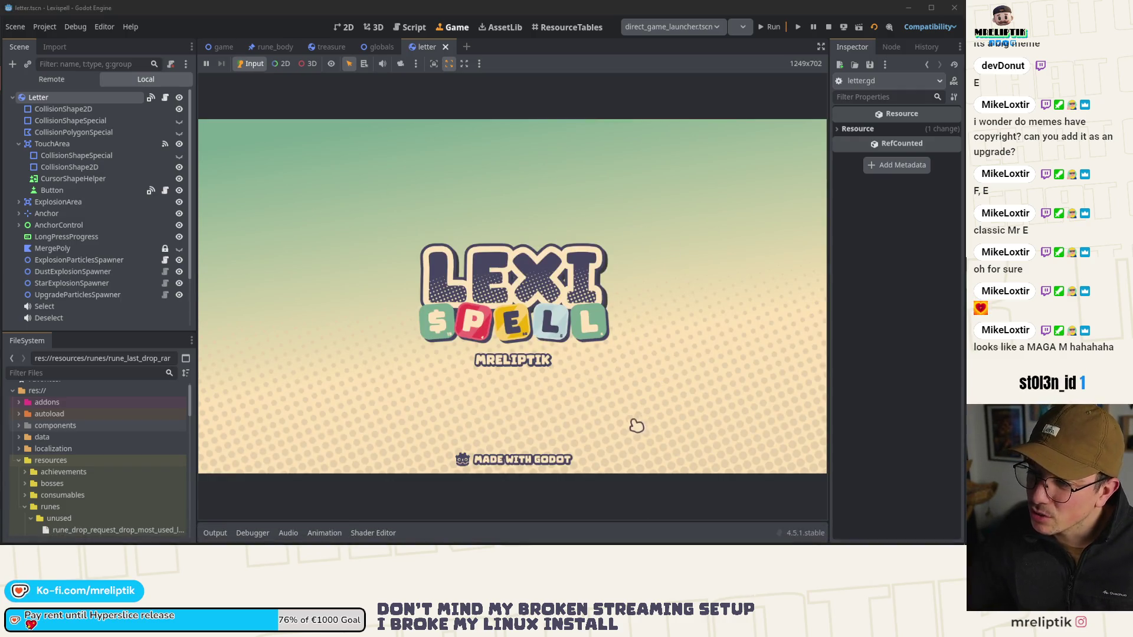
{"action": "left_click_drag", "start_coordinate": [668, 387], "coordinate": [672, 394]}
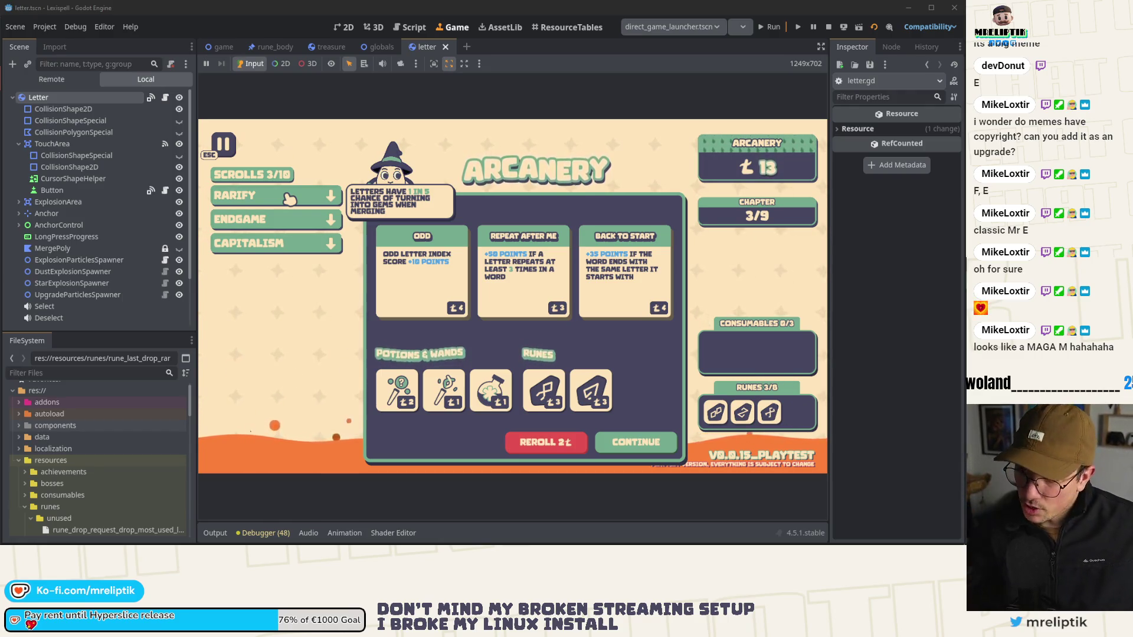
{"action": "left_click", "coordinate": [414, 27]}
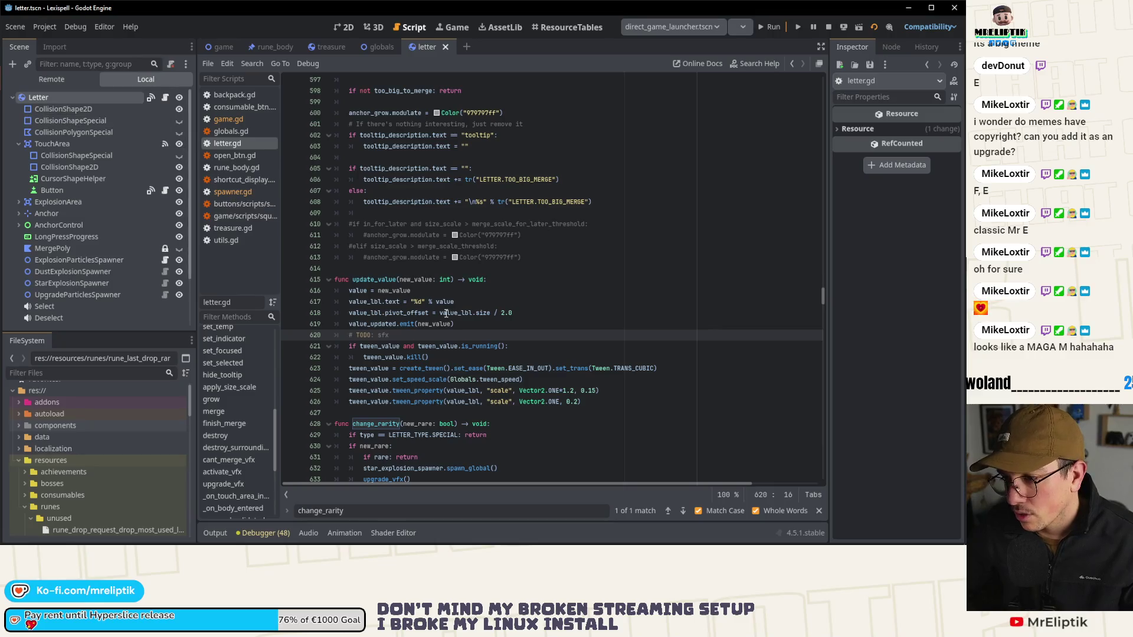
Step: Scroll up through the rarity helpers and select update_value_for_rarity to examine it
{"action": "scroll", "coordinate": [445, 315], "scroll_direction": "down", "scroll_amount": 7}
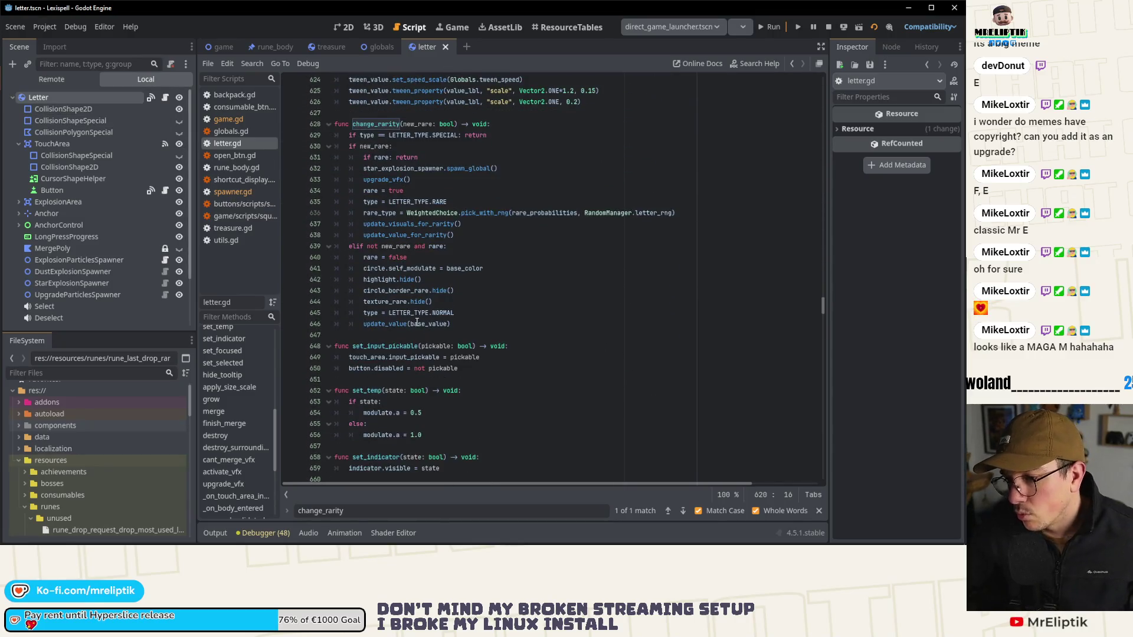
{"action": "scroll", "coordinate": [416, 236], "scroll_direction": "up", "scroll_amount": 10}
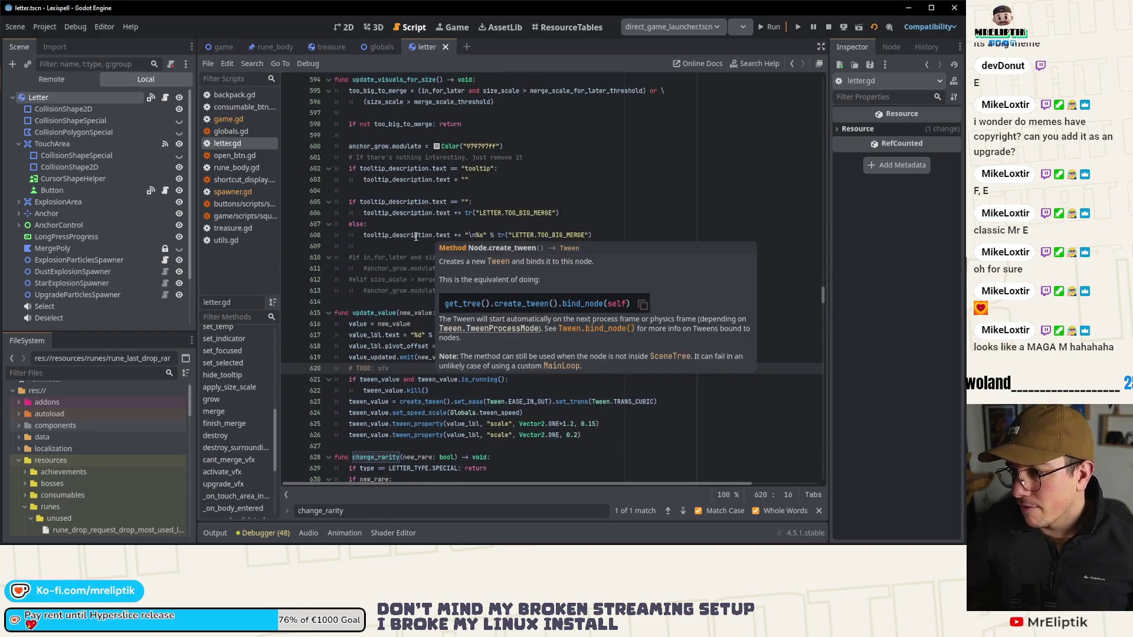
{"action": "scroll", "coordinate": [451, 316], "scroll_direction": "up", "scroll_amount": 2}
{"action": "left_click", "coordinate": [364, 357]}
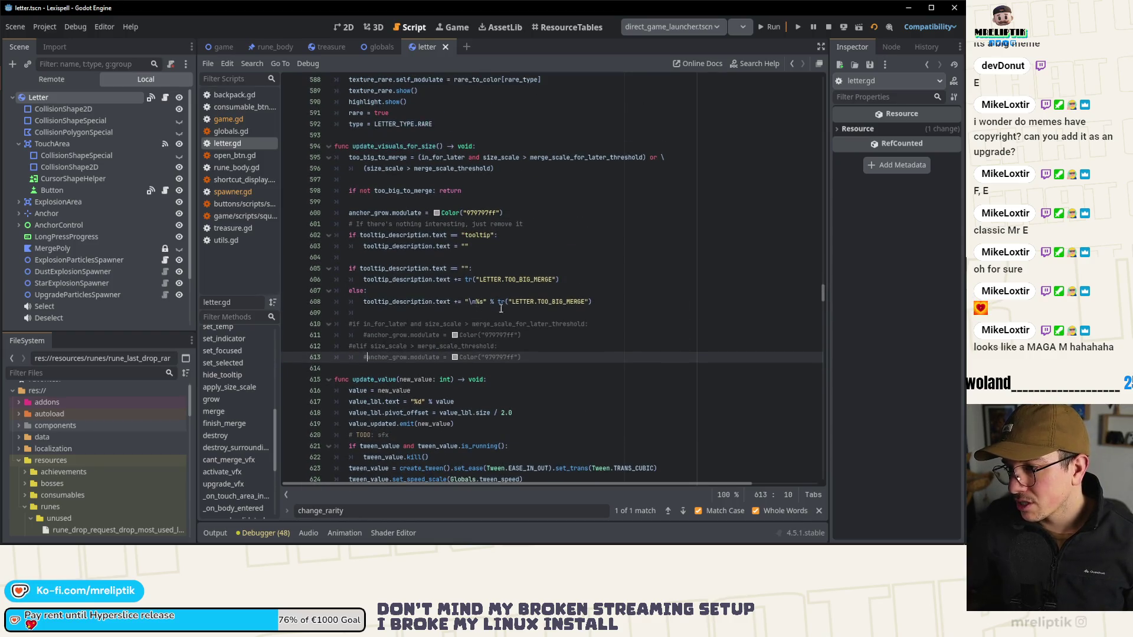
{"action": "scroll", "coordinate": [535, 350], "scroll_direction": "up", "scroll_amount": 10}
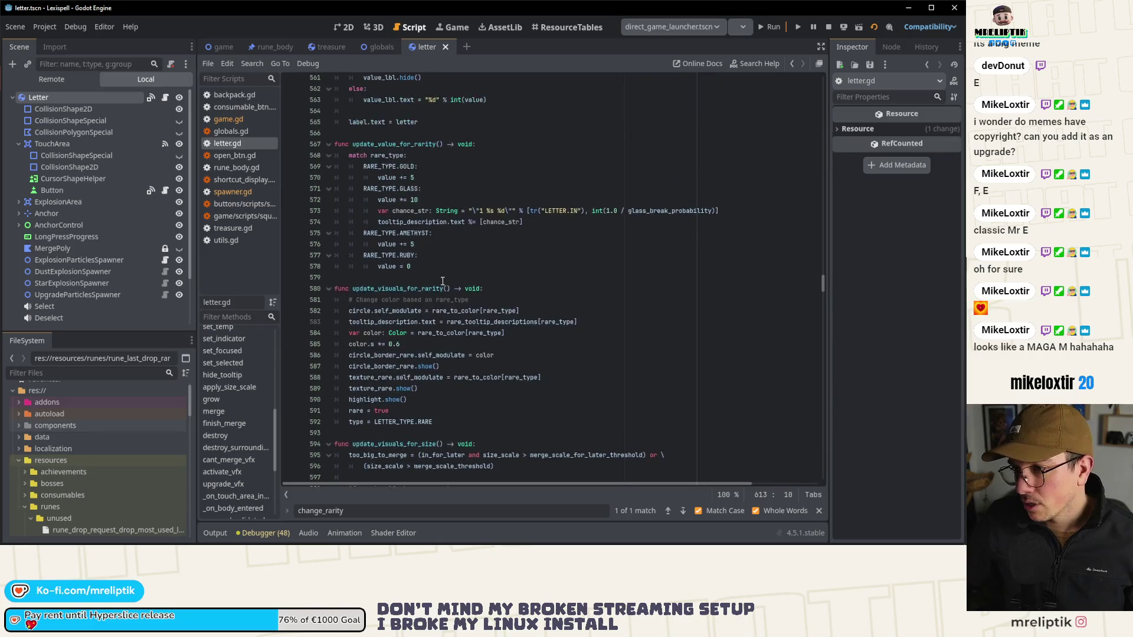
{"action": "double_click", "coordinate": [394, 181]}
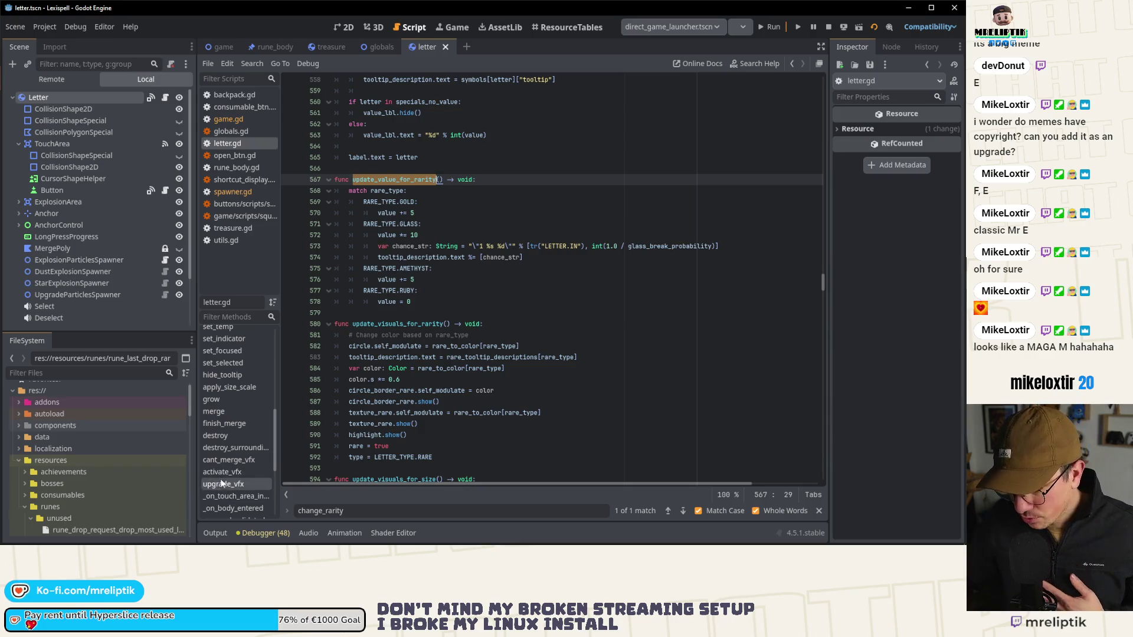
Step: Jump to finish_merge and select get_upgrade_player_by_enum in the MERGE_RARE branch
{"action": "left_click", "coordinate": [231, 422]}
{"action": "scroll", "coordinate": [435, 238], "scroll_direction": "down", "scroll_amount": 10}
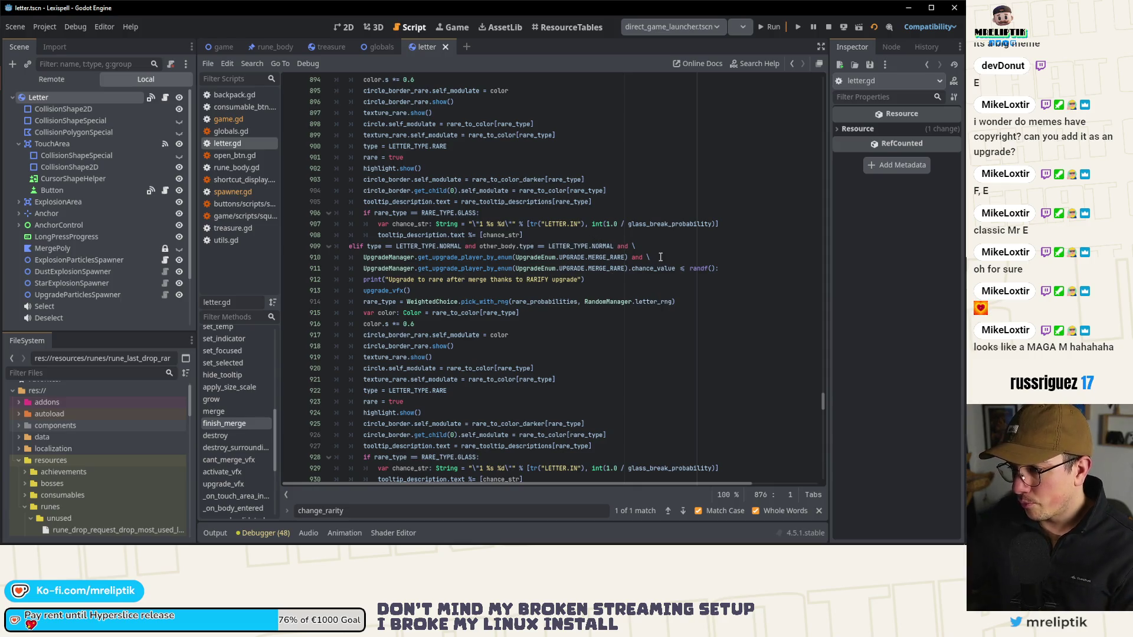
{"action": "double_click", "coordinate": [471, 258]}
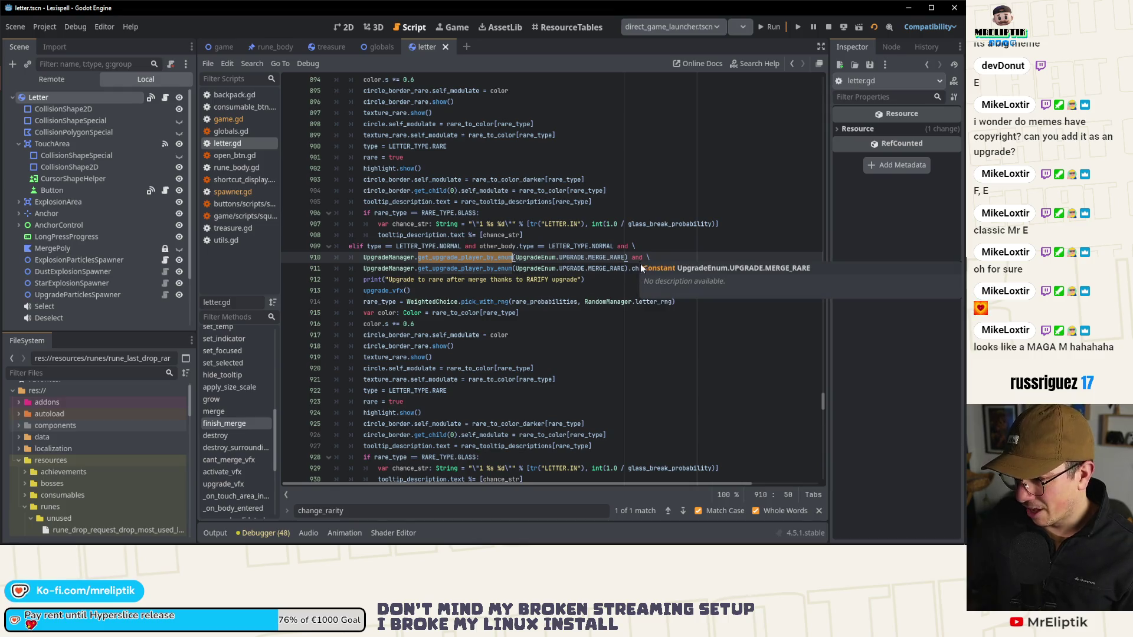
{"action": "left_click", "coordinate": [626, 268]}
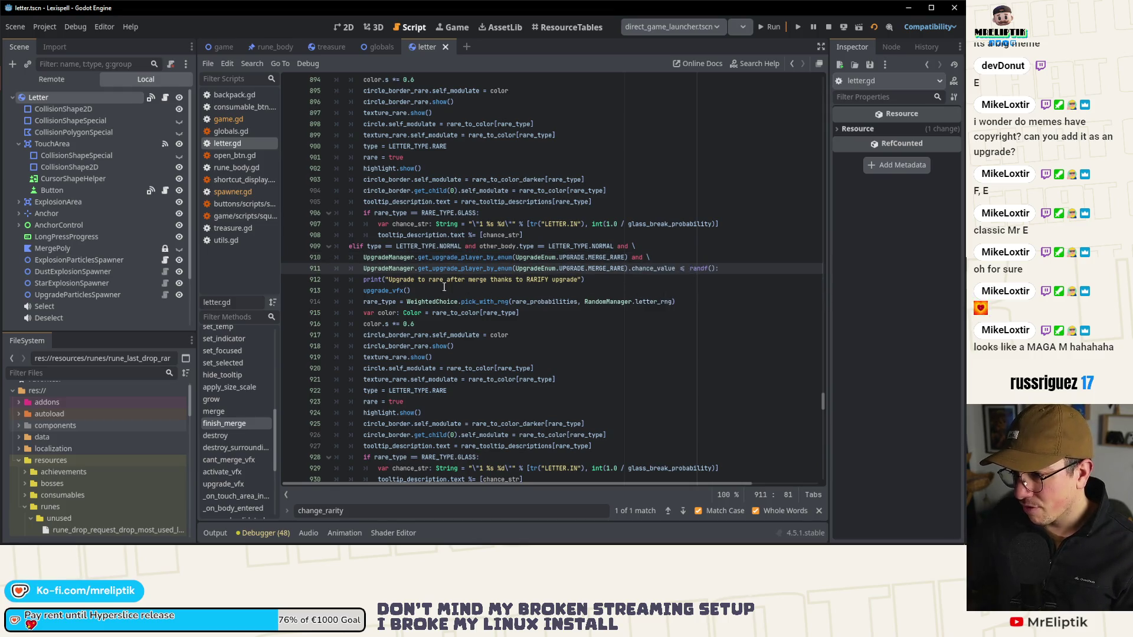
{"action": "double_click", "coordinate": [384, 290]}
{"action": "scroll", "coordinate": [409, 310], "scroll_direction": "down", "scroll_amount": 2}
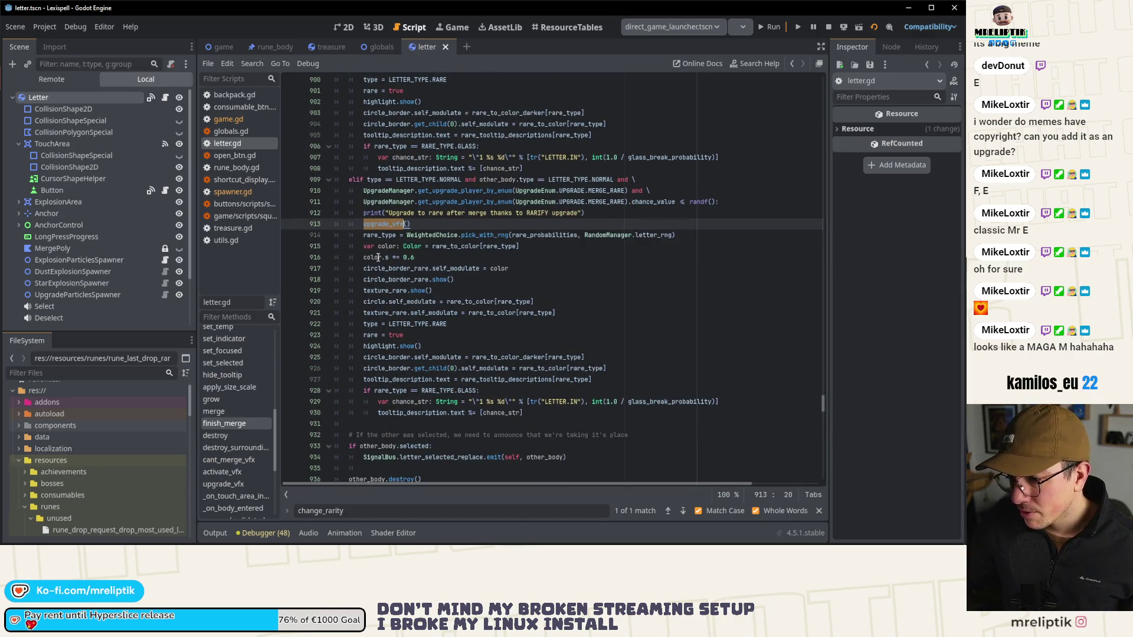
{"action": "scroll", "coordinate": [384, 371], "scroll_direction": "down", "scroll_amount": 1}
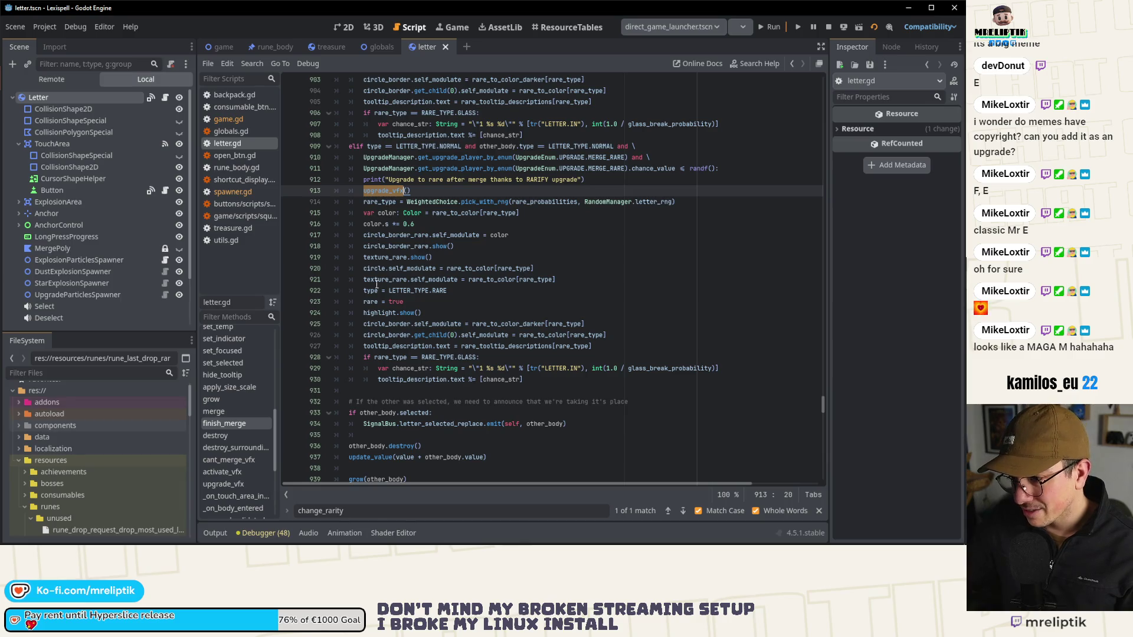
{"action": "double_click", "coordinate": [371, 302]}
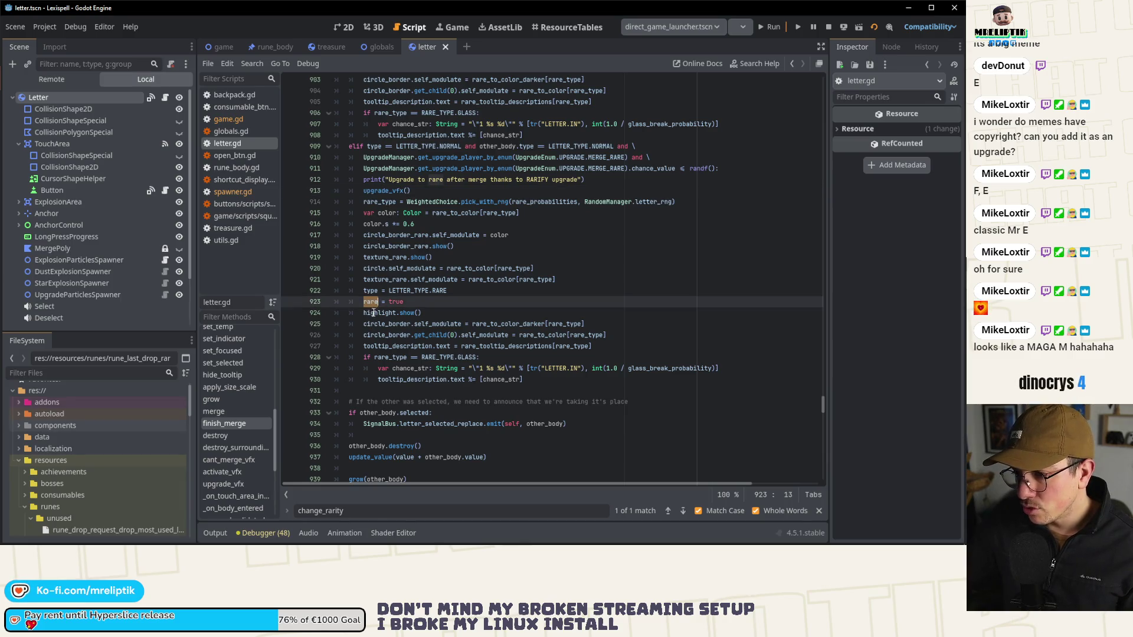
{"action": "double_click", "coordinate": [370, 291]}
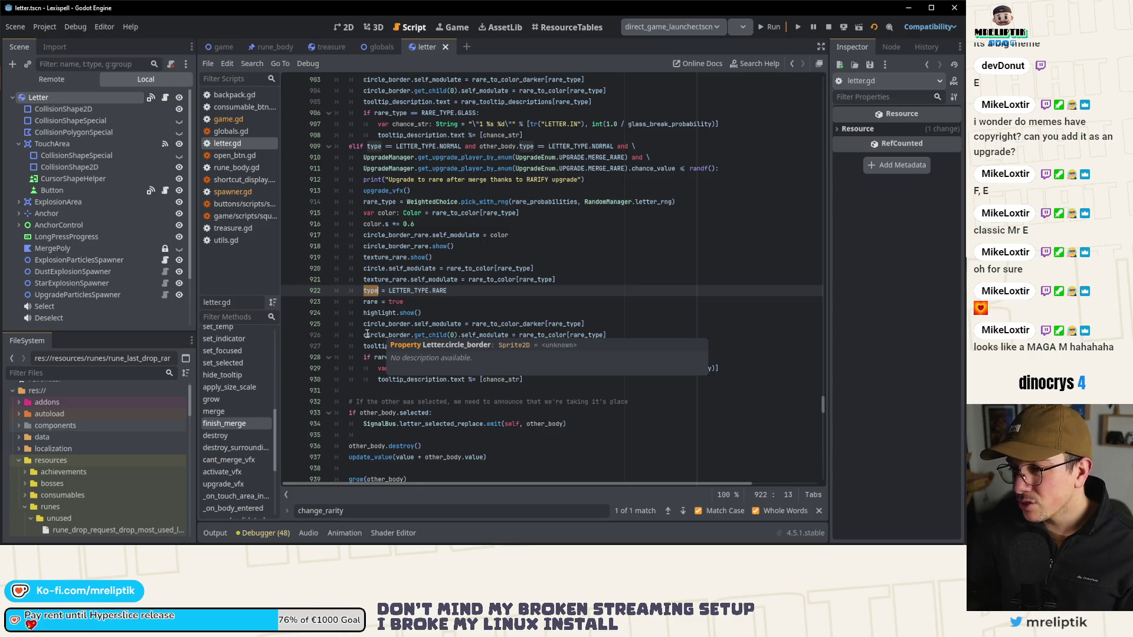
{"action": "scroll", "coordinate": [367, 334], "scroll_direction": "down", "scroll_amount": 2}
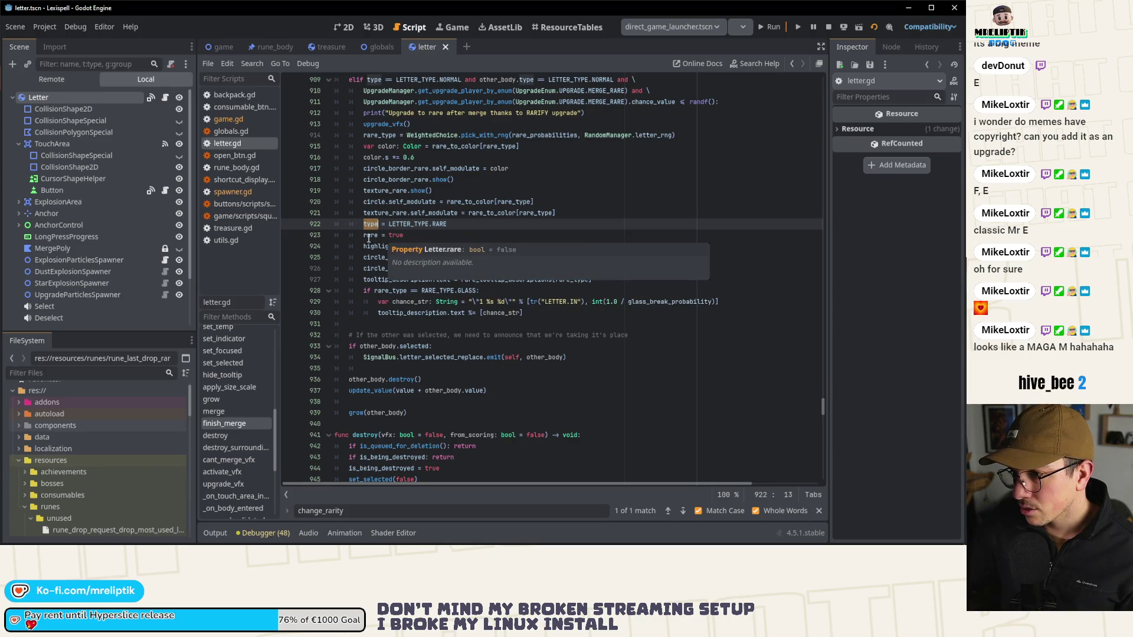
{"action": "double_click", "coordinate": [384, 134]}
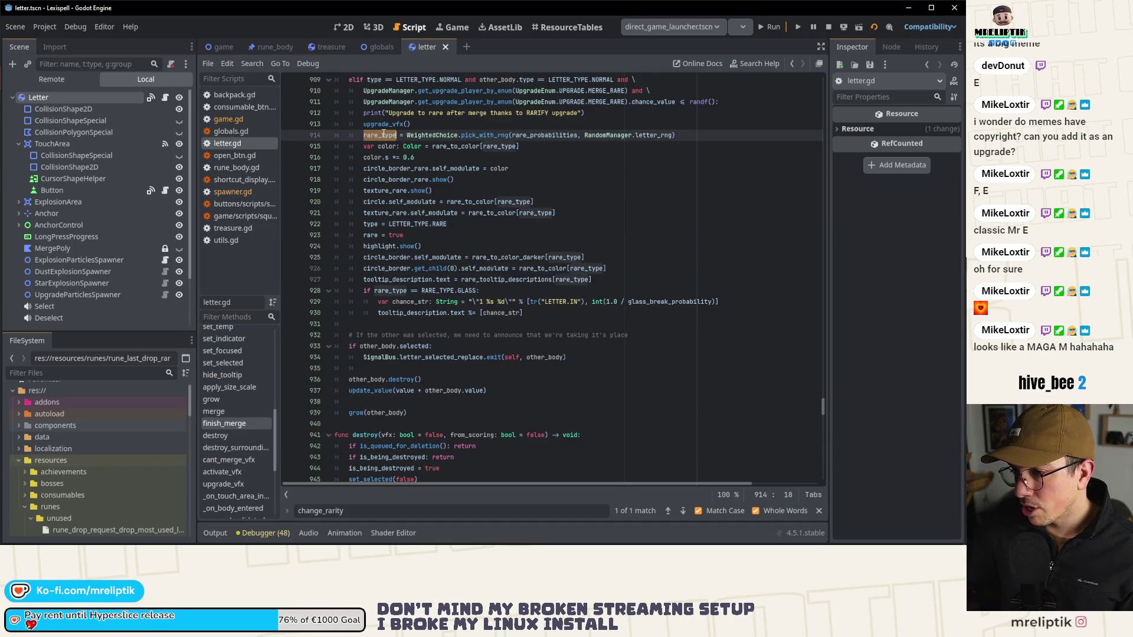
{"action": "left_click", "coordinate": [449, 225]}
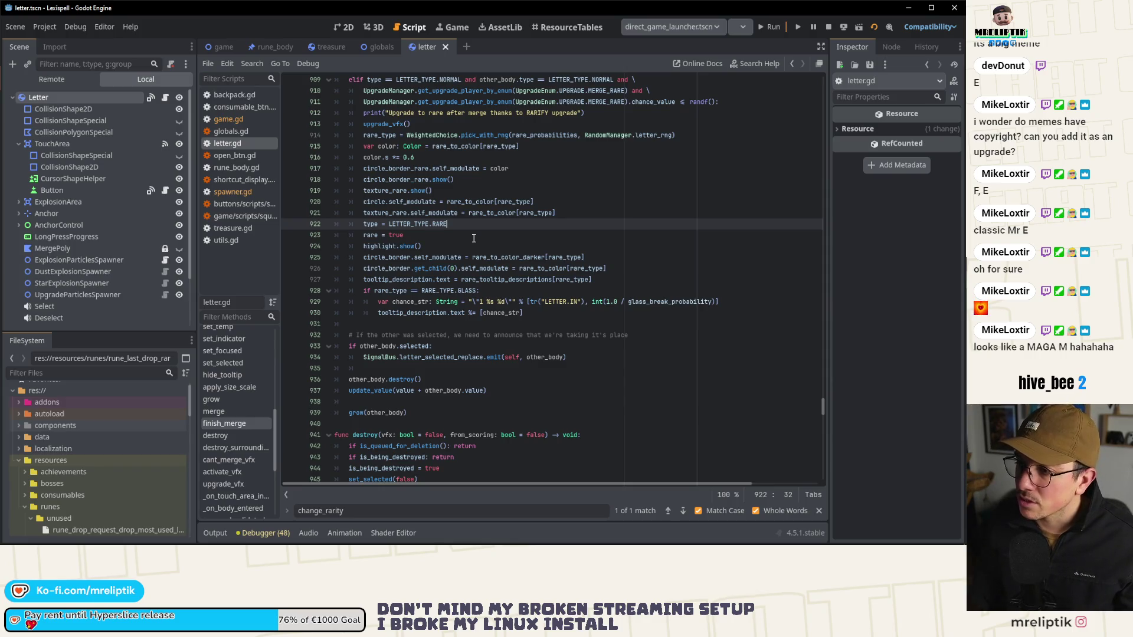
Step: Move the type = LETTER_TYPE.RARE and rare = true lines up to line 914
{"action": "key", "text": "alt+Up"}
{"action": "key", "text": "alt+Up"}
{"action": "key", "text": "alt+Up"}
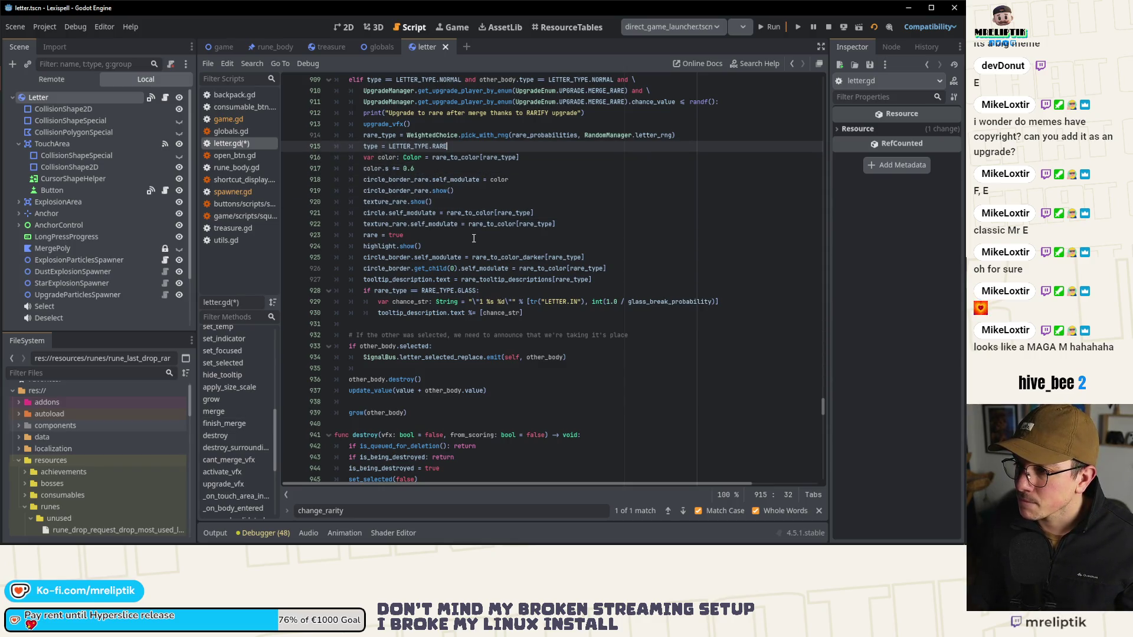
{"action": "key", "text": "alt+Up"}
{"action": "key", "text": "Down"}
{"action": "key", "text": "Down"}
{"action": "key", "text": "Down"}
{"action": "key", "text": "alt+Up"}
{"action": "key", "text": "alt+Up"}
{"action": "key", "text": "alt+Up"}
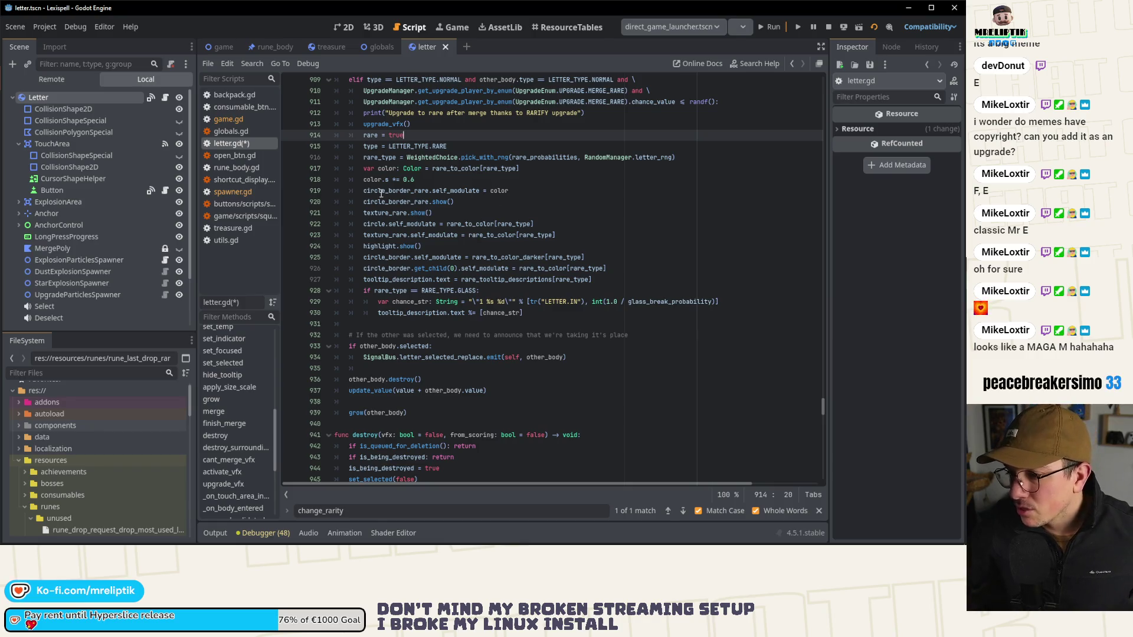
Step: Add update_value_for_rarity() after the rare_type line 916 and save letter.gd
{"action": "double_click", "coordinate": [379, 157]}
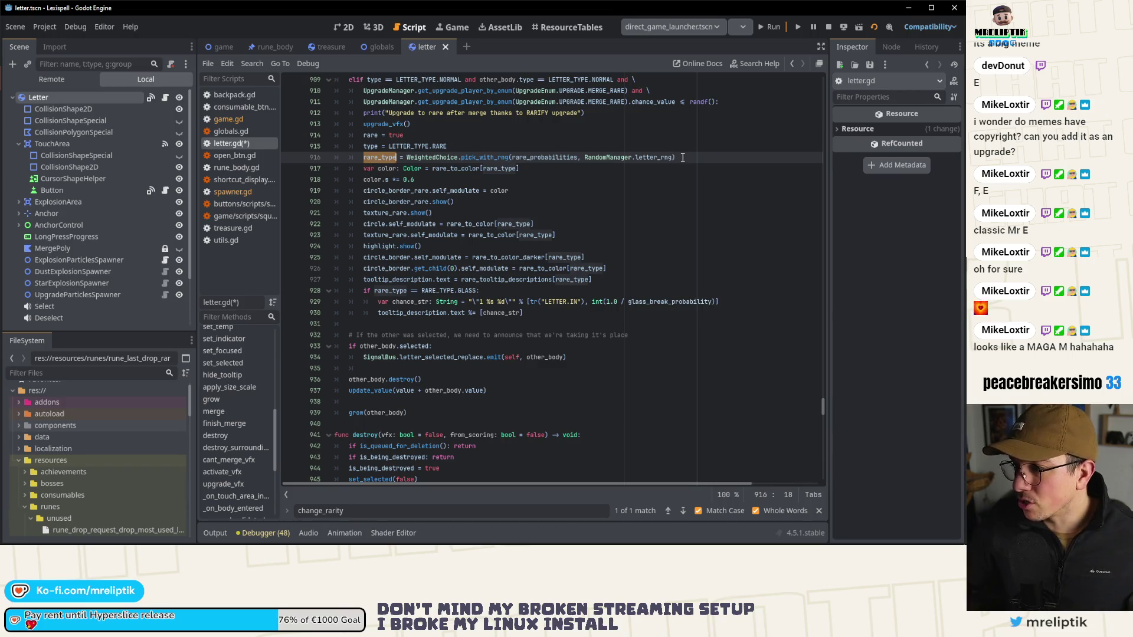
{"action": "key", "text": "End"}
{"action": "key", "text": "Return"}
{"action": "type", "text": "update_value_for_rarity("}
{"action": "key", "text": "ctrl+s"}
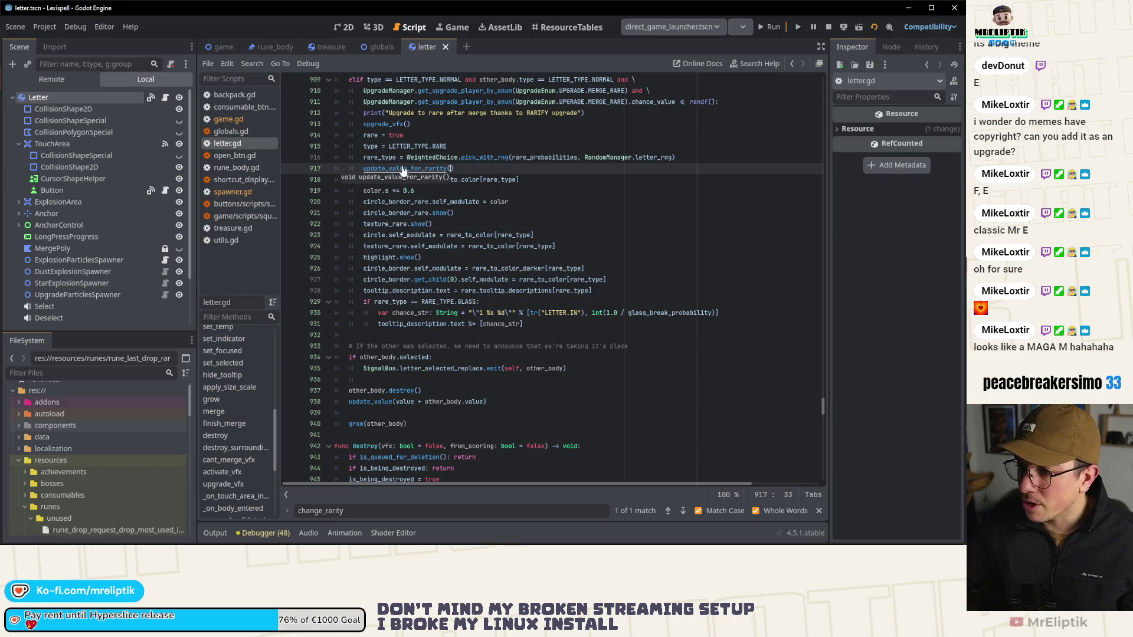
Step: Add update_visuals_for_rarity() on the next line, then open update_value_for_rarity's definition
{"action": "key", "text": "End"}
{"action": "key", "text": "Return"}
{"action": "type", "text": "update"}
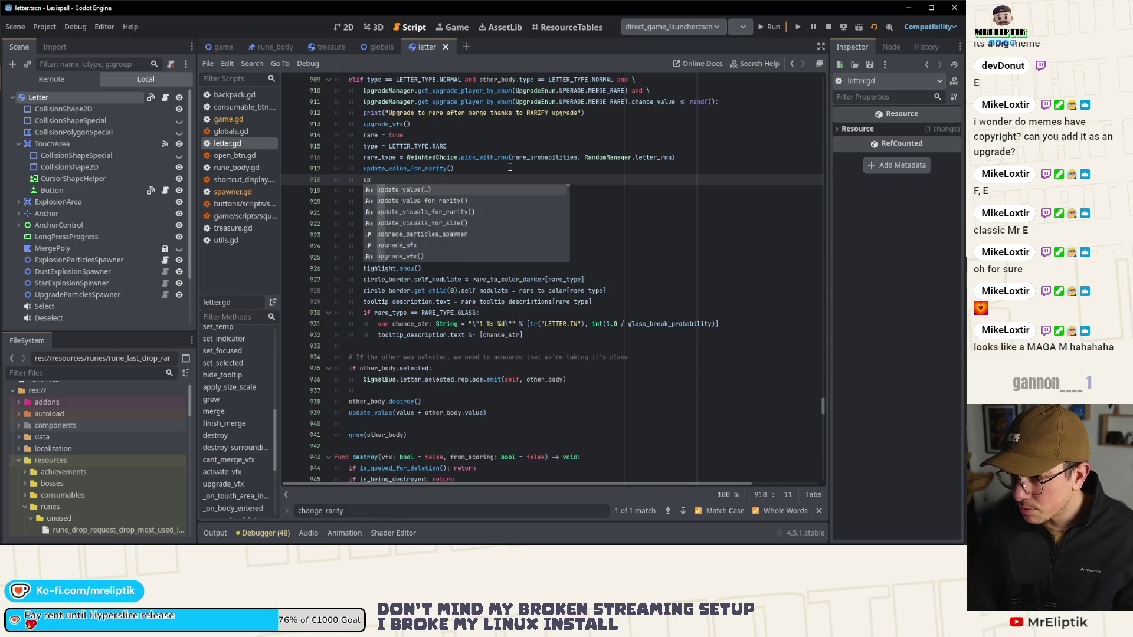
{"action": "key", "text": "Down"}
{"action": "key", "text": "Return"}
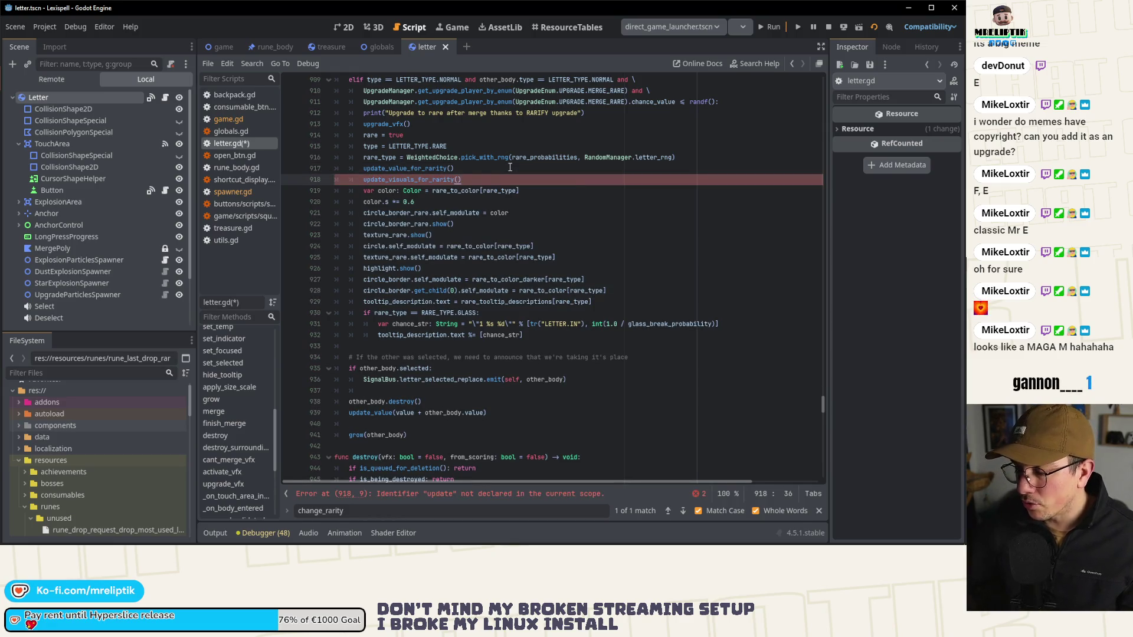
{"action": "left_click", "coordinate": [406, 169], "text": "ctrl"}
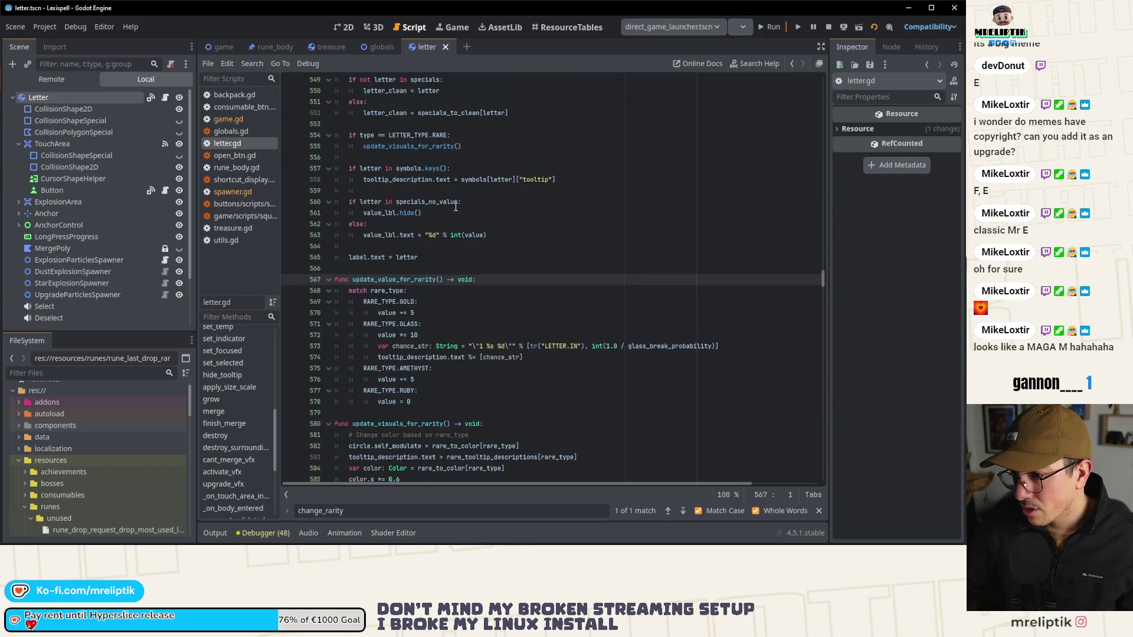
Step: Run the game, buy the Repeat After Me scroll, and continue to the chapter
{"action": "left_click", "coordinate": [343, 26]}
{"action": "left_click", "coordinate": [785, 28]}
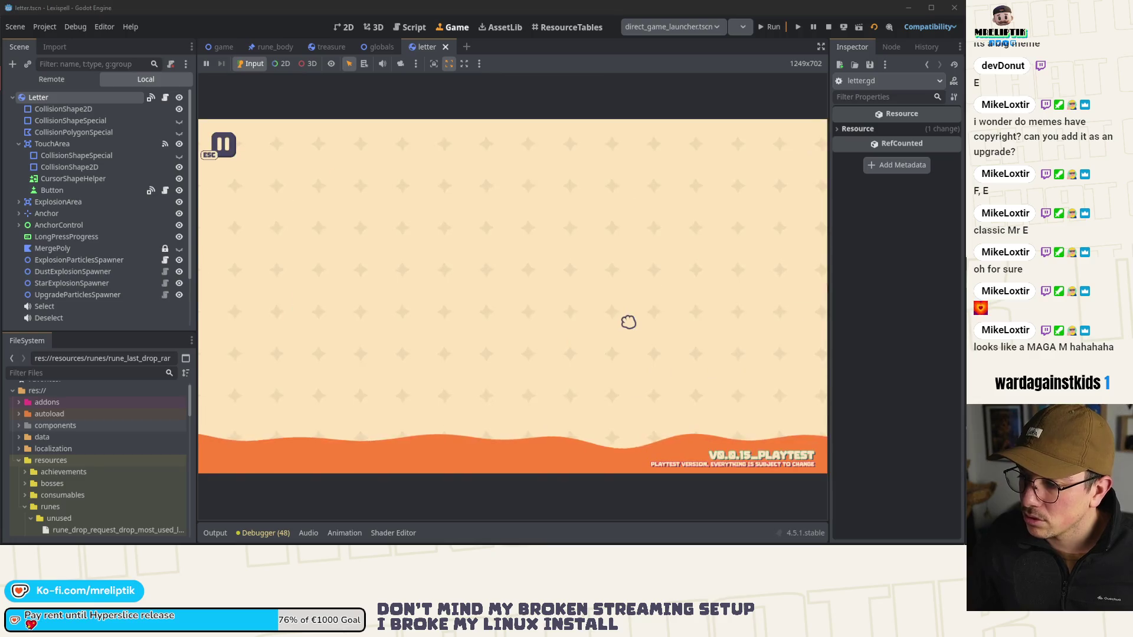
{"action": "left_click", "coordinate": [520, 269]}
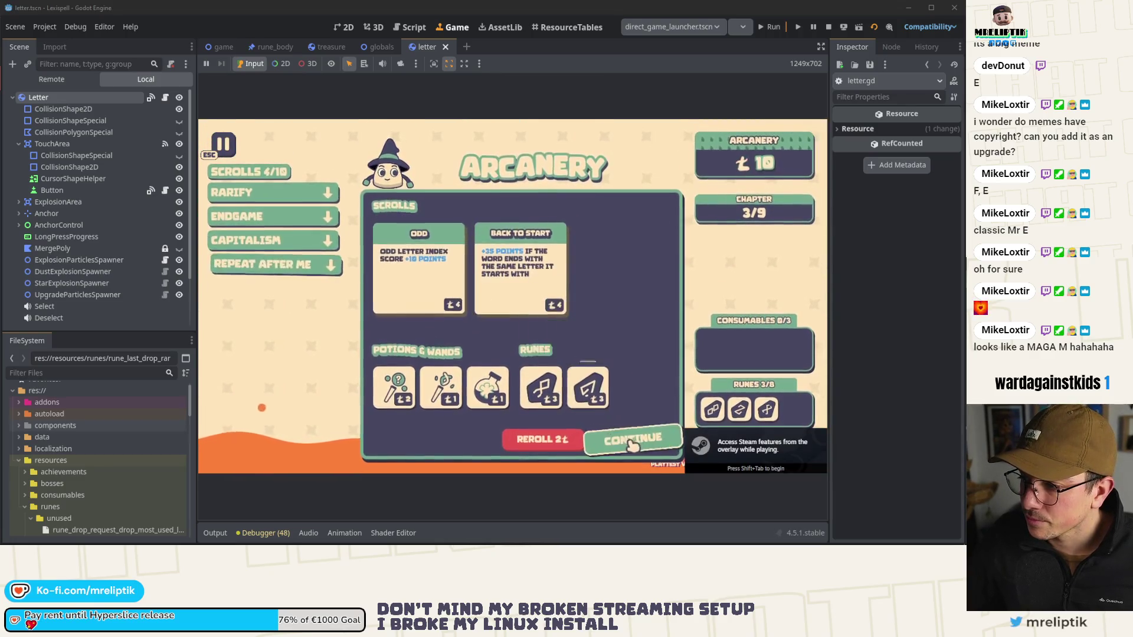
{"action": "left_click", "coordinate": [633, 440]}
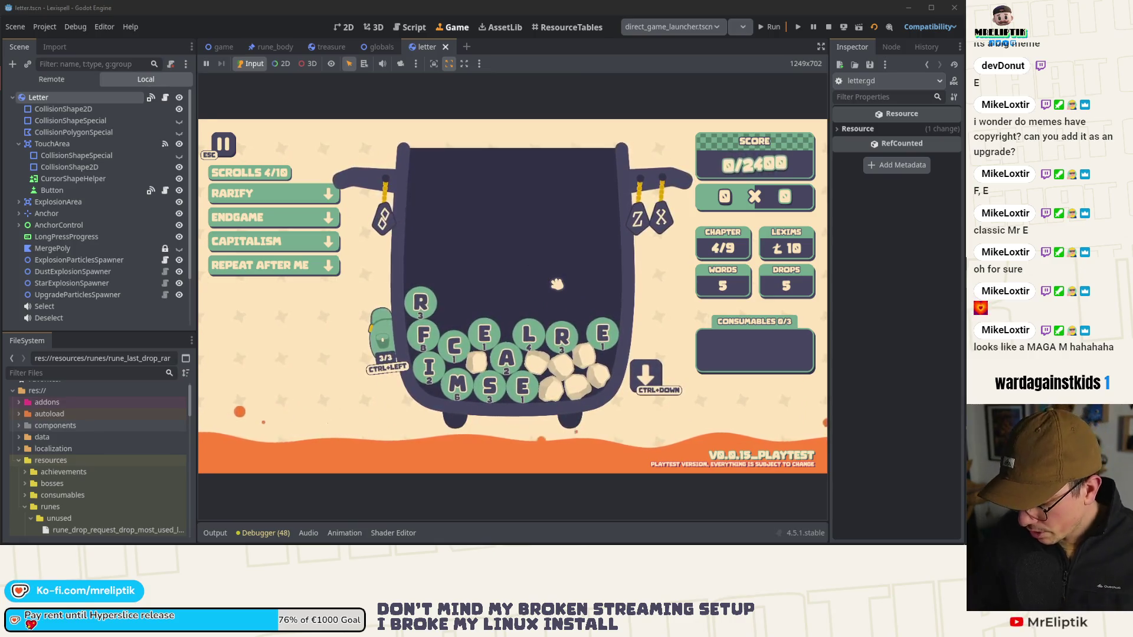
Step: Spawn an E tile via the dev console, then review the Debugger Errors list
{"action": "key", "text": "grave"}
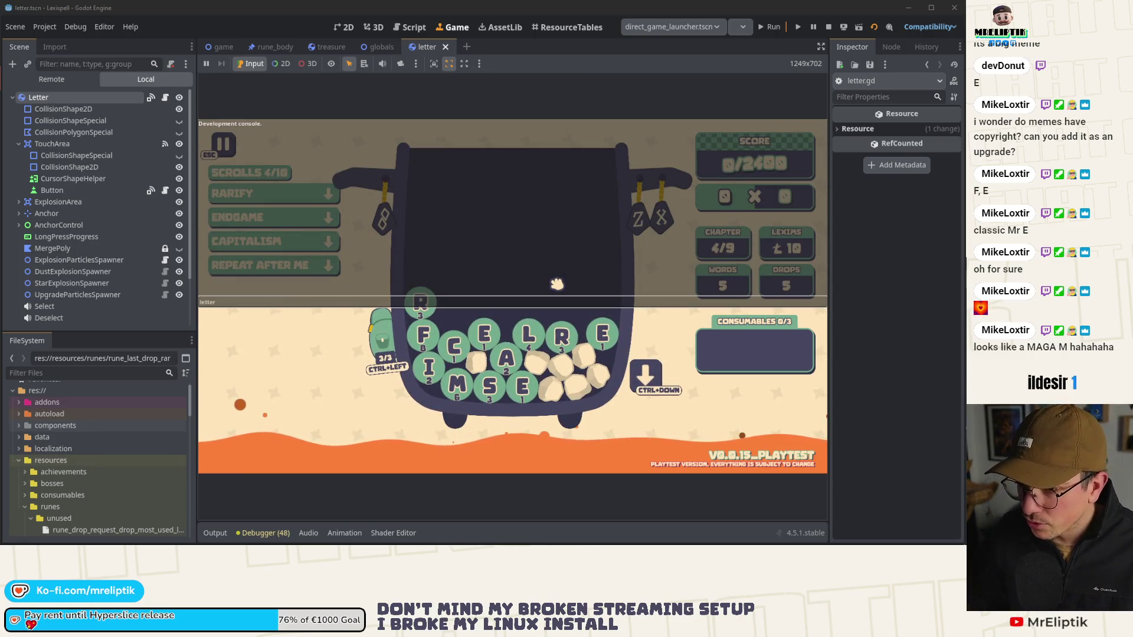
{"action": "key", "text": "grave"}
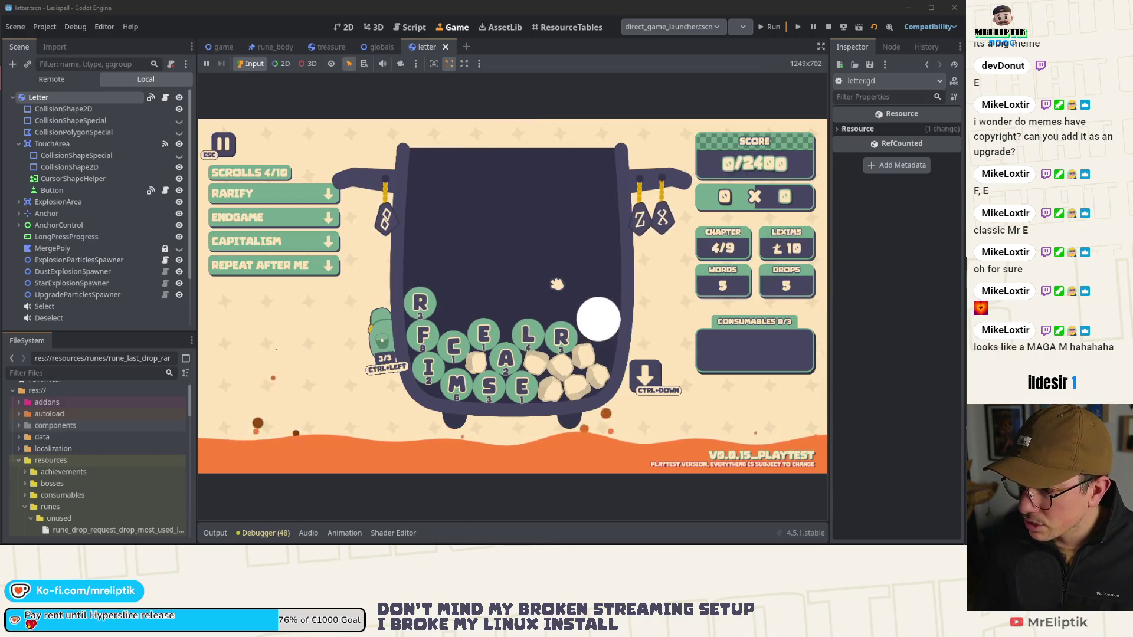
{"action": "key", "text": "grave"}
{"action": "key", "text": "grave"}
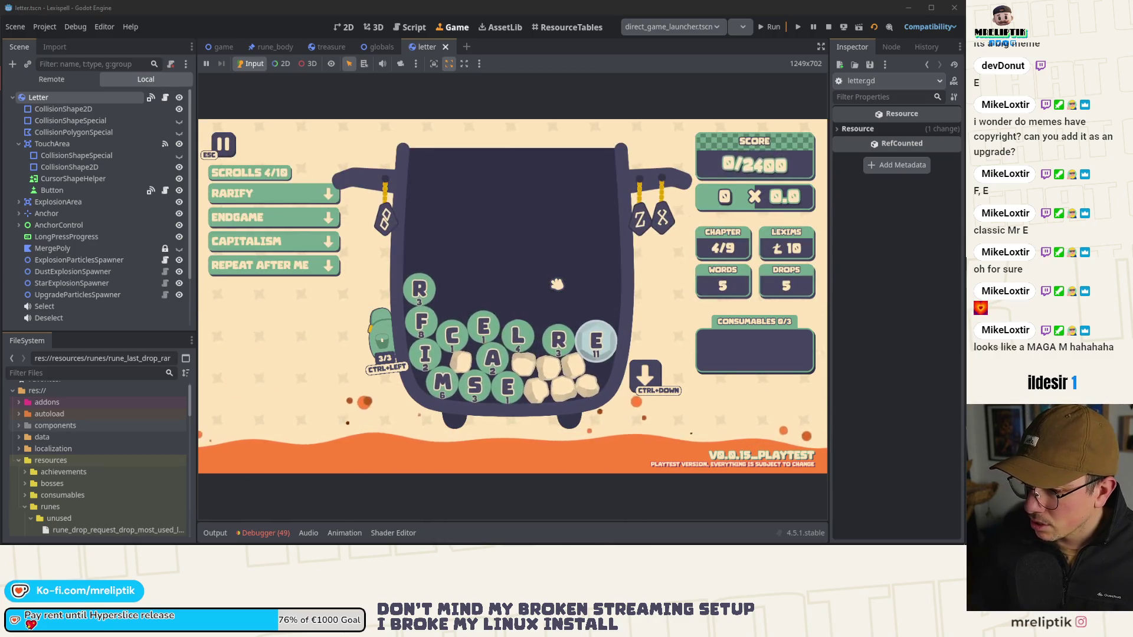
{"action": "left_click", "coordinate": [258, 531]}
{"action": "left_click", "coordinate": [279, 360]}
{"action": "scroll", "coordinate": [339, 455], "scroll_direction": "down", "scroll_amount": 5}
{"action": "scroll", "coordinate": [306, 492], "scroll_direction": "down", "scroll_amount": 5}
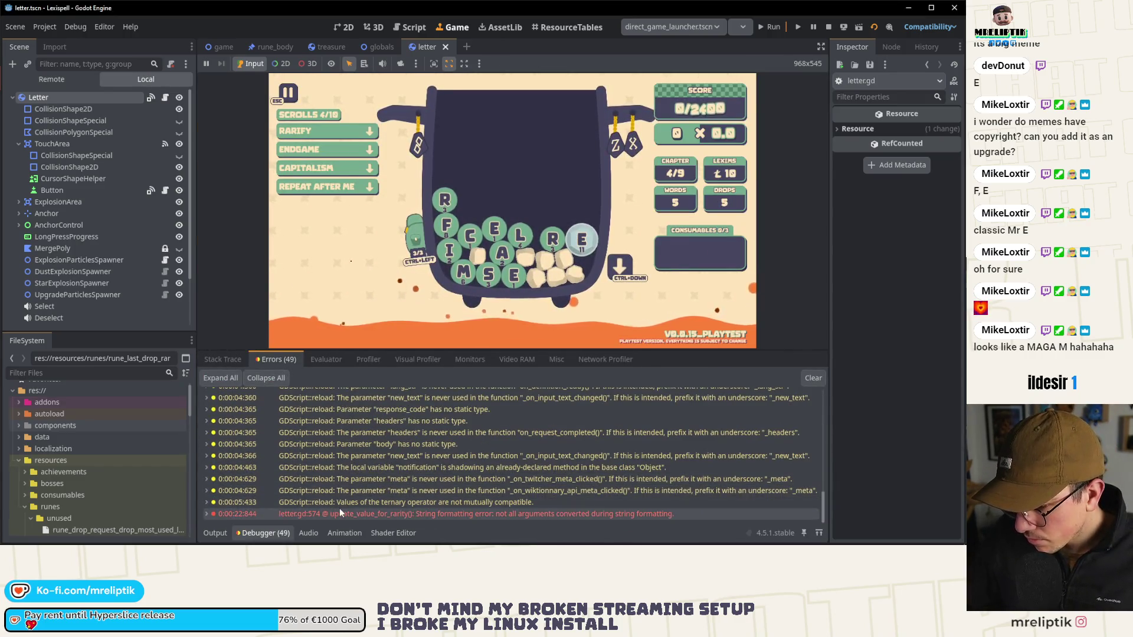
Step: Open the letter.gd:574 error's source line and select the error for details
{"action": "mouse_move", "coordinate": [353, 512]}
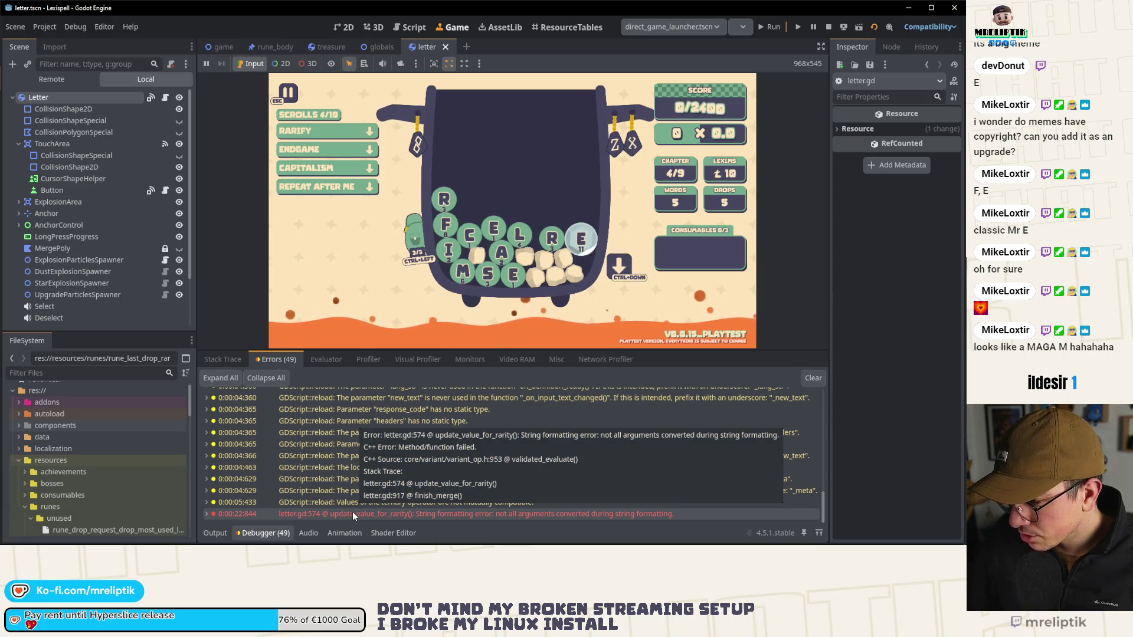
{"action": "double_click", "coordinate": [352, 511]}
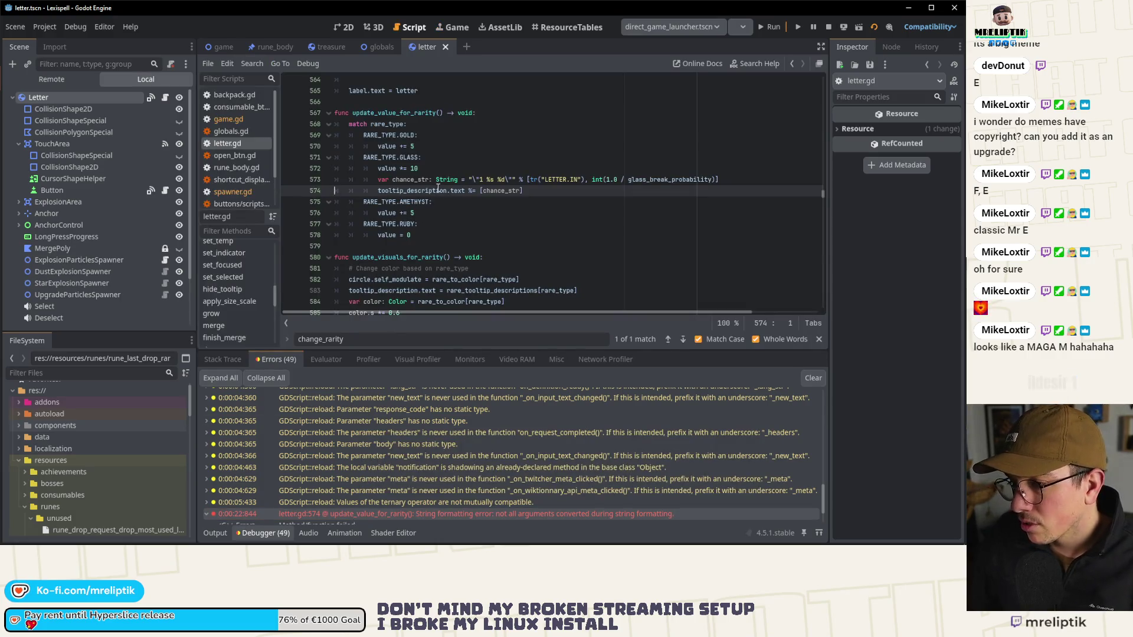
{"action": "mouse_move", "coordinate": [415, 194]}
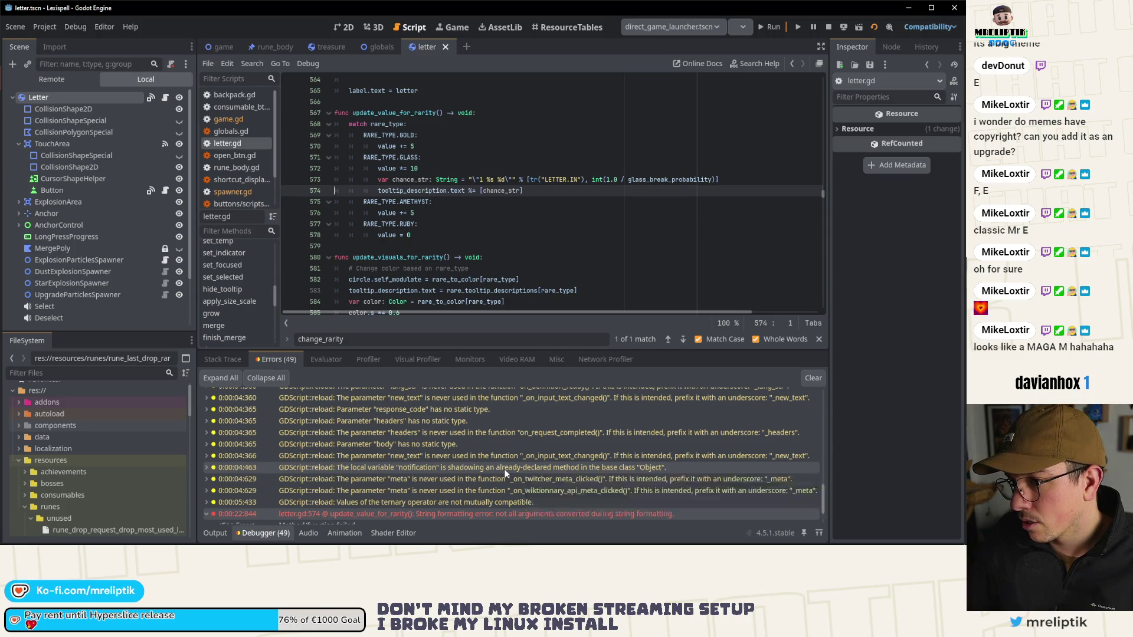
{"action": "scroll", "coordinate": [505, 469], "scroll_direction": "down", "scroll_amount": 3}
{"action": "scroll", "coordinate": [505, 472], "scroll_direction": "down", "scroll_amount": 1}
{"action": "left_click", "coordinate": [437, 469]}
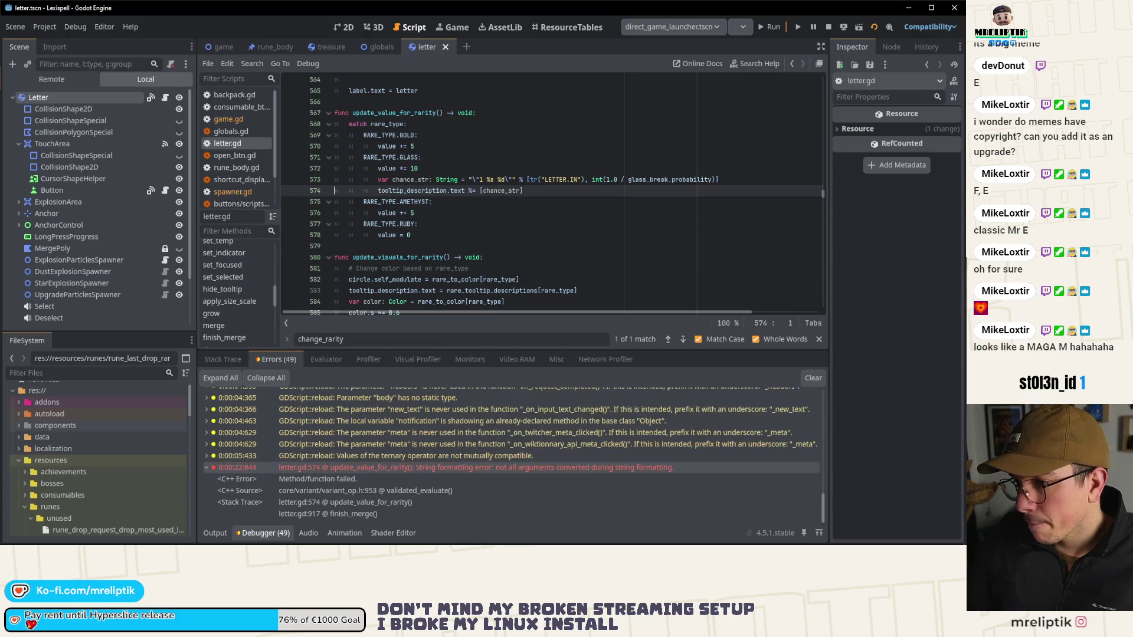
Step: Compare against the letter.gd diff in VS Code, then return to letter.gd in Godot
{"action": "left_click", "coordinate": [113, 534]}
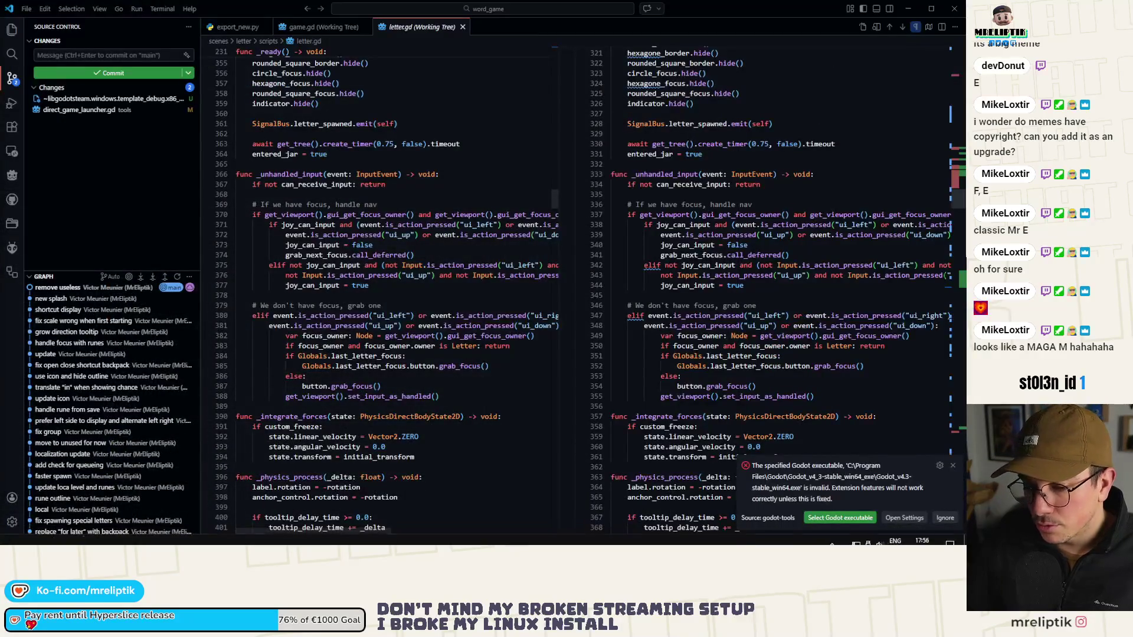
{"action": "left_click", "coordinate": [114, 534]}
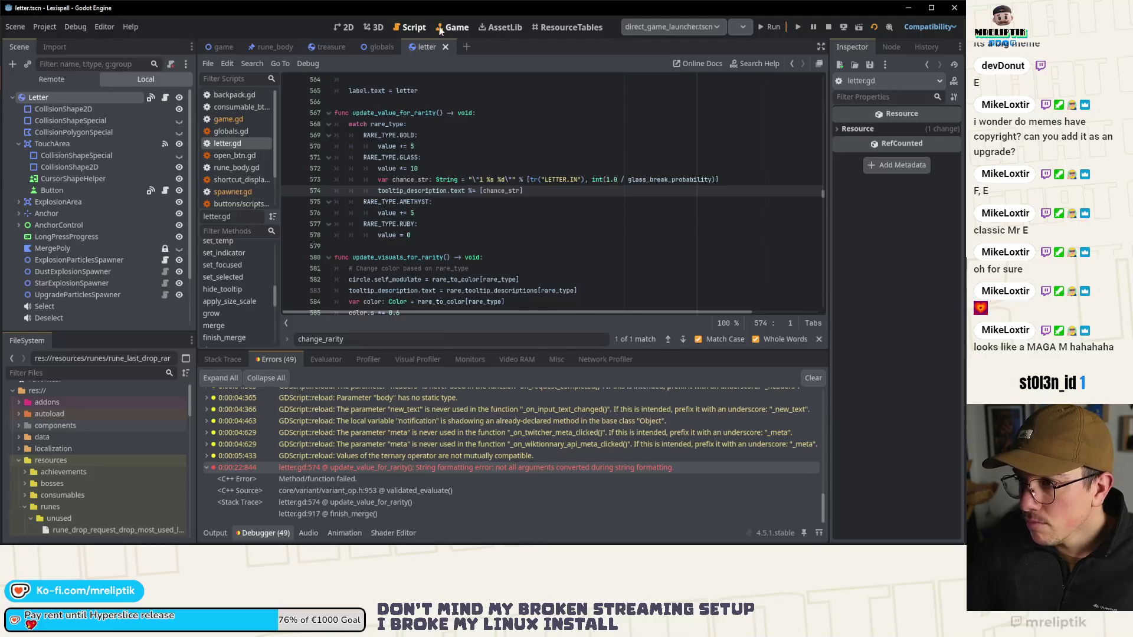
{"action": "left_click", "coordinate": [452, 28]}
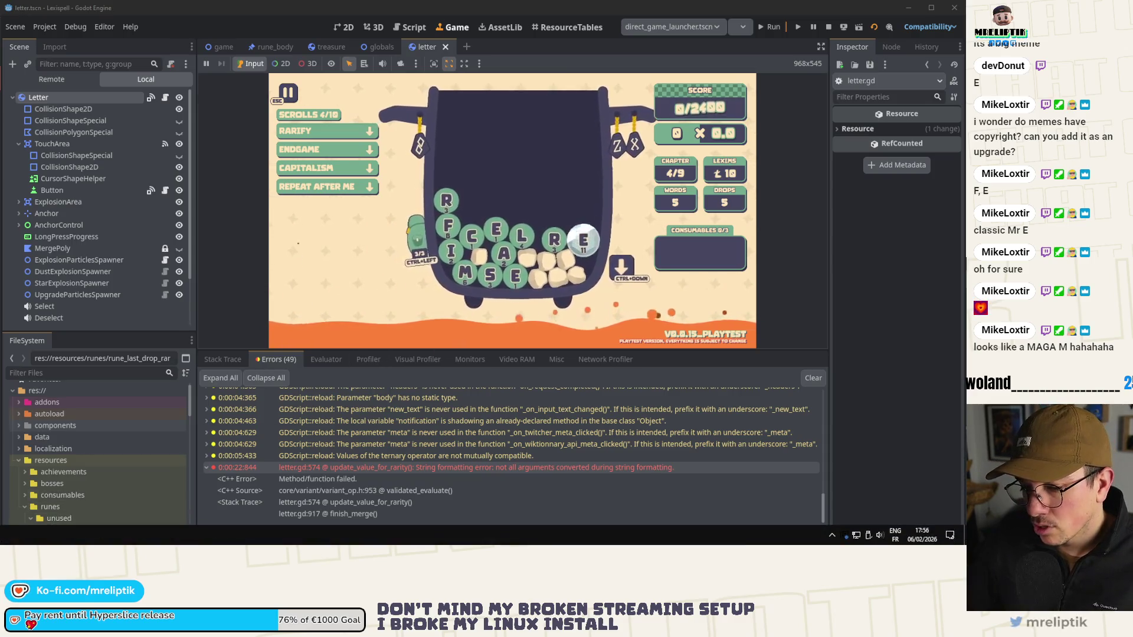
{"action": "left_click", "coordinate": [181, 535]}
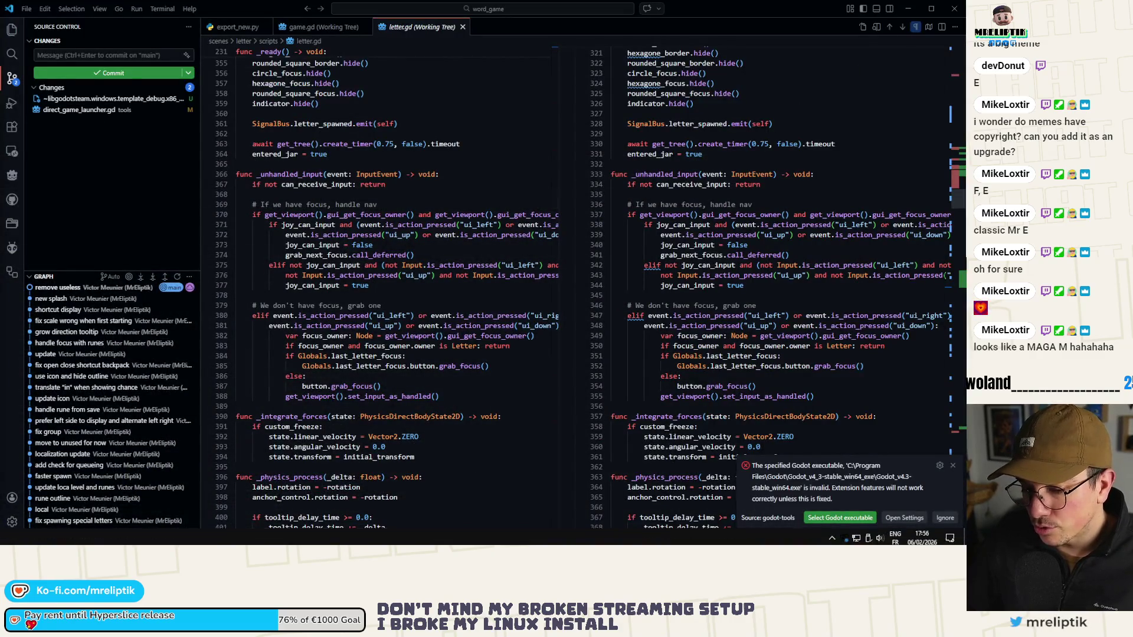
{"action": "left_click", "coordinate": [168, 537]}
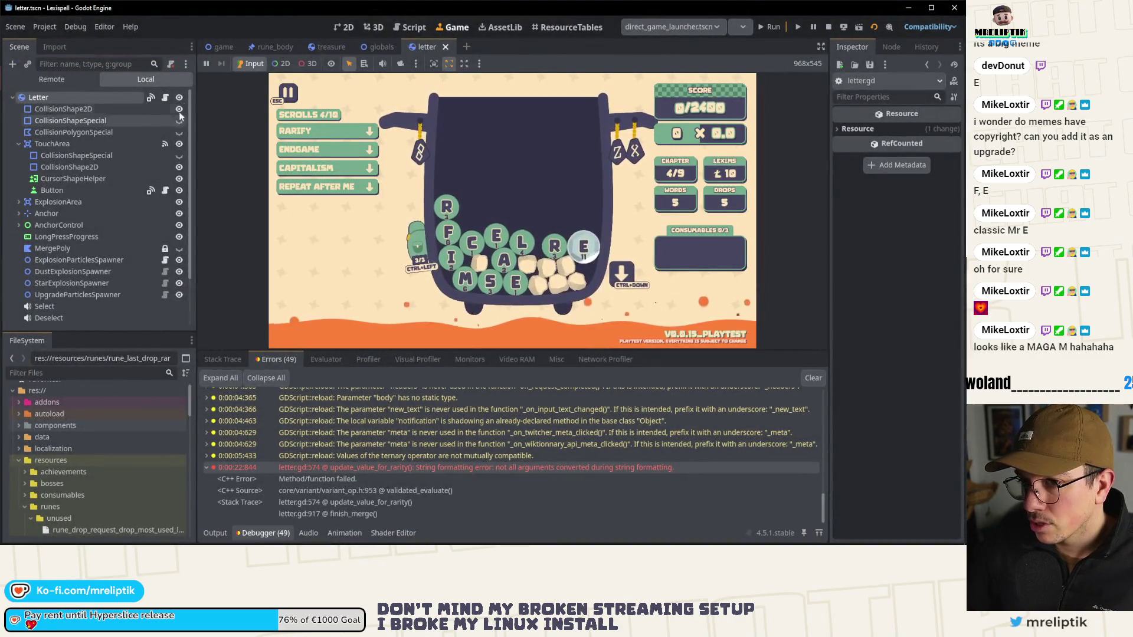
{"action": "left_click", "coordinate": [164, 98]}
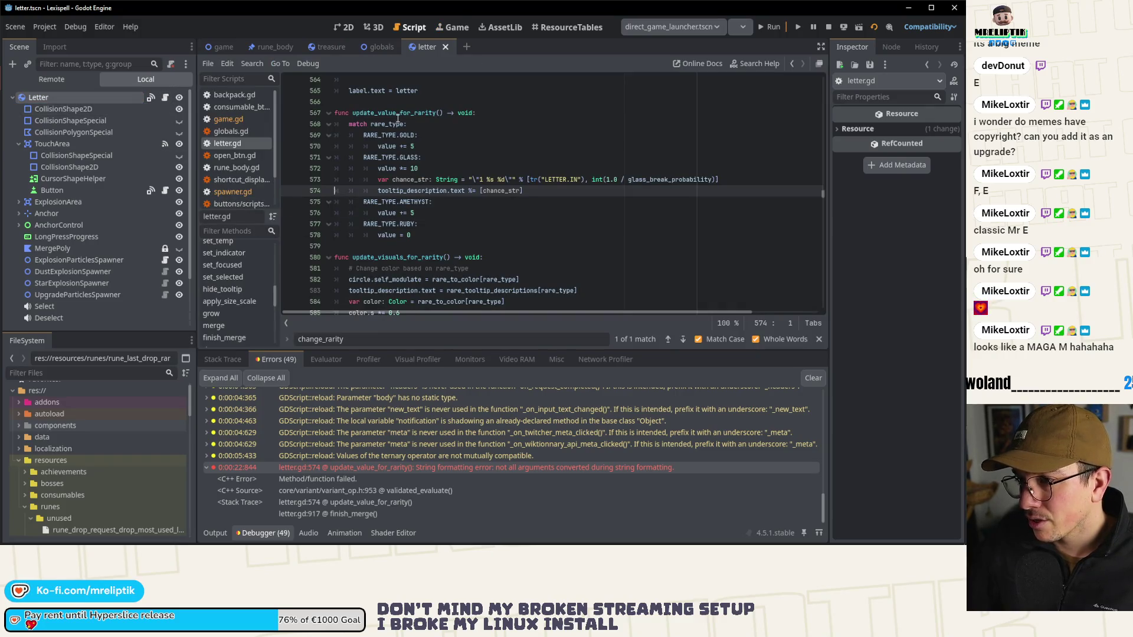
Step: Examine the update_value_for_rarity and update_visuals_for_rarity definitions around line 572
{"action": "double_click", "coordinate": [391, 170]}
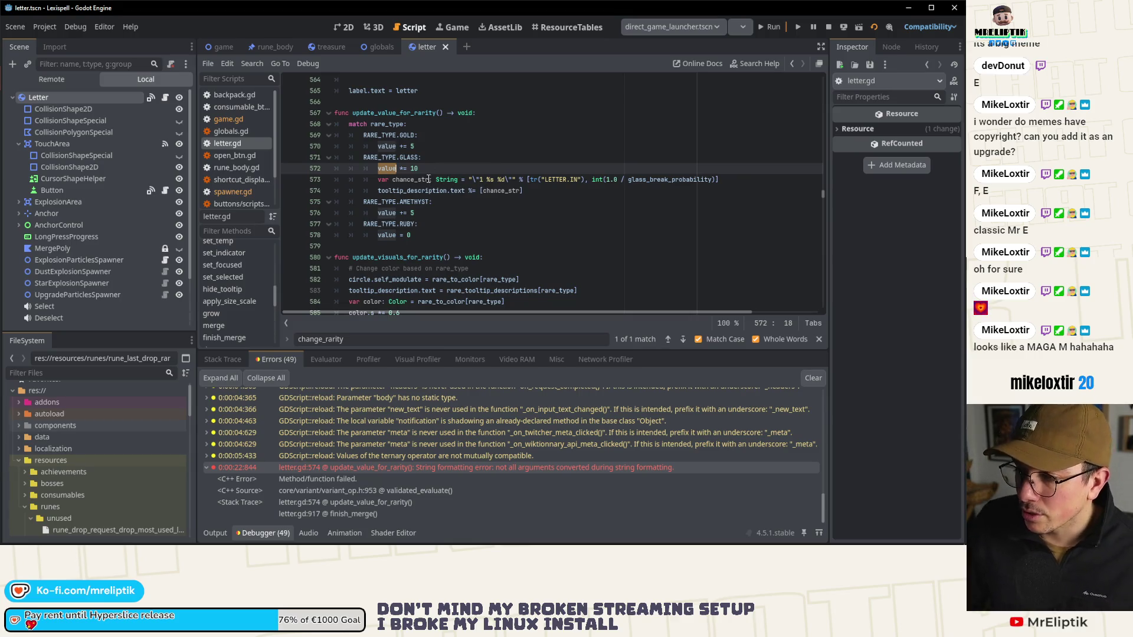
{"action": "double_click", "coordinate": [406, 113]}
{"action": "scroll", "coordinate": [368, 268], "scroll_direction": "down", "scroll_amount": 3}
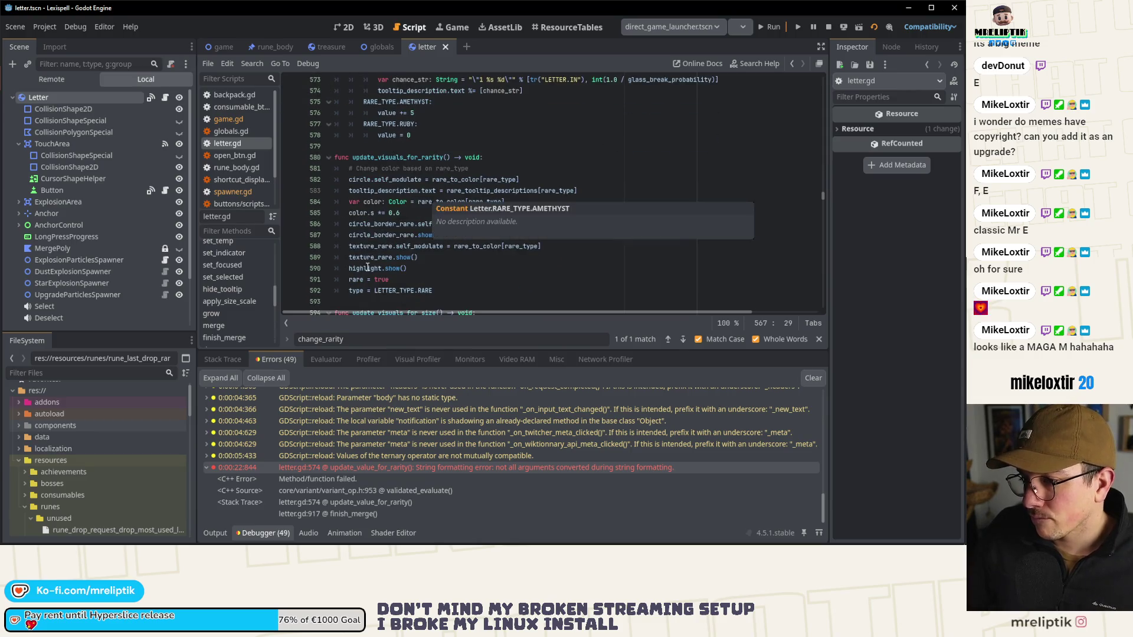
{"action": "left_click", "coordinate": [399, 158]}
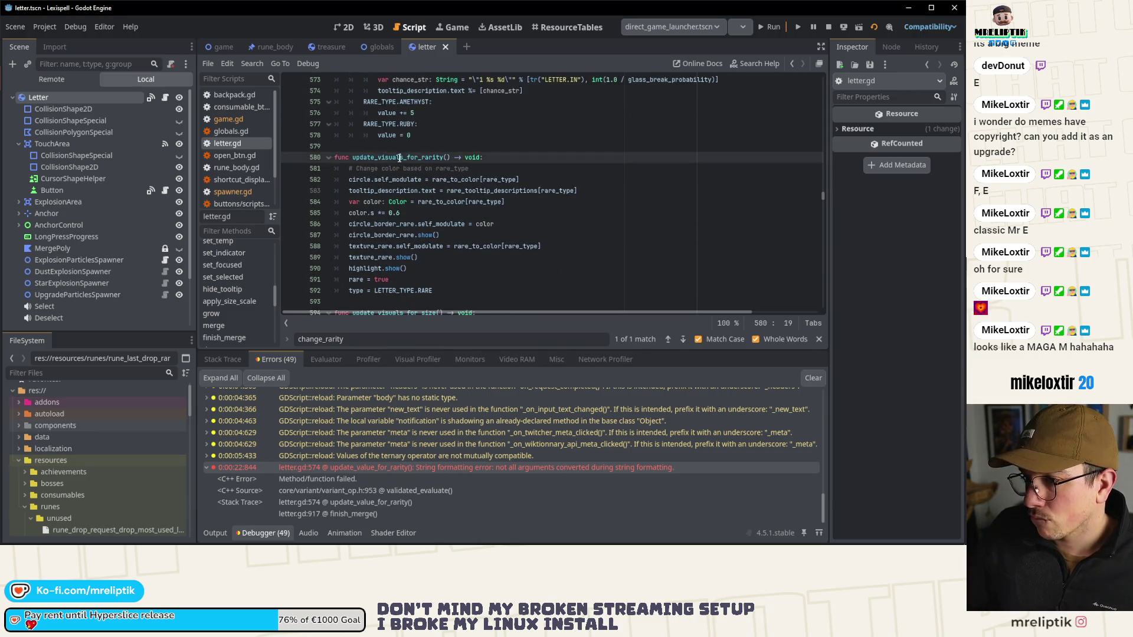
{"action": "scroll", "coordinate": [400, 157], "scroll_direction": "up", "scroll_amount": 5}
{"action": "left_click", "coordinate": [398, 190]}
{"action": "left_click", "coordinate": [400, 180]}
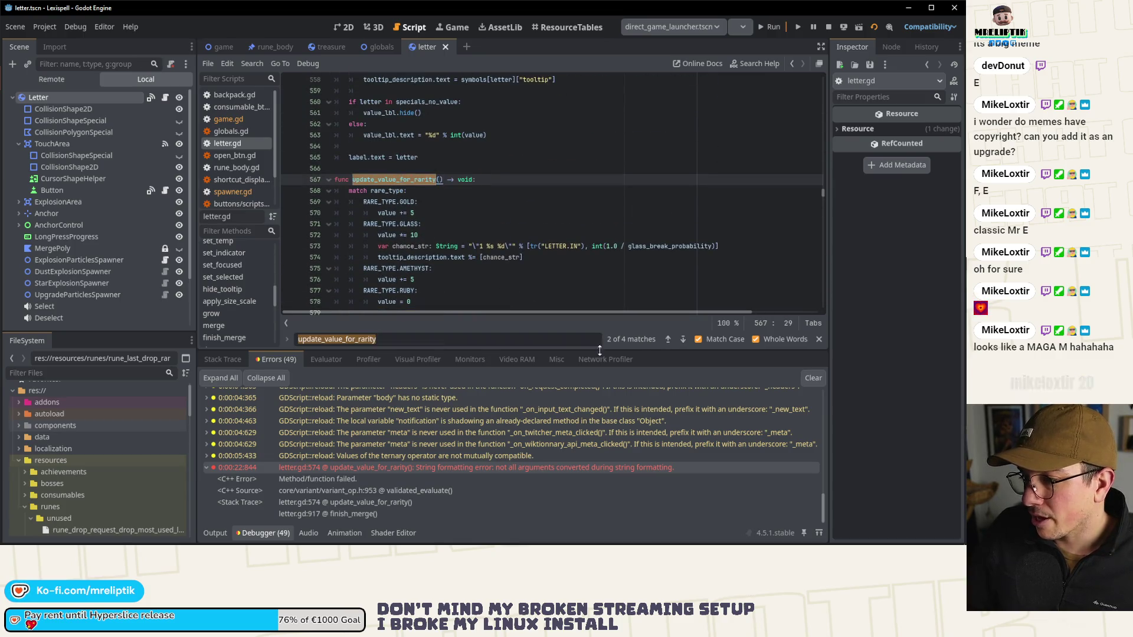
Step: Step through the remaining update_value_for_rarity calls, then return to failing line 574
{"action": "left_click", "coordinate": [683, 339]}
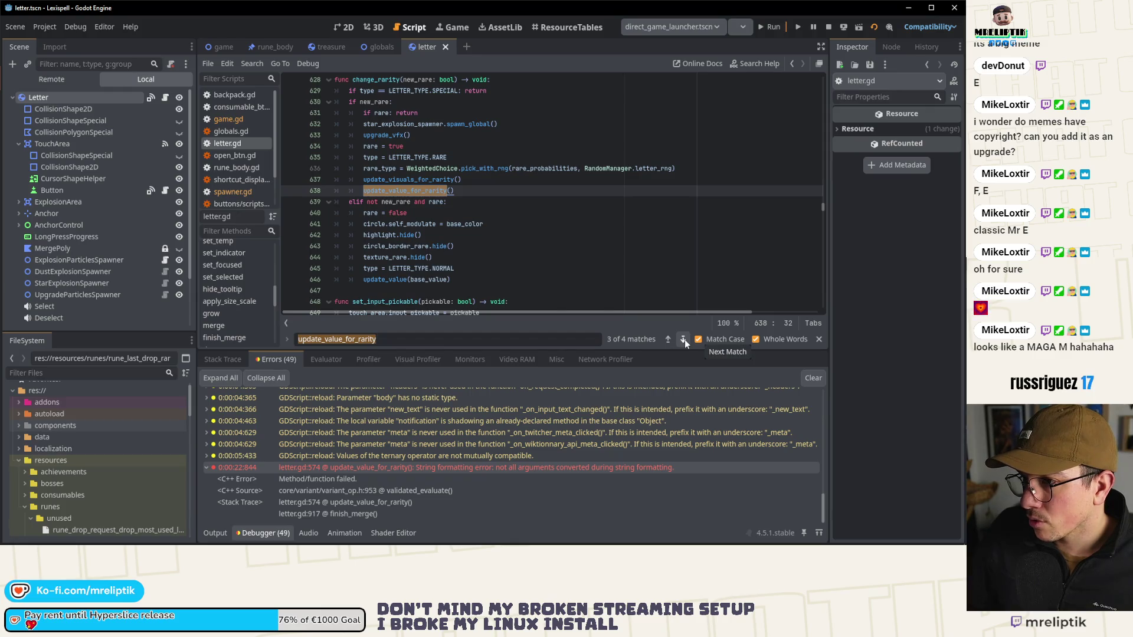
{"action": "left_click", "coordinate": [684, 340]}
{"action": "scroll", "coordinate": [494, 226], "scroll_direction": "down", "scroll_amount": 2}
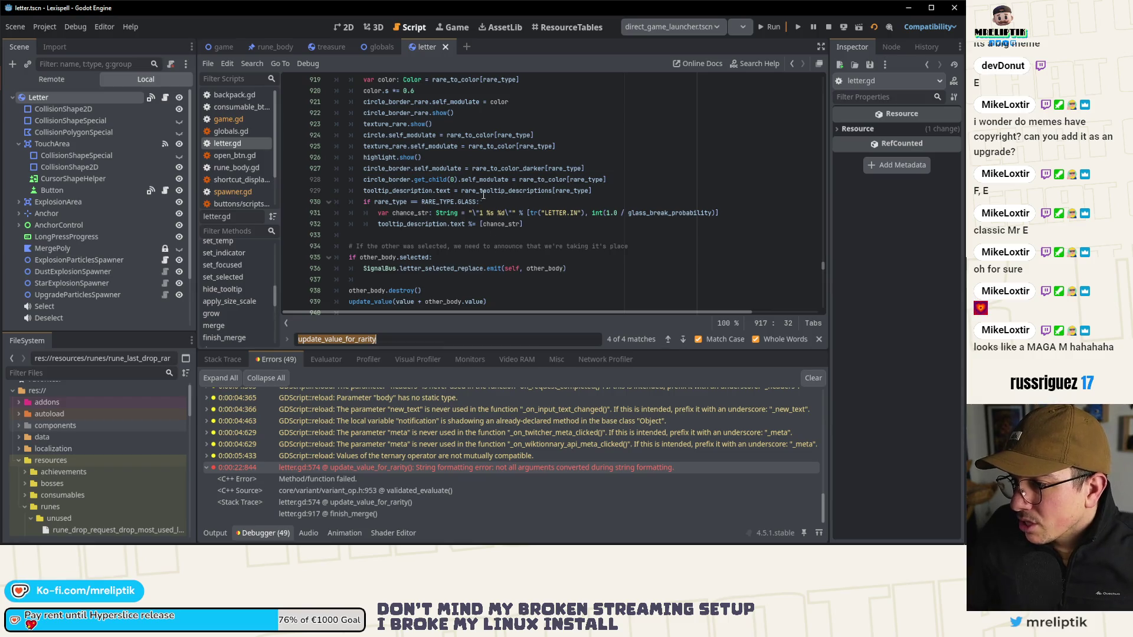
{"action": "double_click", "coordinate": [357, 468]}
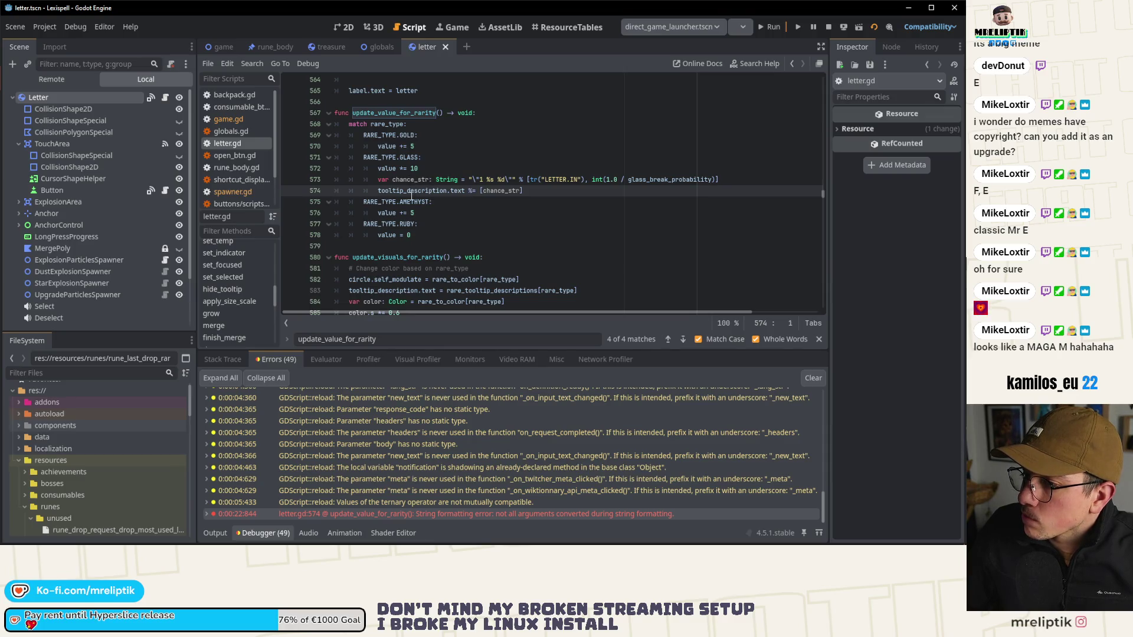
Step: Select the letter.gd:574 error, then collapse the bottom Debugger/Output panel
{"action": "mouse_move", "coordinate": [414, 193]}
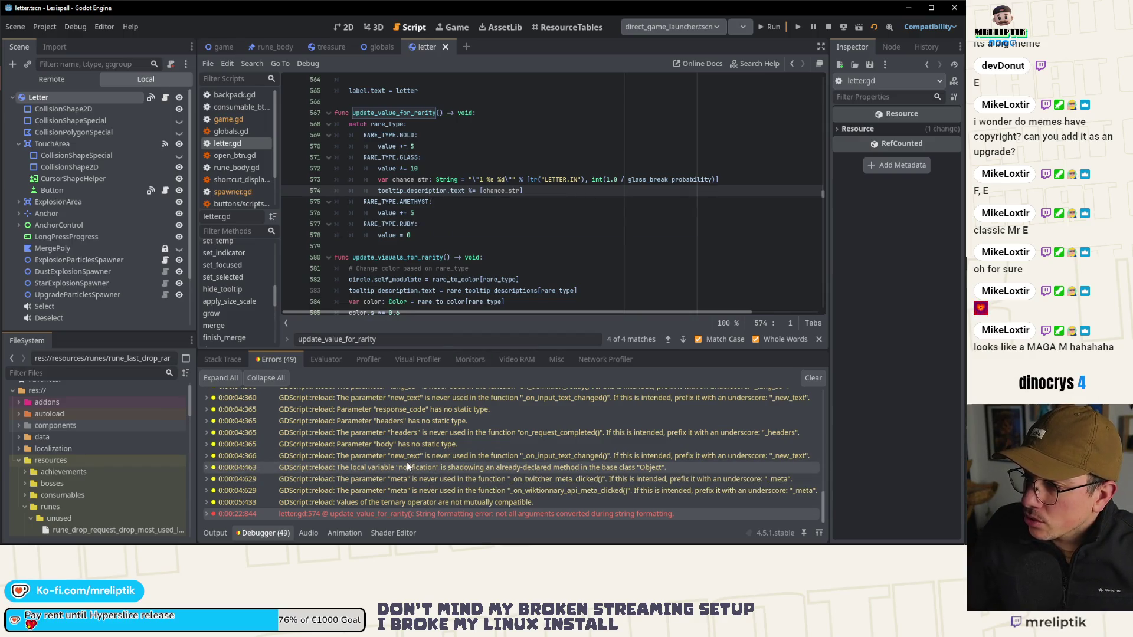
{"action": "left_click", "coordinate": [302, 514]}
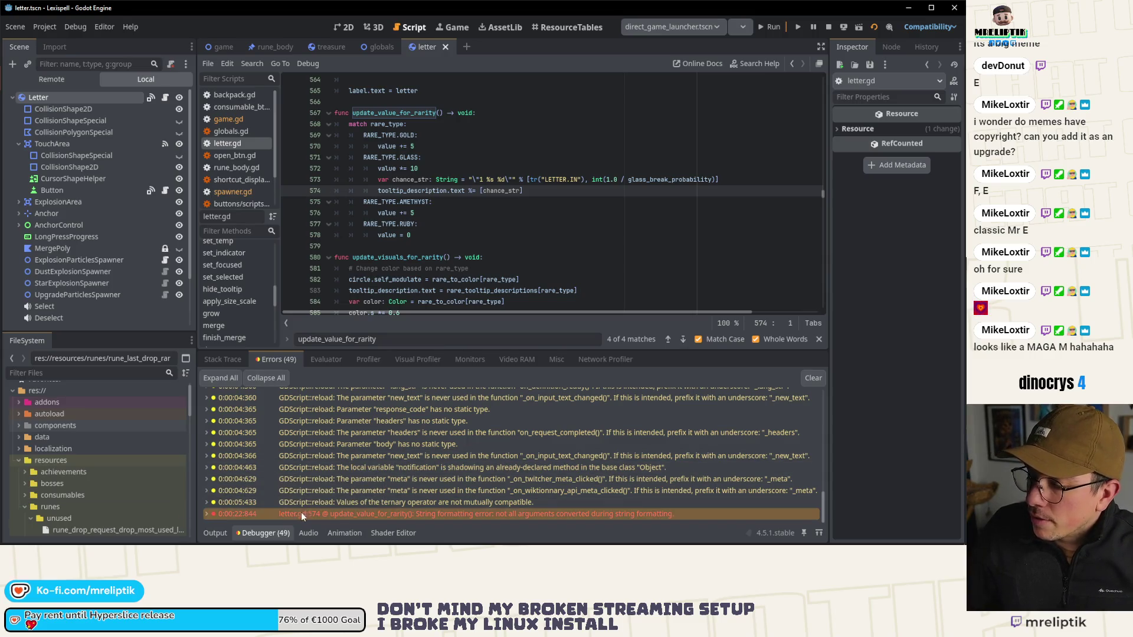
{"action": "left_click", "coordinate": [215, 533]}
{"action": "left_click", "coordinate": [215, 533]}
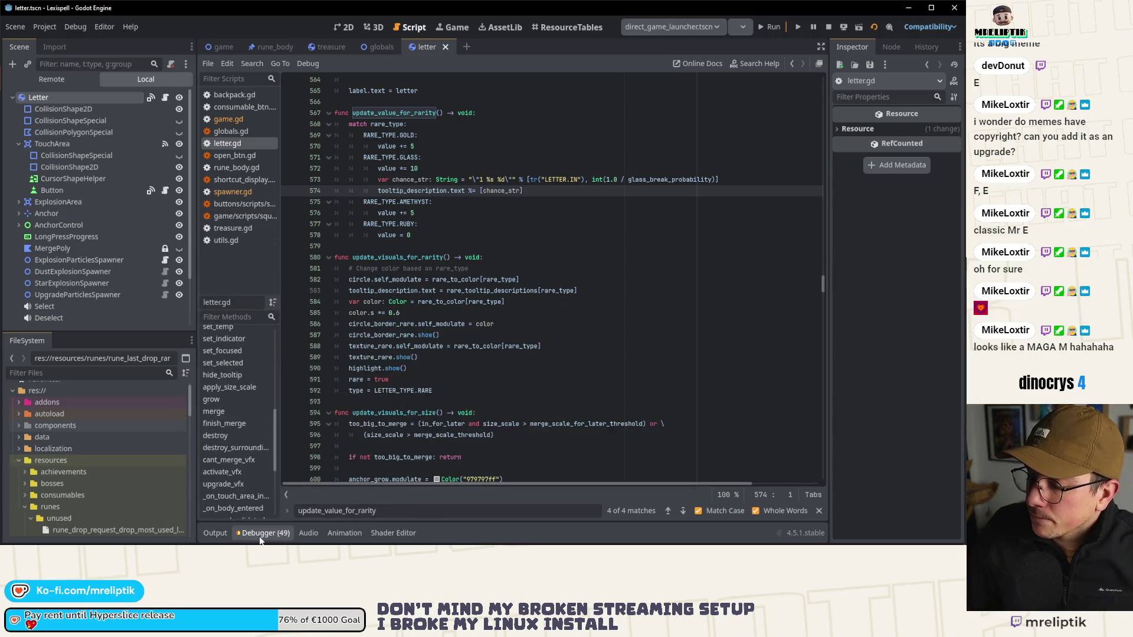
{"action": "left_click", "coordinate": [261, 538]}
{"action": "left_click", "coordinate": [260, 538]}
{"action": "left_click", "coordinate": [215, 538]}
{"action": "left_click", "coordinate": [215, 534]}
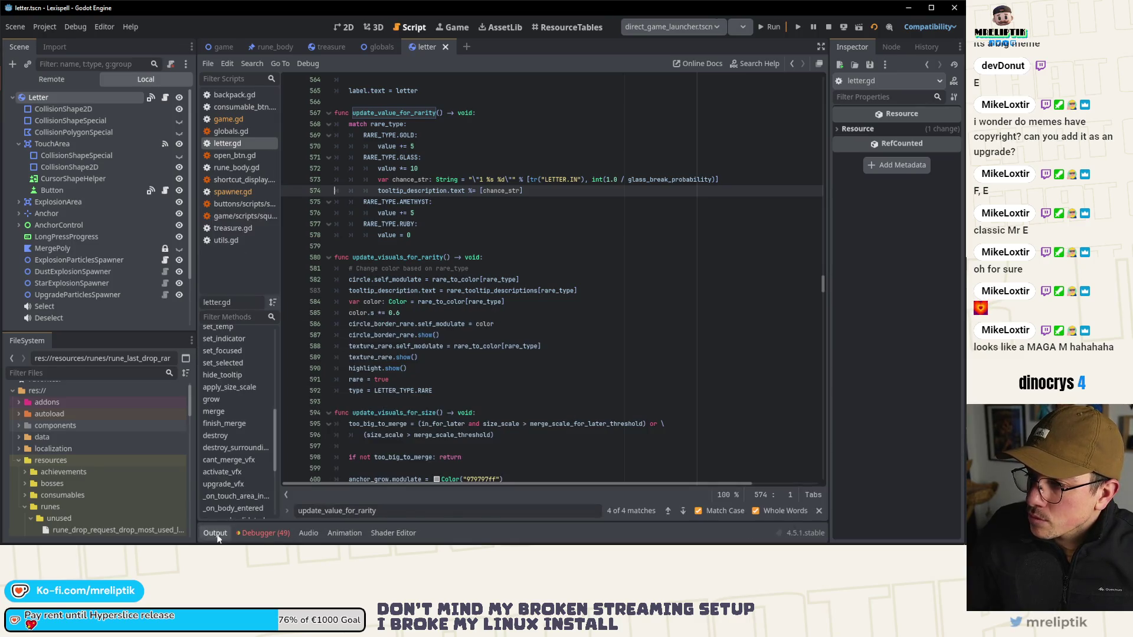
Step: Select rare_tooltip_descriptions[rare_type] on line 583 and place the caret after tooltip_description.text on line 574
{"action": "double_click", "coordinate": [401, 192]}
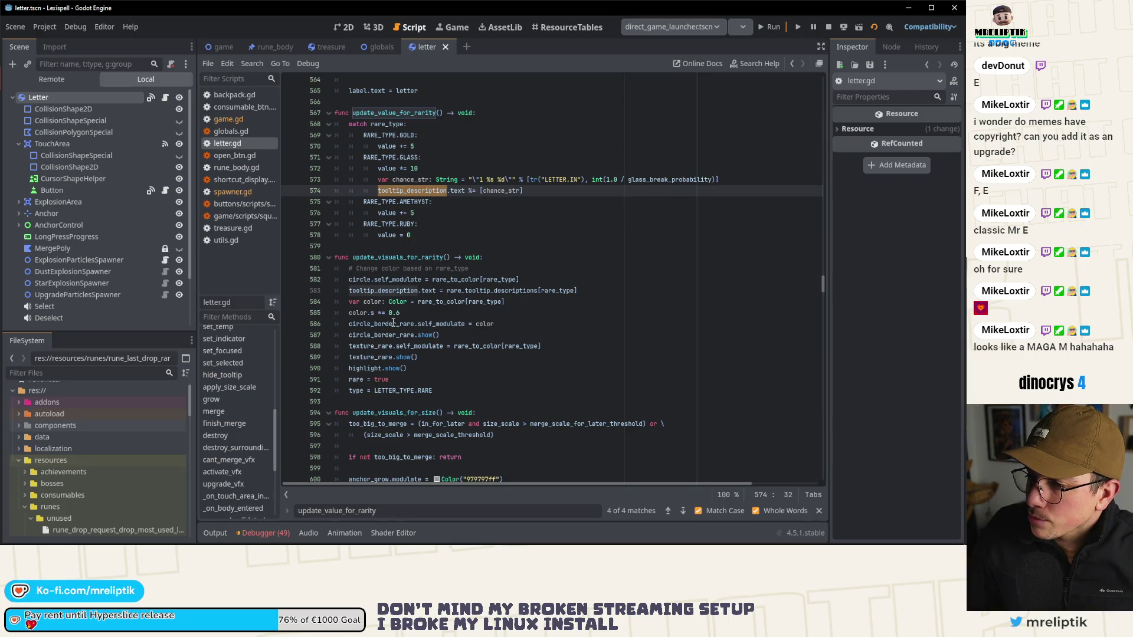
{"action": "left_click", "coordinate": [446, 291]}
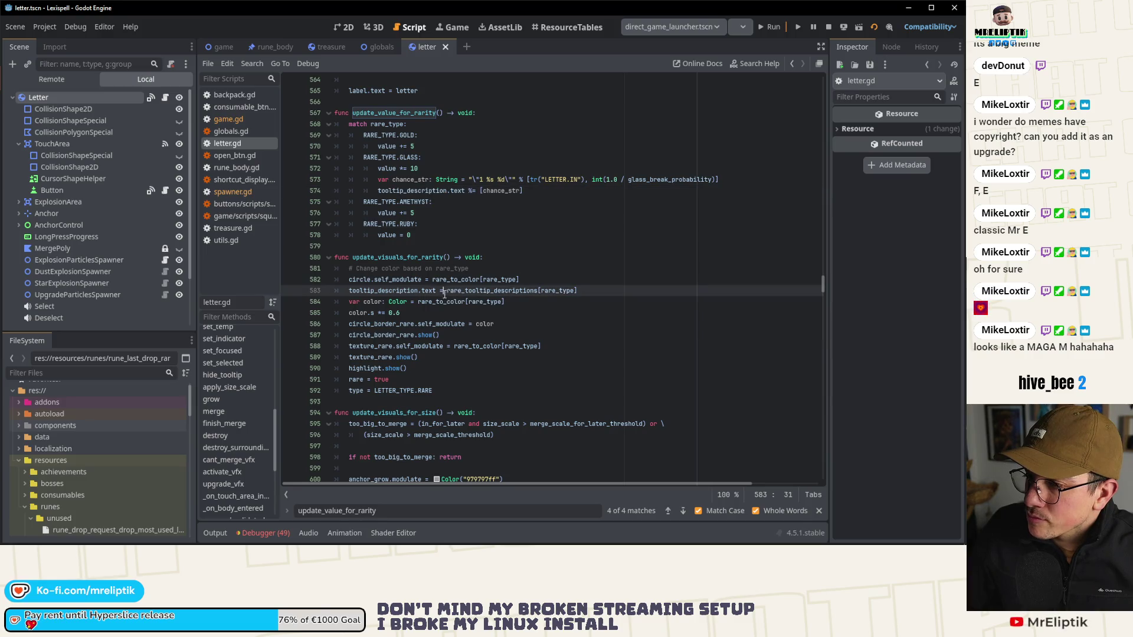
{"action": "left_click_drag", "start_coordinate": [447, 290], "coordinate": [591, 290]}
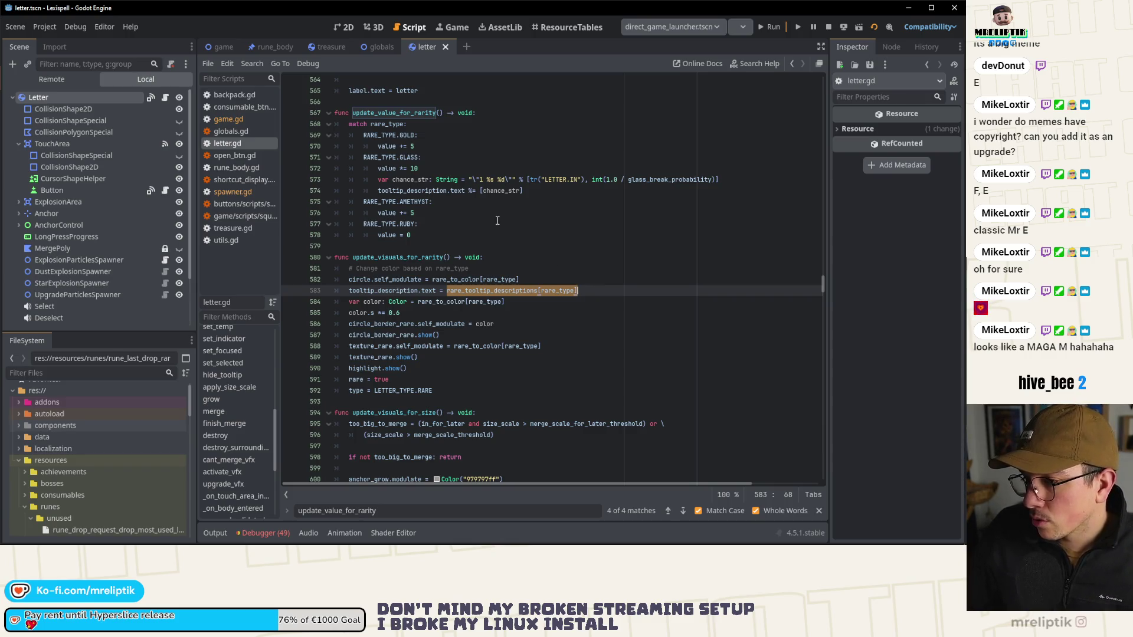
{"action": "left_click", "coordinate": [472, 195]}
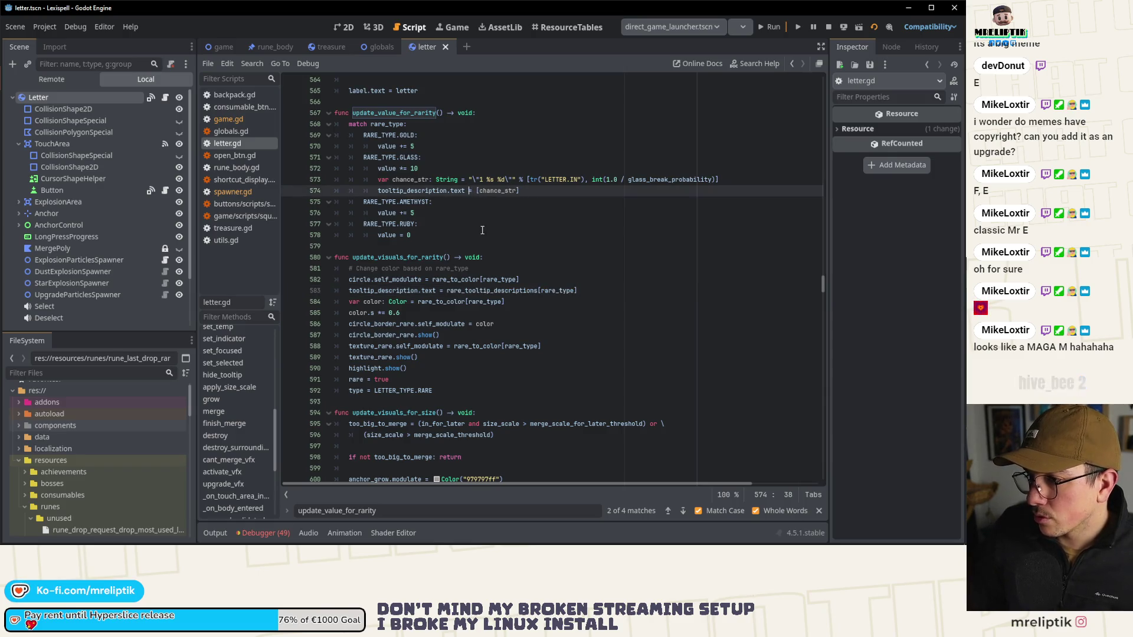
Step: Rewrite line 574 as '= rare_tooltip_descriptions[rare_type] %', save letter.gd, and review update_value_for_rarity matches
{"action": "type", "text": "= rare_tooltip_descriptions[rare_type] "}
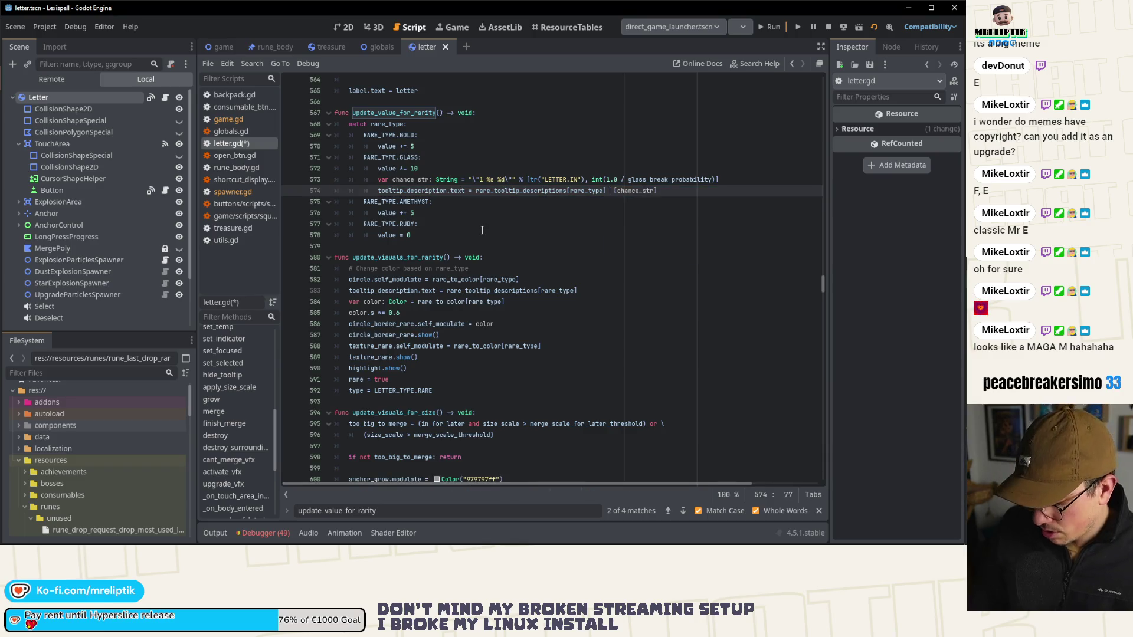
{"action": "type", "text": "%"}
{"action": "key", "text": "ctrl+s"}
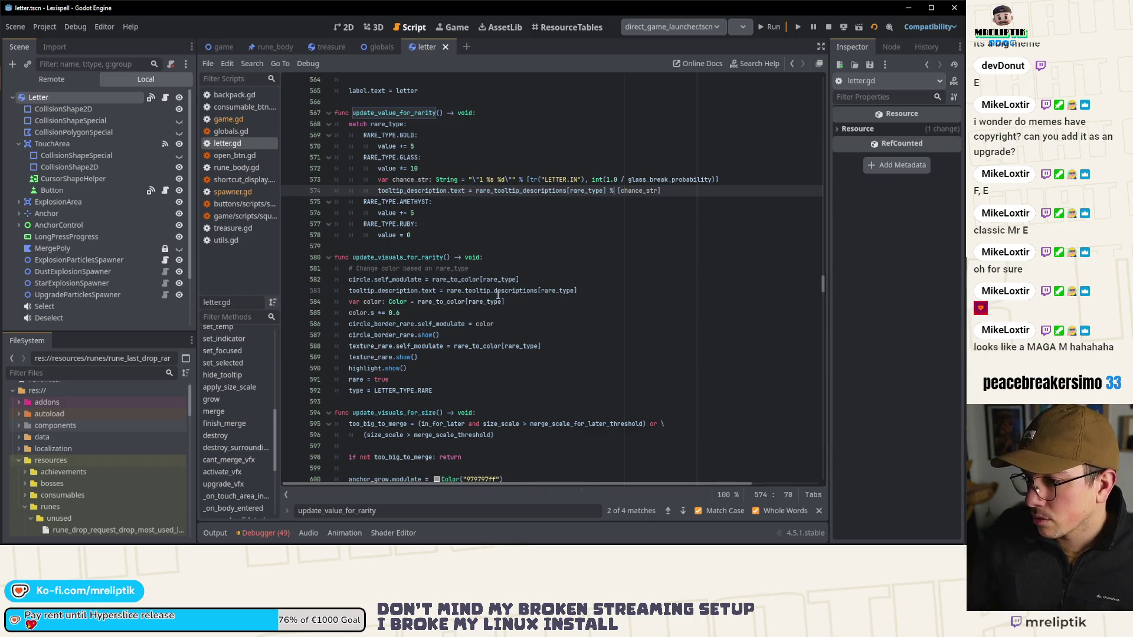
{"action": "left_click", "coordinate": [498, 293], "text": "ctrl"}
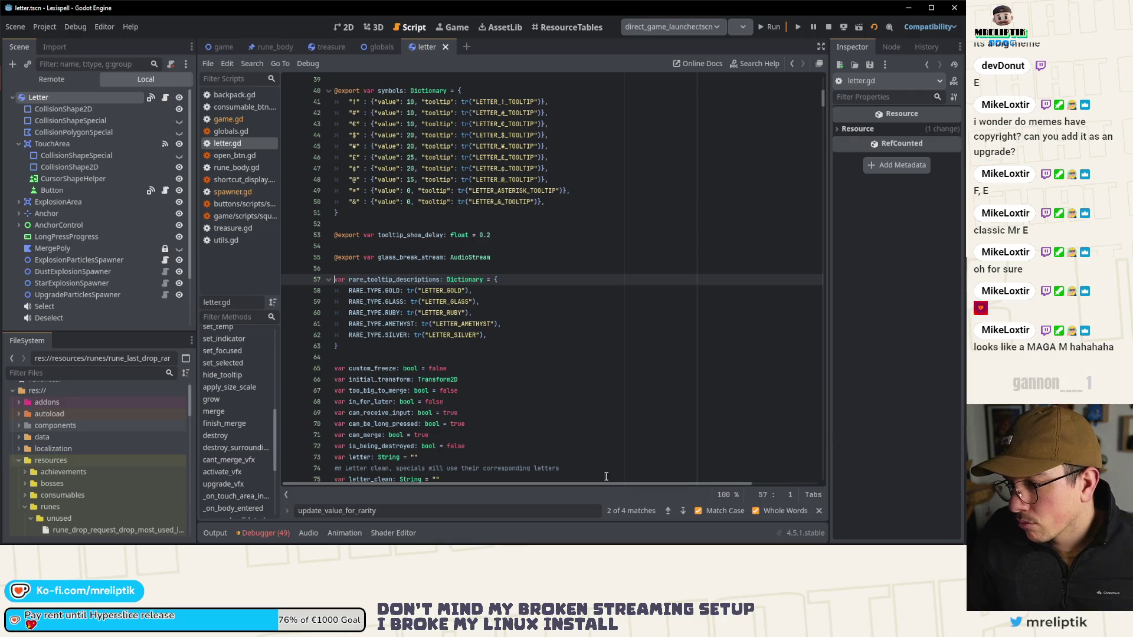
{"action": "left_click", "coordinate": [683, 511]}
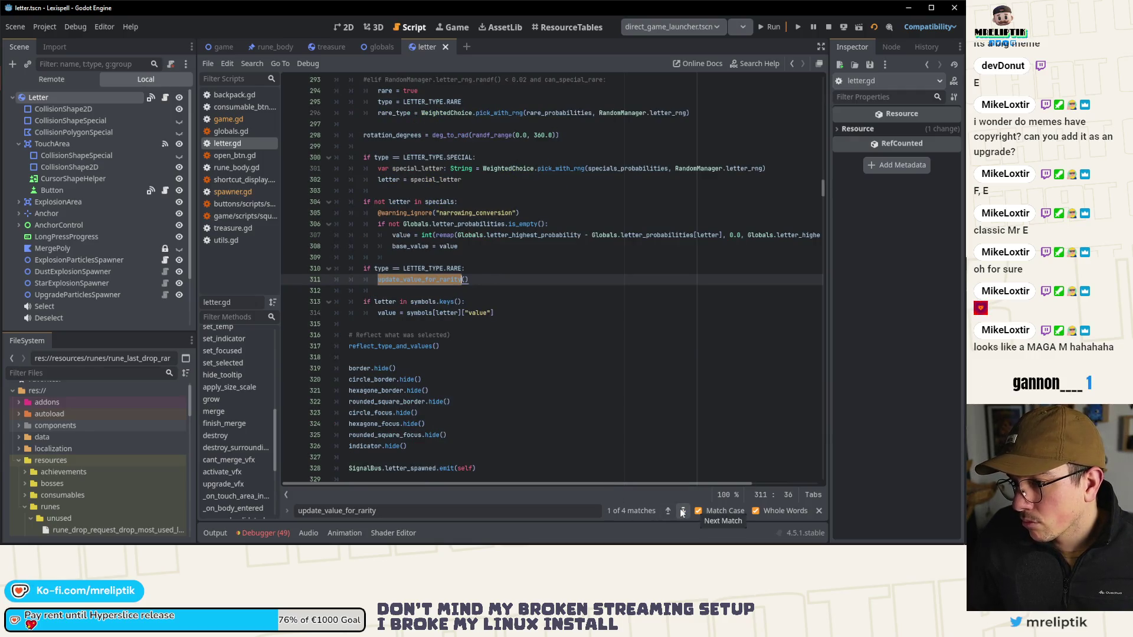
{"action": "left_click", "coordinate": [682, 511]}
{"action": "left_click", "coordinate": [683, 511]}
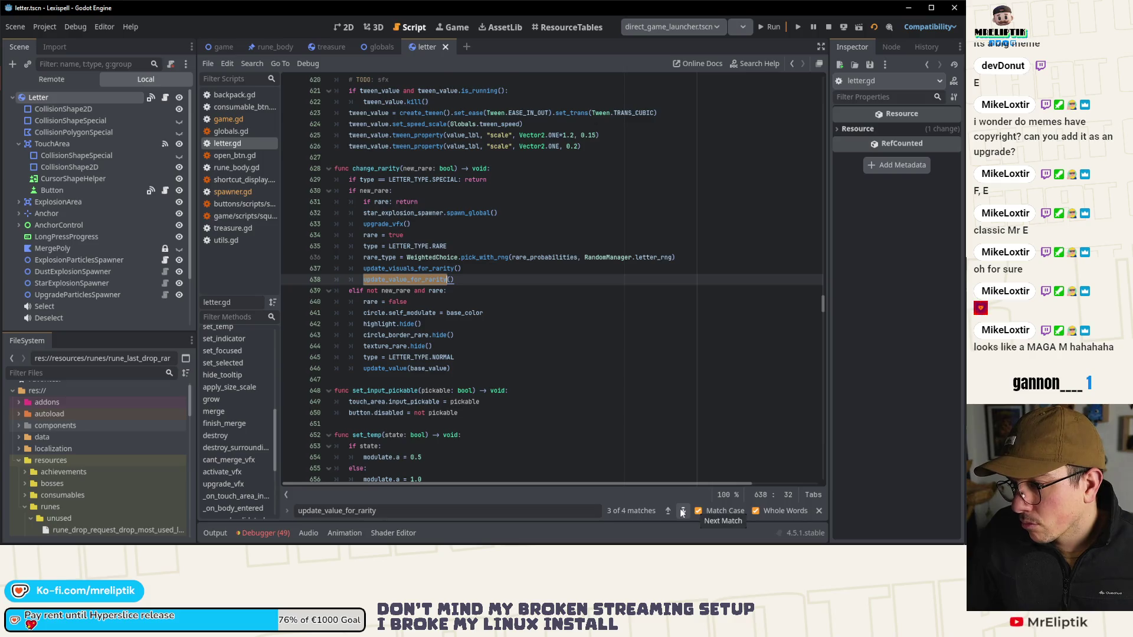
{"action": "left_click", "coordinate": [683, 511]}
{"action": "left_click", "coordinate": [682, 511]}
Step: Return to the line 574 tooltip error from the debugger and select chance_str on line 573
{"action": "left_click", "coordinate": [261, 534]}
{"action": "double_click", "coordinate": [307, 514]}
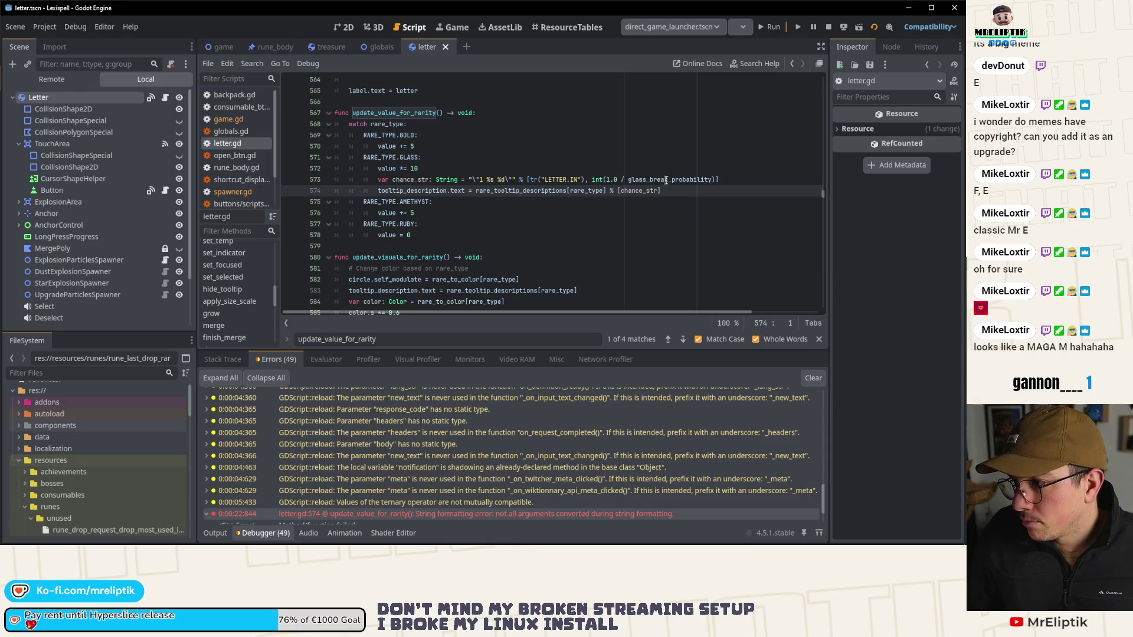
{"action": "left_click", "coordinate": [453, 182]}
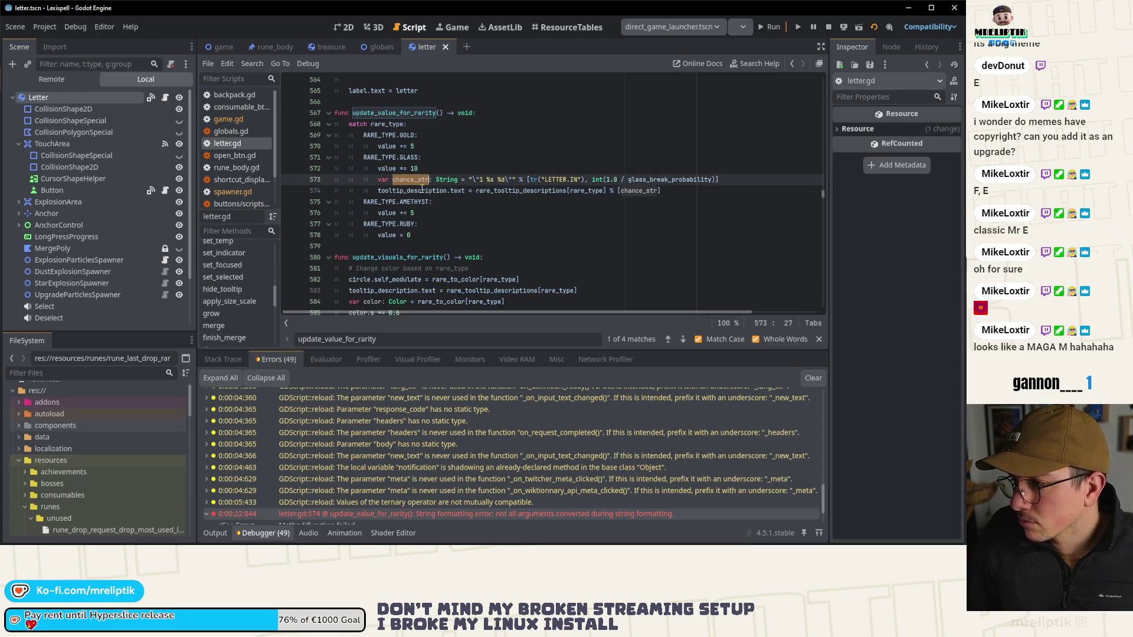
{"action": "left_click", "coordinate": [502, 192]}
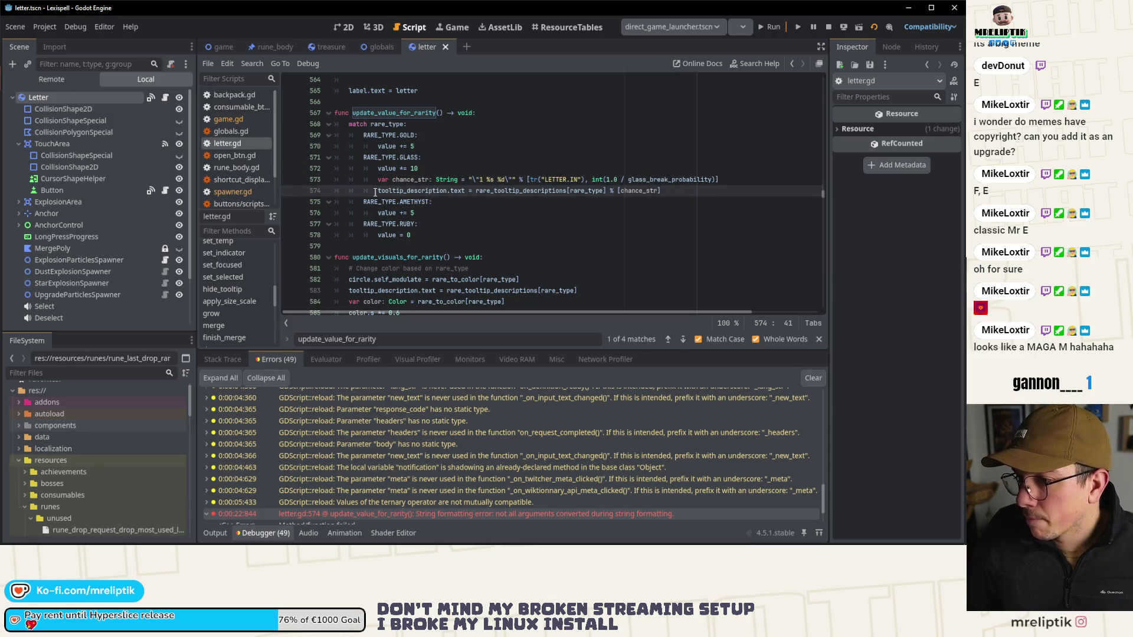
{"action": "double_click", "coordinate": [403, 180]}
Step: Find chance_str and replace line 908's tooltip assignment with the rare_tooltip_descriptions version
{"action": "key", "text": "ctrl+f"}
{"action": "left_click", "coordinate": [683, 340]}
{"action": "left_click", "coordinate": [683, 339]}
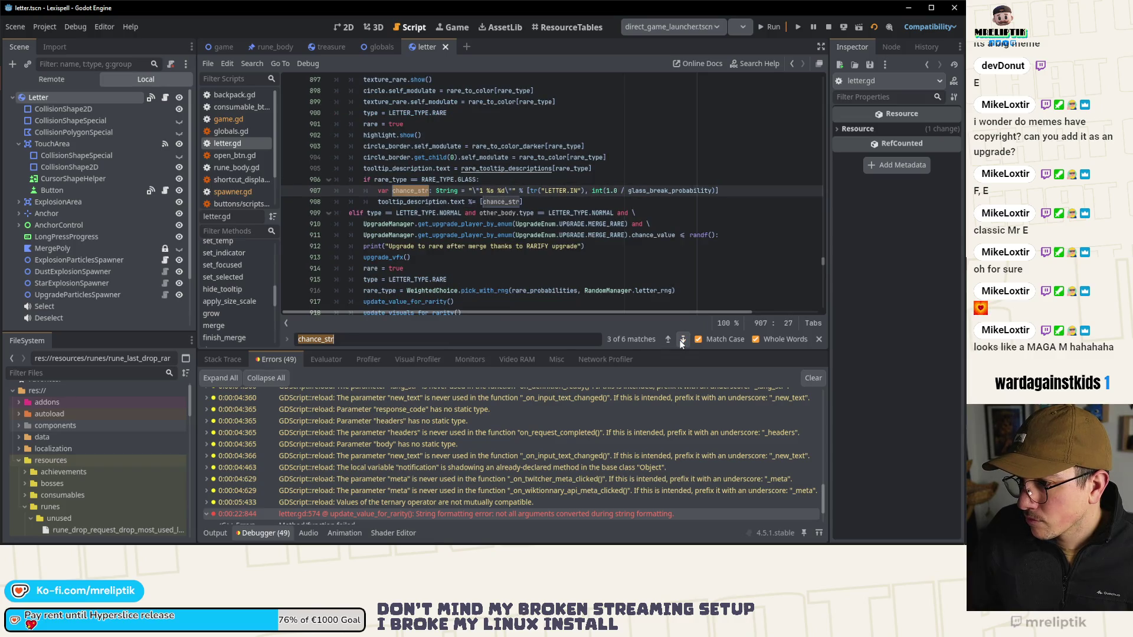
{"action": "left_click", "coordinate": [528, 201]}
{"action": "left_click_drag", "start_coordinate": [512, 202], "coordinate": [378, 201]}
{"action": "key", "text": "ctrl+v"}
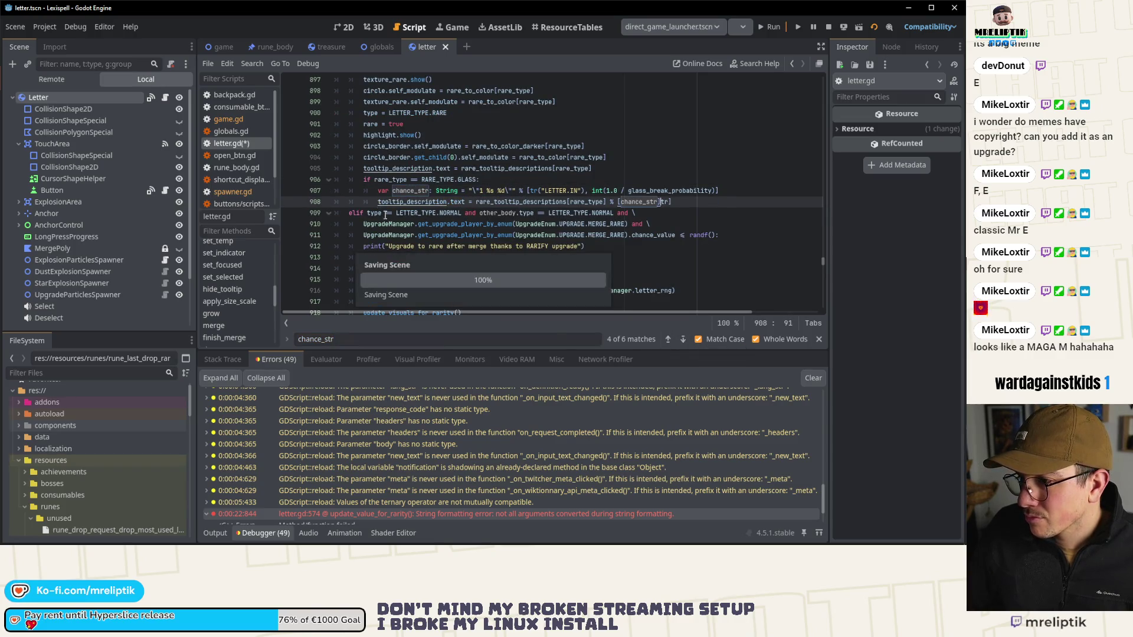
{"action": "left_click", "coordinate": [421, 314]}
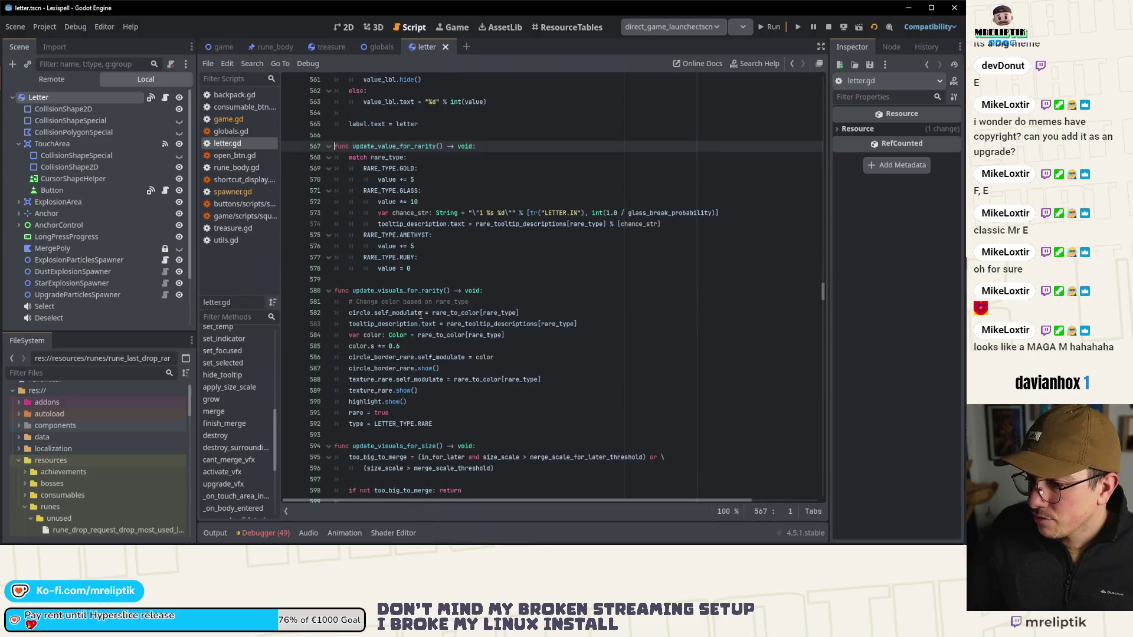
Step: Copy line 563 'value_lbl.text = "%d" % int(value)' and paste it as new line 593
{"action": "left_click", "coordinate": [349, 425]}
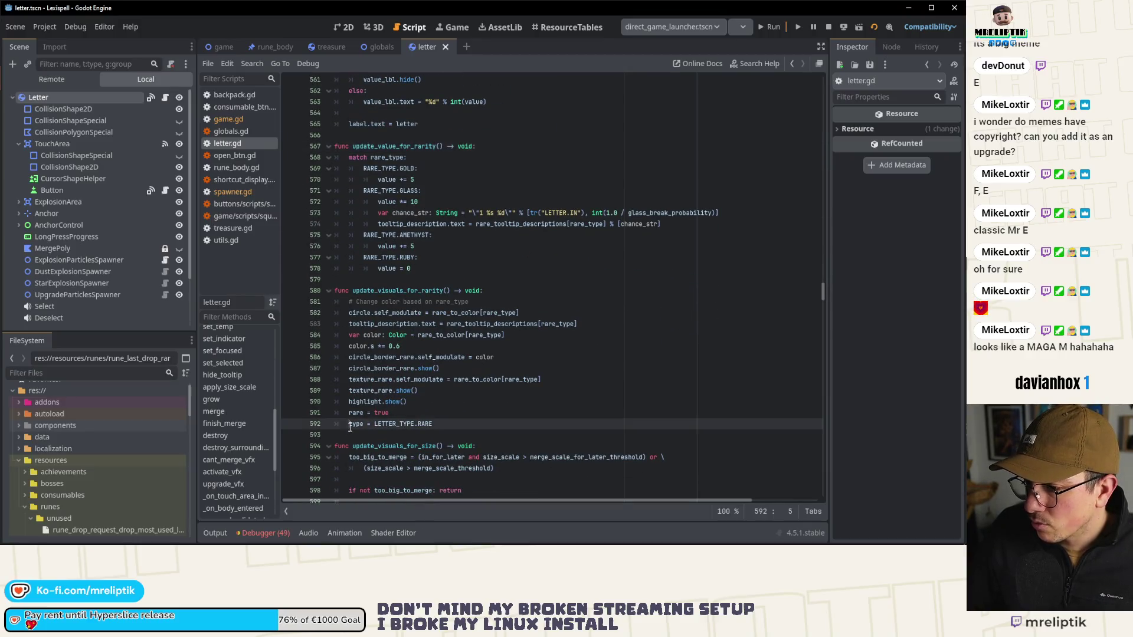
{"action": "double_click", "coordinate": [396, 291]}
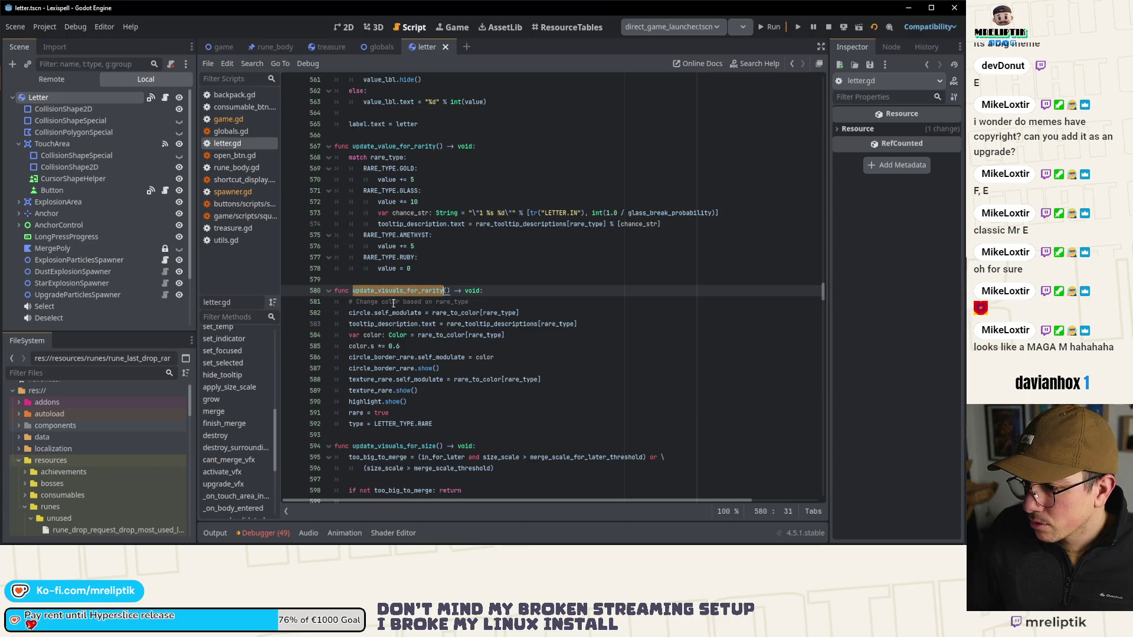
{"action": "scroll", "coordinate": [386, 281], "scroll_direction": "up", "scroll_amount": 3}
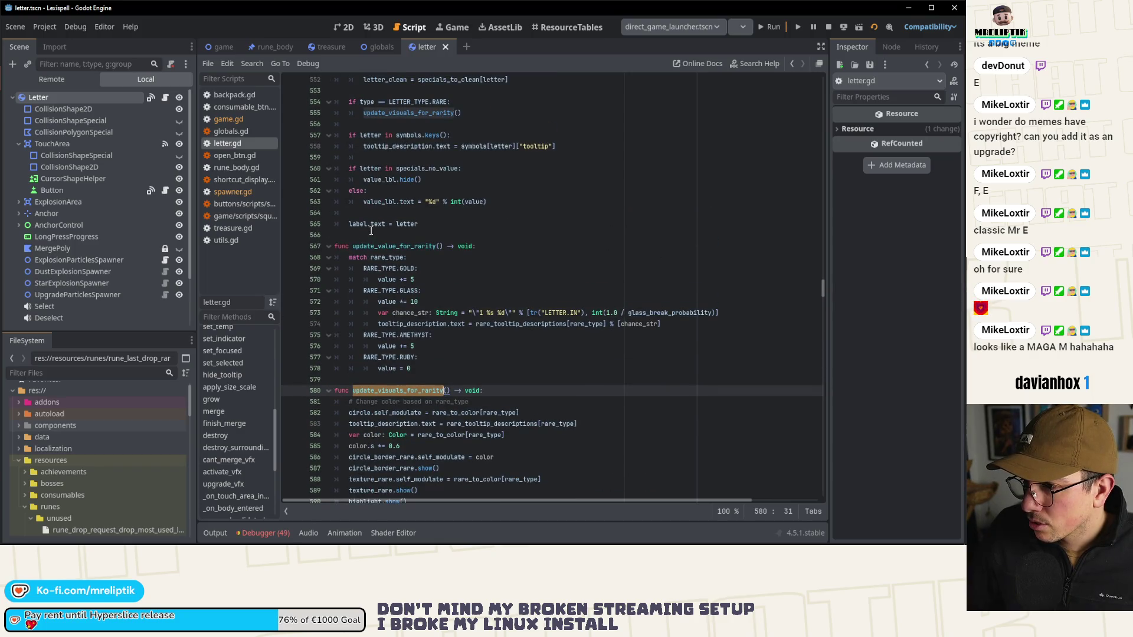
{"action": "left_click_drag", "start_coordinate": [363, 202], "coordinate": [502, 203]}
{"action": "key", "text": "ctrl+c"}
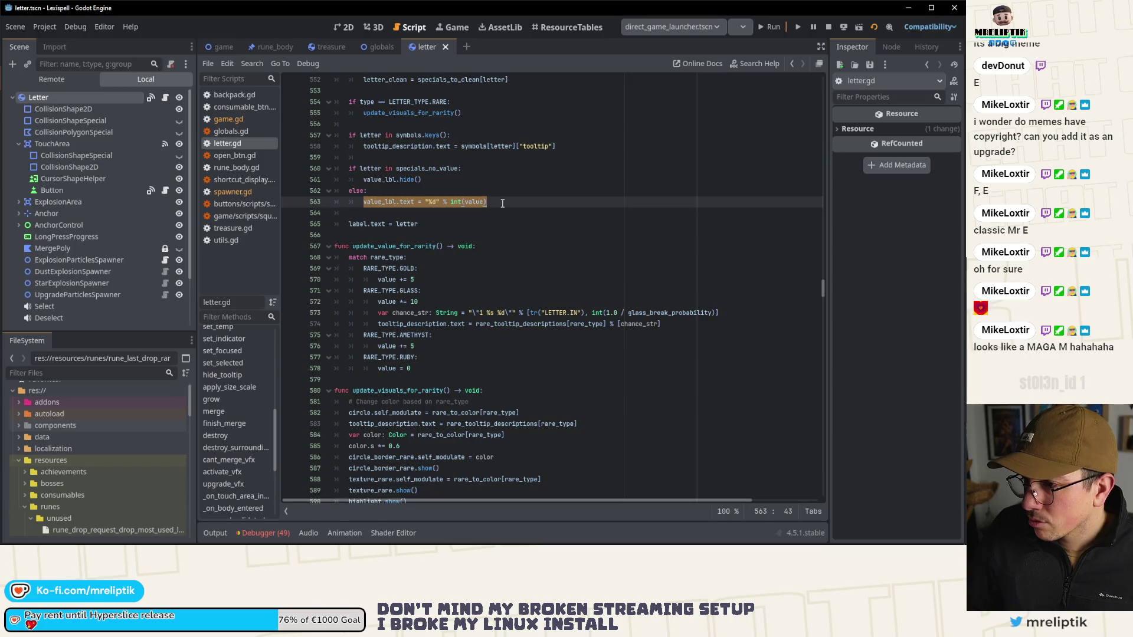
{"action": "scroll", "coordinate": [434, 375], "scroll_direction": "down", "scroll_amount": 4}
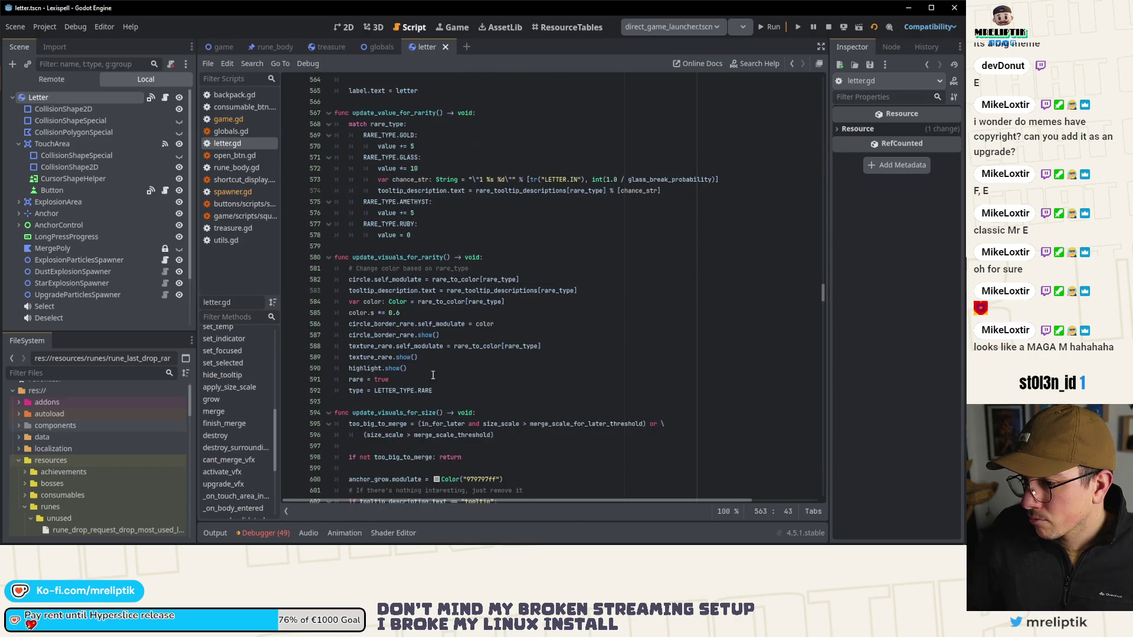
{"action": "left_click", "coordinate": [454, 387]}
{"action": "key", "text": "Return"}
{"action": "key", "text": "ctrl+v"}
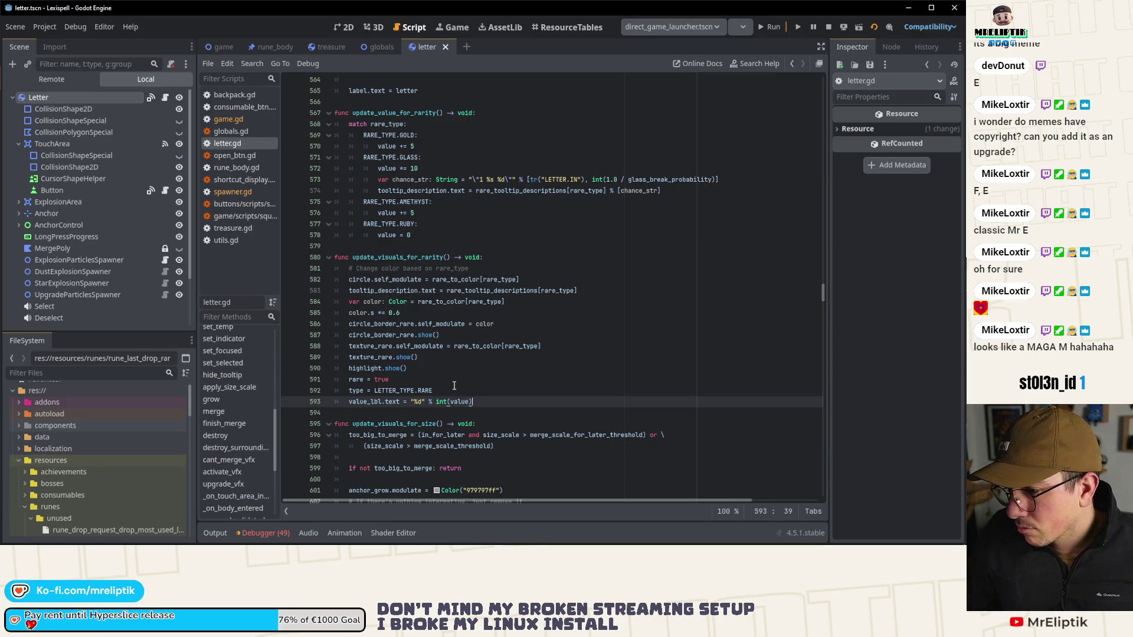
{"action": "mouse_move", "coordinate": [462, 349]}
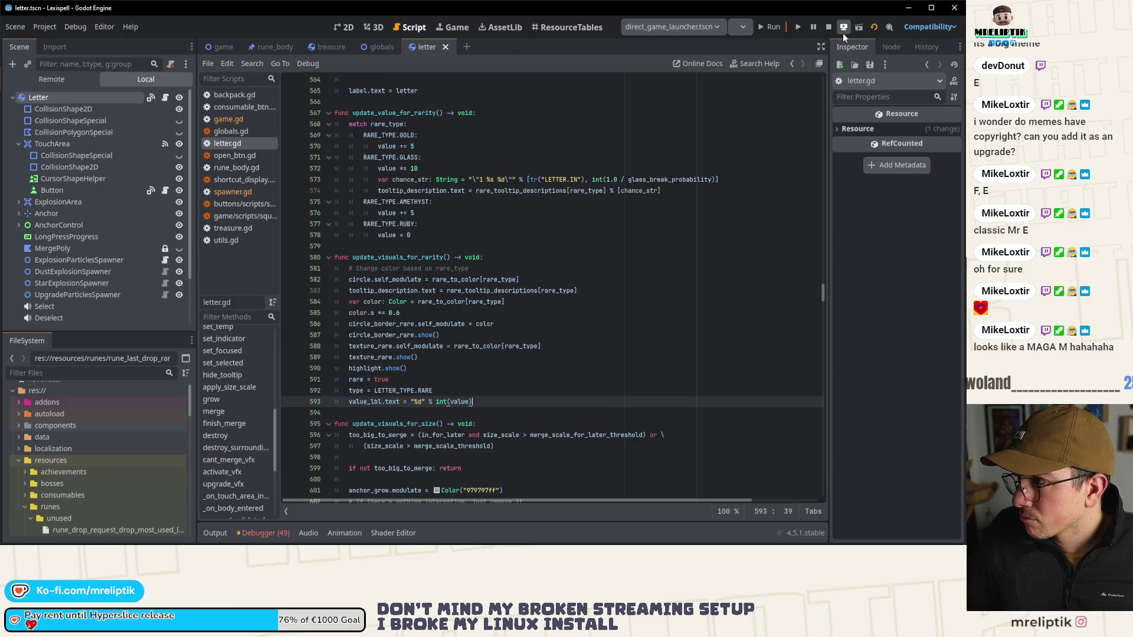
{"action": "left_click", "coordinate": [828, 31]}
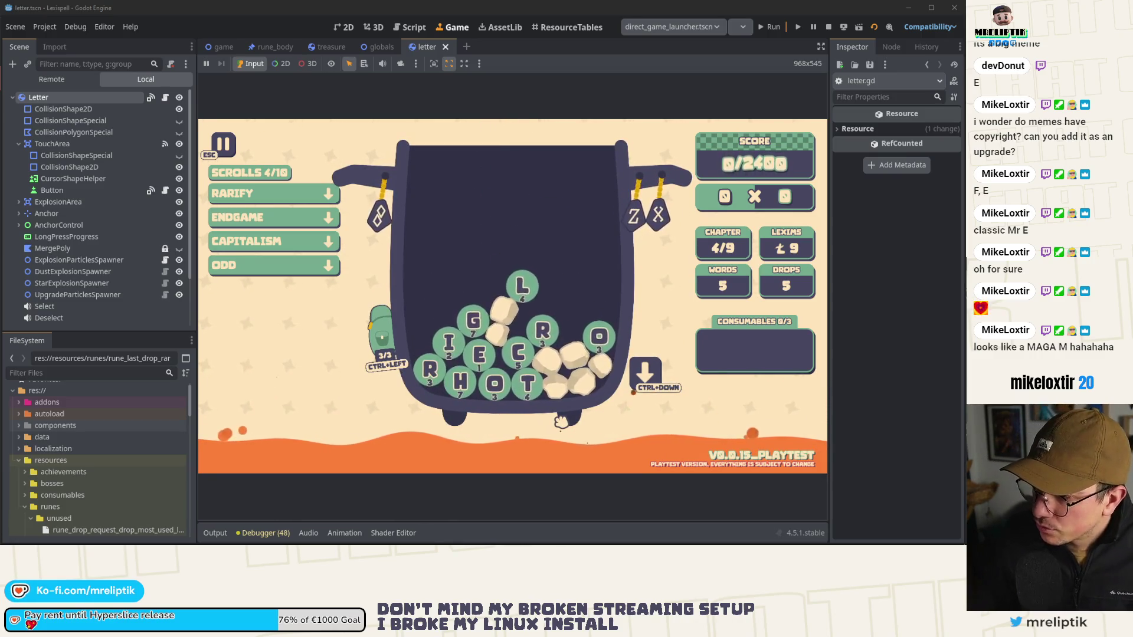
Step: Spawn L tiles with the 'letter l' console command and toss the red L in the cauldron
{"action": "key", "text": "grave"}
{"action": "key", "text": "grave"}
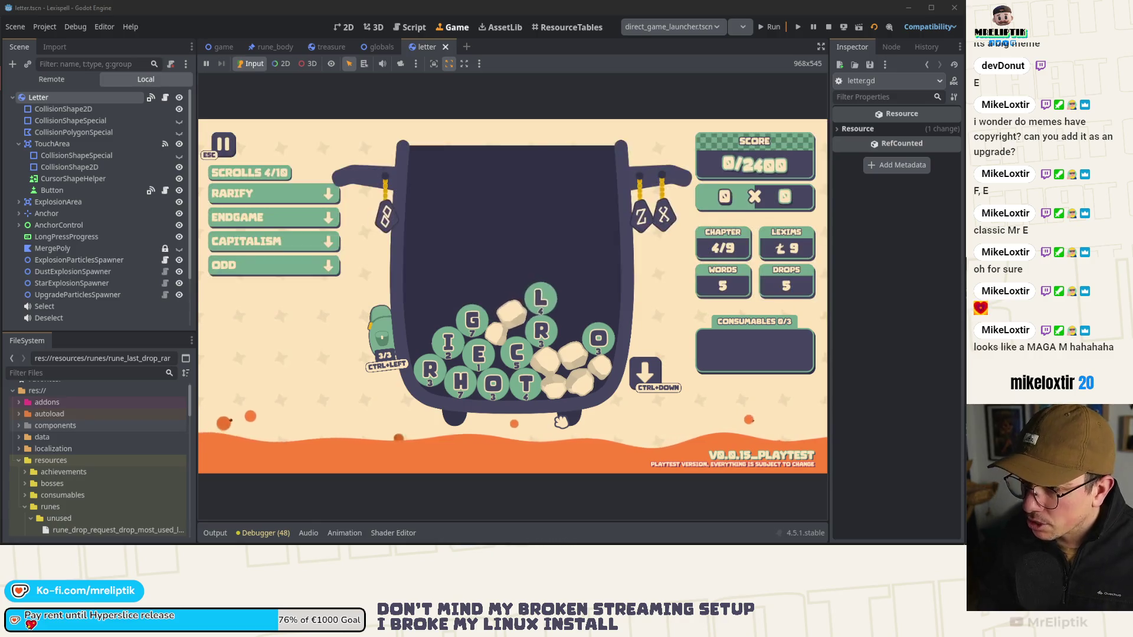
{"action": "key", "text": "grave"}
{"action": "key", "text": "Return"}
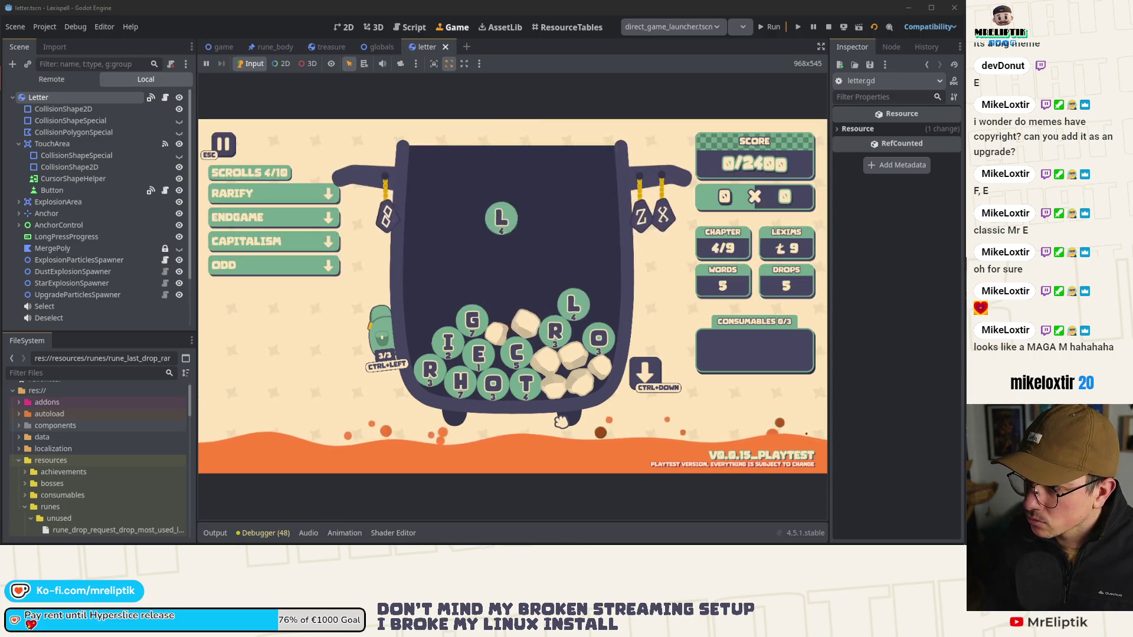
{"action": "key", "text": "grave"}
{"action": "key", "text": "Return"}
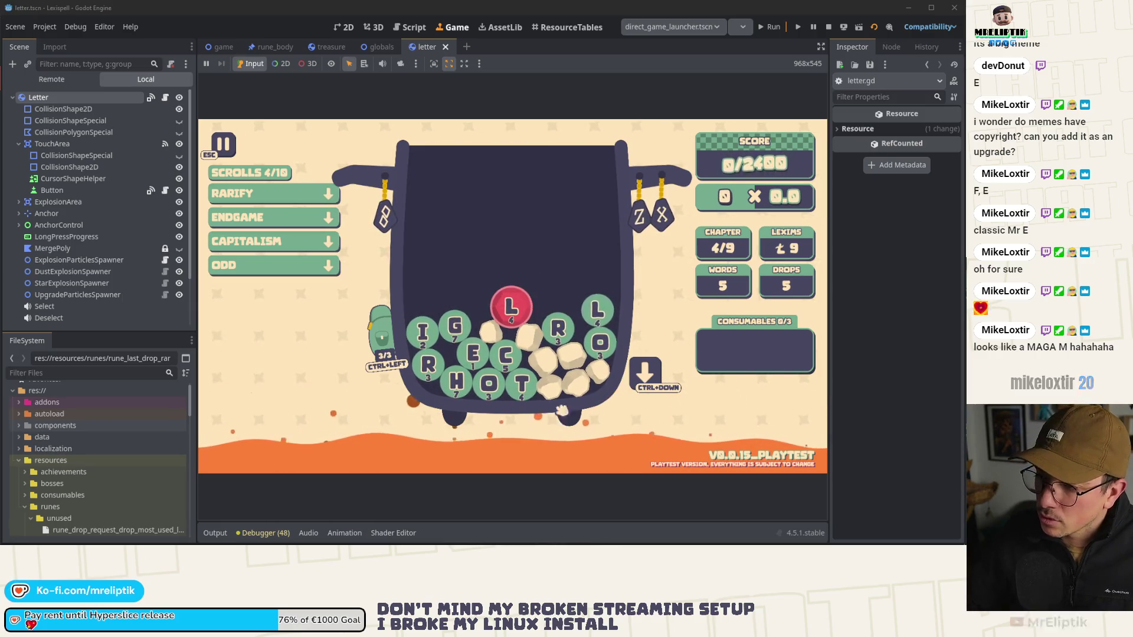
{"action": "left_click", "coordinate": [515, 307]}
{"action": "left_click", "coordinate": [513, 307]}
{"action": "left_click", "coordinate": [521, 395]}
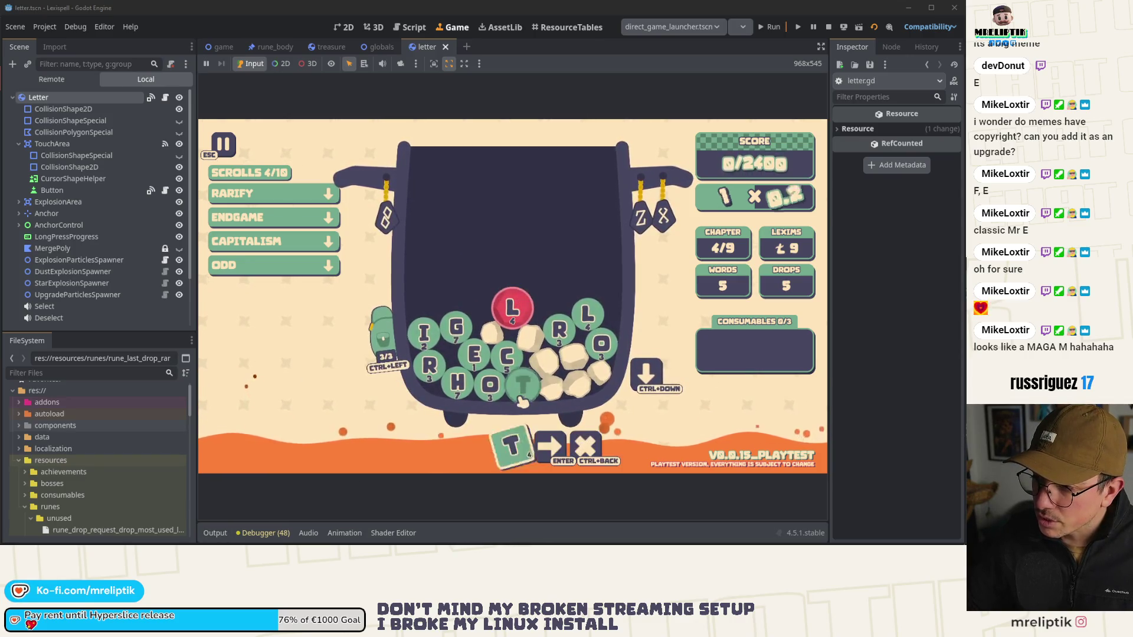
Step: Spawn two more L runes with the recalled command and read the red L's tooltip
{"action": "key", "text": "quoteleft"}
{"action": "key", "text": "Up"}
{"action": "key", "text": "Return"}
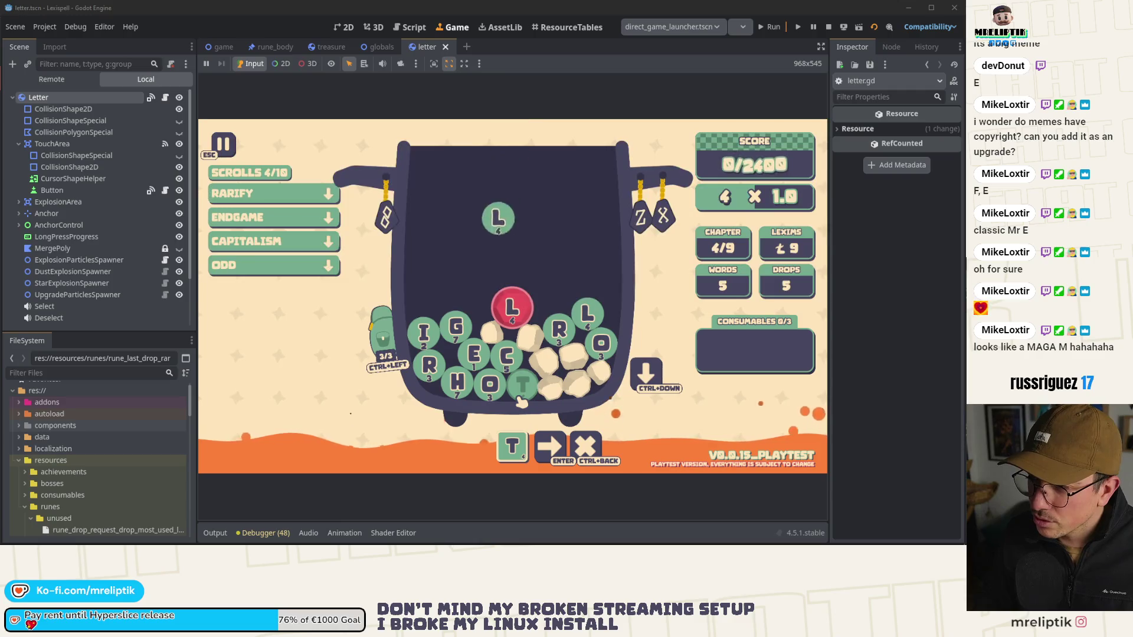
{"action": "key", "text": "quoteleft"}
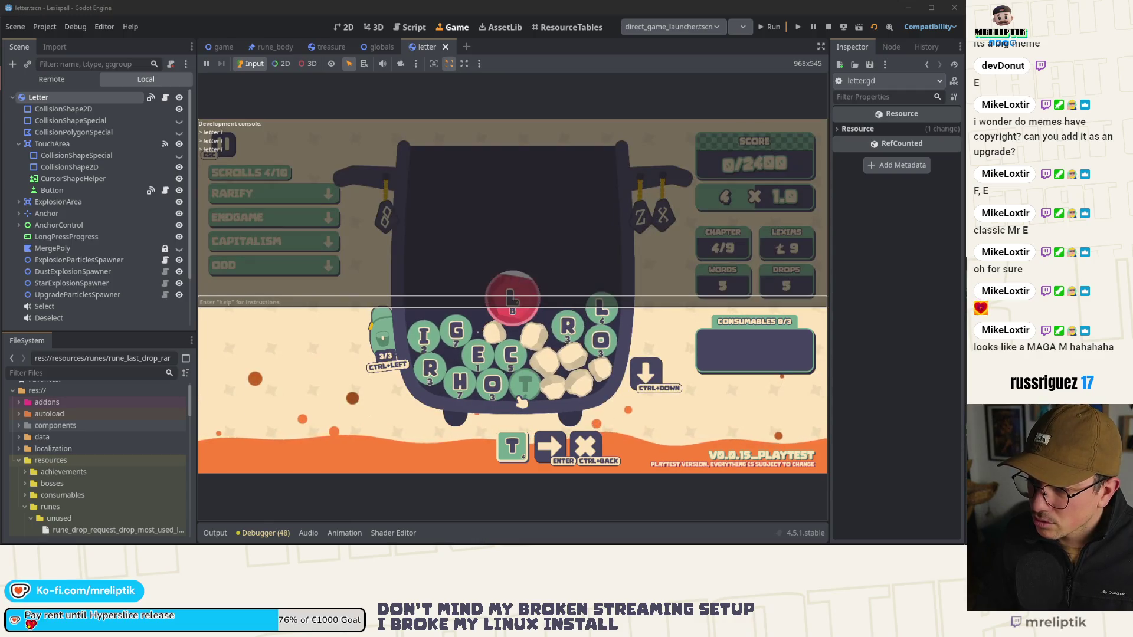
{"action": "key", "text": "Up"}
{"action": "key", "text": "Return"}
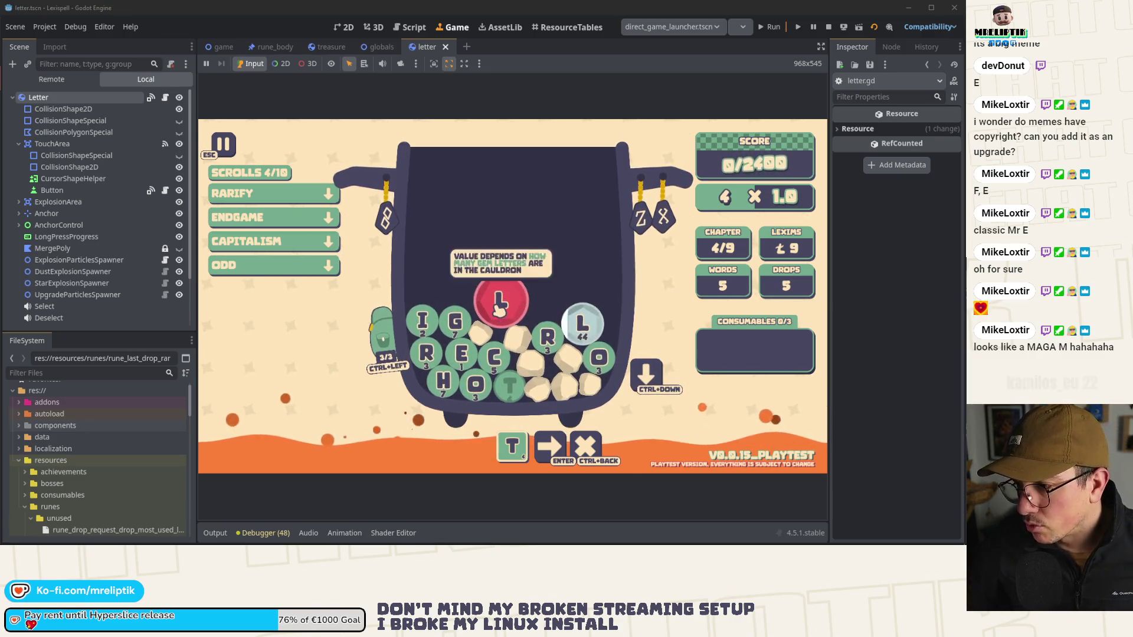
{"action": "mouse_move", "coordinate": [383, 342]}
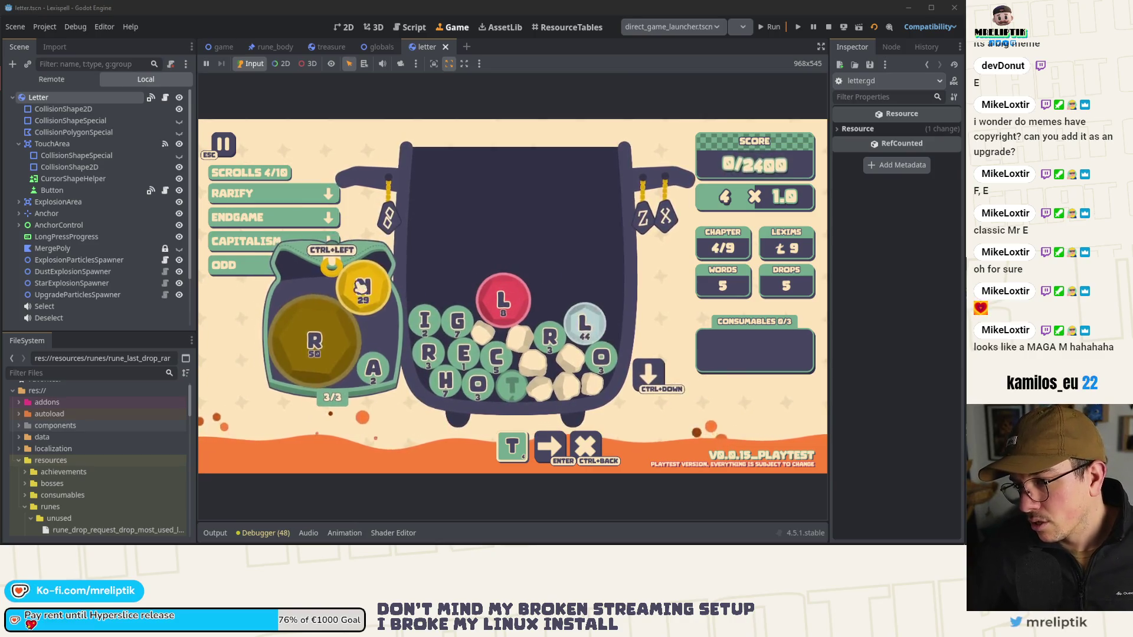
{"action": "mouse_move", "coordinate": [505, 319]}
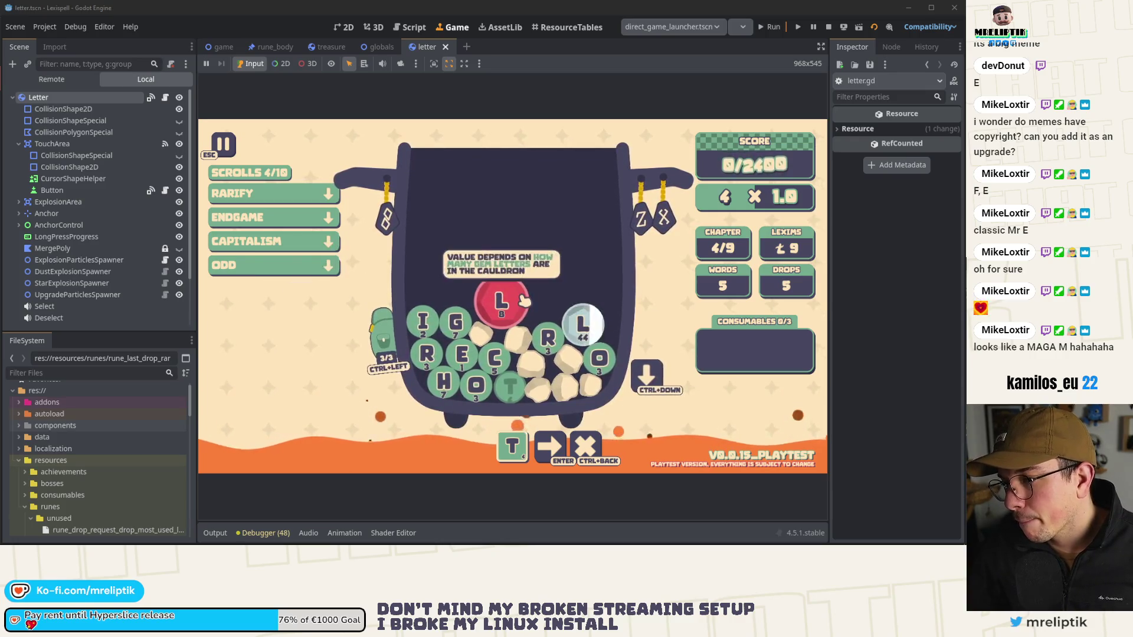
{"action": "left_click", "coordinate": [166, 99]}
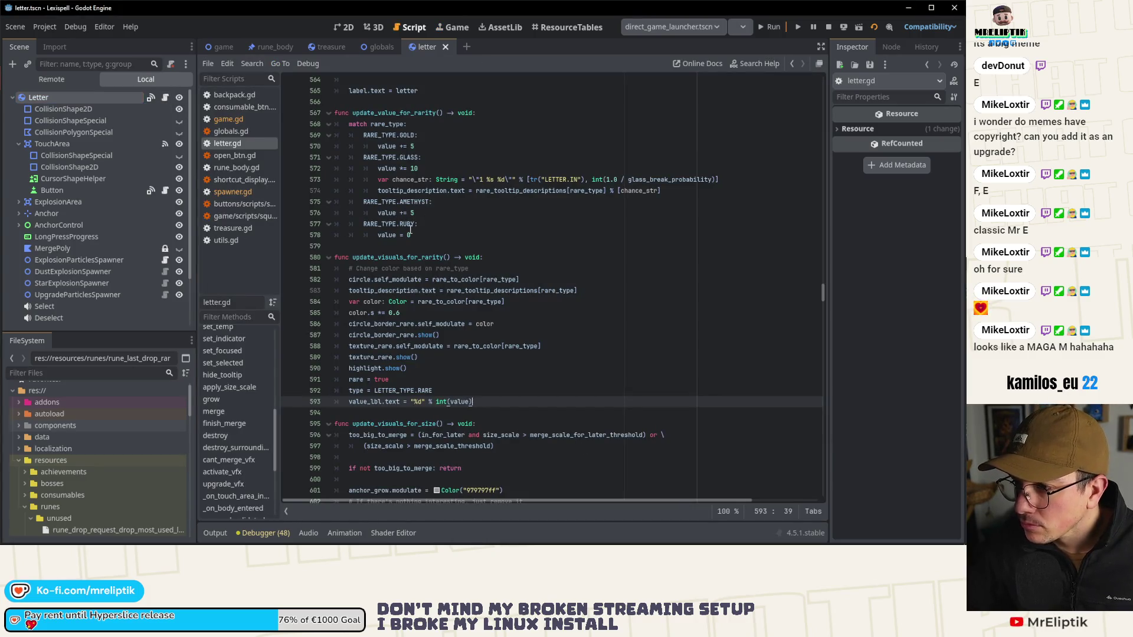
Step: Search letter.gd for RARE_TYPE.RUBY, starting from the update_value_for_rarity function
{"action": "double_click", "coordinate": [405, 112]}
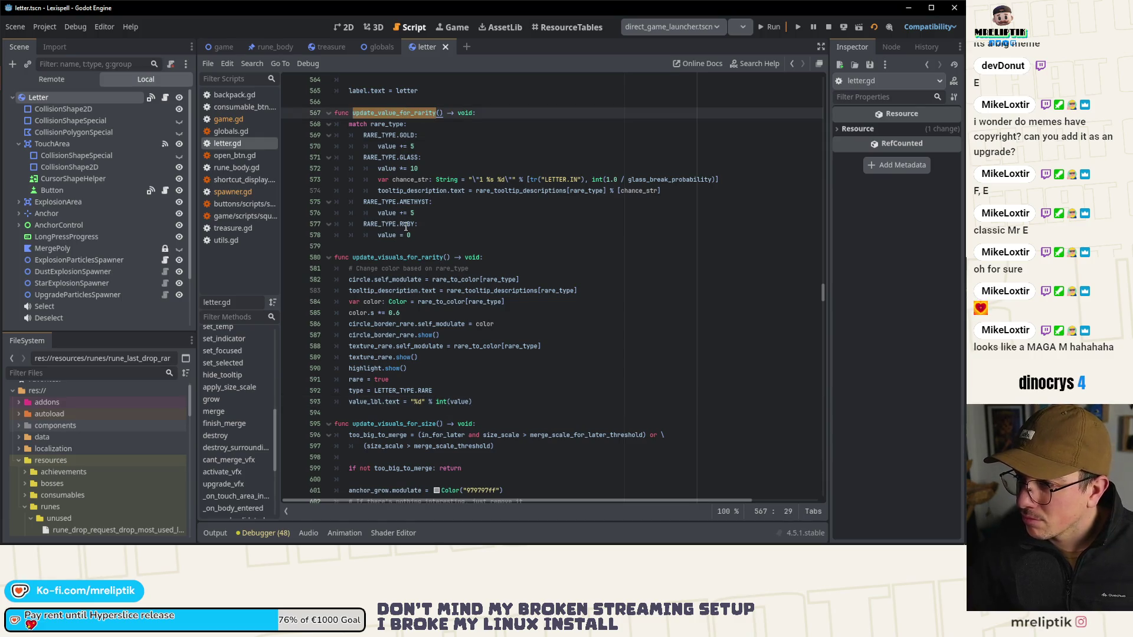
{"action": "mouse_move", "coordinate": [405, 226]}
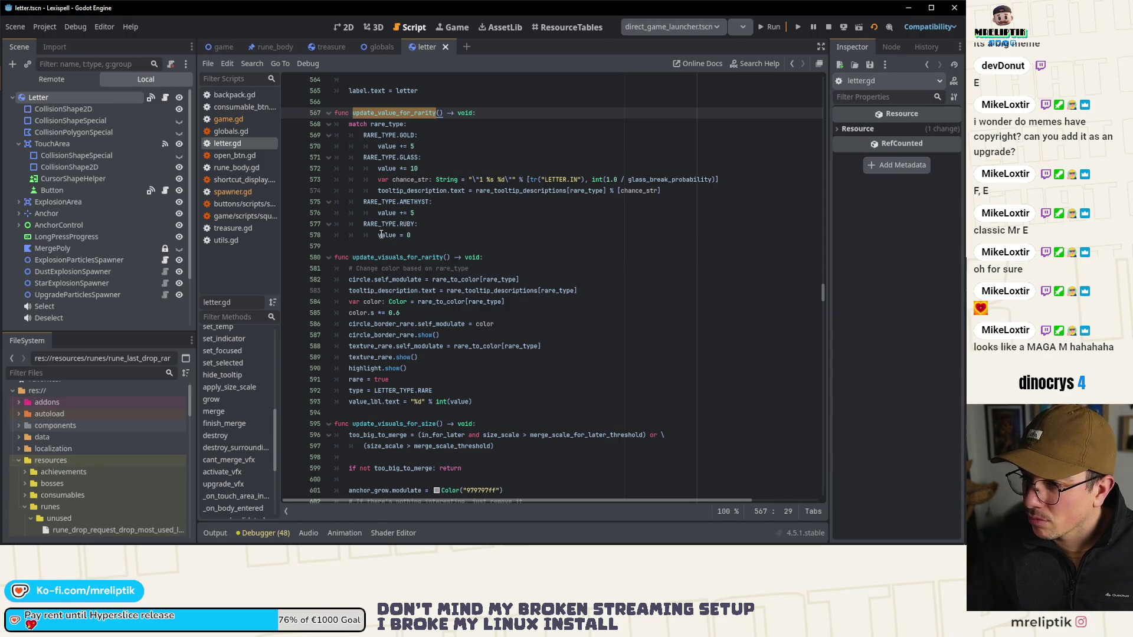
{"action": "triple_click", "coordinate": [406, 114]}
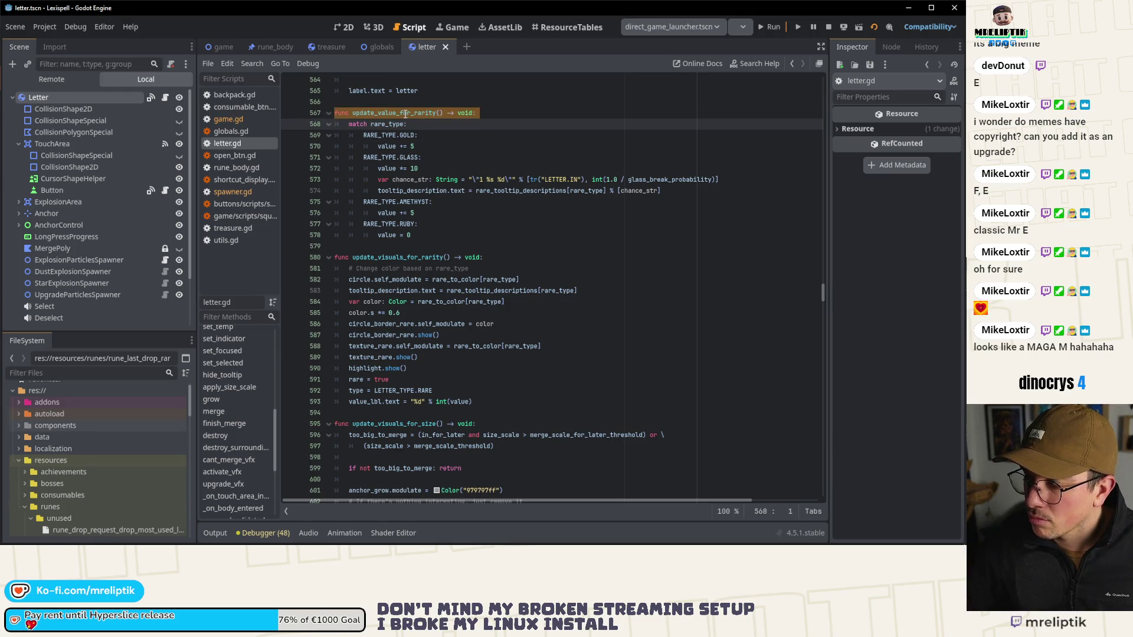
{"action": "double_click", "coordinate": [406, 113]}
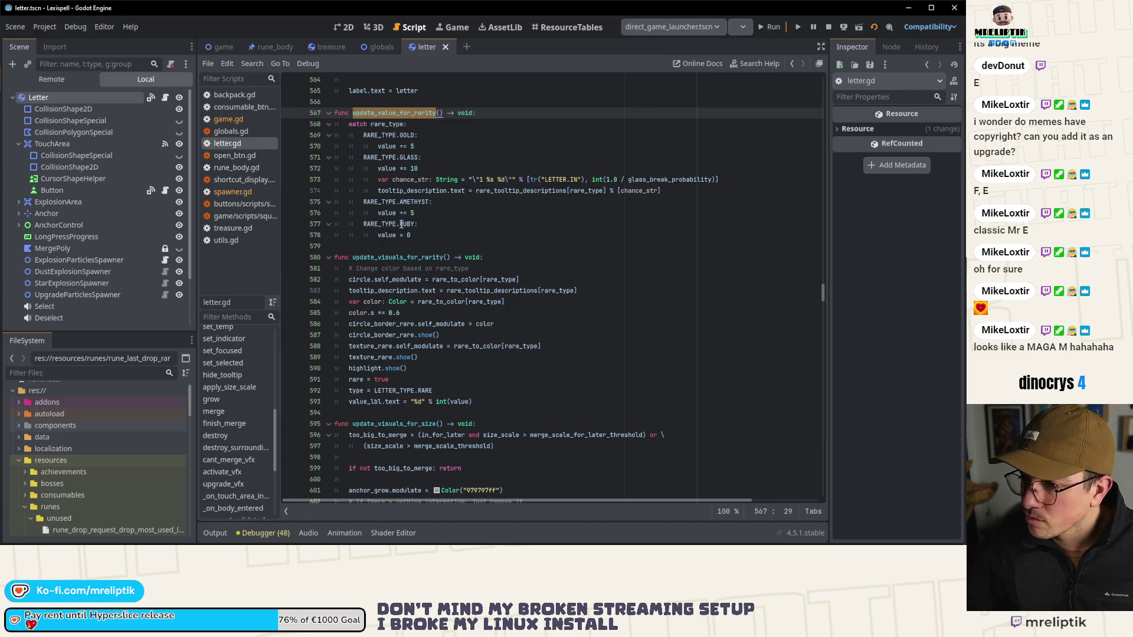
{"action": "left_click_drag", "start_coordinate": [364, 225], "coordinate": [416, 225]}
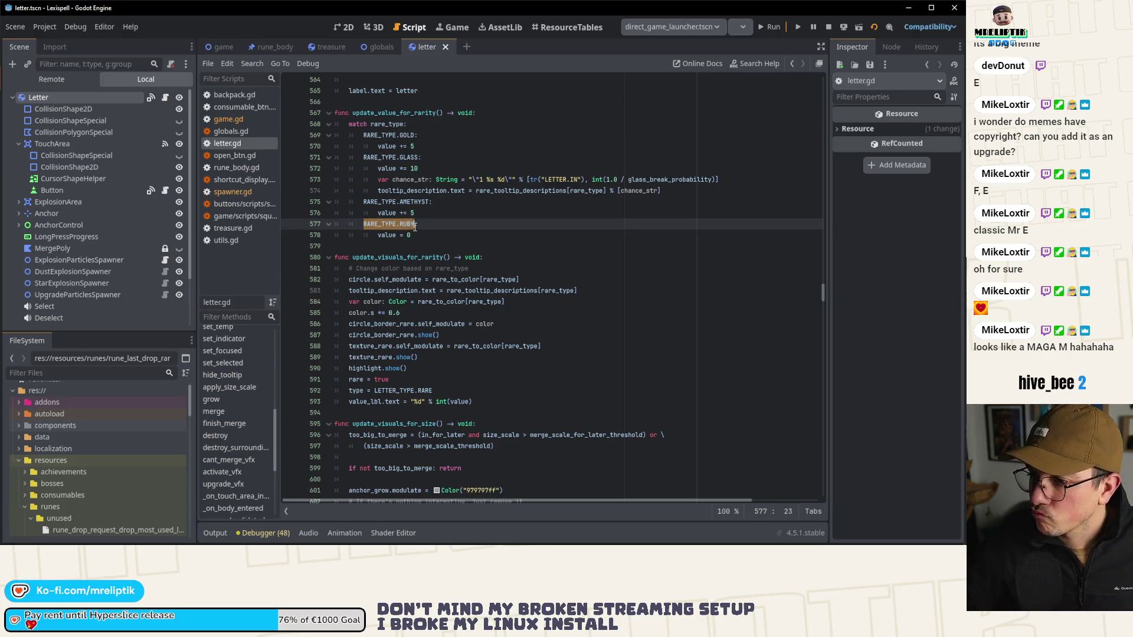
{"action": "key", "text": "ctrl+f"}
{"action": "left_click", "coordinate": [682, 511]}
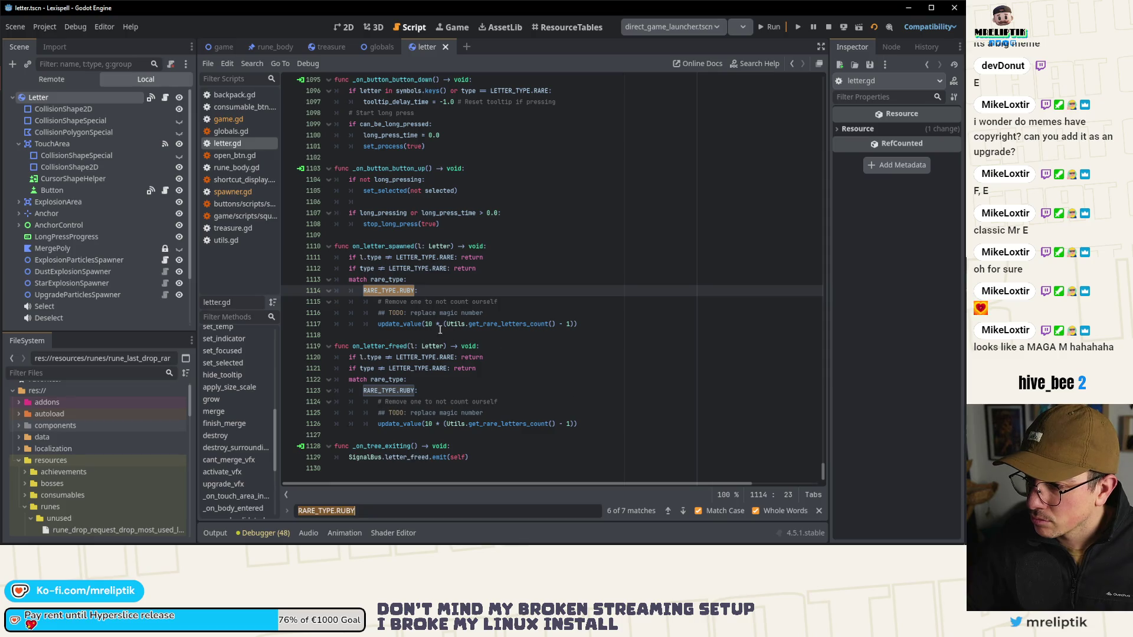
Step: Paste the update_value call from line 1117 over the 0 in the RUBY case
{"action": "double_click", "coordinate": [412, 313]}
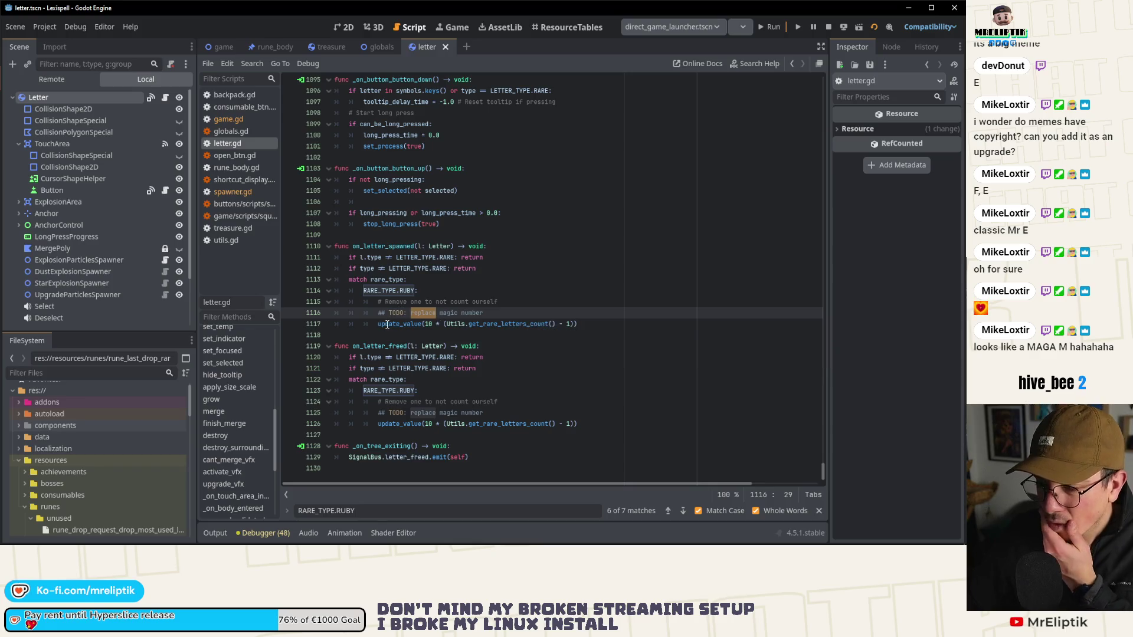
{"action": "left_click", "coordinate": [378, 324]}
{"action": "left_click", "coordinate": [589, 326], "text": "shift"}
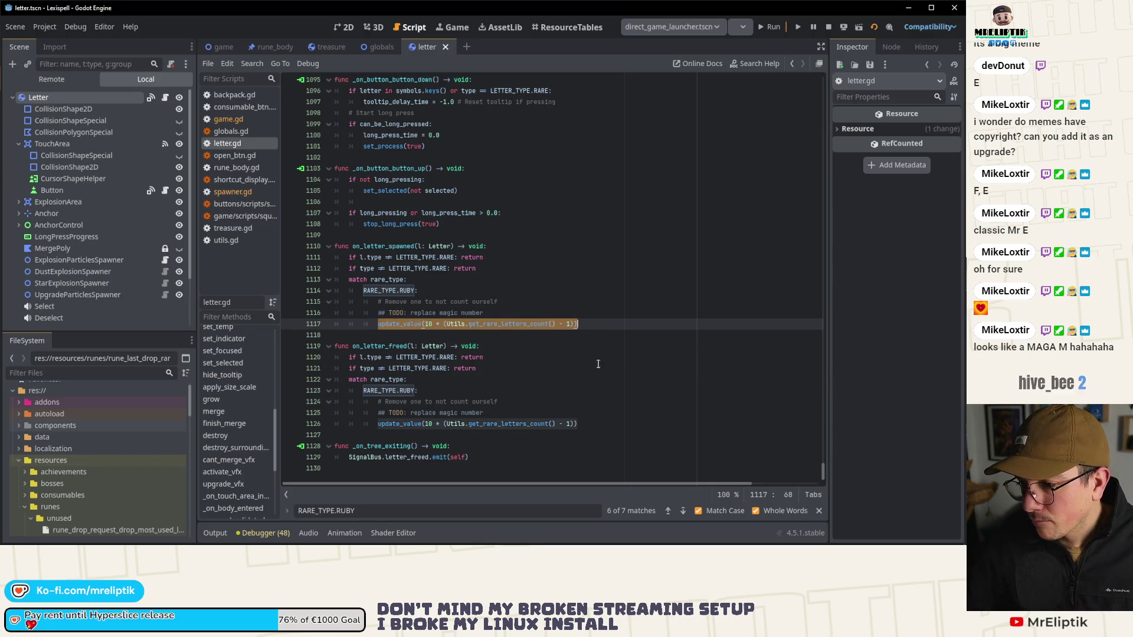
{"action": "left_click", "coordinate": [665, 510]}
{"action": "left_click", "coordinate": [665, 510]}
{"action": "double_click", "coordinate": [408, 290]}
{"action": "type", "text": "update_value(10 * (Utils.get_rare_letters_count() - 1))"}
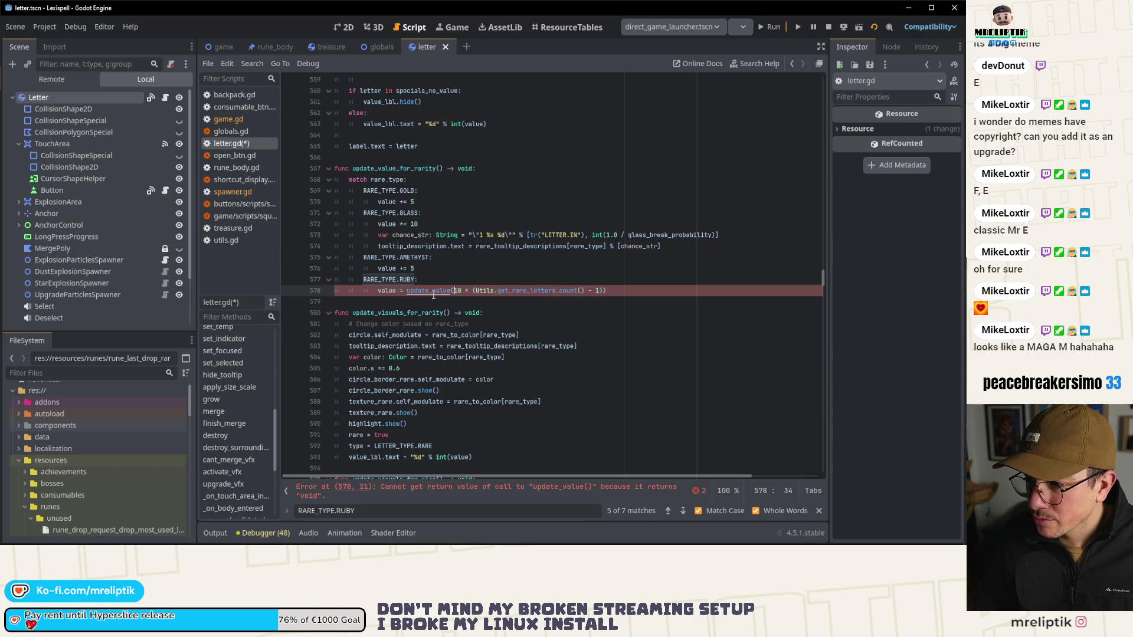
Step: Remove 'value = ' before the RUBY update_value call on line 578 to clear the void error, and save
{"action": "left_click", "coordinate": [429, 294], "text": "ctrl"}
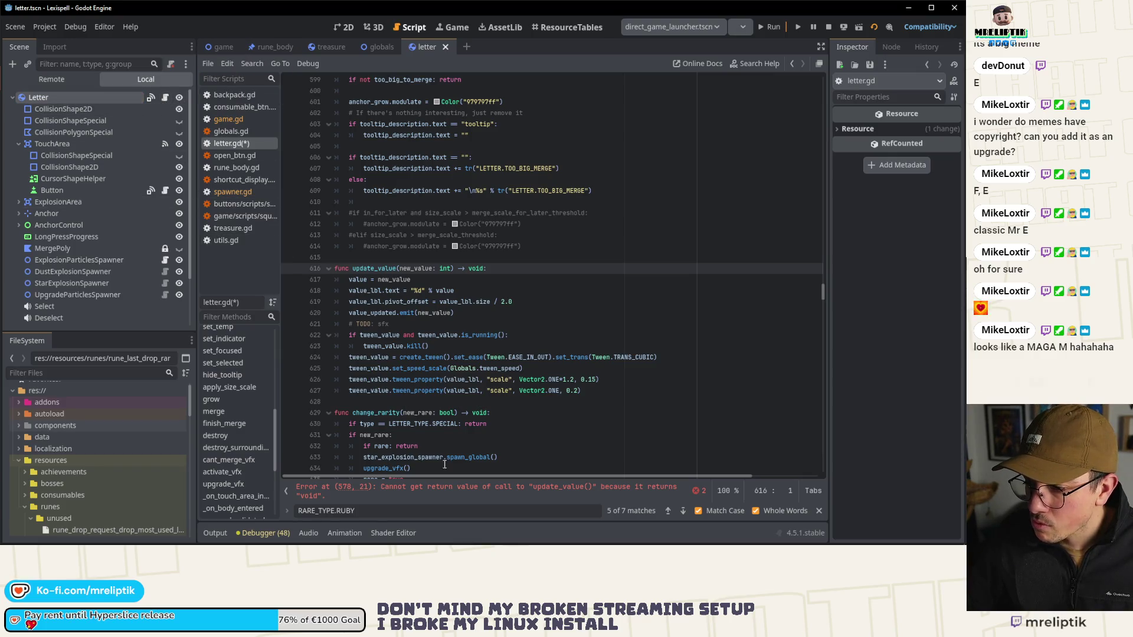
{"action": "left_click", "coordinate": [448, 490]}
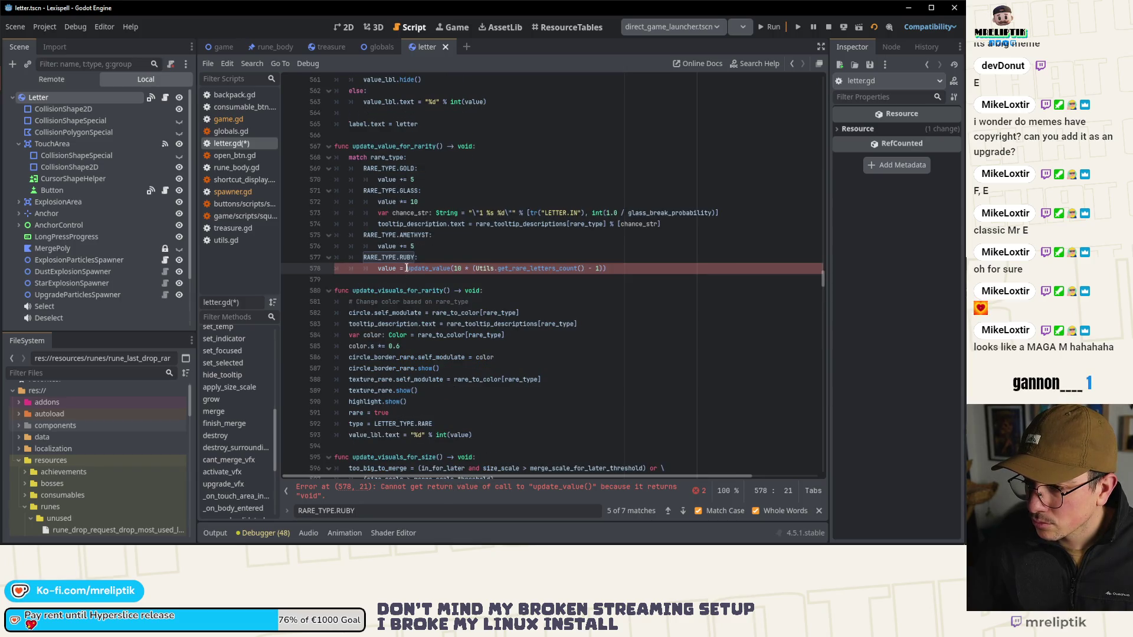
{"action": "key", "text": "BackSpace"}
{"action": "key", "text": "ctrl+s"}
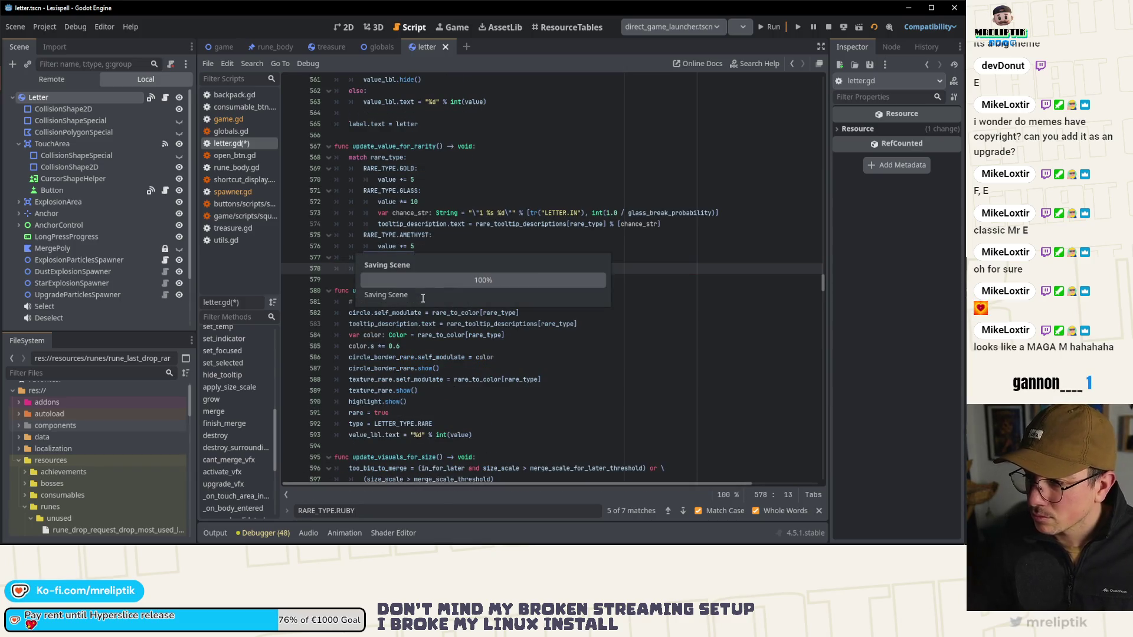
{"action": "left_click", "coordinate": [395, 269], "text": "ctrl"}
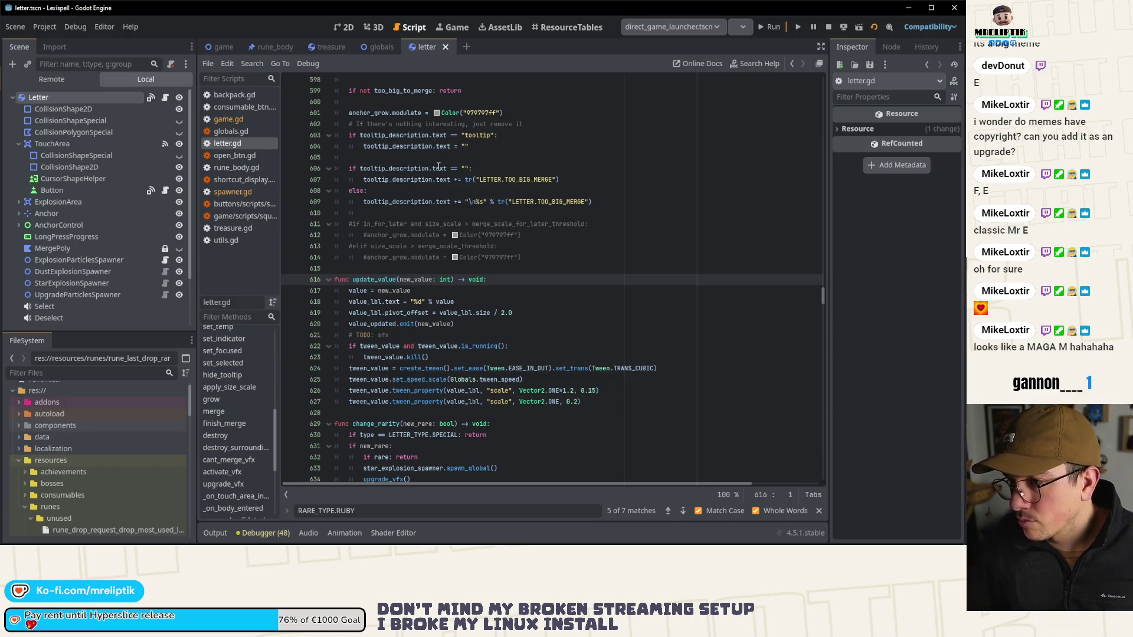
{"action": "left_click", "coordinate": [348, 28]}
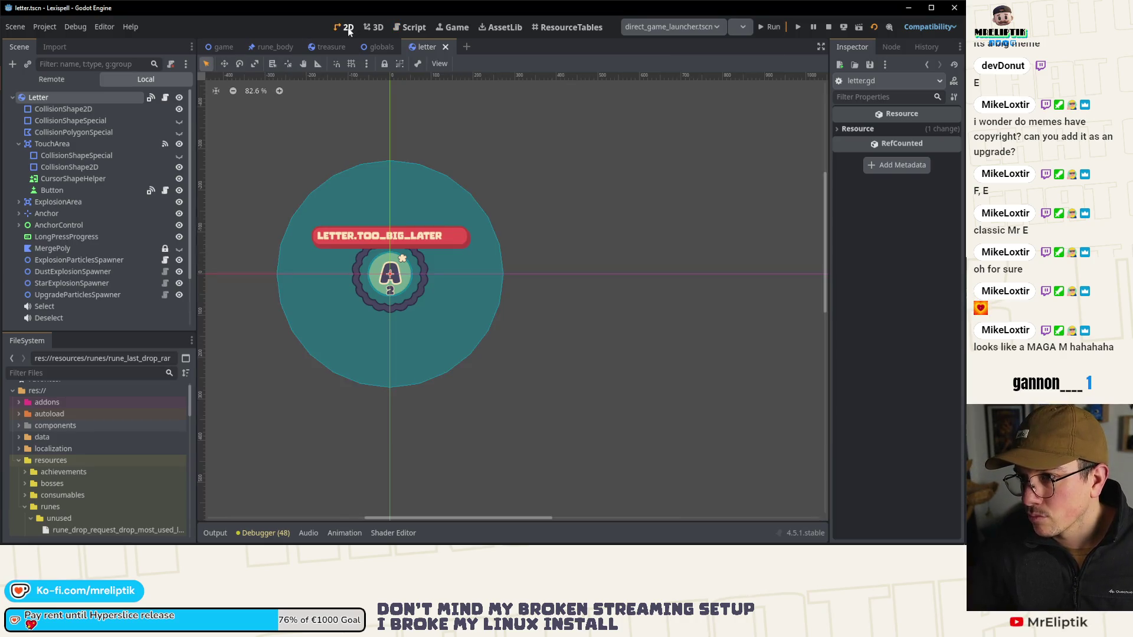
Step: Show the running game and spawn an S rune with the 'letter s' console command
{"action": "left_click", "coordinate": [165, 97]}
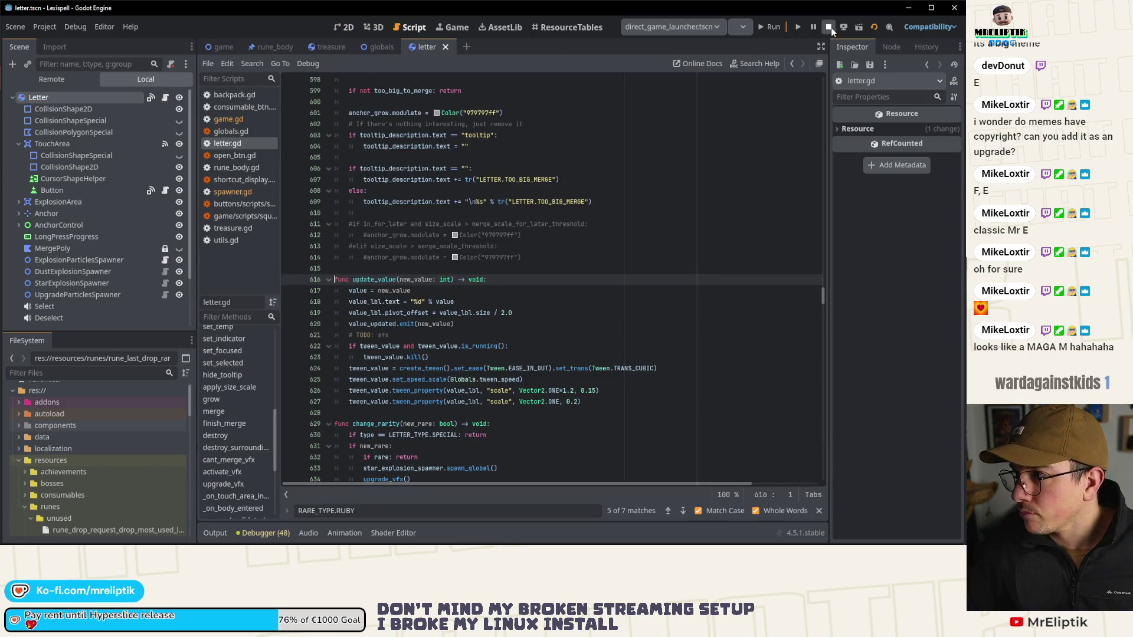
{"action": "left_click", "coordinate": [452, 27]}
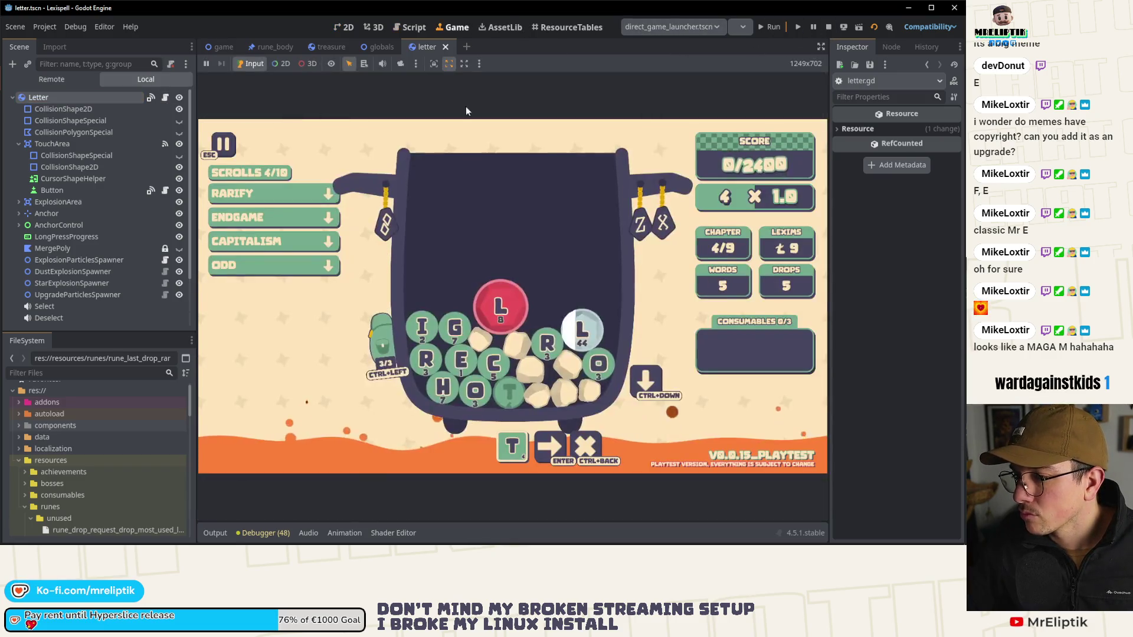
{"action": "key", "text": "ctrl+Down"}
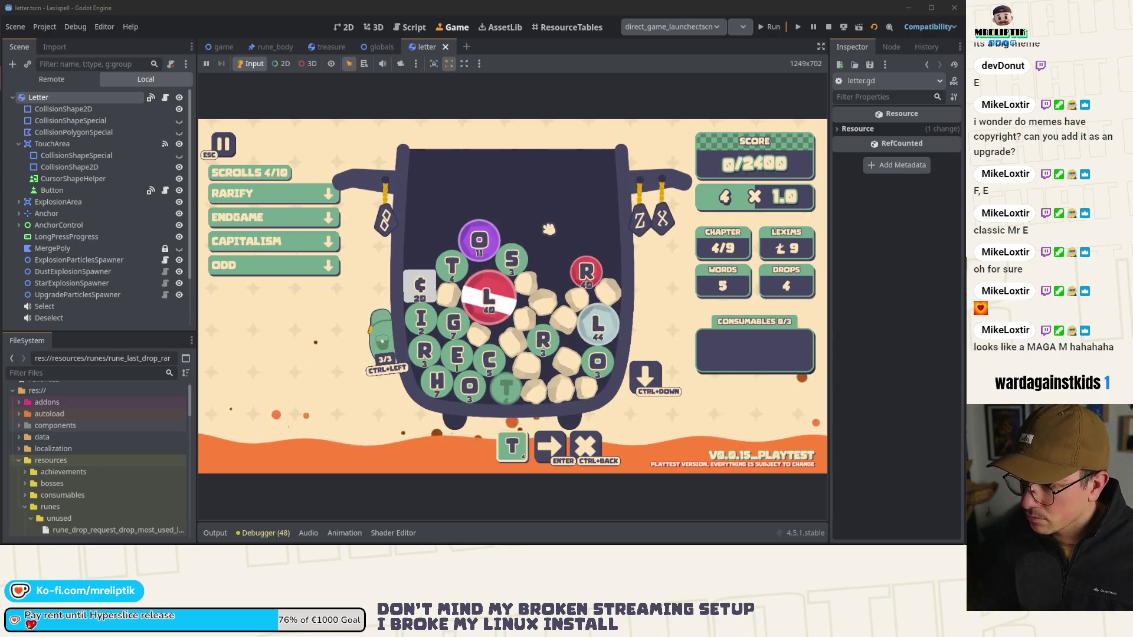
{"action": "key", "text": "grave"}
{"action": "type", "text": "letter s"}
{"action": "key", "text": "Return"}
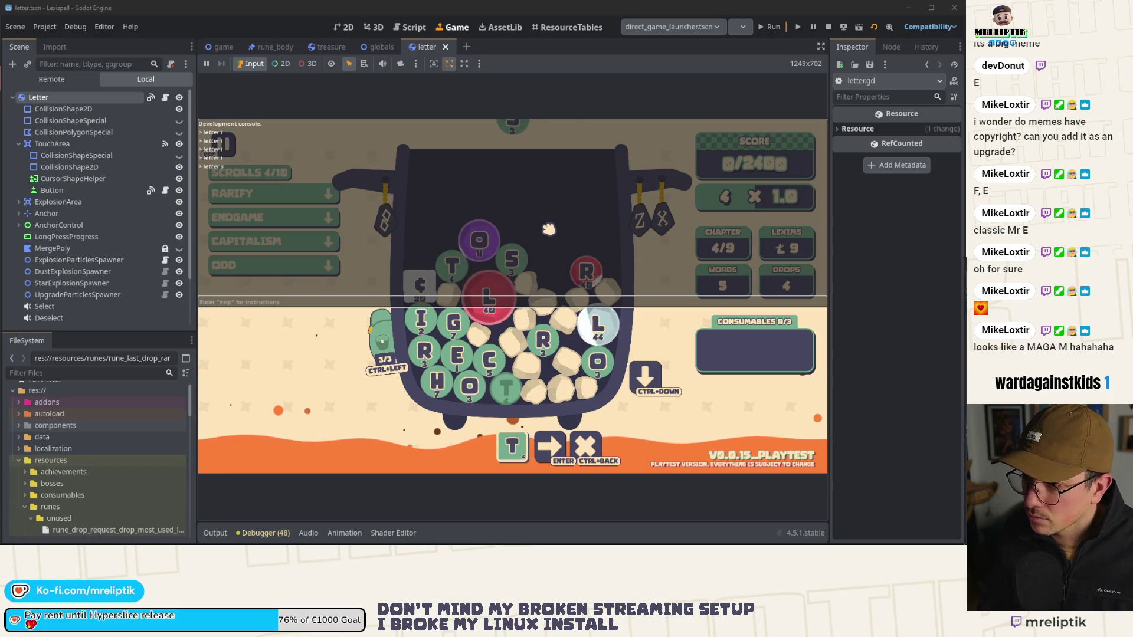
{"action": "key", "text": "grave"}
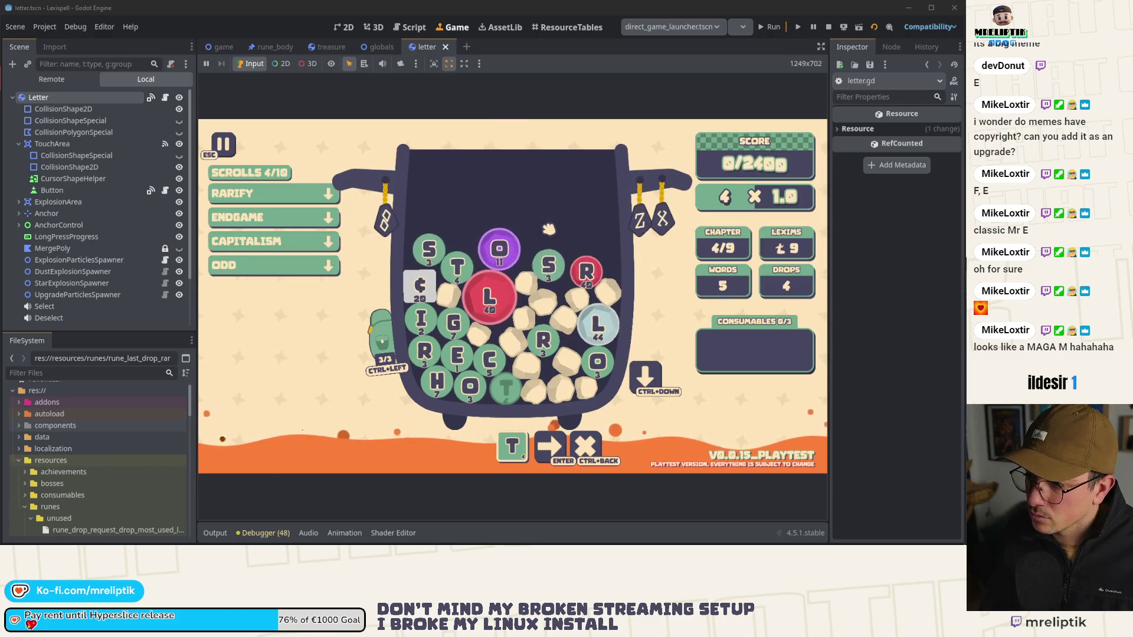
Step: Repeat the recalled spawn command to drop several more runes at the jar top
{"action": "key", "text": "grave"}
{"action": "key", "text": "Up"}
{"action": "key", "text": "Return"}
{"action": "key", "text": "grave"}
{"action": "key", "text": "grave"}
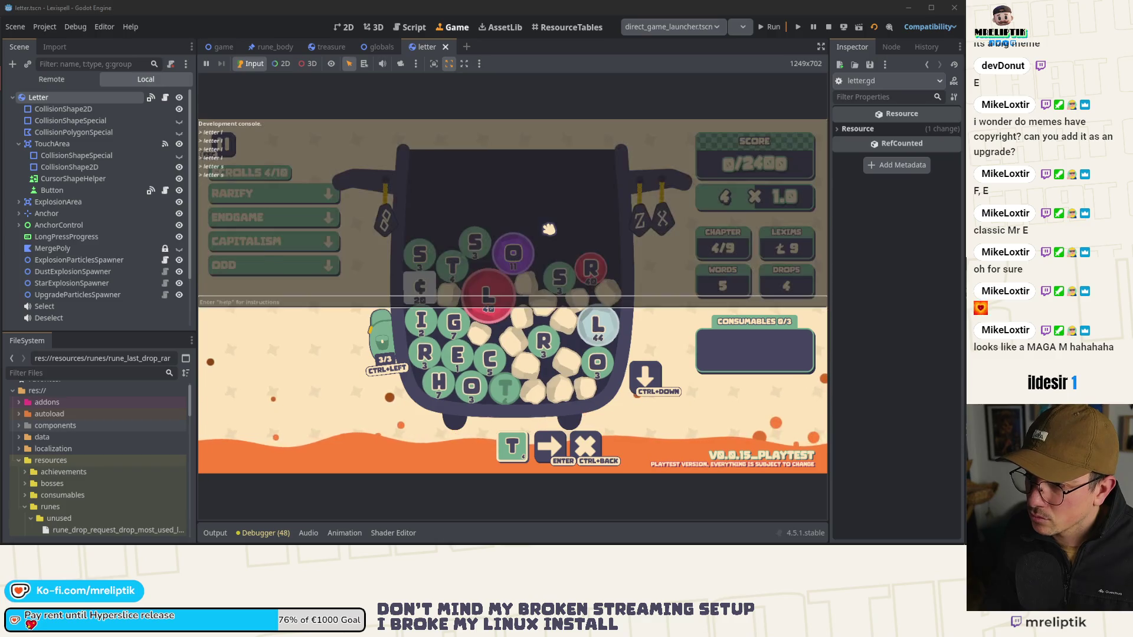
{"action": "key", "text": "Up"}
{"action": "key", "text": "Return"}
{"action": "key", "text": "grave"}
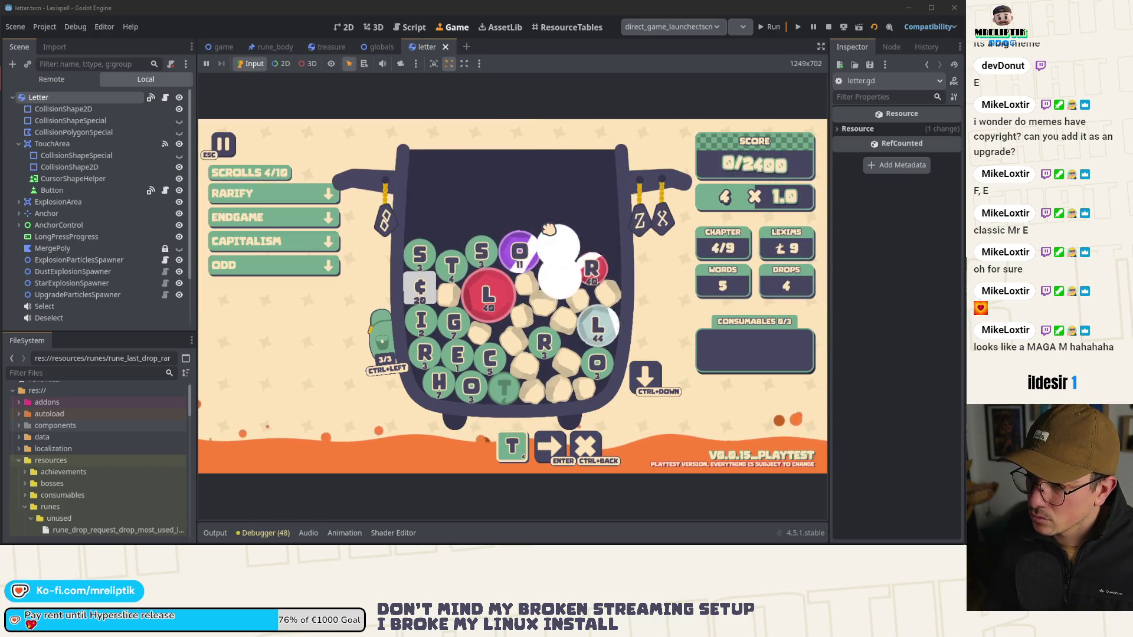
{"action": "key", "text": "grave"}
{"action": "key", "text": "Up"}
{"action": "key", "text": "Return"}
{"action": "key", "text": "grave"}
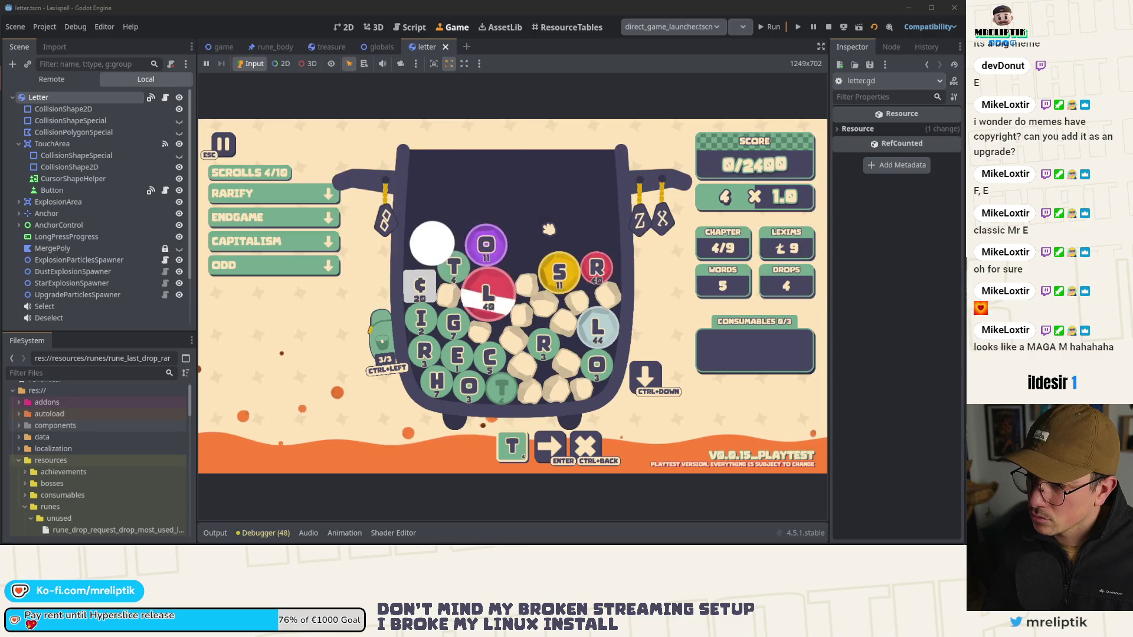
{"action": "key", "text": "grave"}
{"action": "key", "text": "Up"}
{"action": "key", "text": "Return"}
{"action": "key", "text": "grave"}
{"action": "key", "text": "grave"}
{"action": "key", "text": "Up"}
{"action": "key", "text": "Return"}
{"action": "key", "text": "grave"}
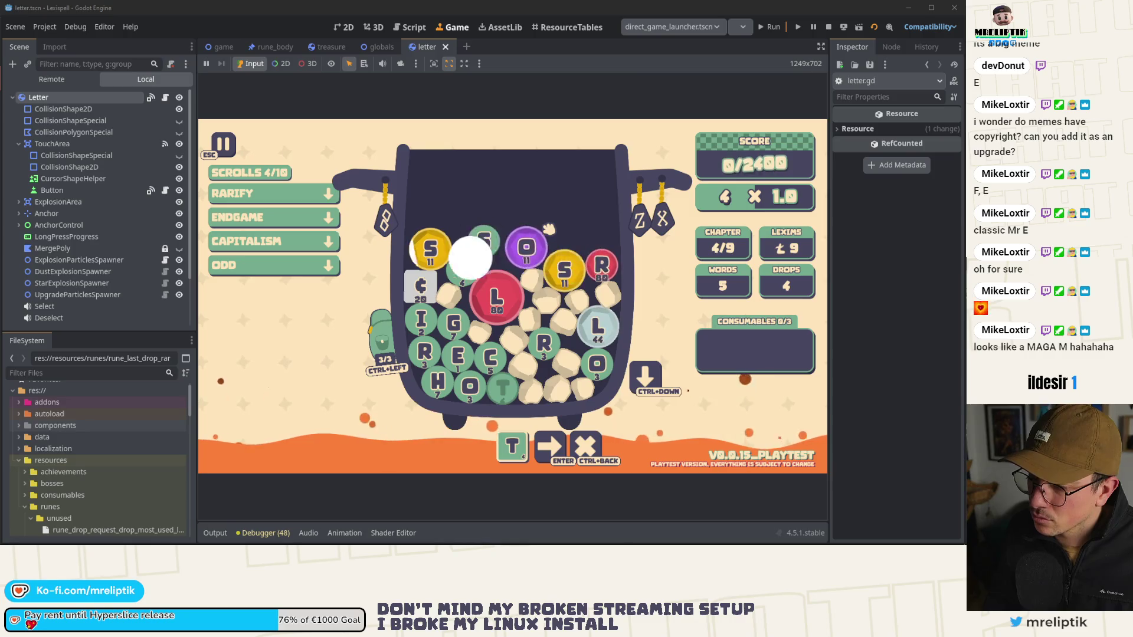
Step: Keep spawning runes into the jar, including S runes, a purple sparkle rune and a green S
{"action": "key", "text": "grave"}
{"action": "key", "text": "Up"}
{"action": "key", "text": "Return"}
{"action": "key", "text": "grave"}
{"action": "key", "text": "grave"}
{"action": "key", "text": "Up"}
{"action": "key", "text": "Return"}
{"action": "key", "text": "grave"}
{"action": "key", "text": "grave"}
{"action": "key", "text": "Up"}
{"action": "key", "text": "Return"}
{"action": "key", "text": "grave"}
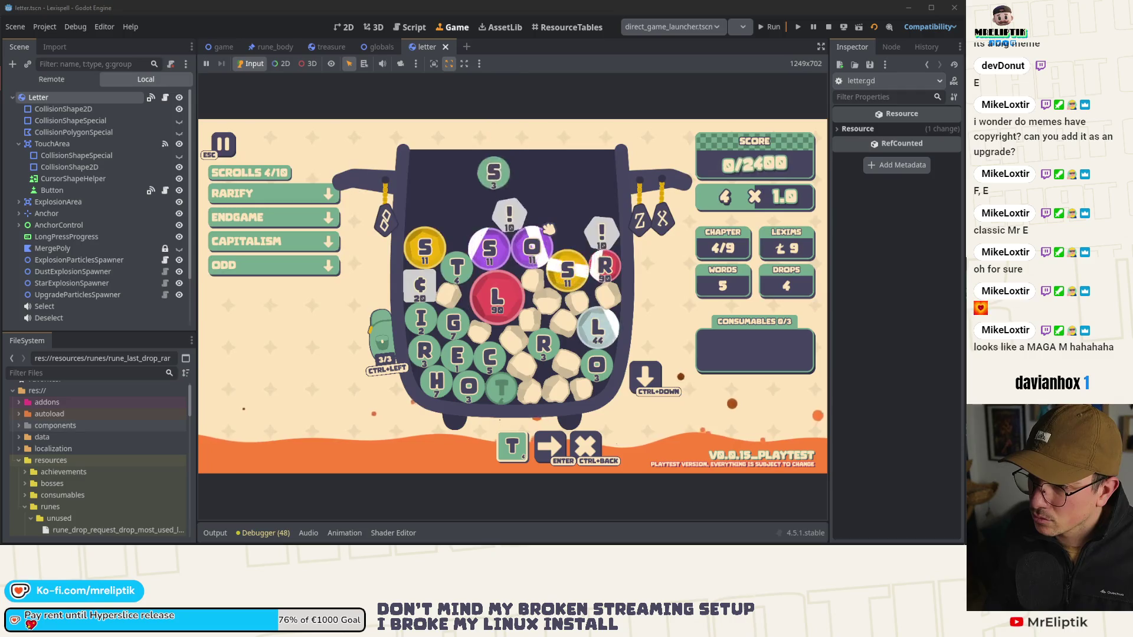
{"action": "key", "text": "grave"}
{"action": "key", "text": "Up"}
{"action": "key", "text": "Return"}
{"action": "key", "text": "grave"}
{"action": "key", "text": "grave"}
{"action": "key", "text": "Up"}
{"action": "key", "text": "Return"}
{"action": "key", "text": "grave"}
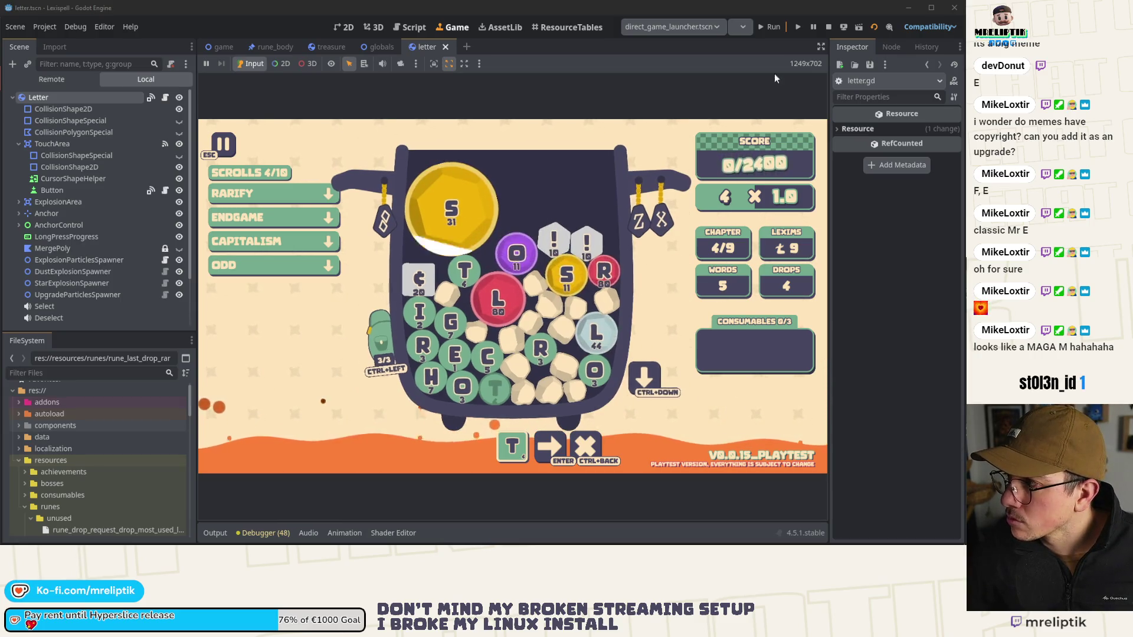
Step: Stop the game and locate the Console.add_command lines around 141-143 in game.gd
{"action": "left_click", "coordinate": [828, 28]}
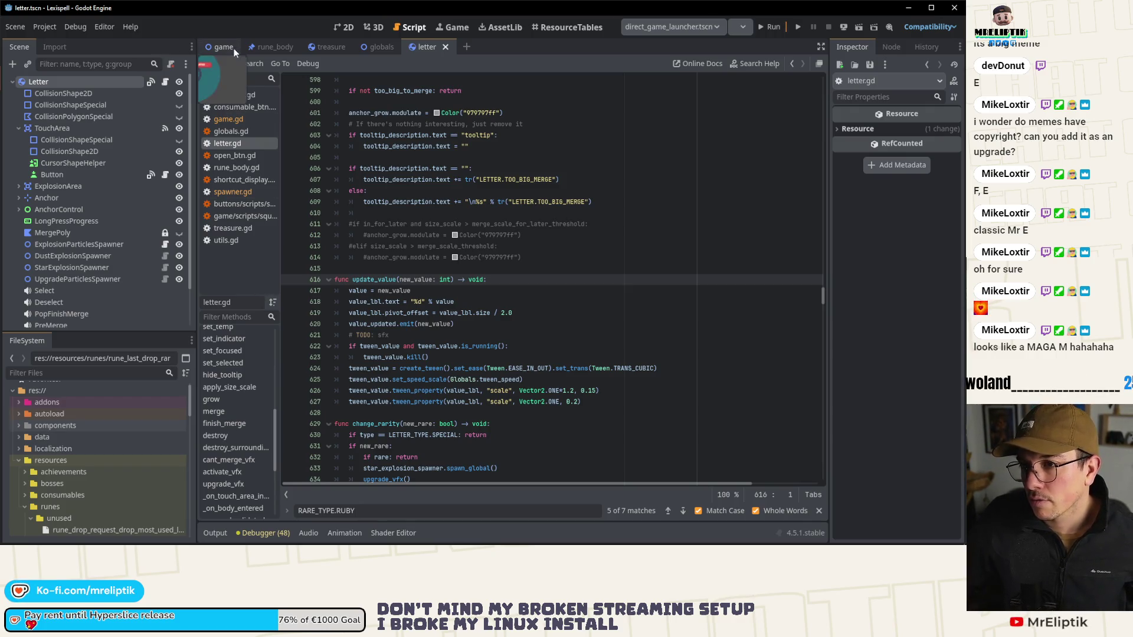
{"action": "left_click", "coordinate": [218, 46]}
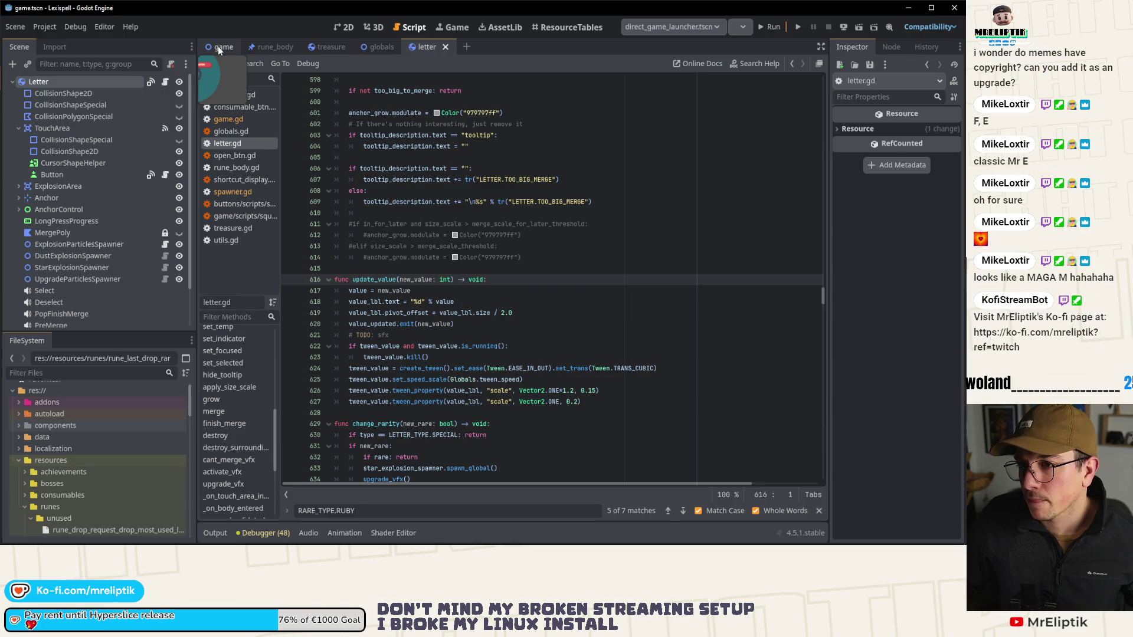
{"action": "scroll", "coordinate": [421, 235], "scroll_direction": "down", "scroll_amount": 15}
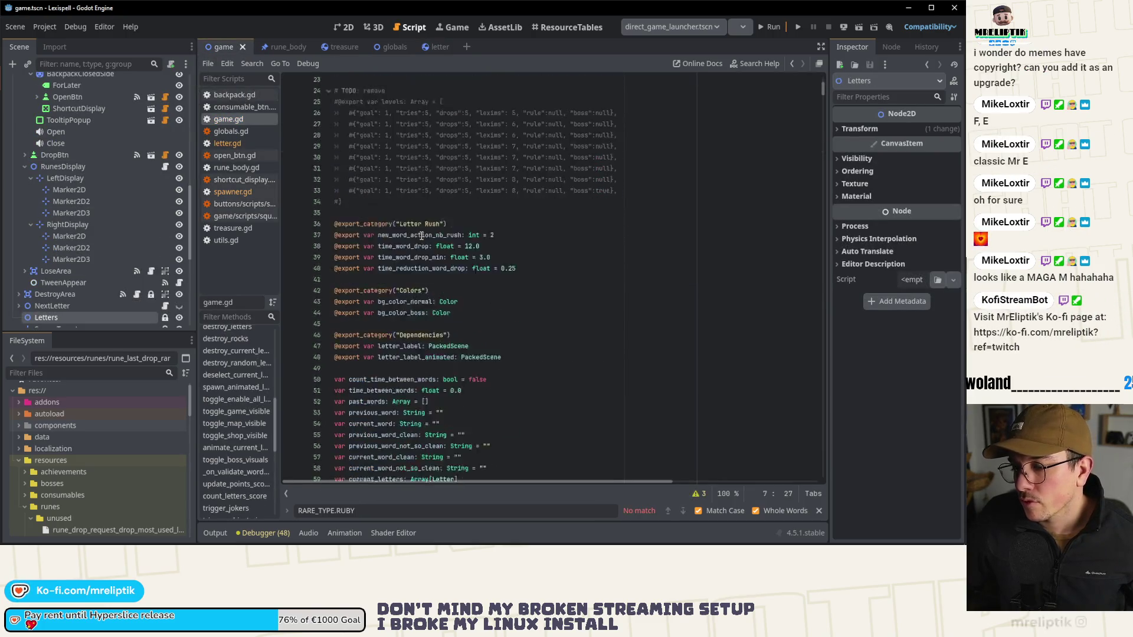
{"action": "scroll", "coordinate": [421, 235], "scroll_direction": "down", "scroll_amount": 20}
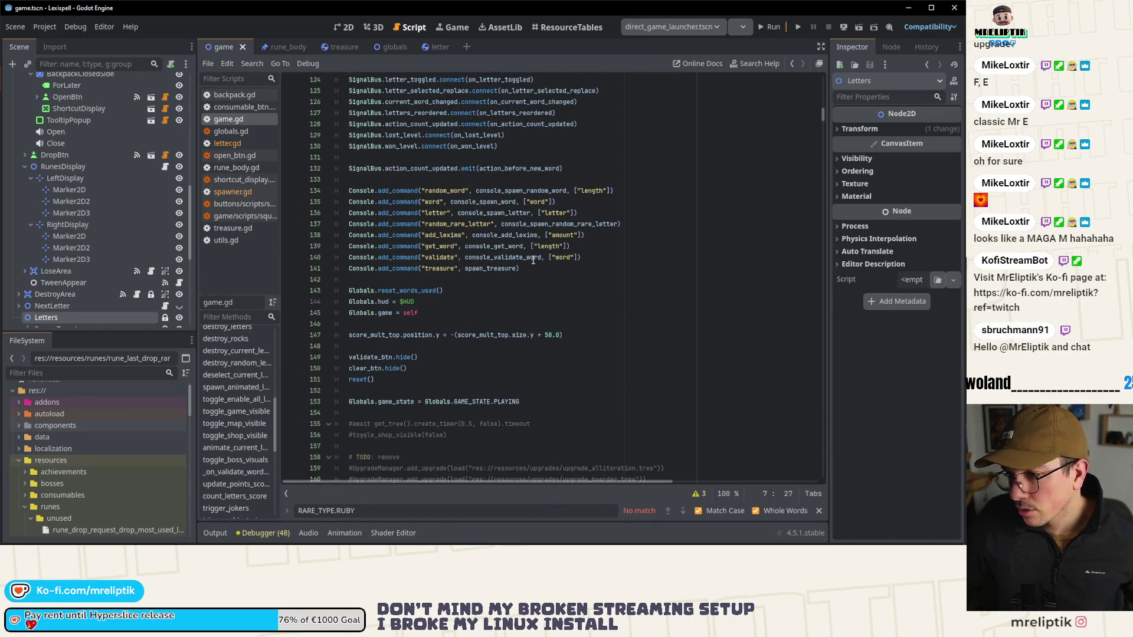
{"action": "mouse_move", "coordinate": [533, 260]}
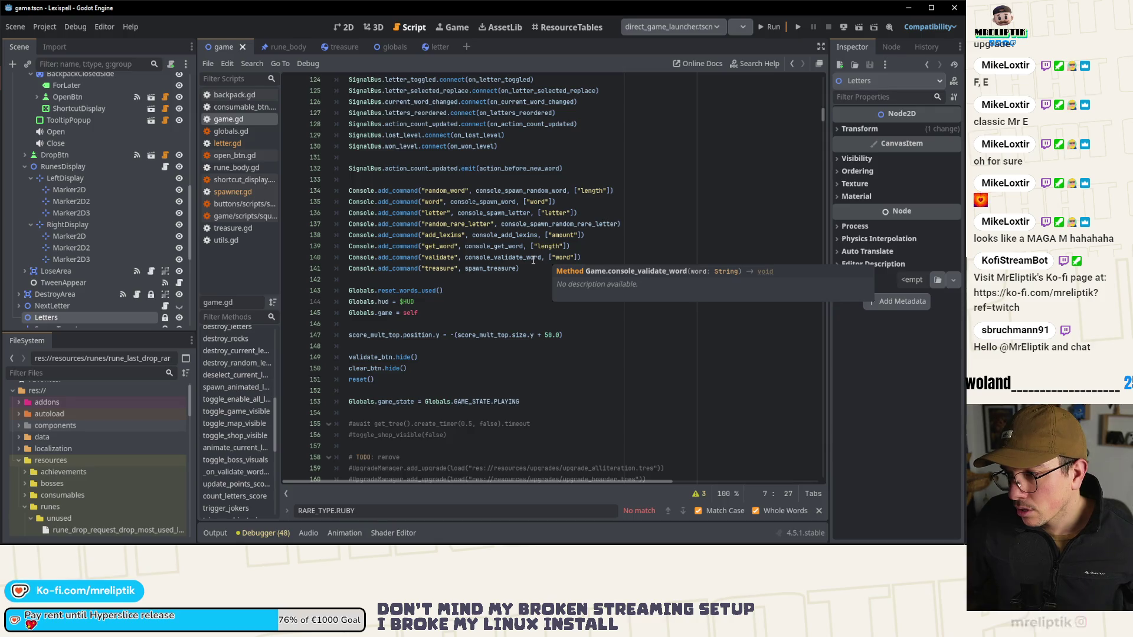
{"action": "left_click", "coordinate": [483, 287]}
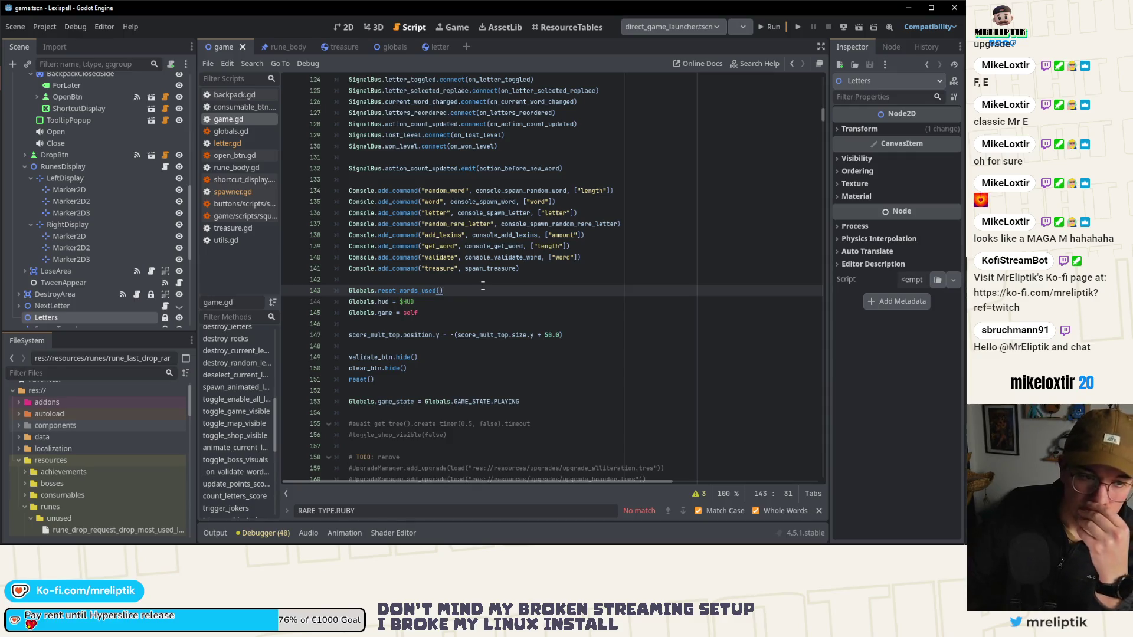
{"action": "left_click", "coordinate": [517, 268]}
Step: Review the spawner.gd and game.gd diffs in VS Code Source Control
{"action": "key", "text": "alt+Tab"}
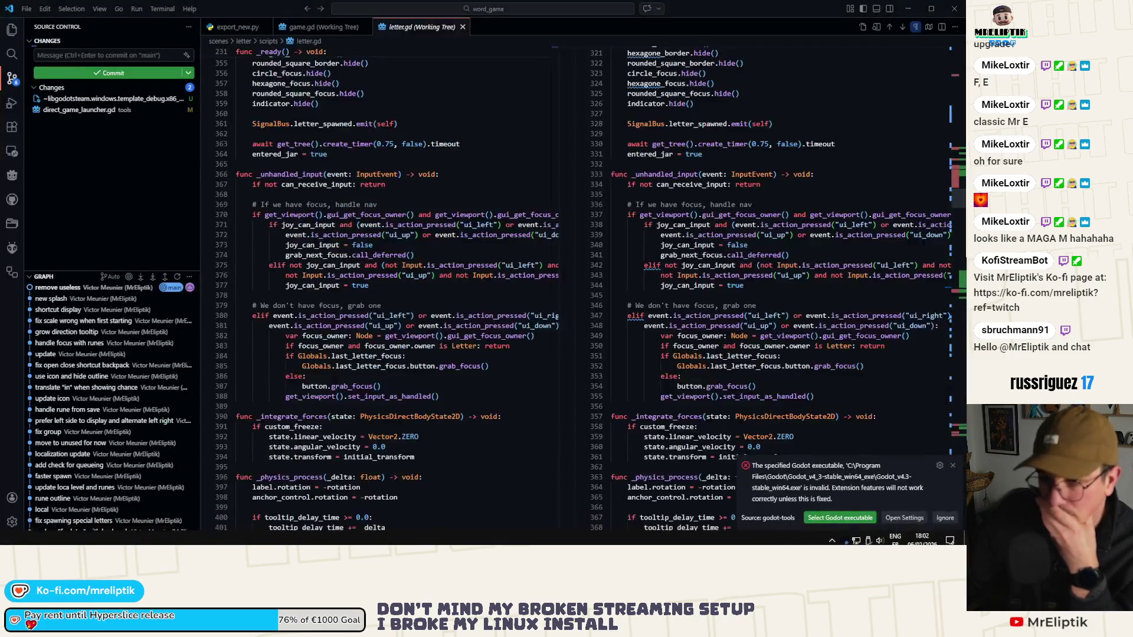
{"action": "left_click", "coordinate": [77, 143]}
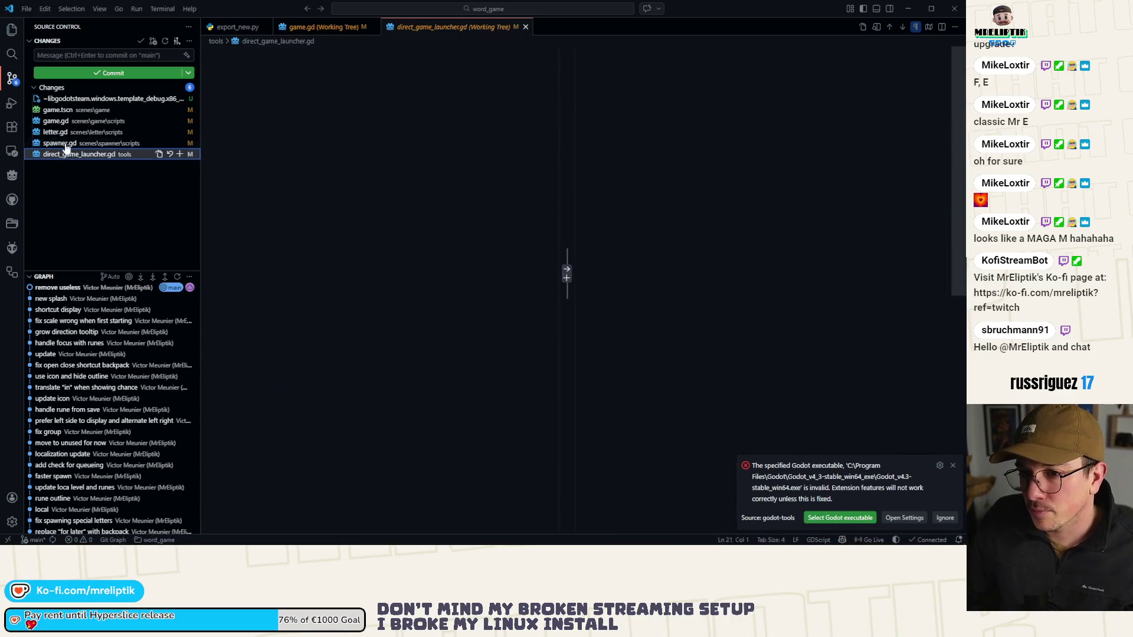
{"action": "left_click", "coordinate": [60, 124]}
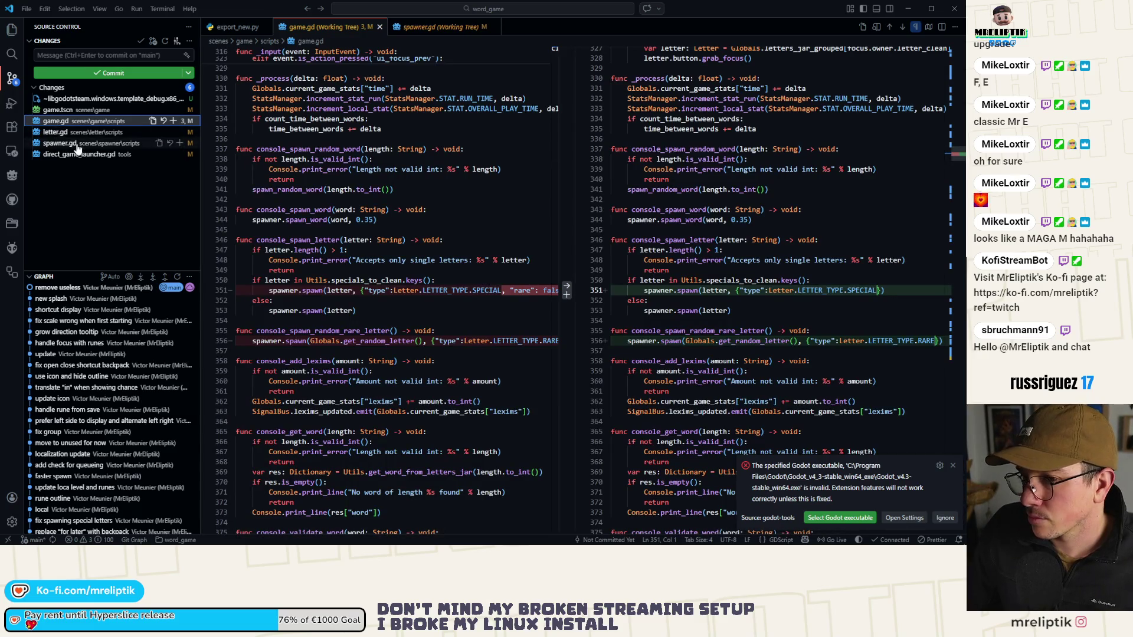
{"action": "left_click", "coordinate": [75, 144]}
Step: Stage the changed files and commit them as 'fix spawning letter data'
{"action": "left_click", "coordinate": [181, 112]}
{"action": "left_click", "coordinate": [81, 54]}
{"action": "type", "text": "fix spawniung letter data"}
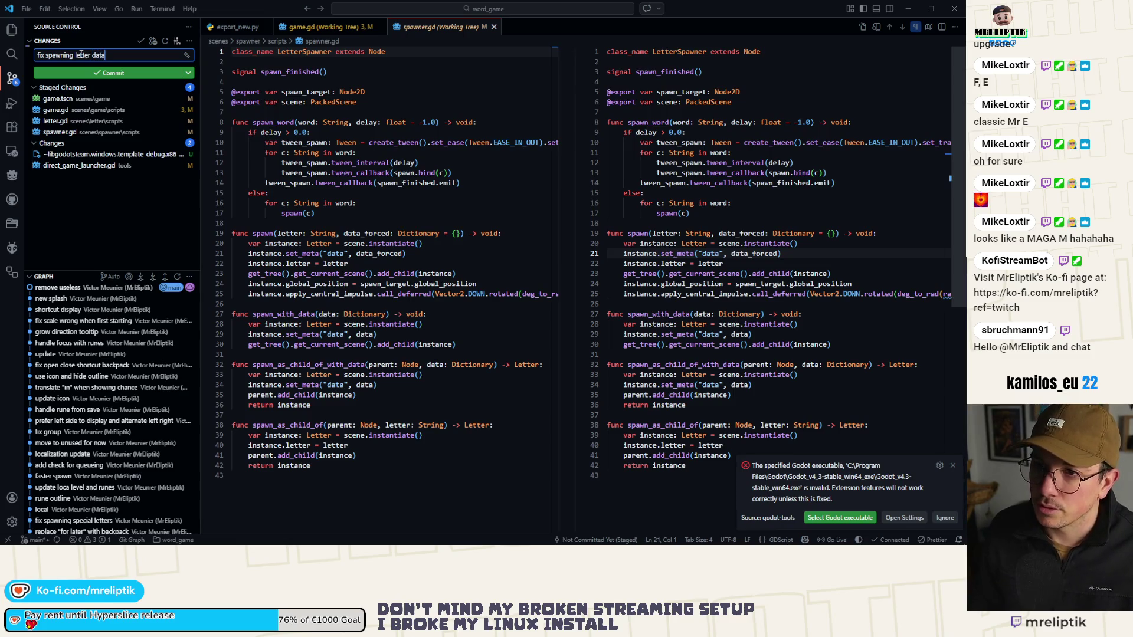
{"action": "key", "text": "ctrl+Return"}
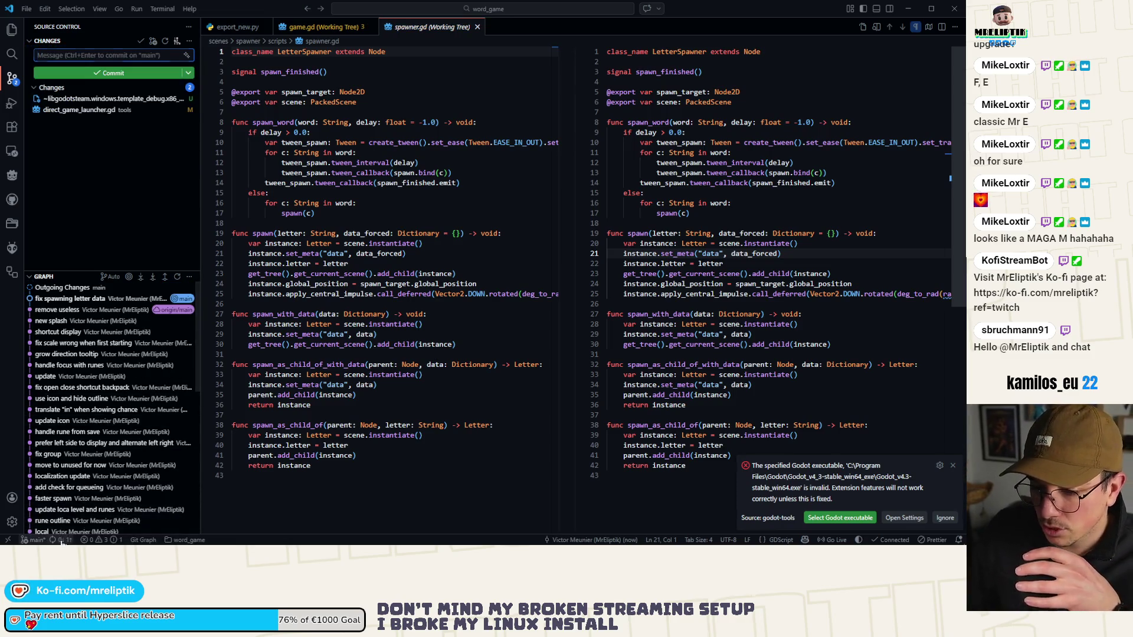
{"action": "left_click", "coordinate": [148, 535]}
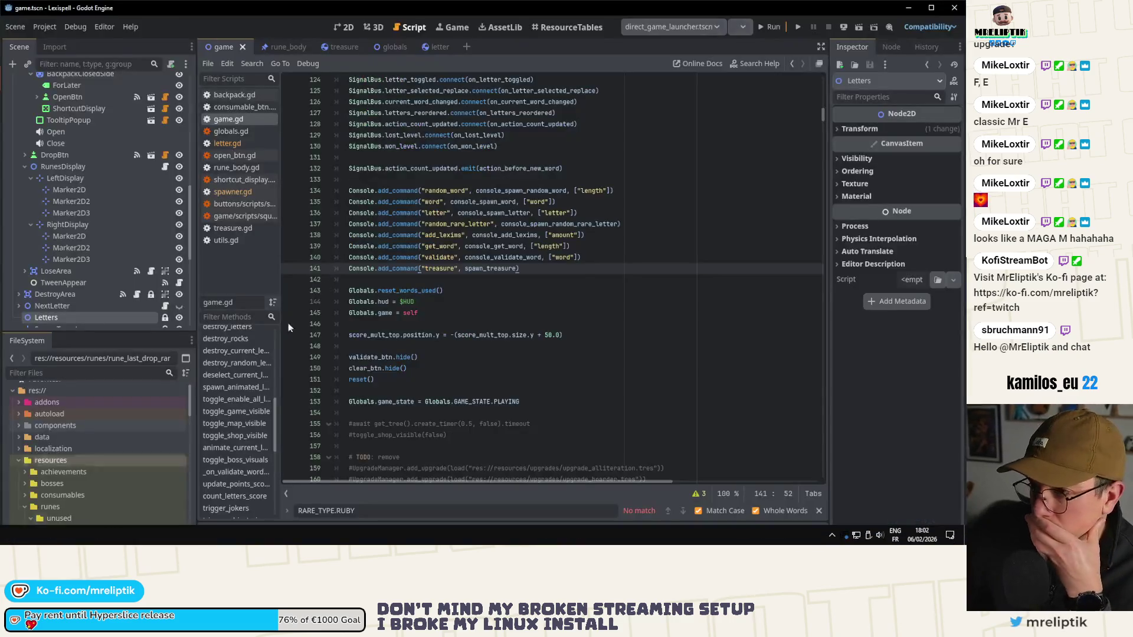
Step: Run the project again from the Game view to start a fresh round
{"action": "left_click", "coordinate": [489, 282]}
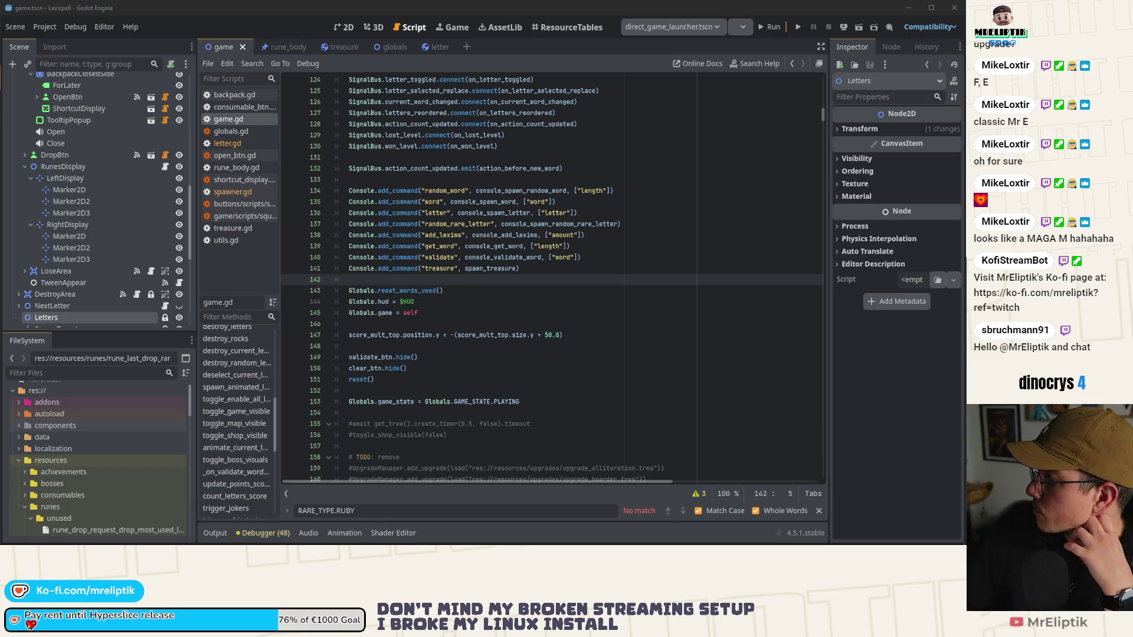
{"action": "left_click", "coordinate": [446, 27]}
{"action": "left_click", "coordinate": [773, 27]}
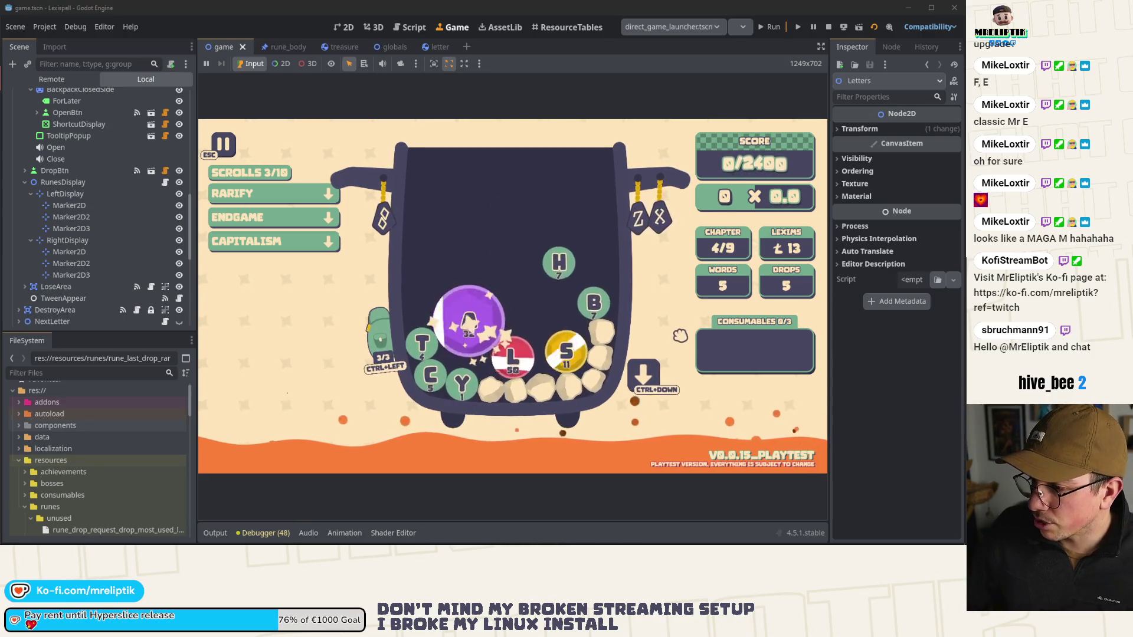
Step: Capture a screenshot of the game's jar area and open the saved capture
{"action": "key", "text": "Print"}
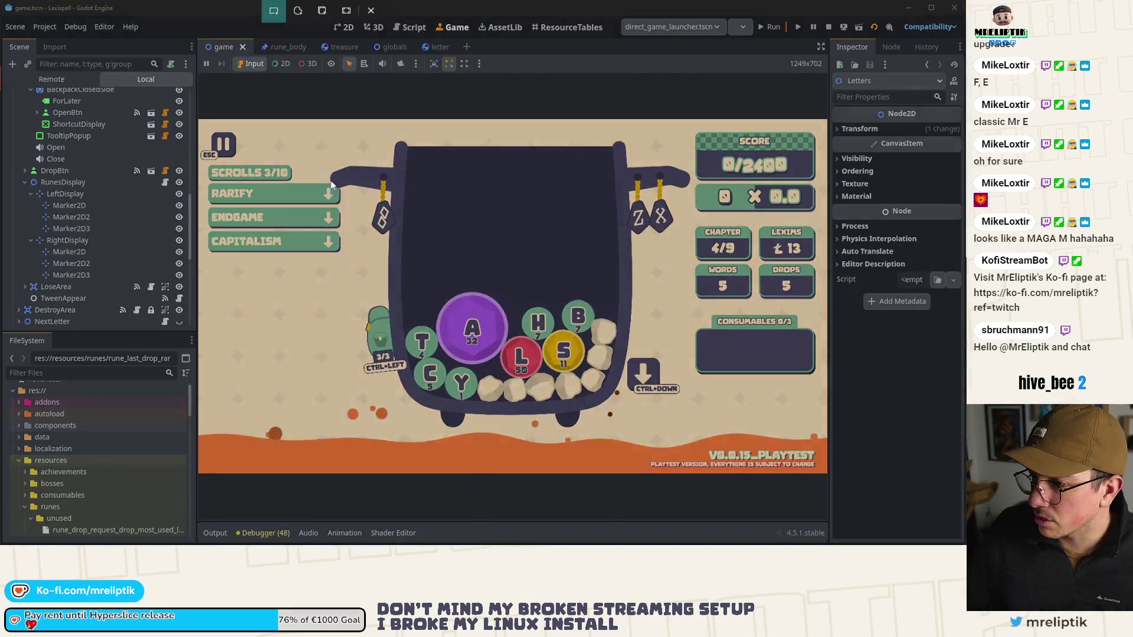
{"action": "left_click_drag", "start_coordinate": [302, 144], "coordinate": [676, 415]}
{"action": "key", "text": "Return"}
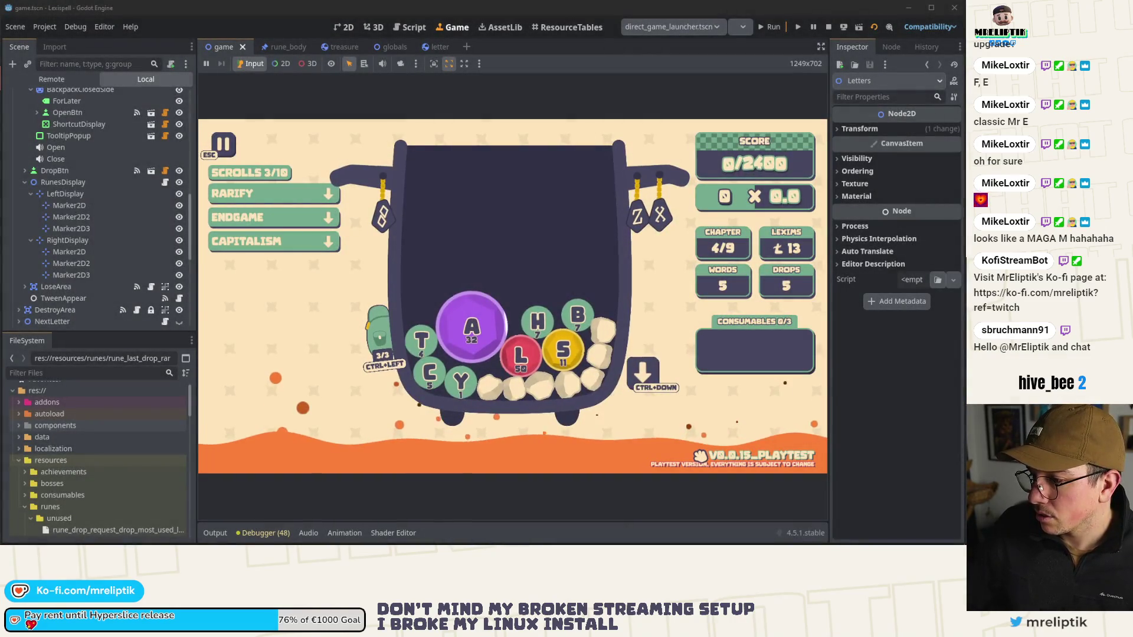
{"action": "left_click", "coordinate": [855, 425]}
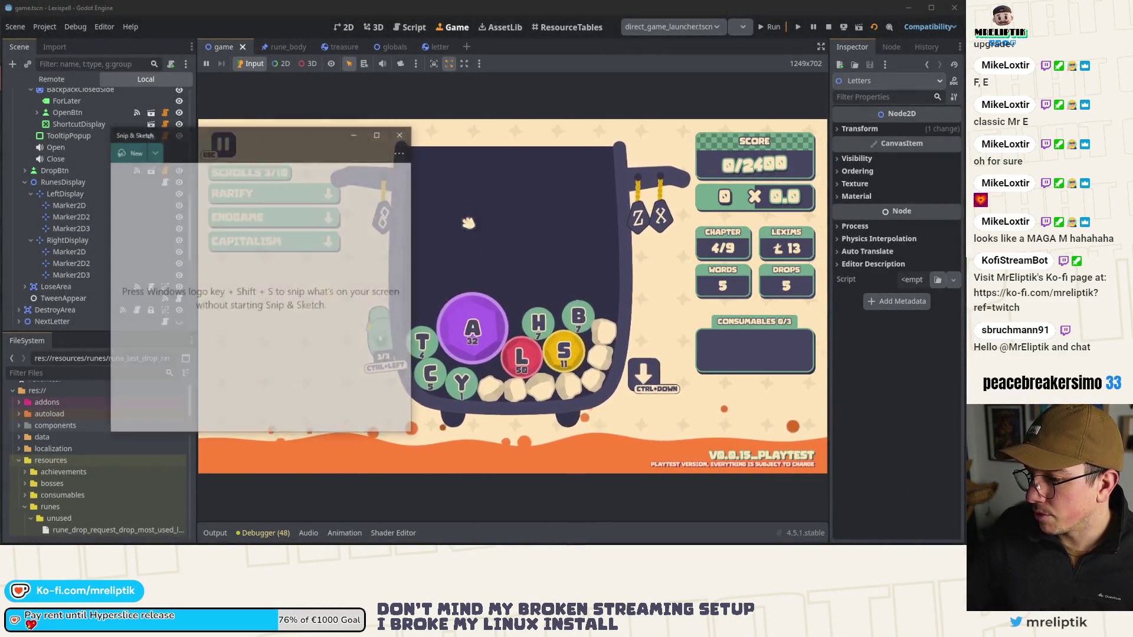
Step: Pause the game, return to the home screen, and stop it with F8
{"action": "left_click", "coordinate": [558, 253]}
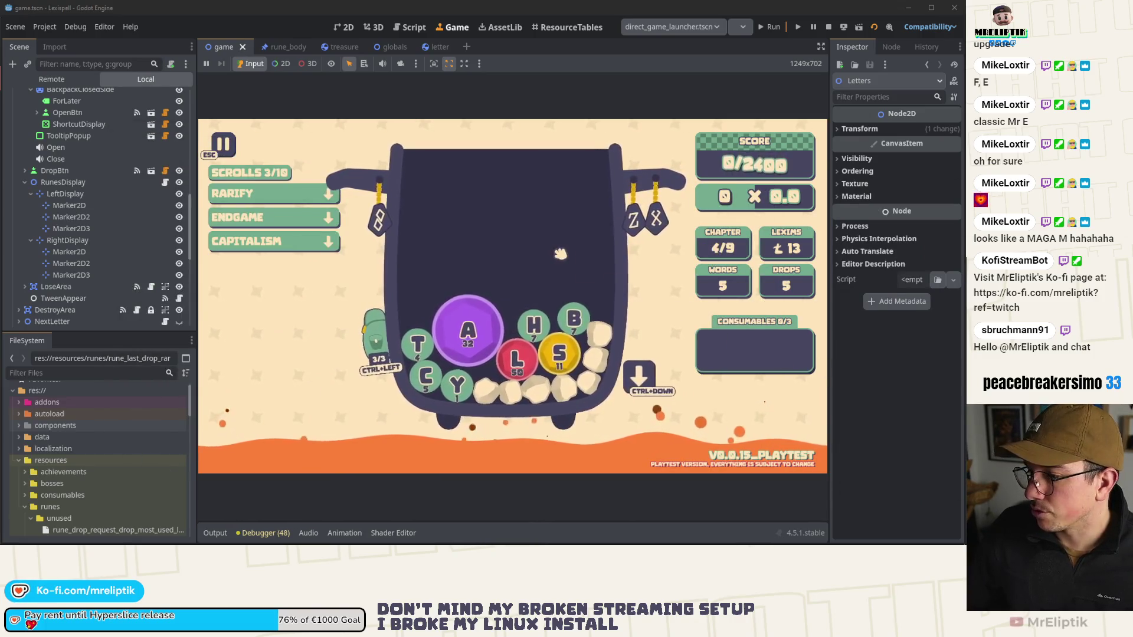
{"action": "key", "text": "grave"}
{"action": "key", "text": "grave"}
{"action": "key", "text": "Escape"}
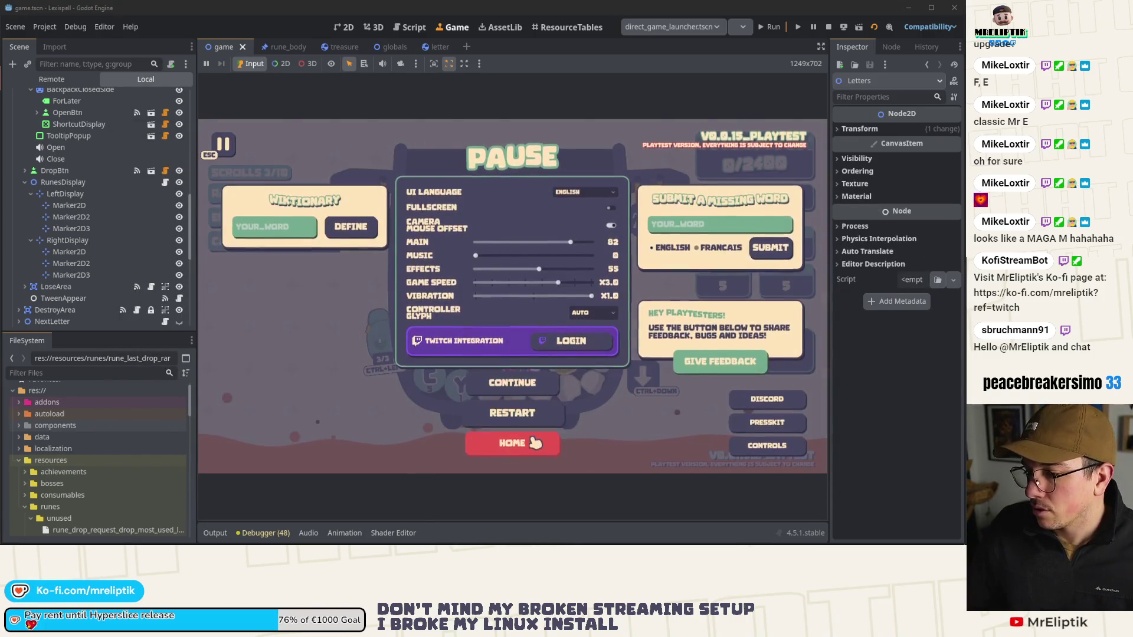
{"action": "left_click", "coordinate": [512, 442]}
{"action": "left_click", "coordinate": [554, 324]}
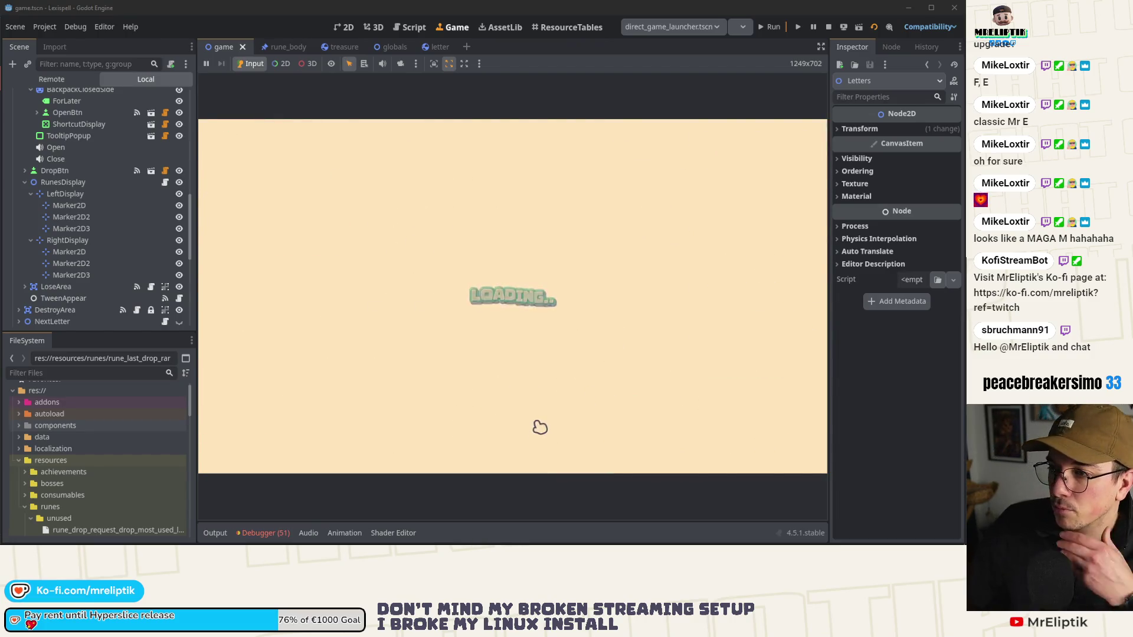
{"action": "key", "text": "F8"}
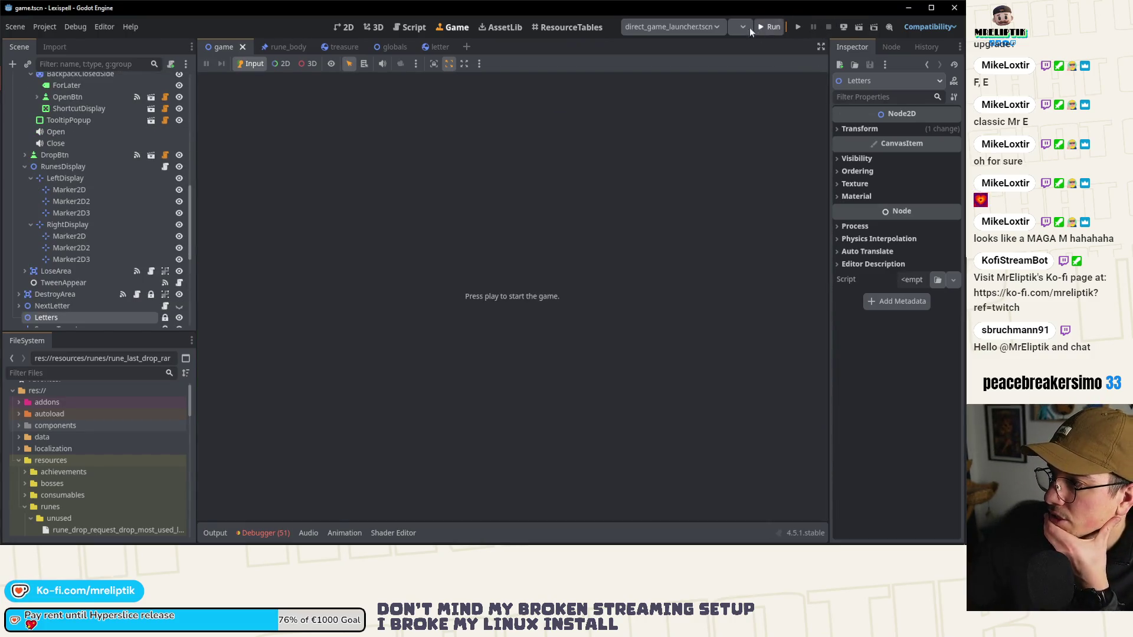
Step: Relaunch the game with F5 for a fresh playtest
{"action": "key", "text": "F5"}
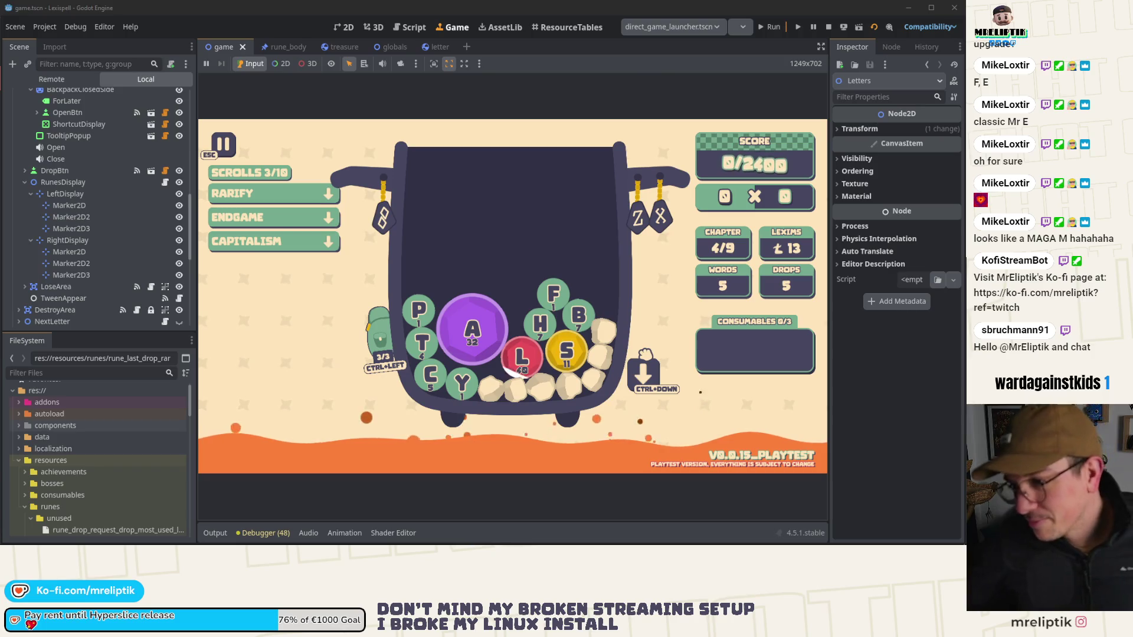
Step: Read the Z, 8 and L rune tooltips, open the backpack, and pick the red L rune
{"action": "mouse_move", "coordinate": [638, 228]}
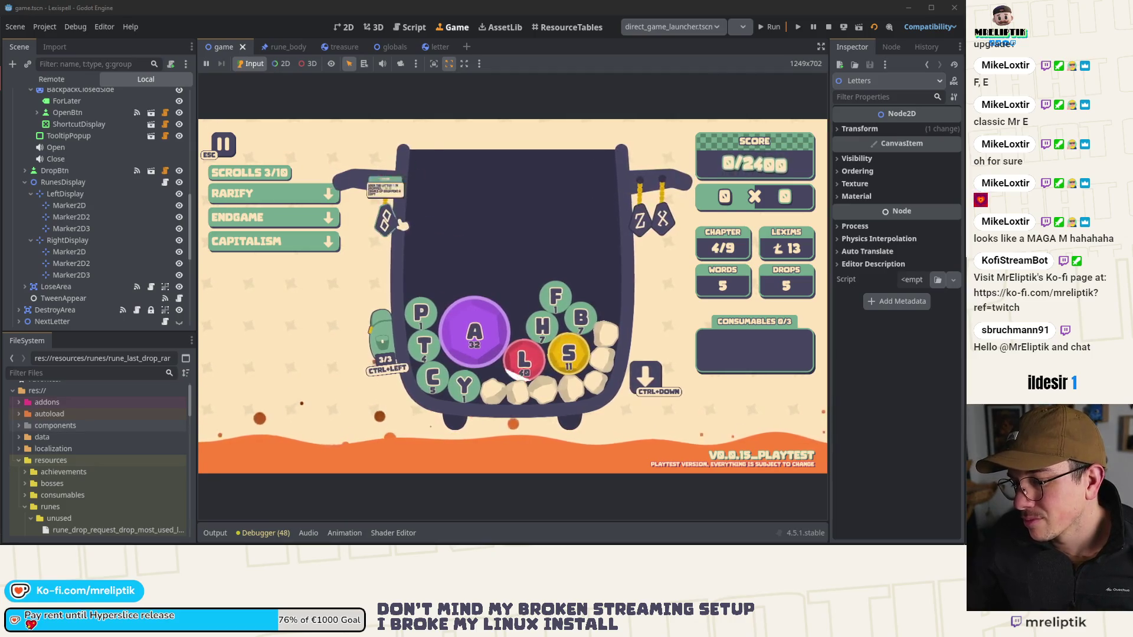
{"action": "mouse_move", "coordinate": [401, 224]}
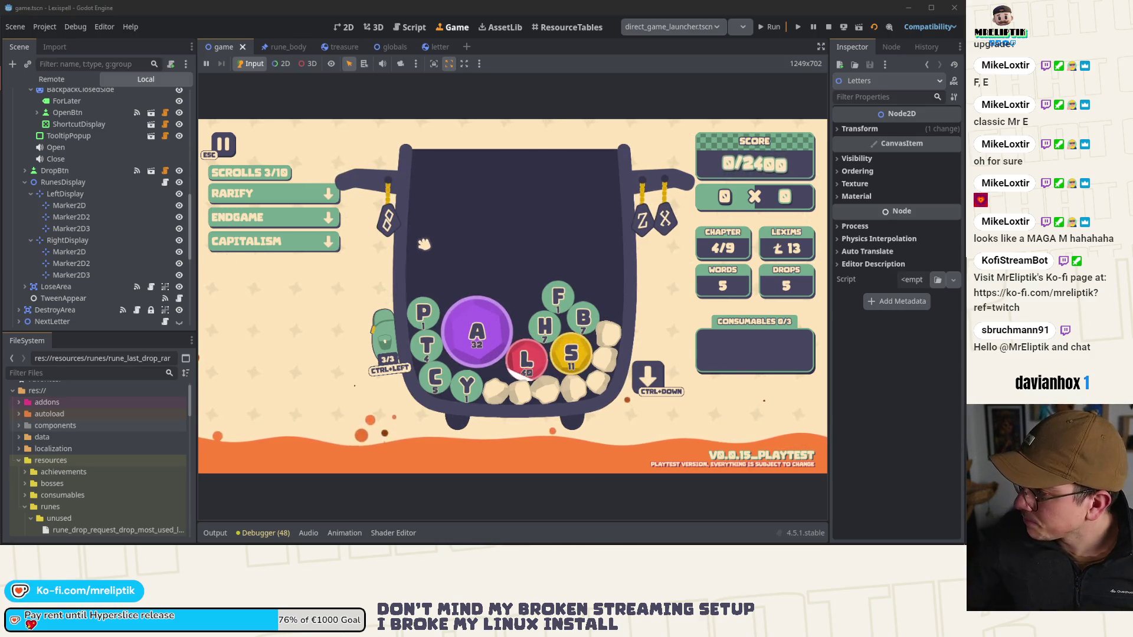
{"action": "mouse_move", "coordinate": [527, 369]}
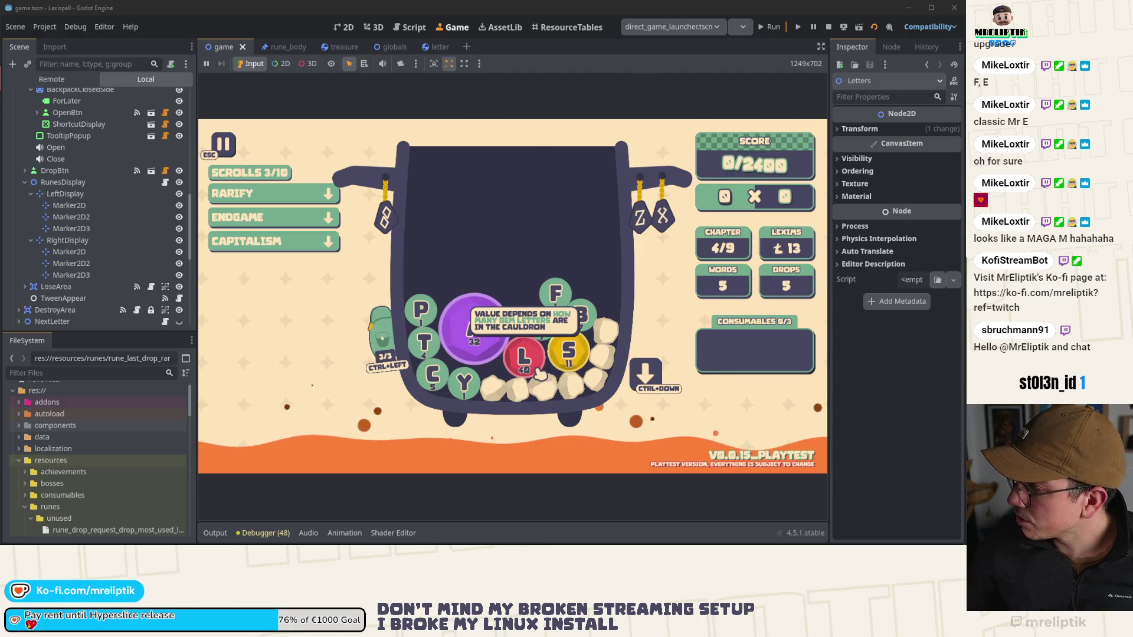
{"action": "left_click", "coordinate": [383, 337]}
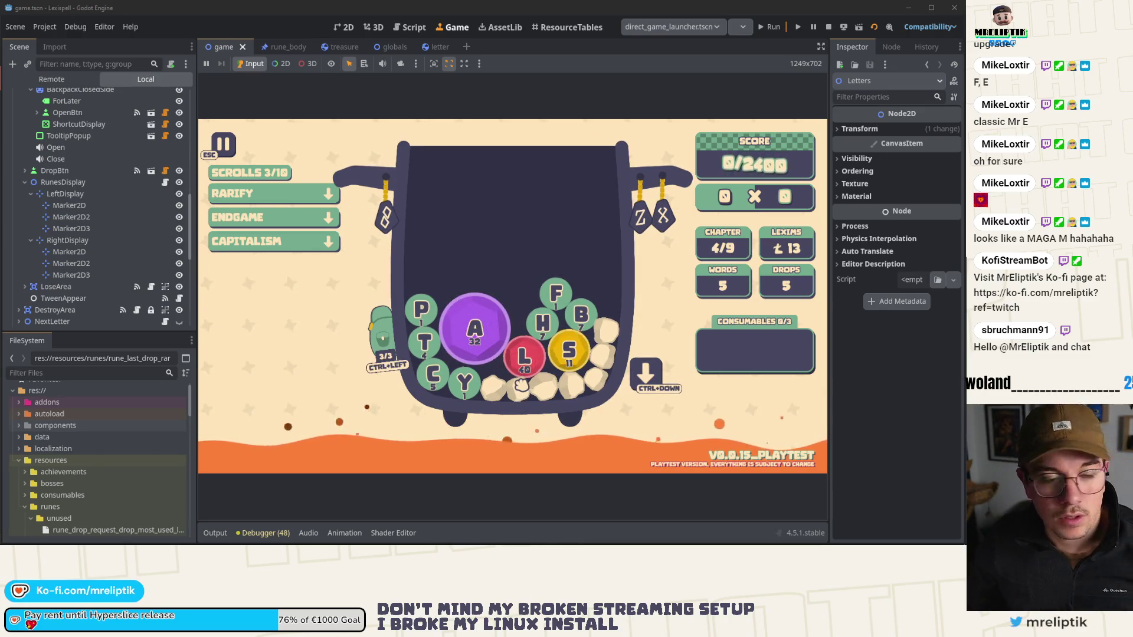
{"action": "left_click", "coordinate": [533, 361]}
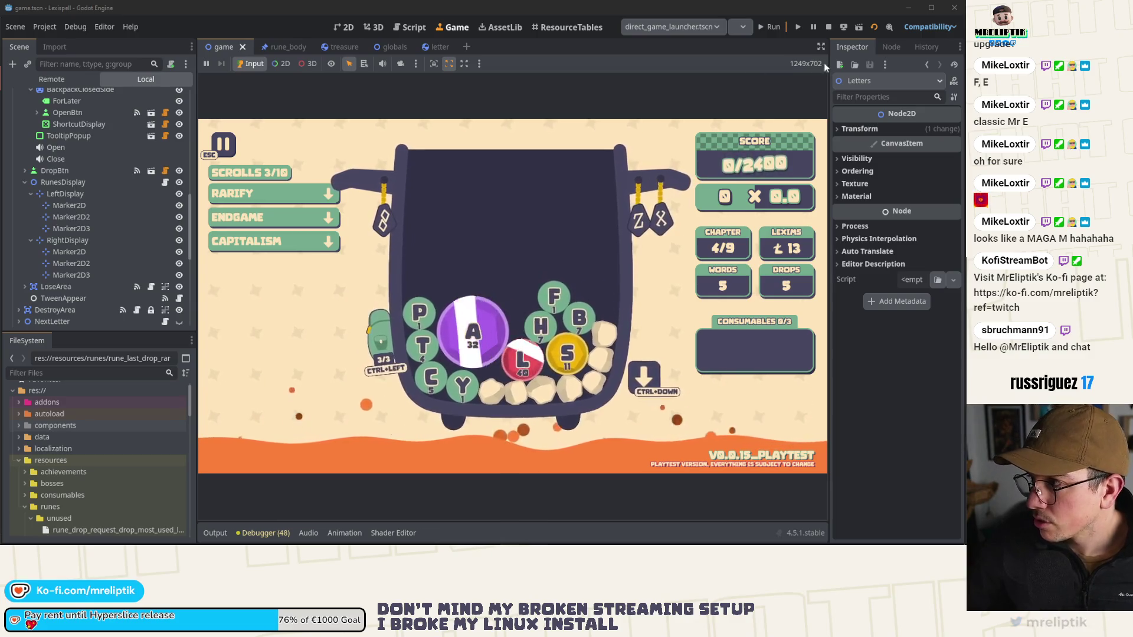
Step: Restart the running game, then switch to the rune_body scene tab
{"action": "left_click", "coordinate": [828, 26]}
{"action": "left_click", "coordinate": [765, 26]}
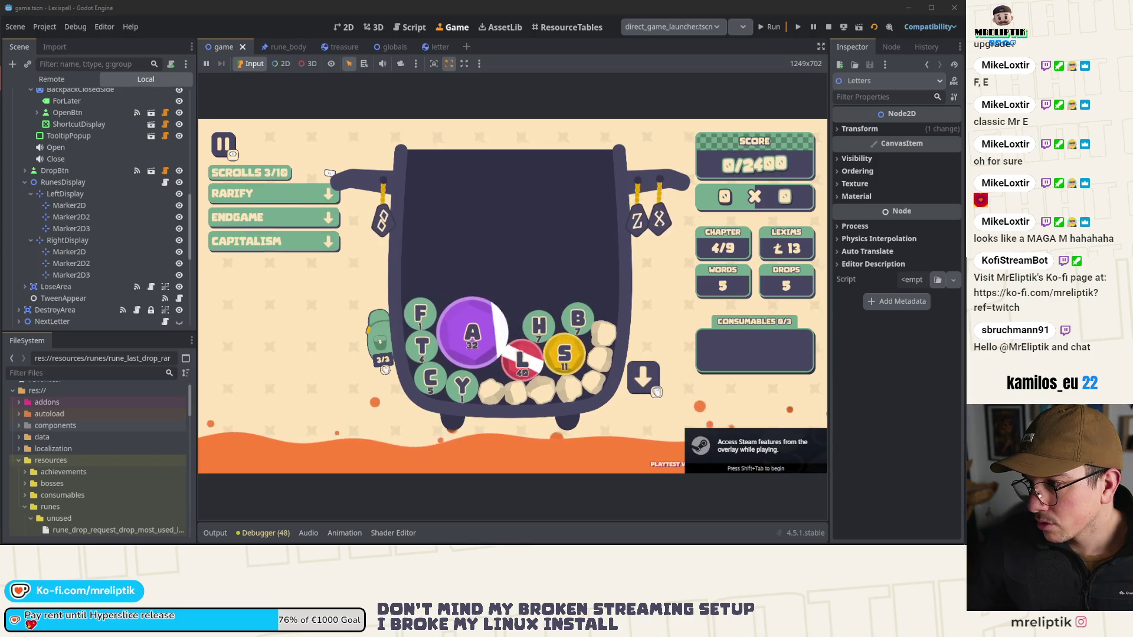
{"action": "mouse_move", "coordinate": [661, 224]}
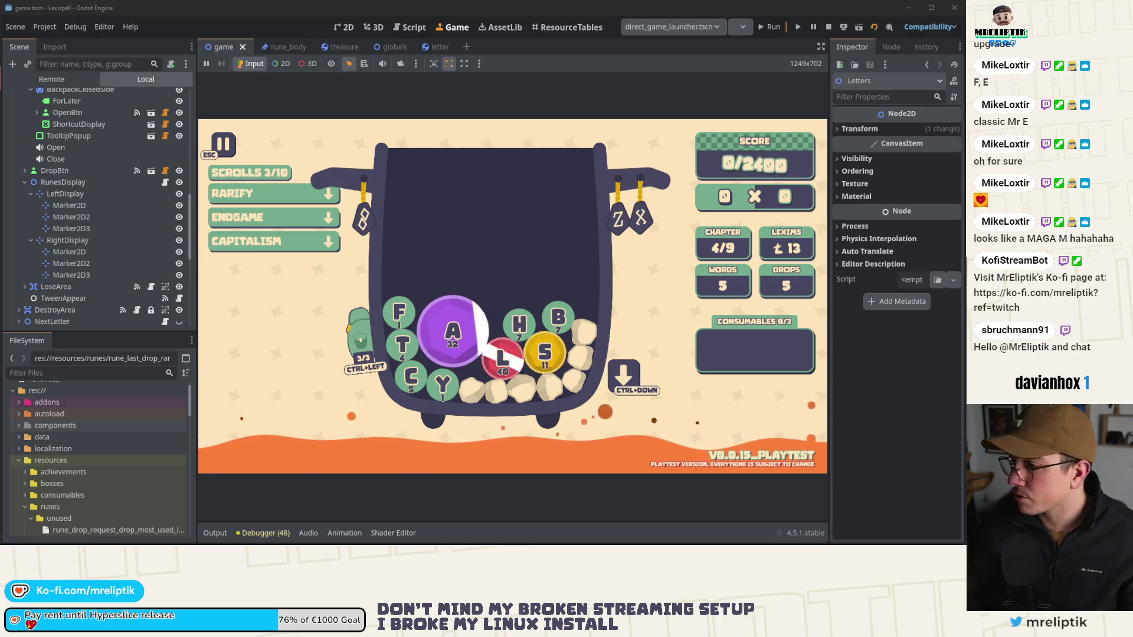
{"action": "left_click", "coordinate": [283, 46]}
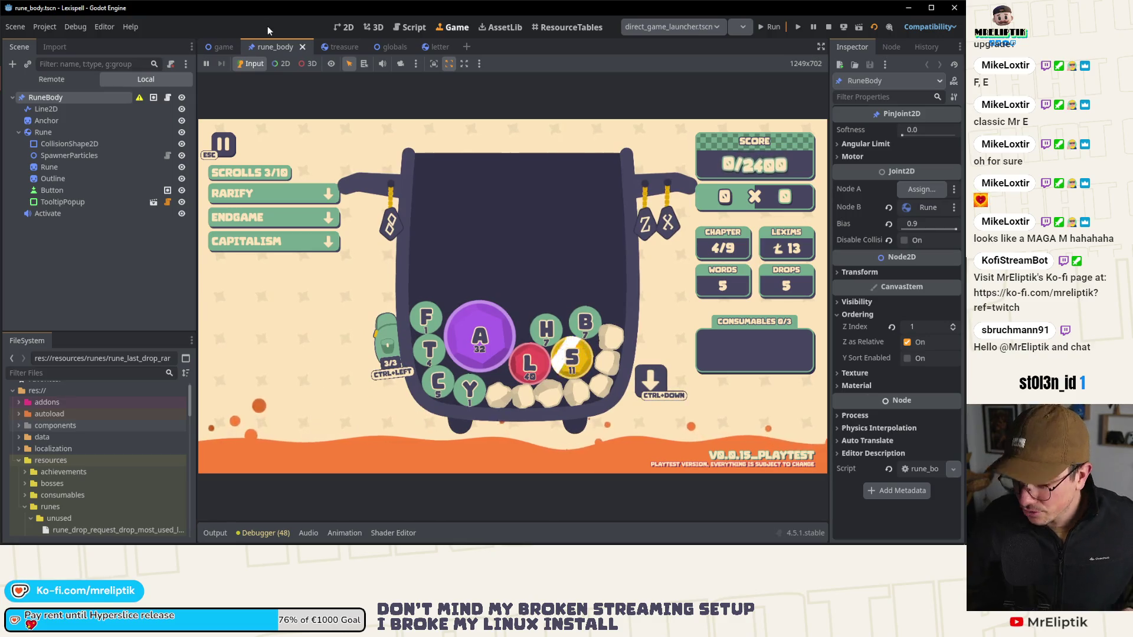
Step: Quick-open the rune_body scene by searching 'rune'
{"action": "key", "text": "ctrl+shift+o"}
{"action": "type", "text": "rune"}
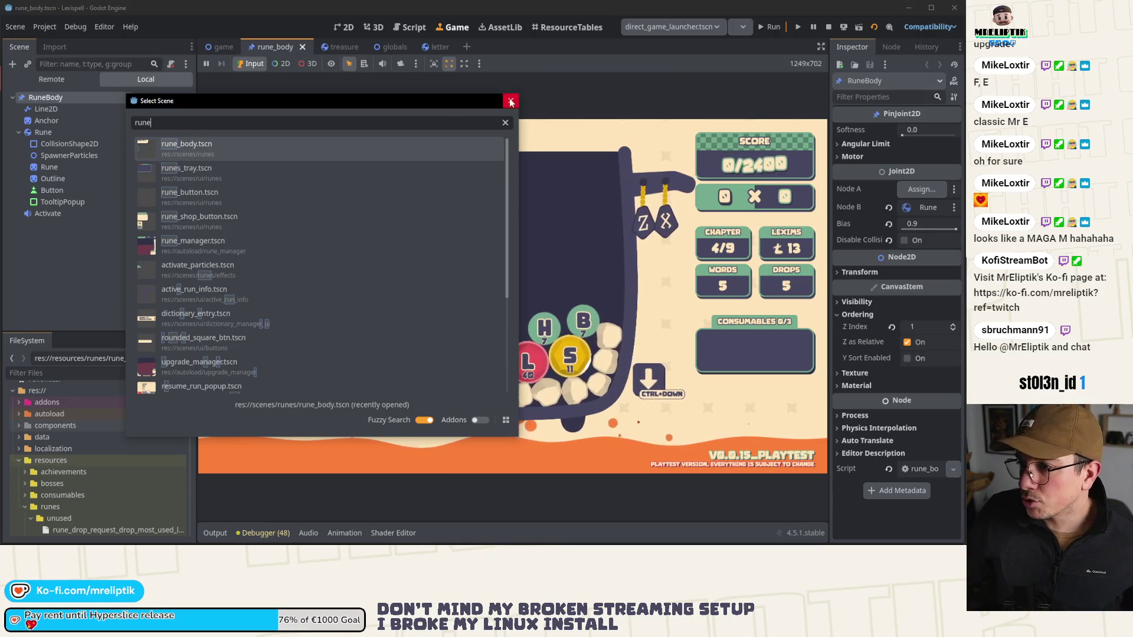
{"action": "key", "text": "Return"}
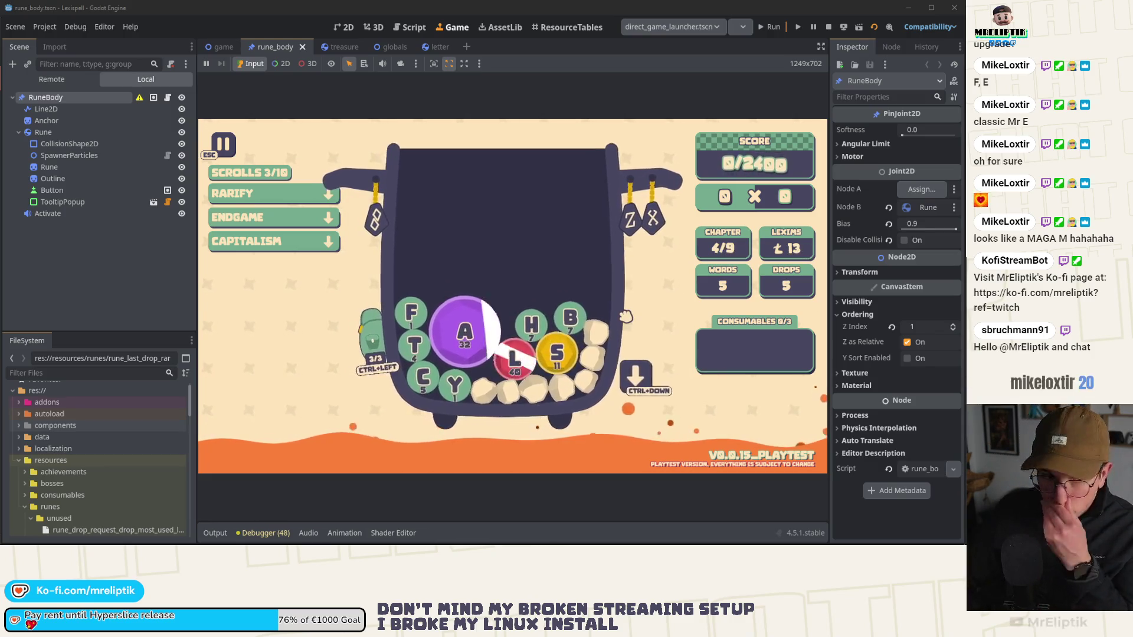
Step: View rune_body.gd's _physics_process function, then return to the game scene's script
{"action": "left_click", "coordinate": [168, 97]}
{"action": "scroll", "coordinate": [415, 282], "scroll_direction": "down", "scroll_amount": 3}
{"action": "left_click", "coordinate": [248, 358]}
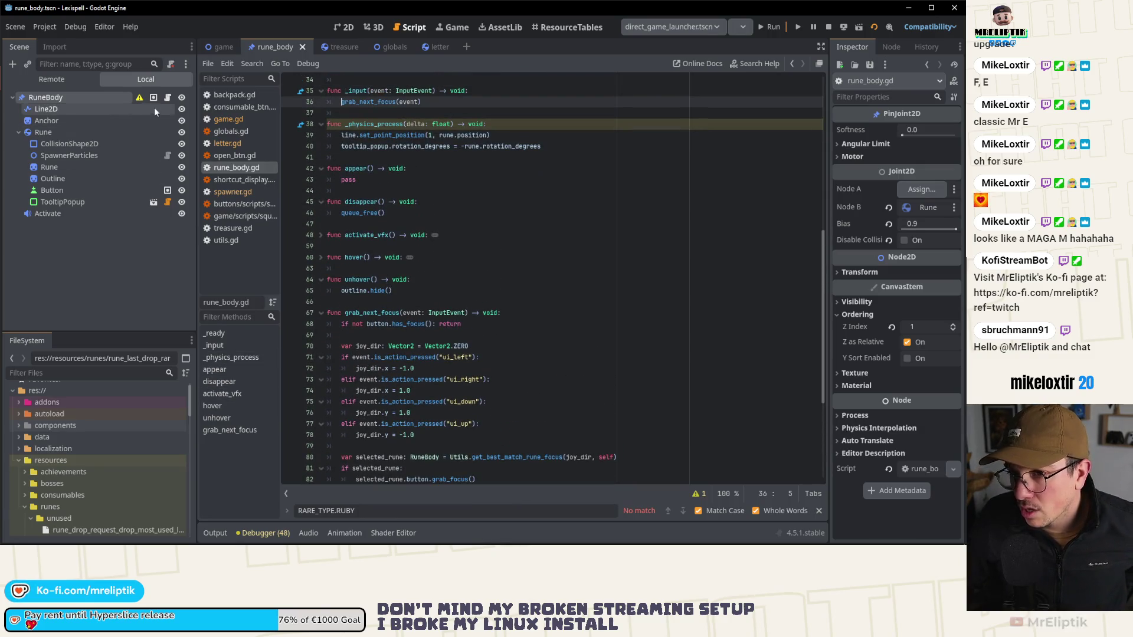
{"action": "left_click", "coordinate": [249, 50]}
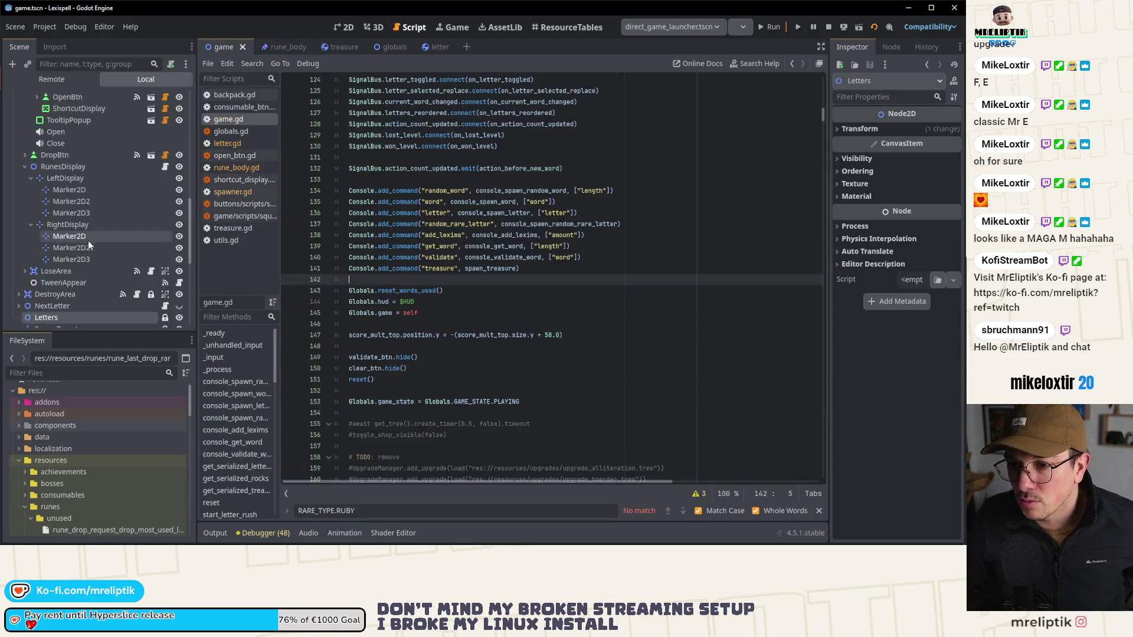
Step: Close the rune_body script and open runes_display.gd from the RunesDisplay node
{"action": "middle_click", "coordinate": [282, 47]}
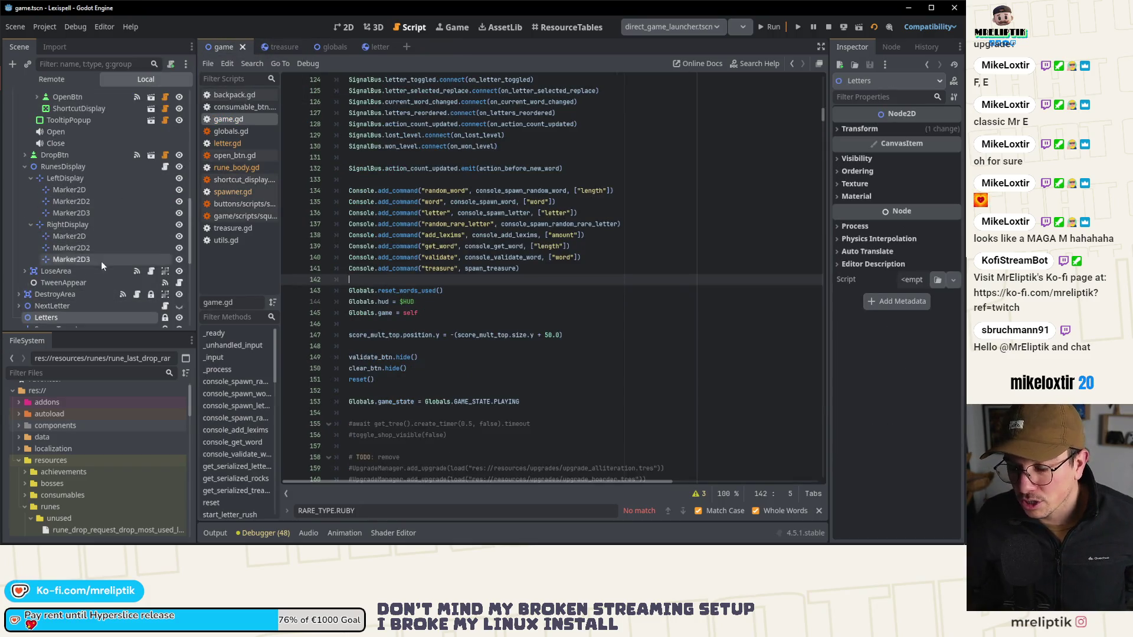
{"action": "scroll", "coordinate": [101, 261], "scroll_direction": "down", "scroll_amount": 3}
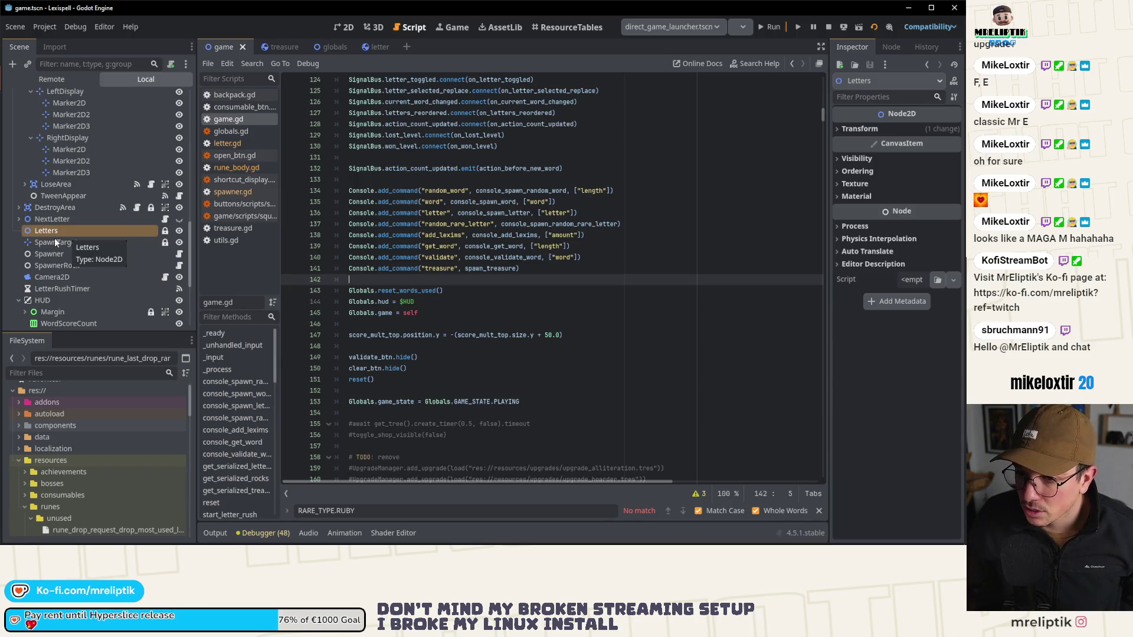
{"action": "scroll", "coordinate": [89, 242], "scroll_direction": "up", "scroll_amount": 2}
{"action": "mouse_move", "coordinate": [90, 236]}
{"action": "left_mouse_down"}
{"action": "mouse_move", "coordinate": [87, 156]}
{"action": "mouse_move", "coordinate": [98, 139]}
{"action": "left_mouse_up"}
{"action": "left_click", "coordinate": [98, 139]}
{"action": "left_click", "coordinate": [166, 137]}
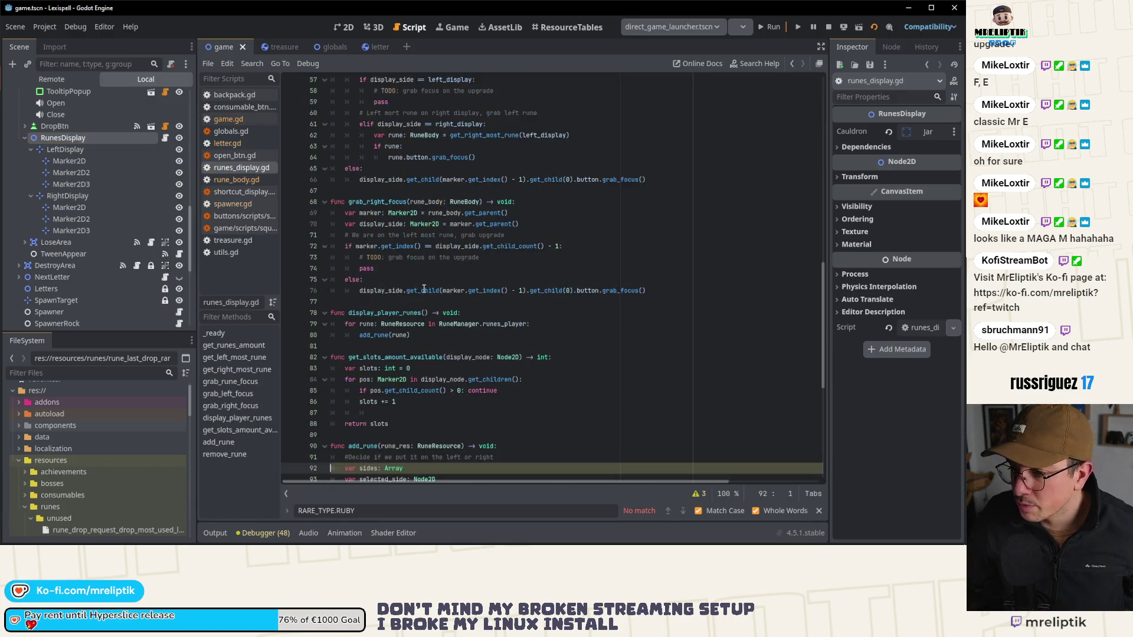
Step: Highlight left_slots, right_slots and left_display in add_rune's first condition
{"action": "scroll", "coordinate": [445, 324], "scroll_direction": "down", "scroll_amount": 5}
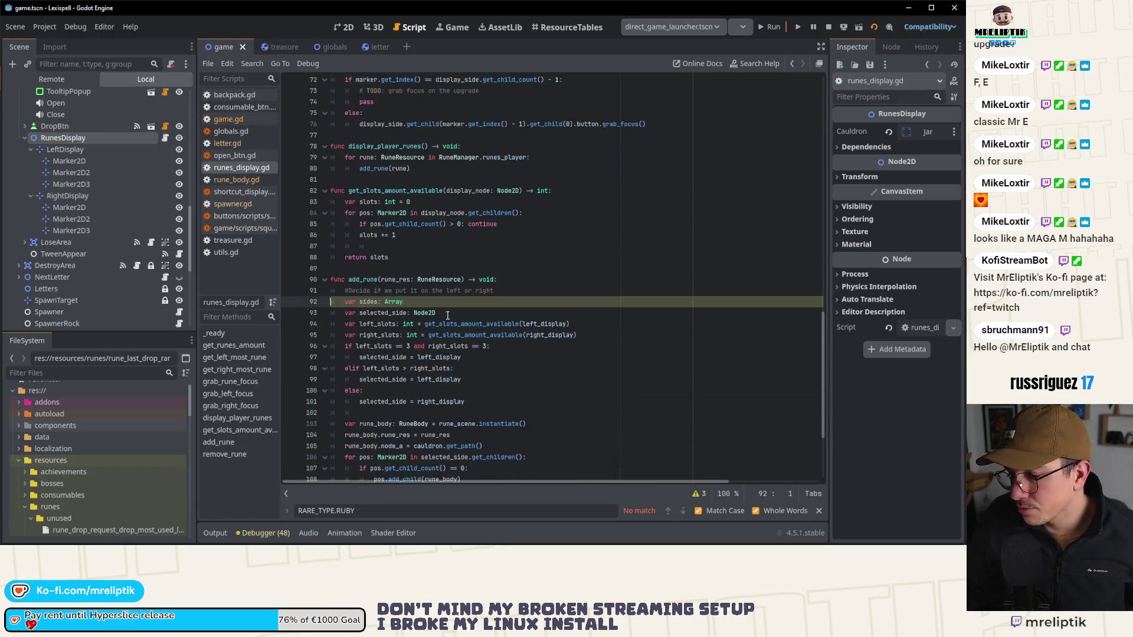
{"action": "scroll", "coordinate": [378, 302], "scroll_direction": "down", "scroll_amount": 4}
{"action": "double_click", "coordinate": [377, 190]}
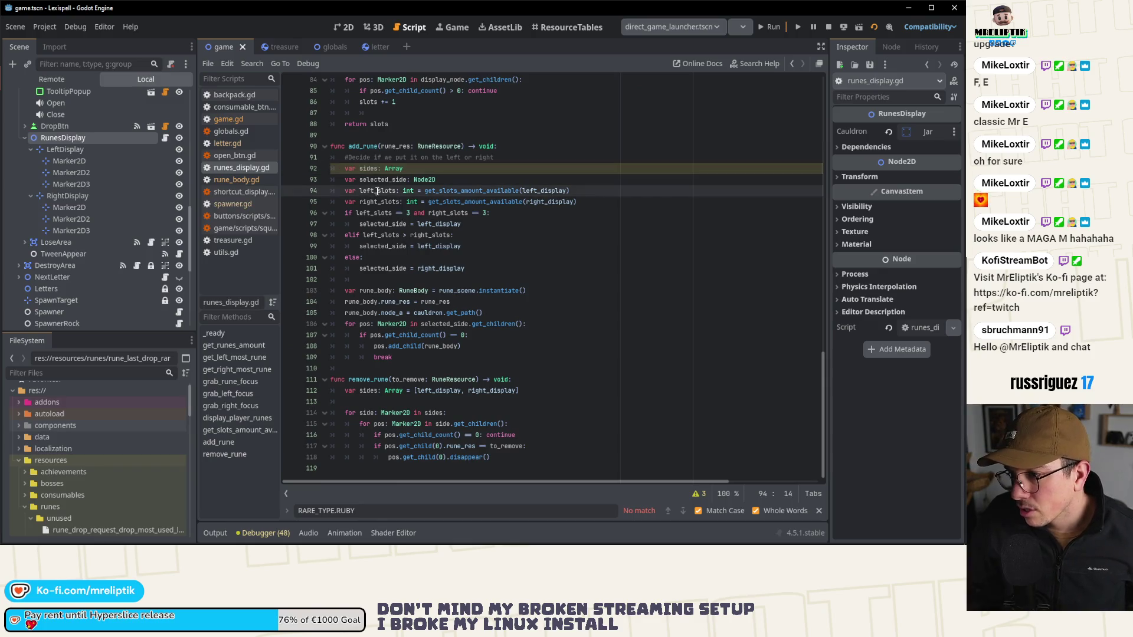
{"action": "double_click", "coordinate": [375, 202]}
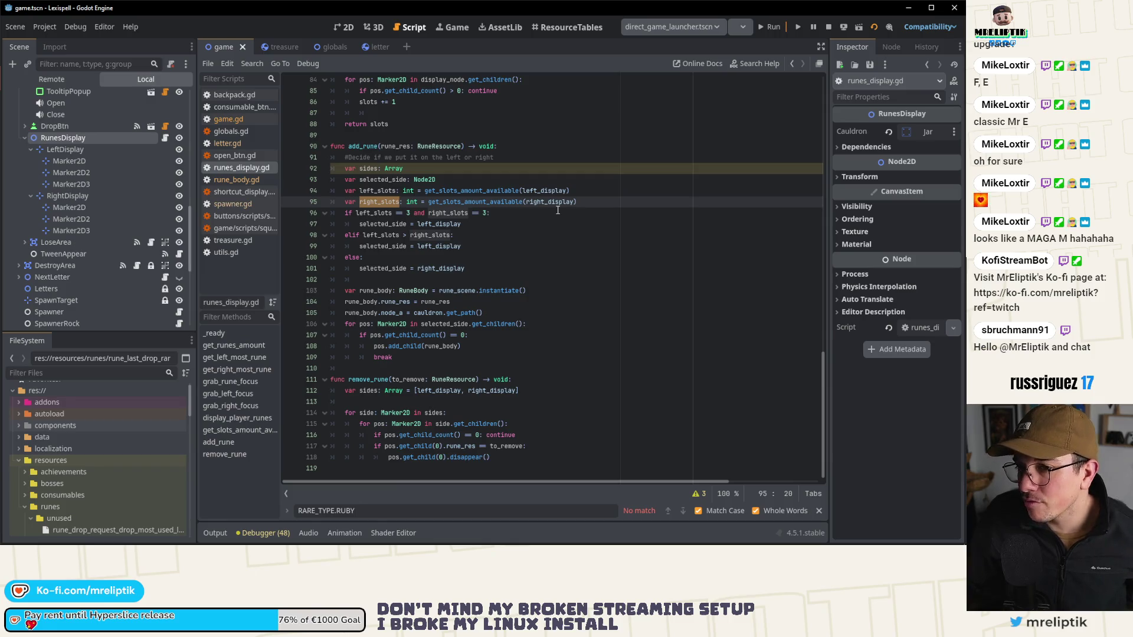
{"action": "double_click", "coordinate": [380, 213]}
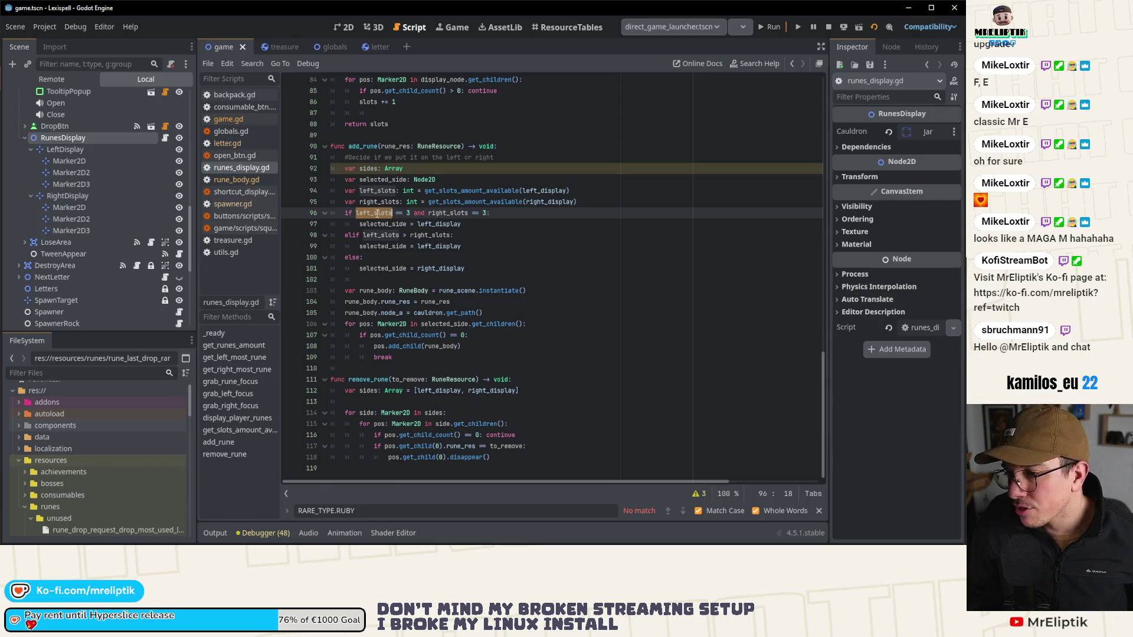
{"action": "double_click", "coordinate": [451, 214]}
{"action": "double_click", "coordinate": [388, 224]}
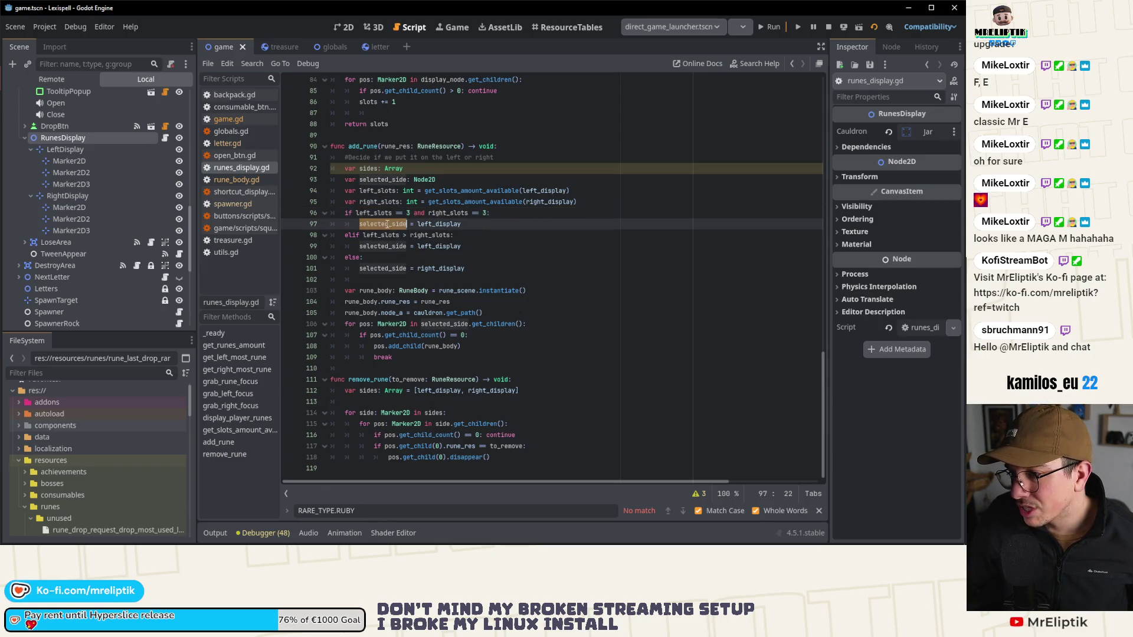
{"action": "double_click", "coordinate": [439, 224]}
Step: Highlight left_slots and right_slots in add_rune's elif condition
{"action": "double_click", "coordinate": [381, 235]}
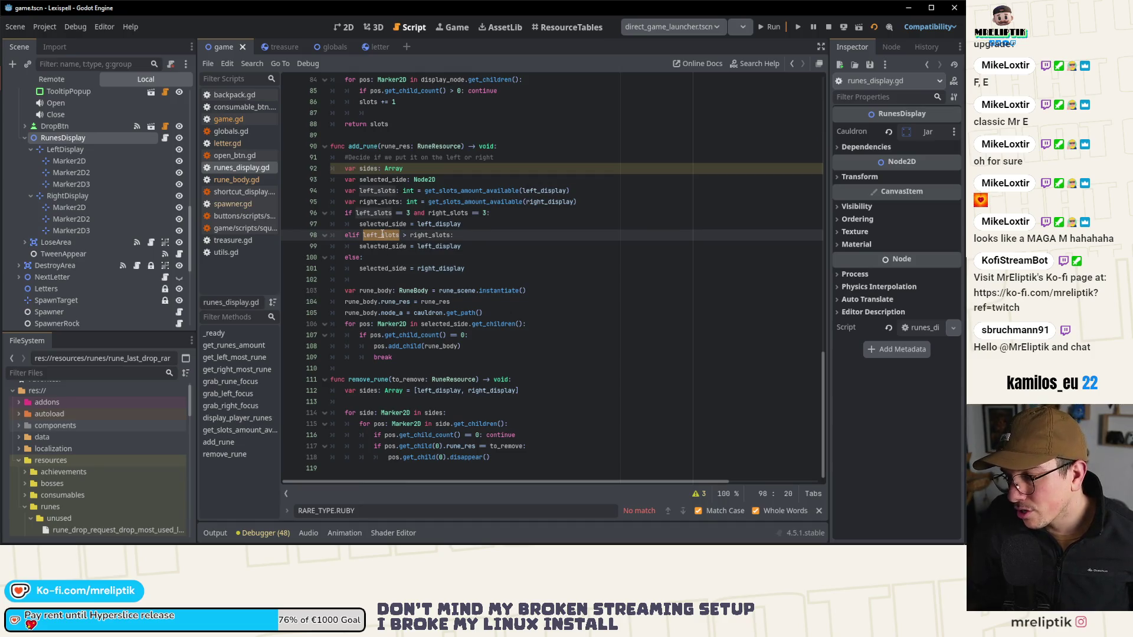
{"action": "double_click", "coordinate": [428, 235]}
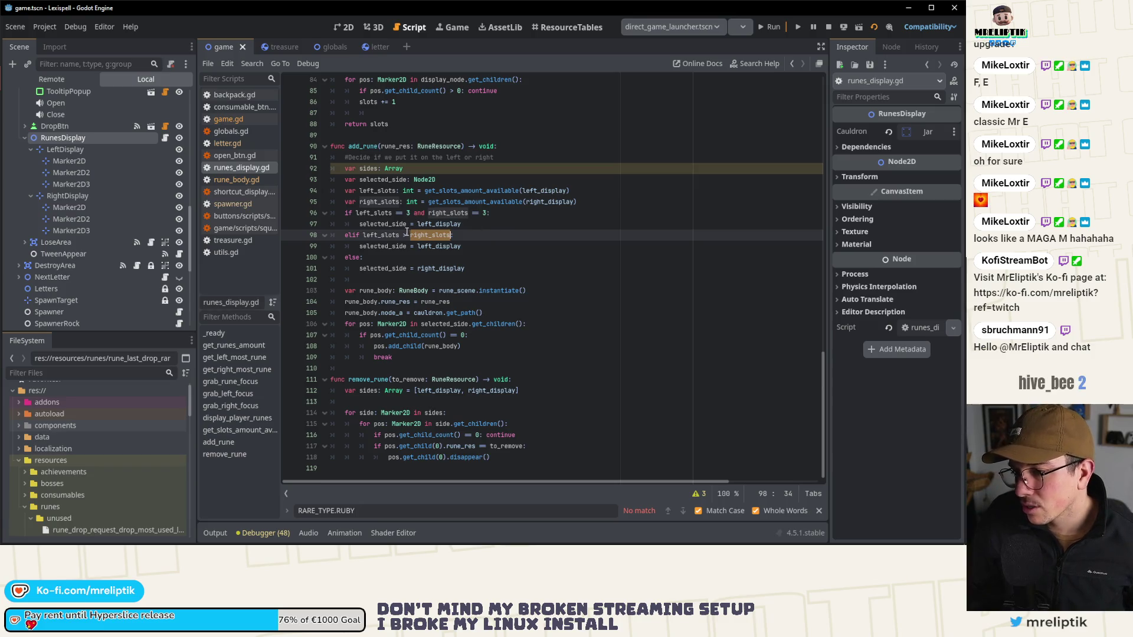
{"action": "left_click", "coordinate": [388, 236]}
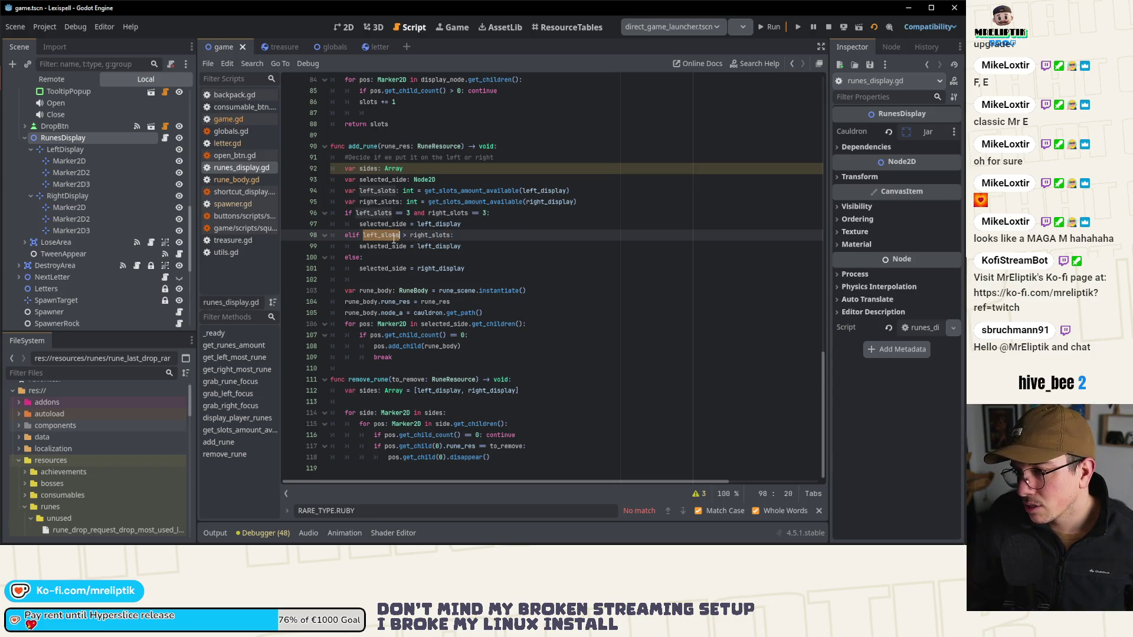
{"action": "double_click", "coordinate": [436, 235]}
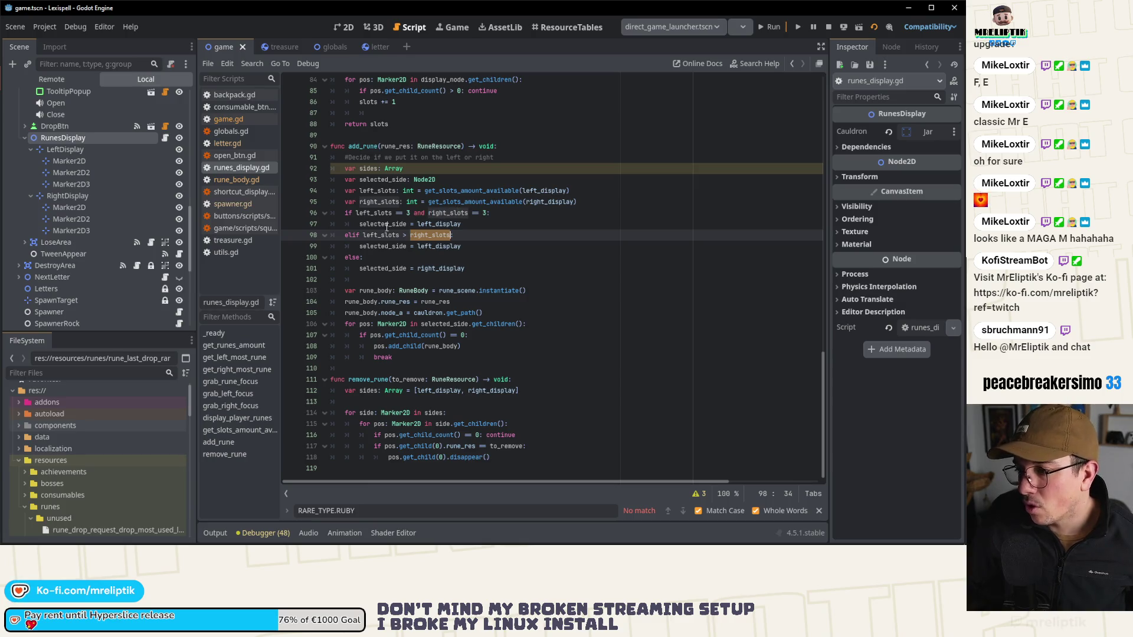
Step: Check the running Game view, glancing briefly at the 2D layout
{"action": "left_click", "coordinate": [452, 27]}
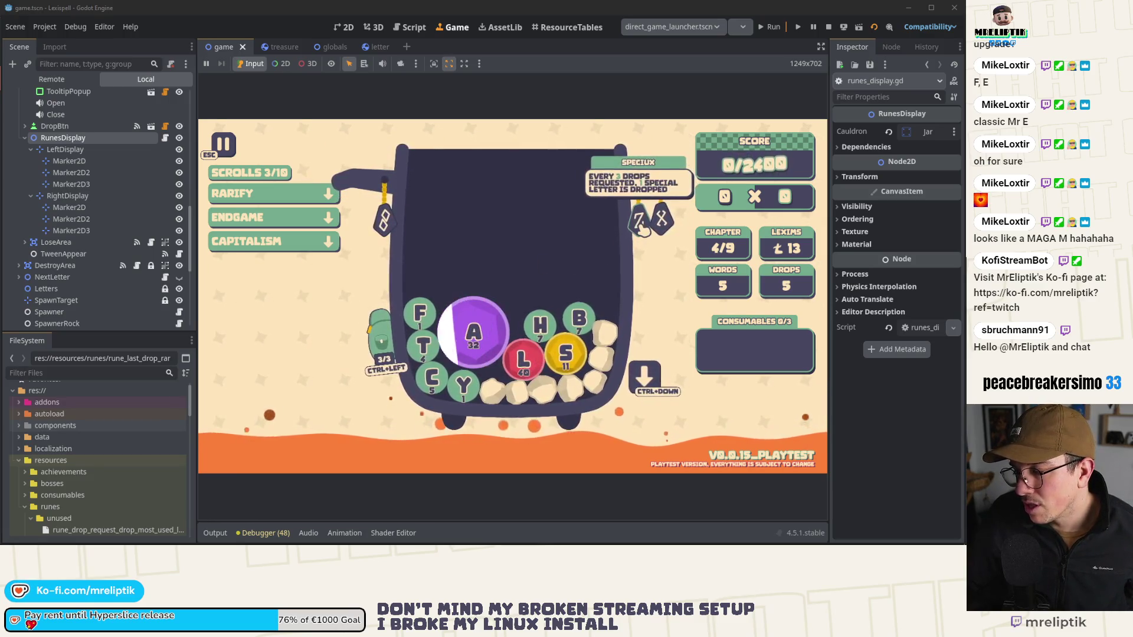
{"action": "left_click", "coordinate": [344, 27]}
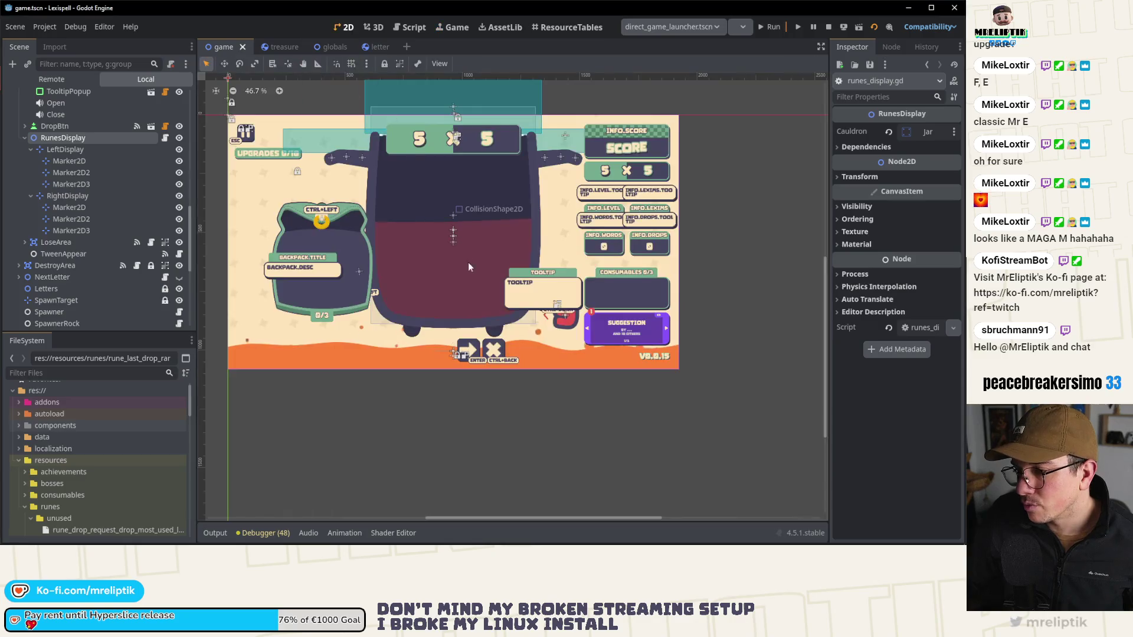
{"action": "left_click", "coordinate": [457, 27]}
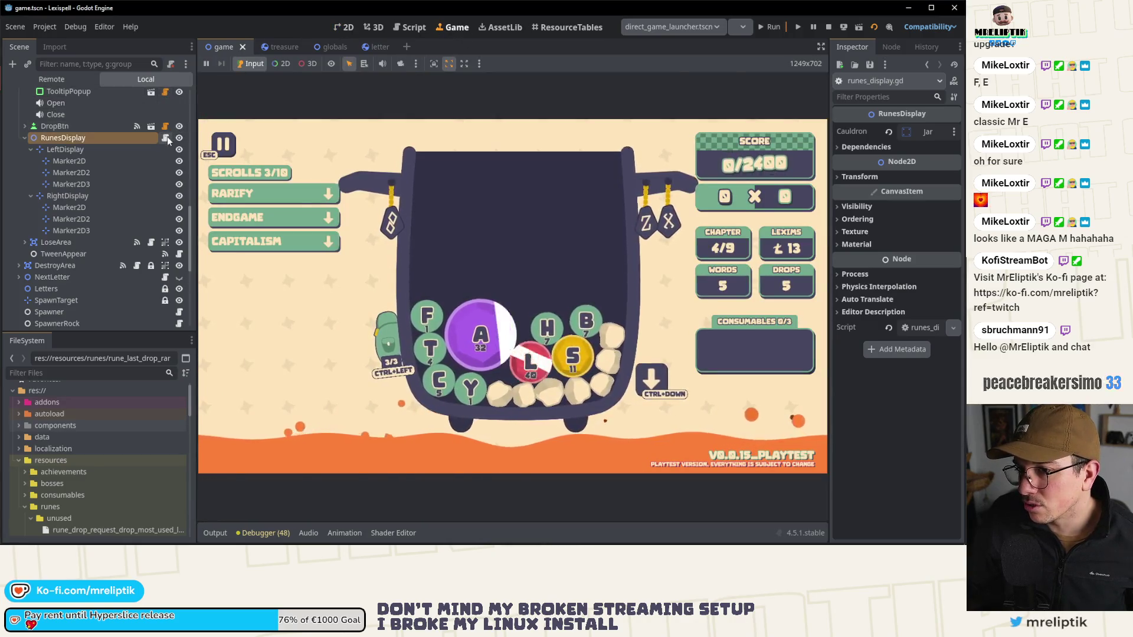
Step: Return to runes_display.gd and place the caret after the 3 on line 96
{"action": "left_click", "coordinate": [410, 27]}
{"action": "double_click", "coordinate": [376, 234]}
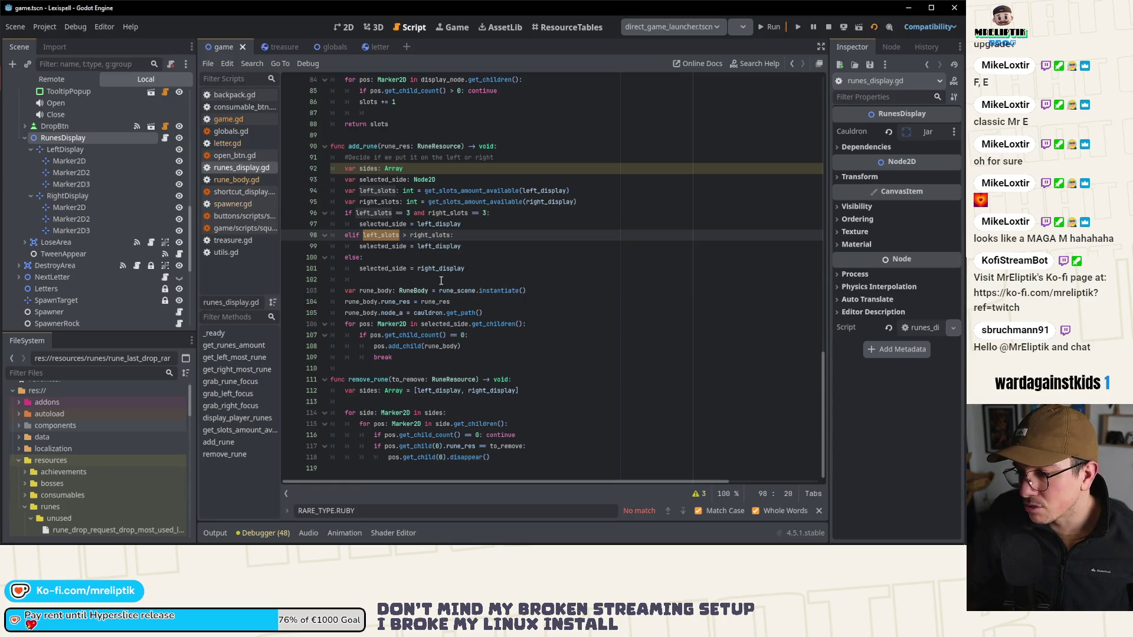
{"action": "left_click", "coordinate": [471, 239]}
{"action": "left_click", "coordinate": [471, 247]}
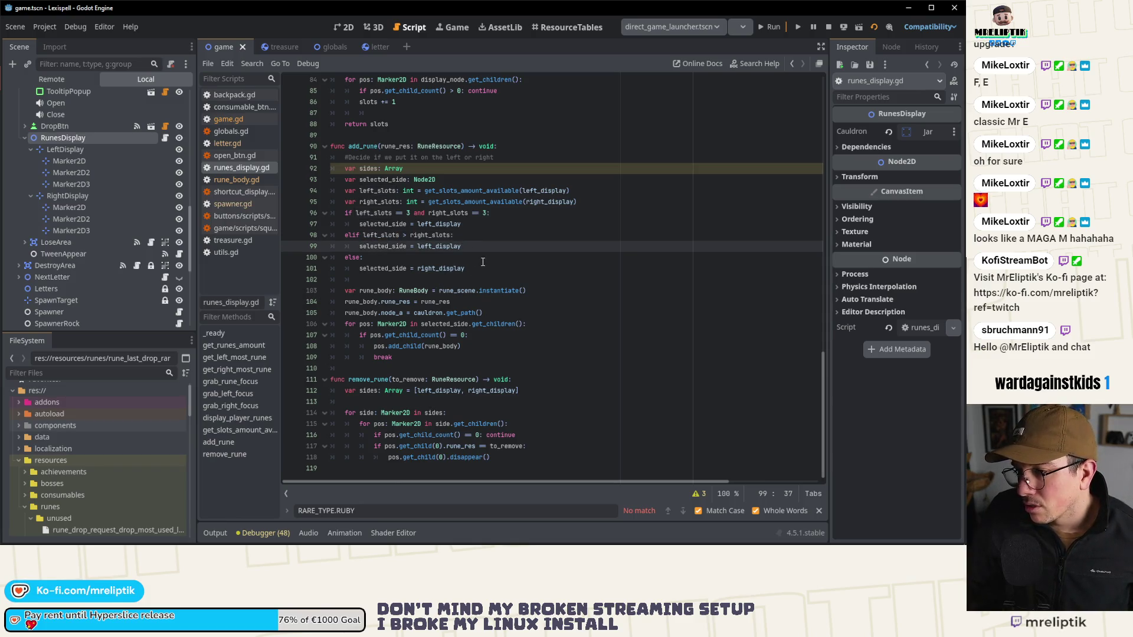
{"action": "left_click", "coordinate": [411, 213]}
Step: Replace the 3s with left_display.get_child_count() and right_display.get_child_count() in the comparisons
{"action": "key", "text": "BackSpace"}
{"action": "type", "text": "left_display."}
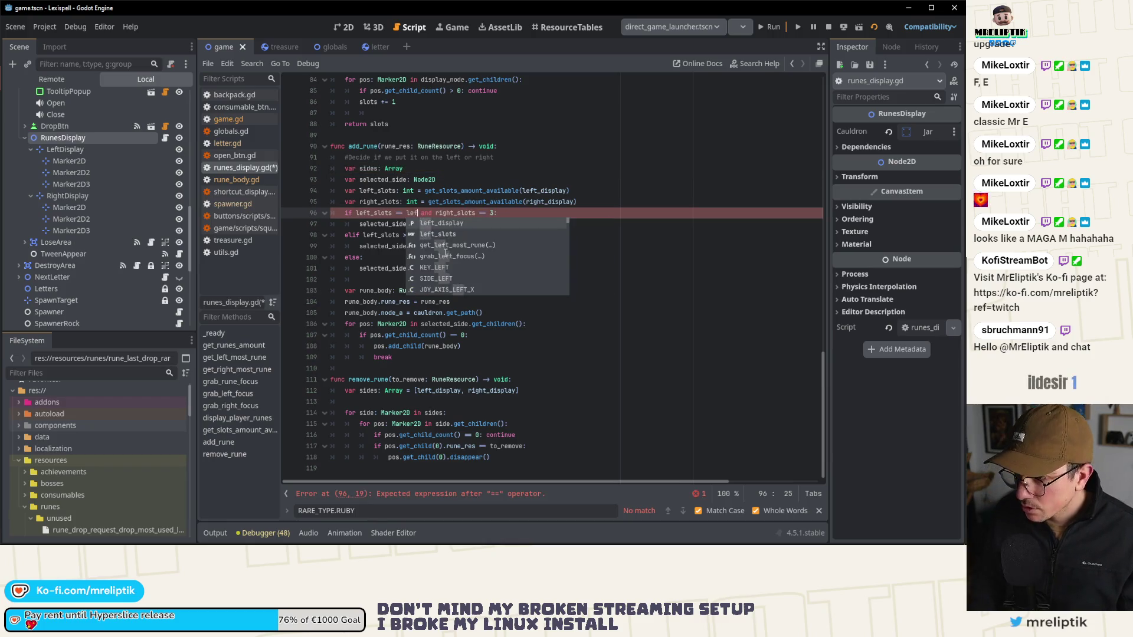
{"action": "type", "text": "get_chil"}
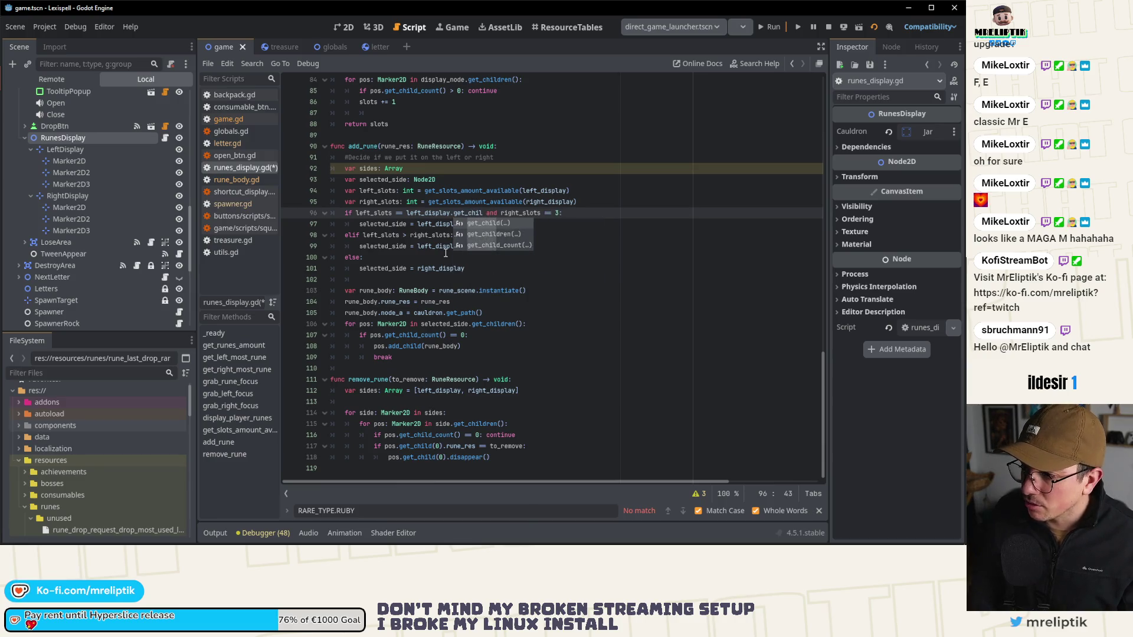
{"action": "key", "text": "Down"}
{"action": "key", "text": "Down"}
{"action": "key", "text": "Return"}
{"action": "key", "text": "ctrl+shift+Left"}
{"action": "key", "text": "ctrl+shift+Left"}
{"action": "key", "text": "ctrl+shift+Left"}
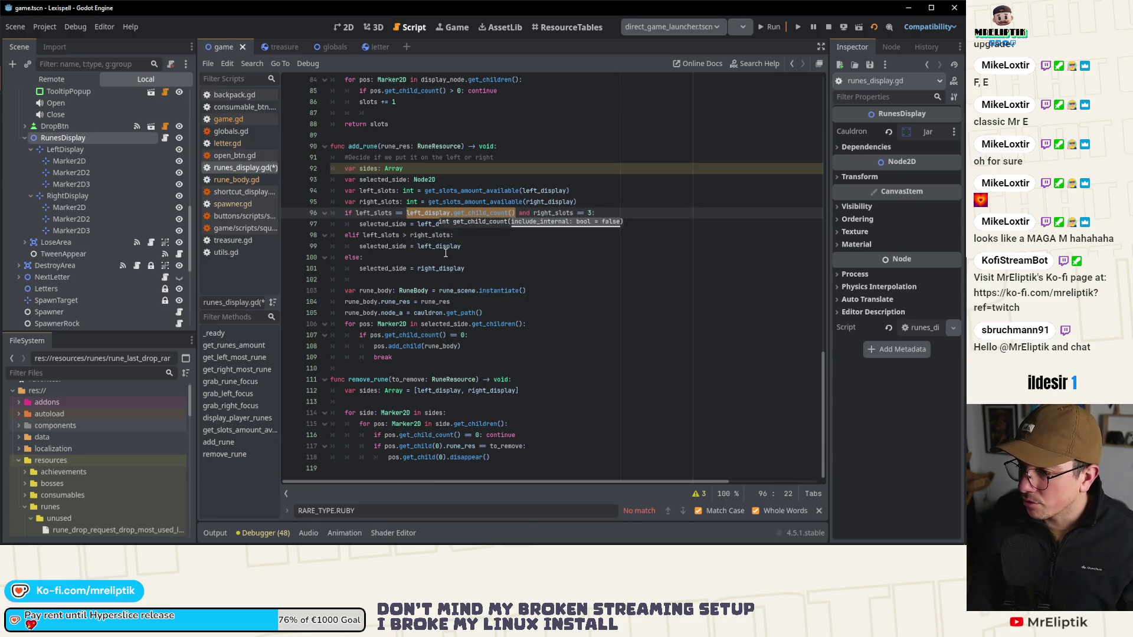
{"action": "key", "text": "Right"}
{"action": "key", "text": "ctrl+shift+Right"}
{"action": "key", "text": "ctrl+shift+Right"}
{"action": "key", "text": "ctrl+c"}
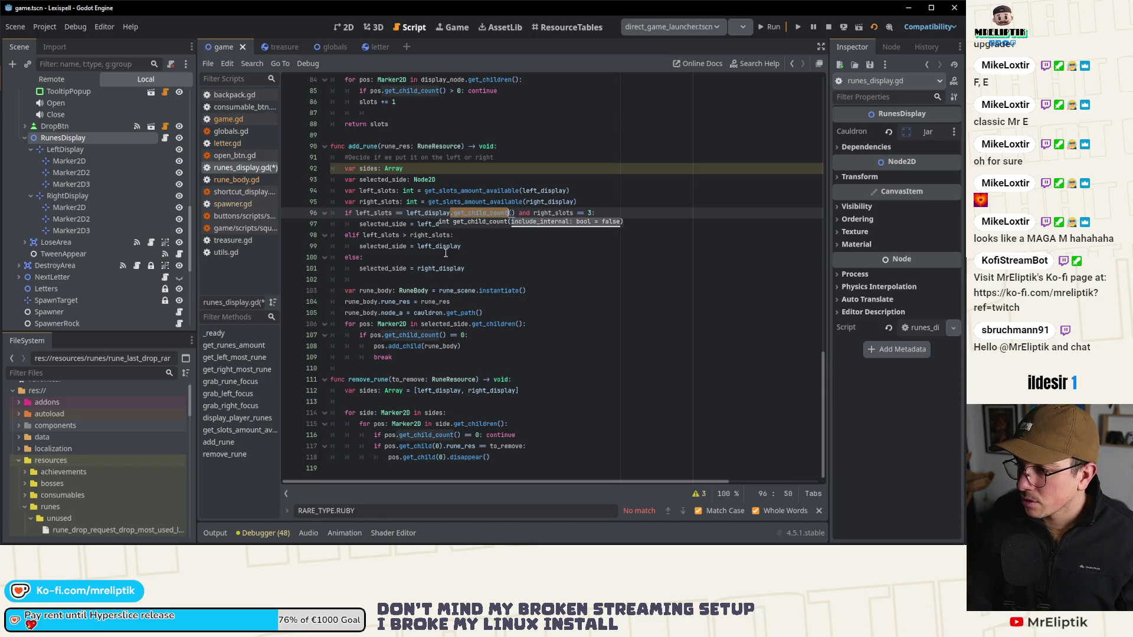
{"action": "key", "text": "ctrl+Right"}
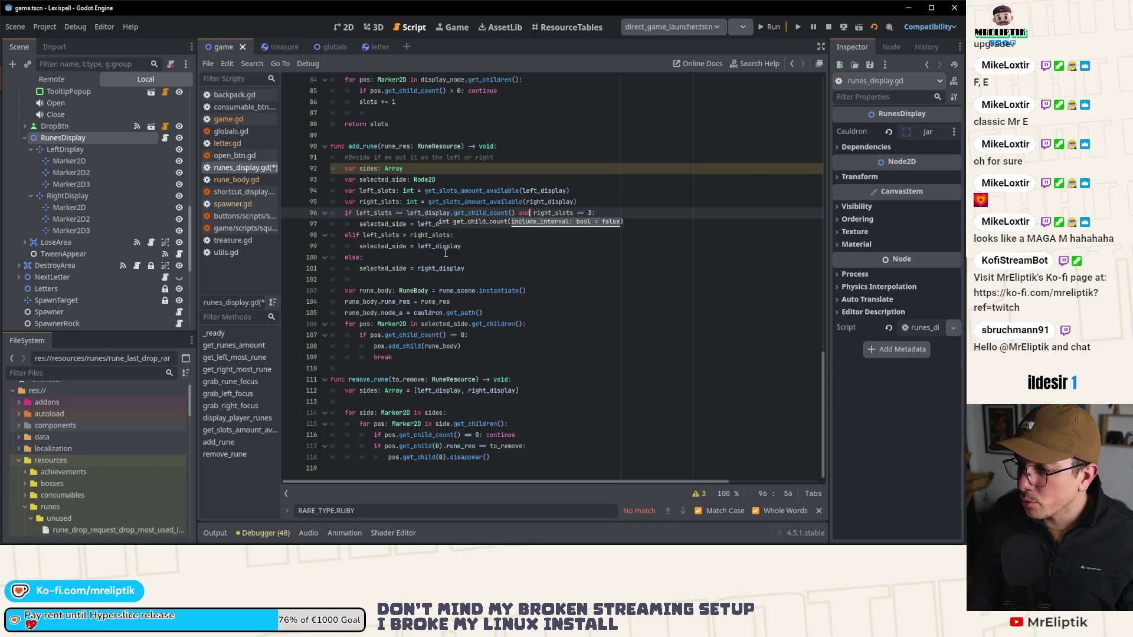
{"action": "key", "text": "BackSpace"}
{"action": "type", "text": "."}
{"action": "key", "text": "ctrl+v"}
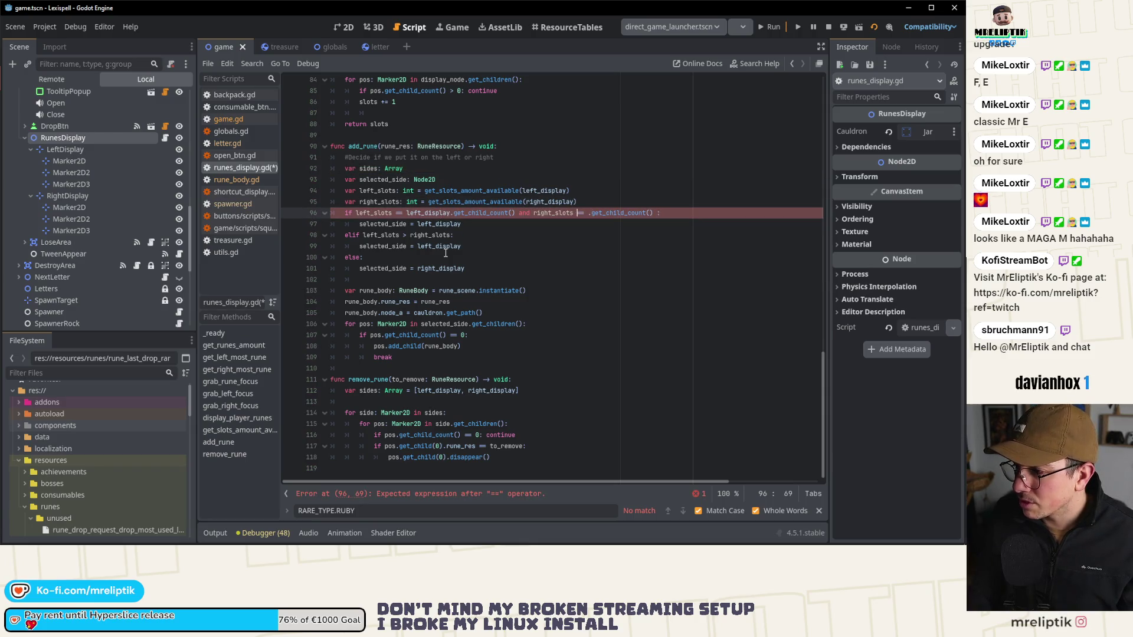
{"action": "type", "text": "right_display"}
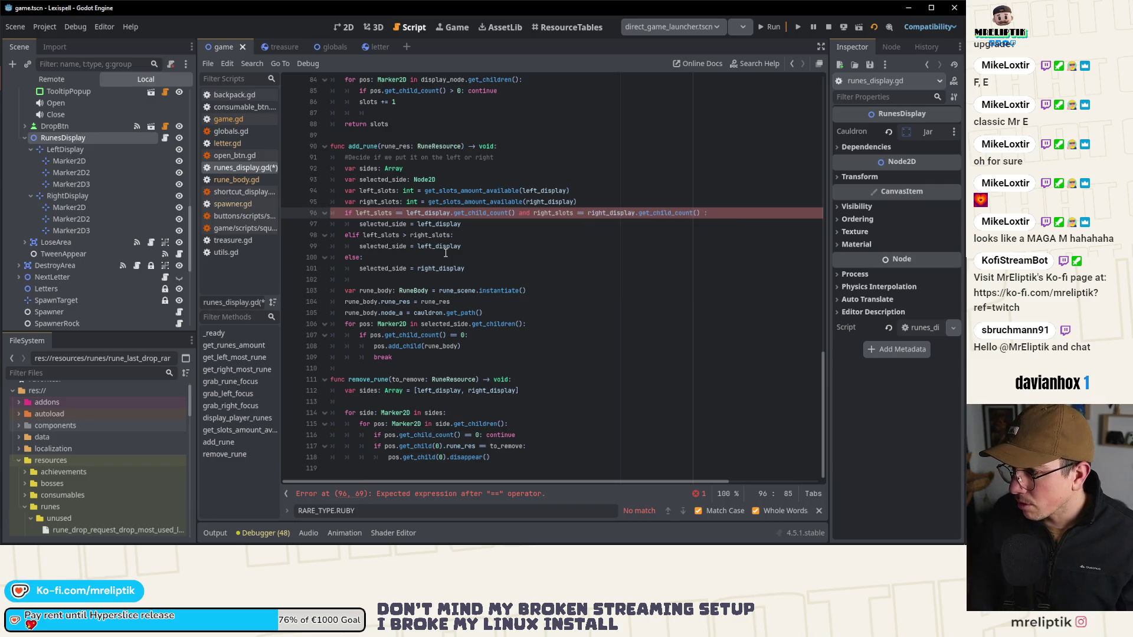
Step: Add a '# Both are empty' comment and an 'elif left_slots == right_slots:' branch
{"action": "key", "text": "ctrl+shift+Return"}
{"action": "type", "text": "# Bo"}
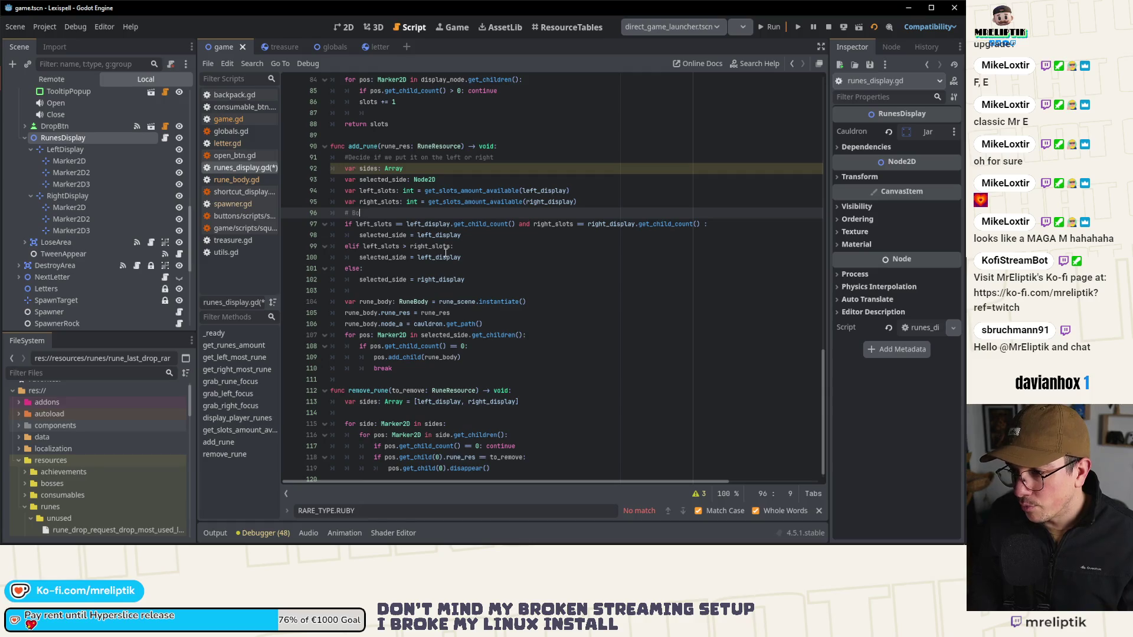
{"action": "type", "text": "th are em"}
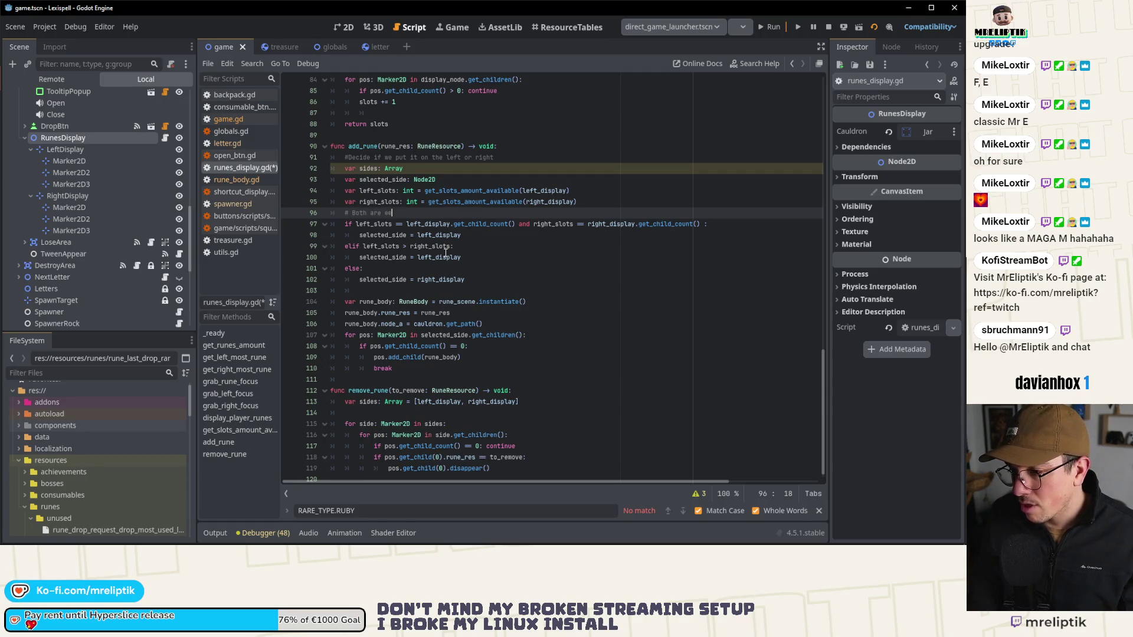
{"action": "key", "text": "Down"}
{"action": "key", "text": "Down"}
{"action": "key", "text": "Down"}
{"action": "key", "text": "Home"}
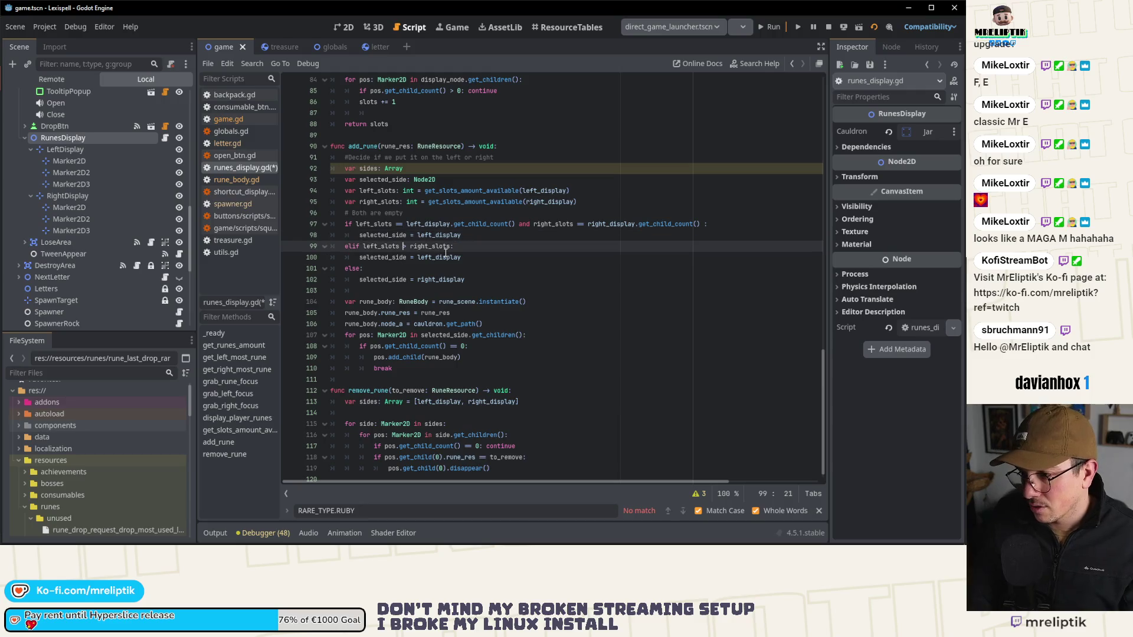
{"action": "key", "text": "Return"}
{"action": "key", "text": "Up"}
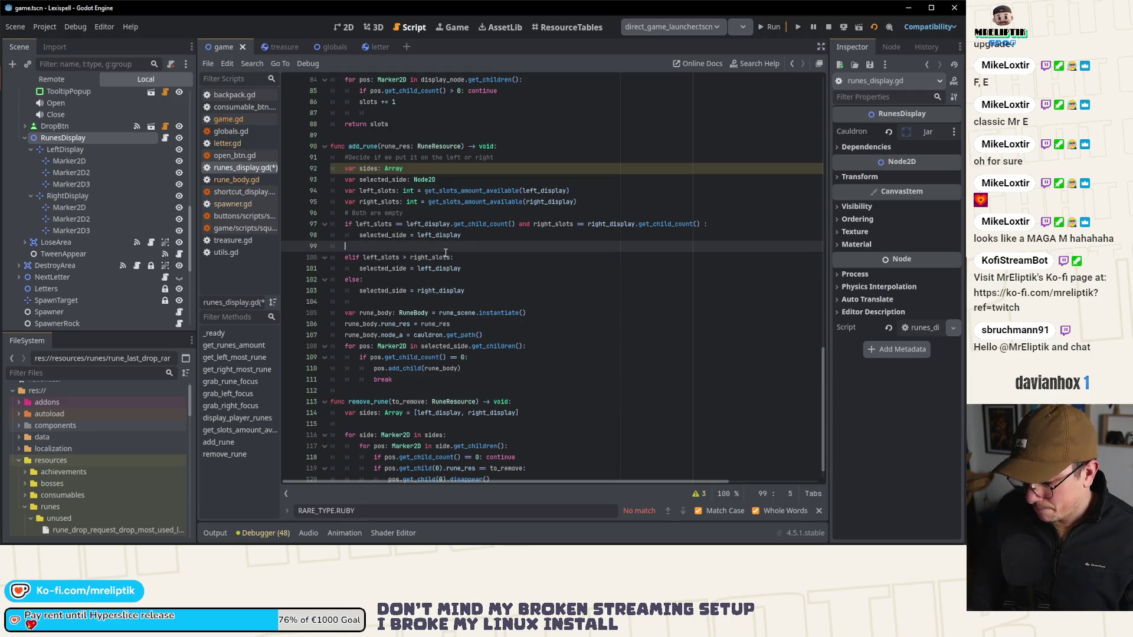
{"action": "type", "text": "elif let"}
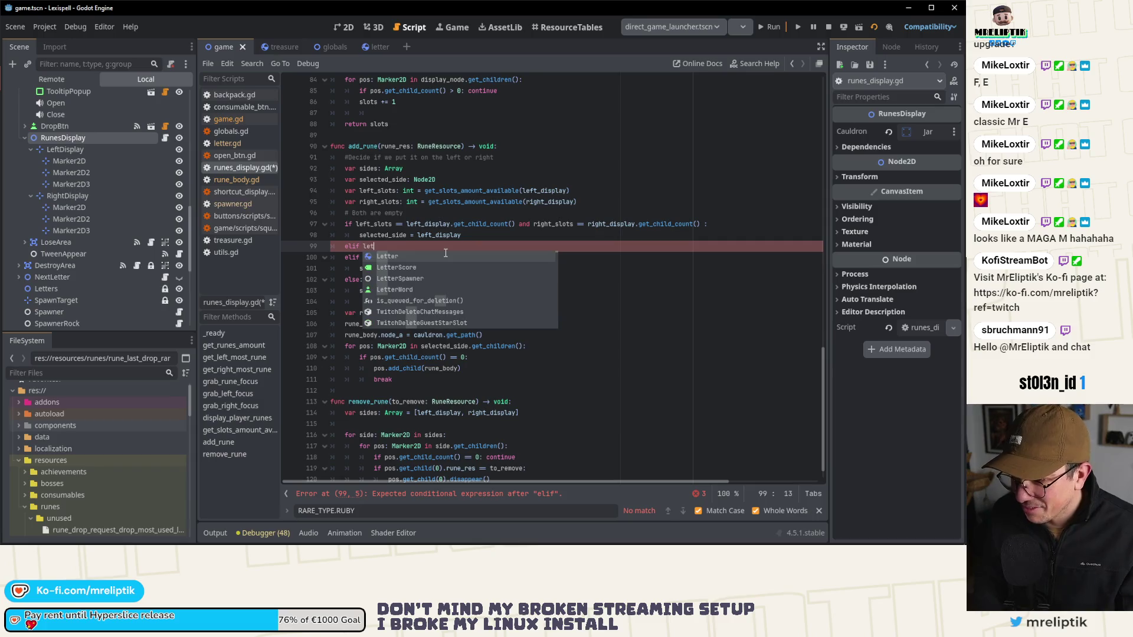
{"action": "type", "text": "t_slots"}
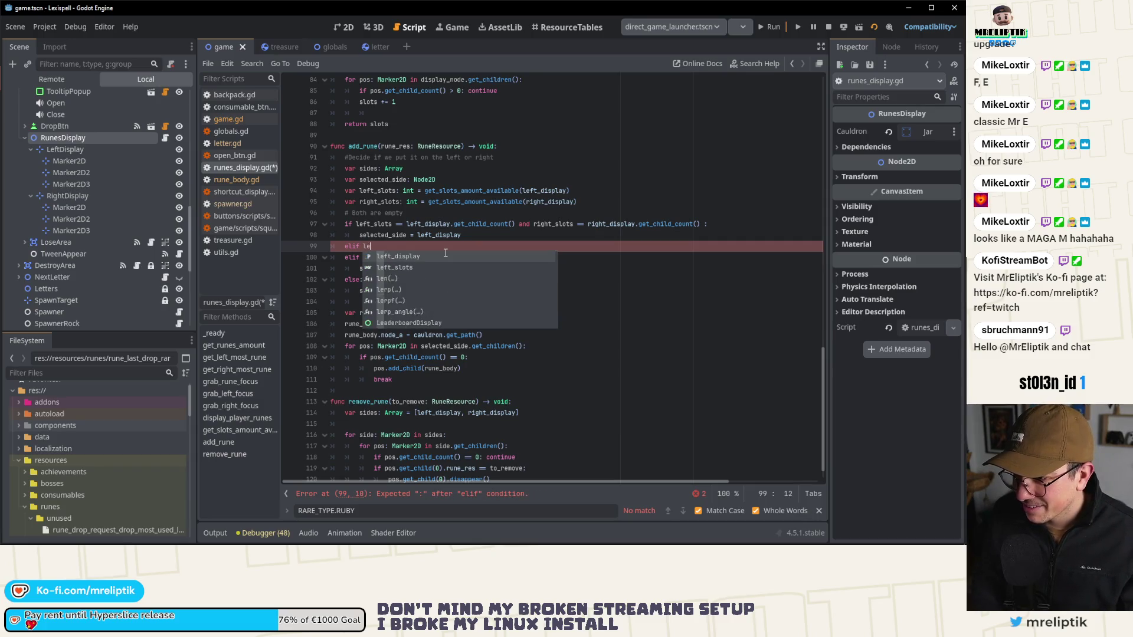
{"action": "type", "text": "== "}
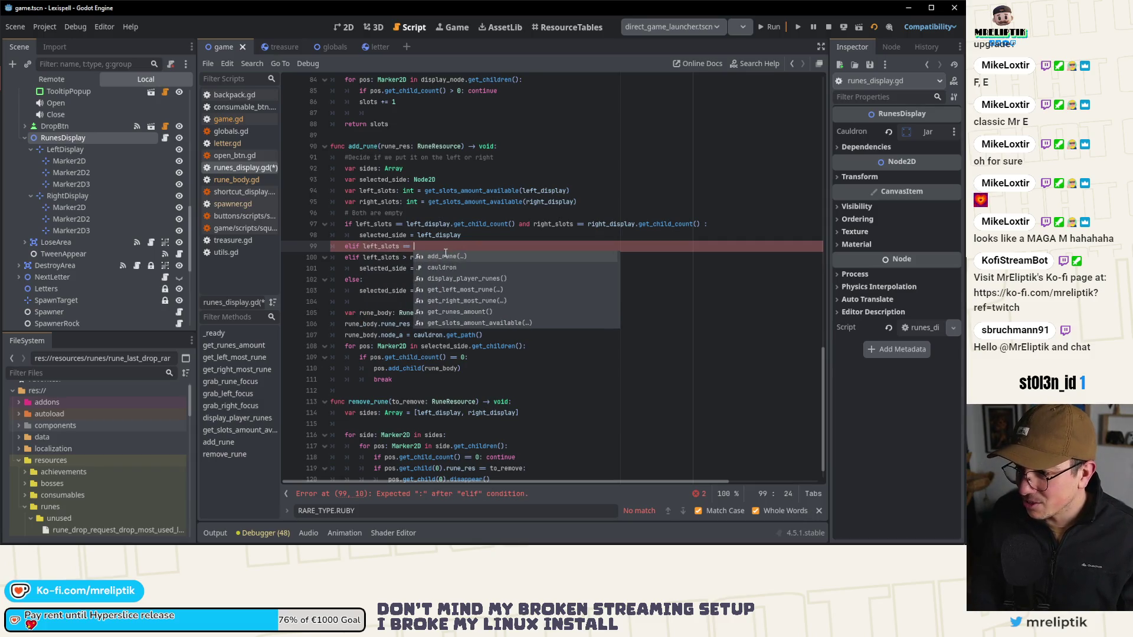
{"action": "type", "text": "right_slots:"}
{"action": "key", "text": "Return"}
{"action": "key", "text": "Up"}
Step: Comment the equal-slots branch, set selected_side = left_display in it, and save runes_display.gd
{"action": "key", "text": "Return"}
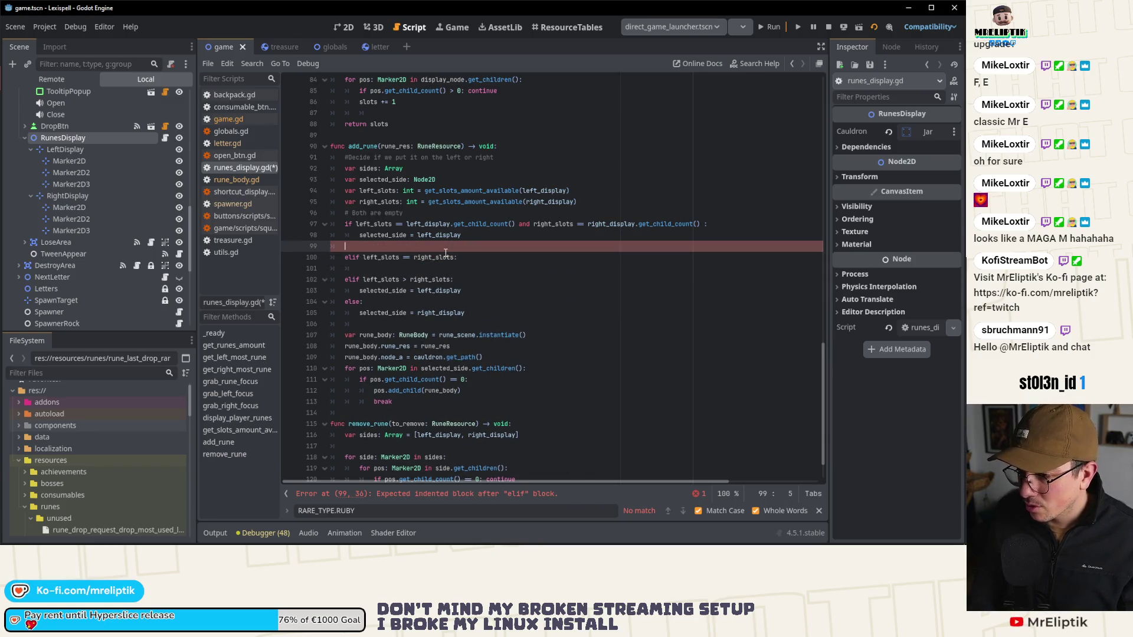
{"action": "key", "text": "Up"}
{"action": "type", "text": "a"}
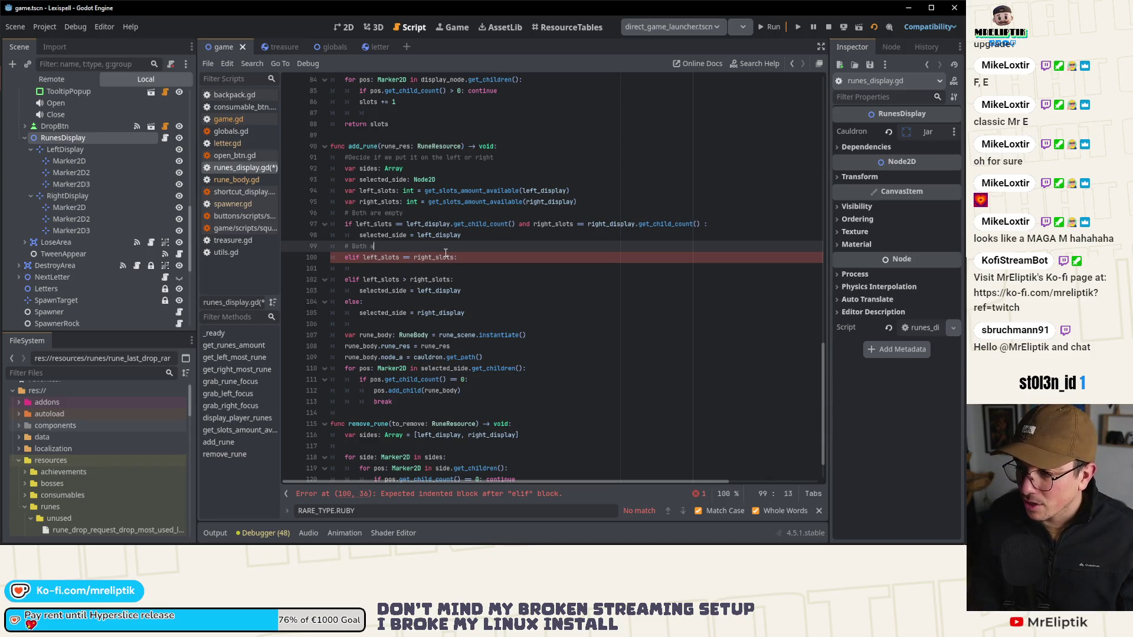
{"action": "type", "text": "have the same amo"}
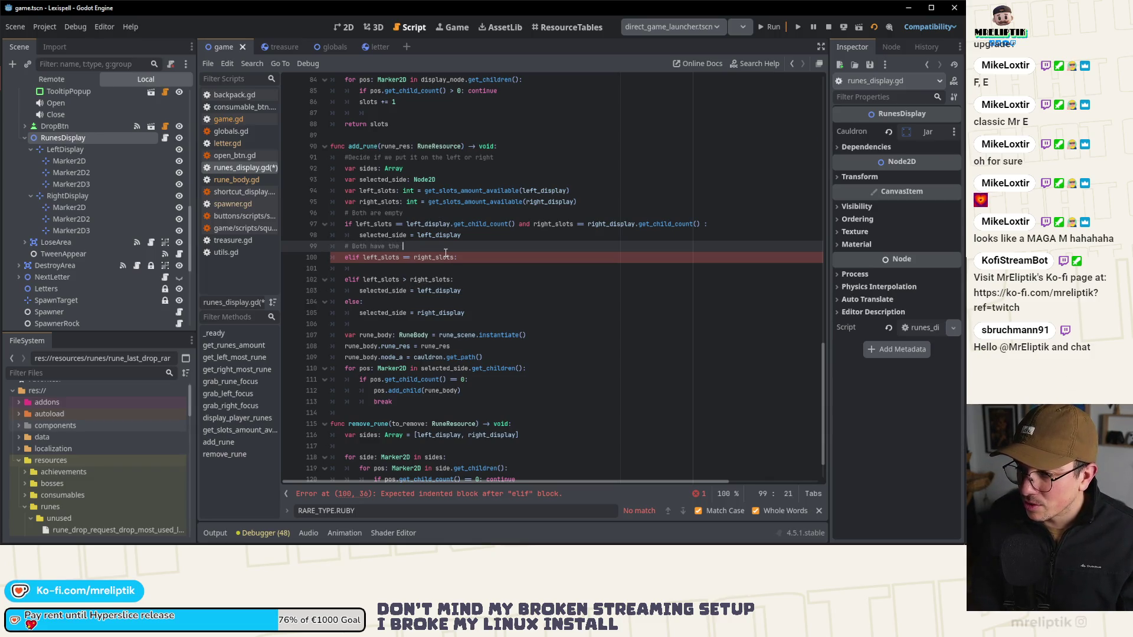
{"action": "key", "text": "Down"}
{"action": "key", "text": "Down"}
{"action": "key", "text": "Down"}
{"action": "key", "text": "Down"}
{"action": "key", "text": "Up"}
{"action": "key", "text": "Up"}
{"action": "key", "text": "Up"}
{"action": "key", "text": "ctrl+v"}
{"action": "key", "text": "ctrl+shift+k"}
{"action": "key", "text": "ctrl+s"}
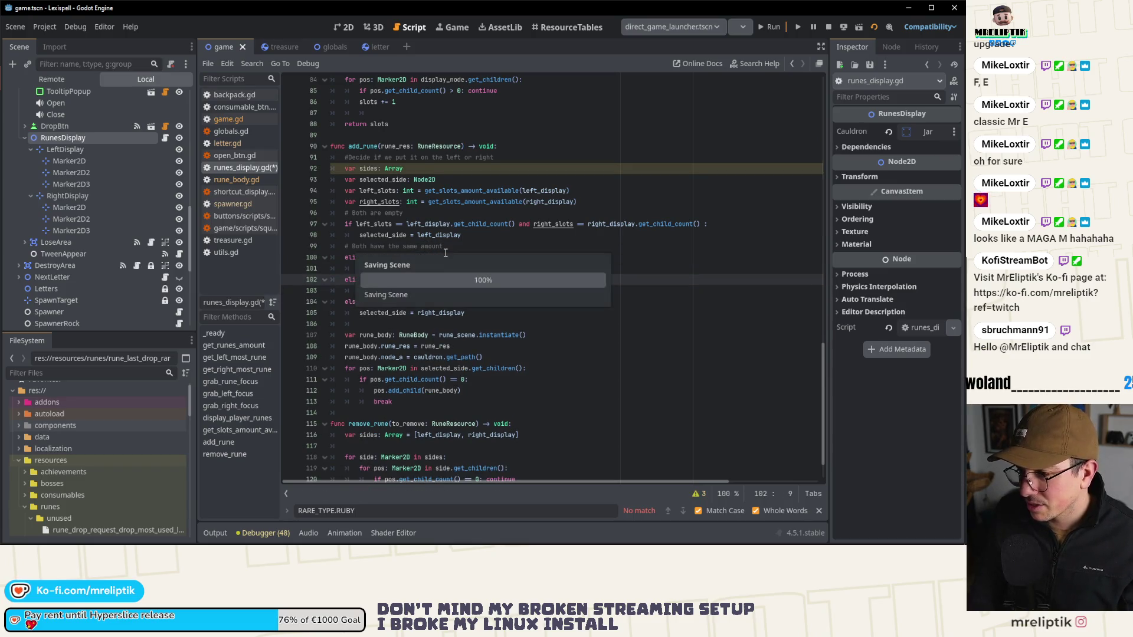
{"action": "key", "text": "Up"}
{"action": "key", "text": "Down"}
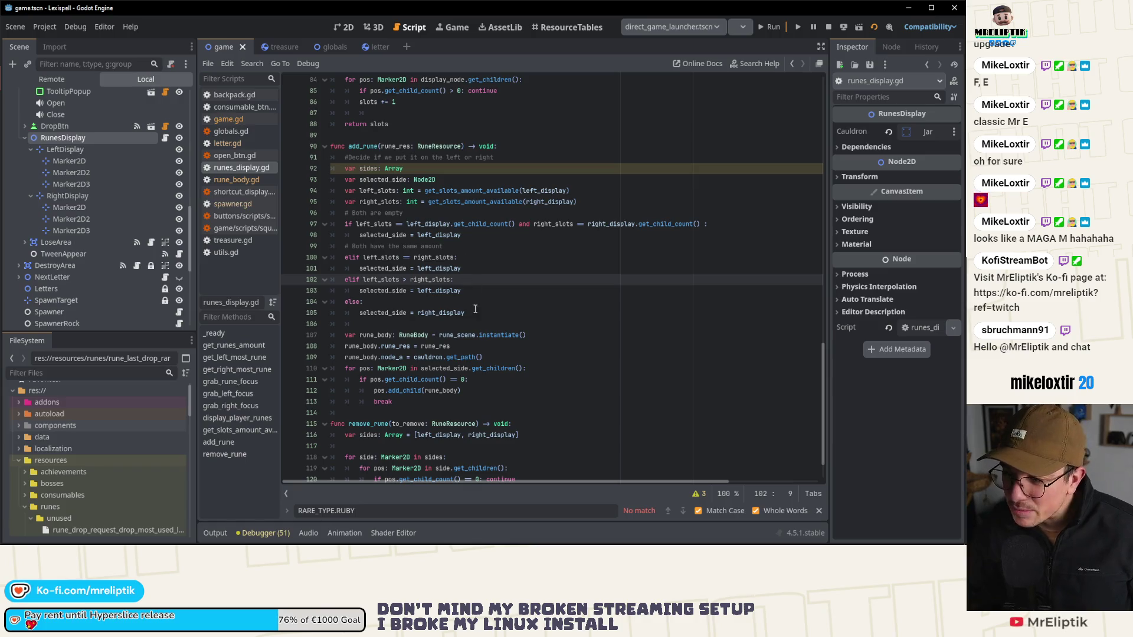
Step: Review line 103's assignment in add_rune, then stop the running playtest
{"action": "left_click", "coordinate": [374, 311]}
{"action": "left_click", "coordinate": [475, 293]}
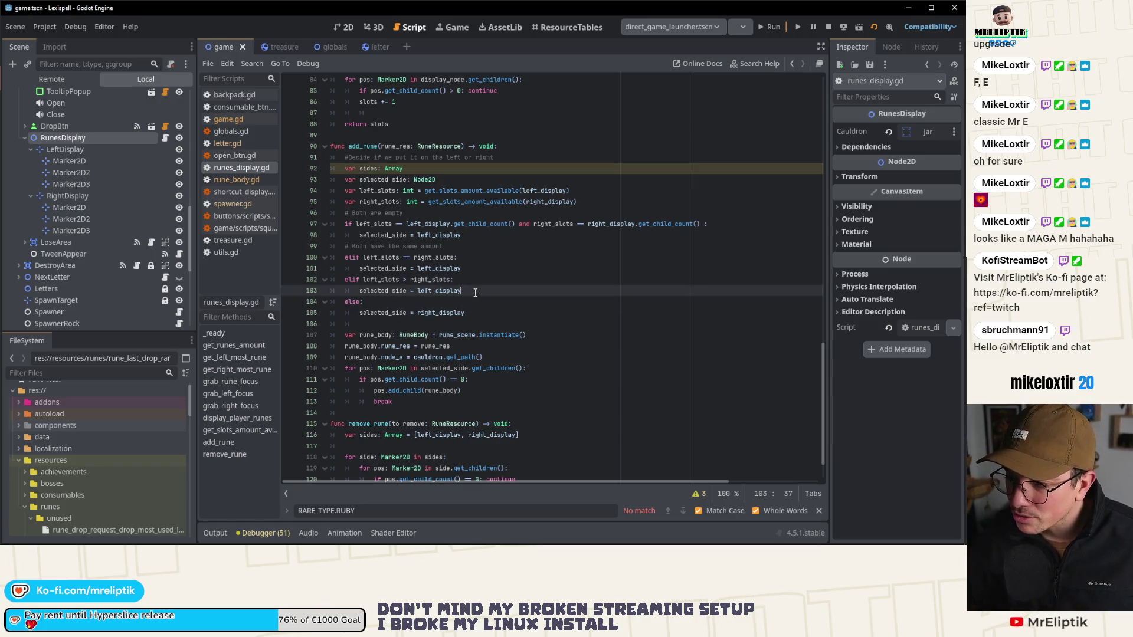
{"action": "left_click", "coordinate": [381, 314]}
{"action": "left_click", "coordinate": [447, 290]}
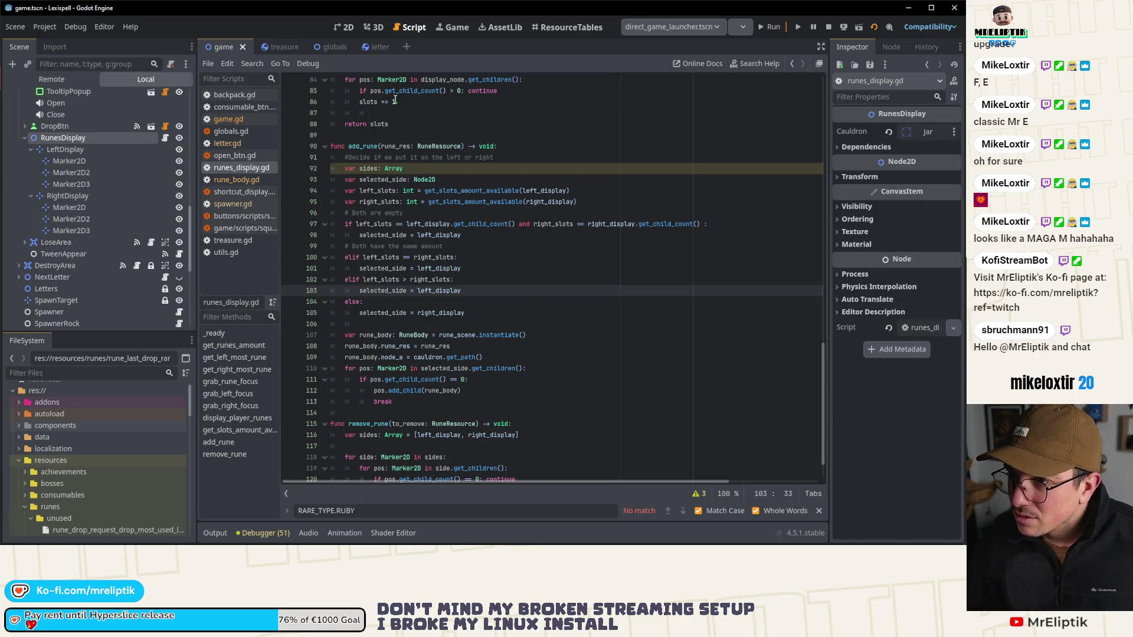
{"action": "left_click", "coordinate": [829, 27]}
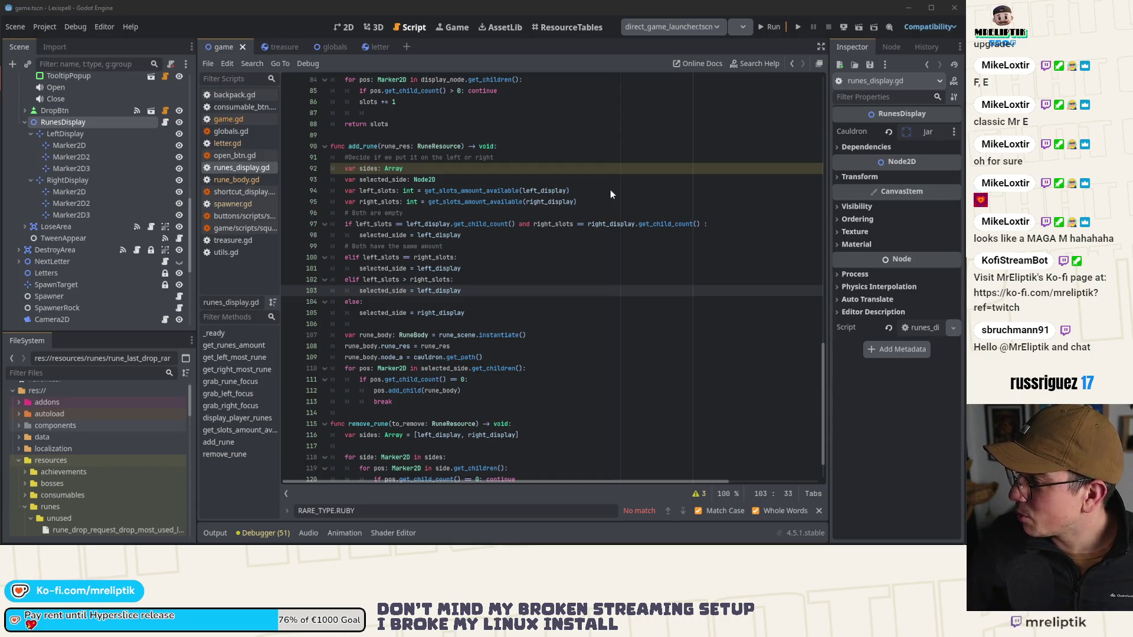
Step: Open rune.gd and jump to on_user_drop_requested, then on_letter_spawned
{"action": "scroll", "coordinate": [56, 466], "scroll_direction": "down", "scroll_amount": 5}
{"action": "scroll", "coordinate": [81, 466], "scroll_direction": "down", "scroll_amount": 5}
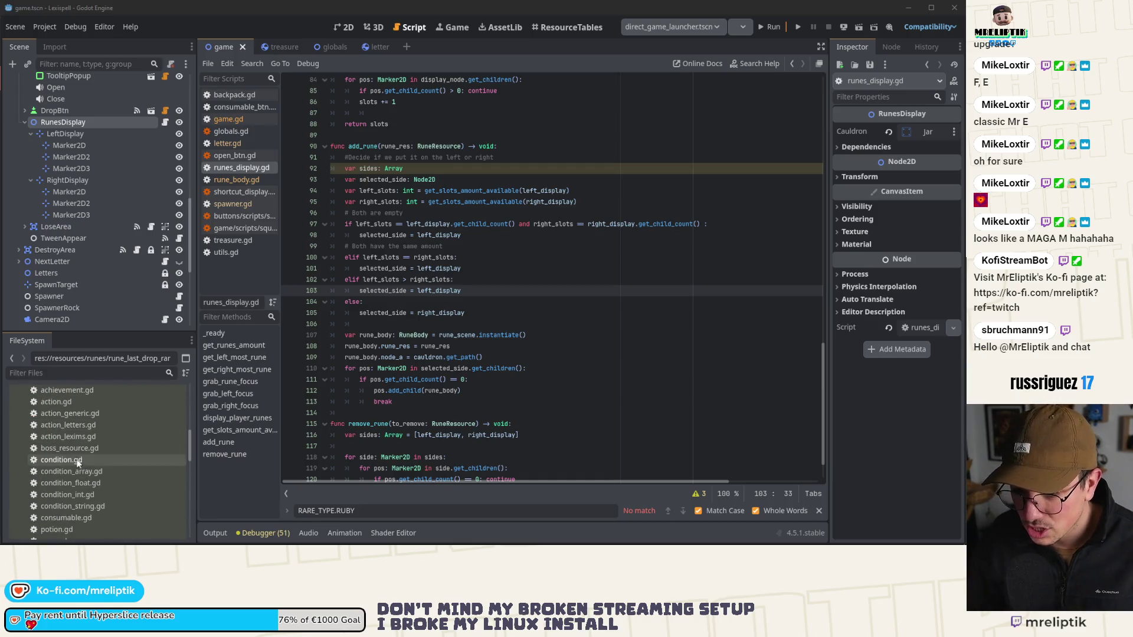
{"action": "double_click", "coordinate": [69, 466]}
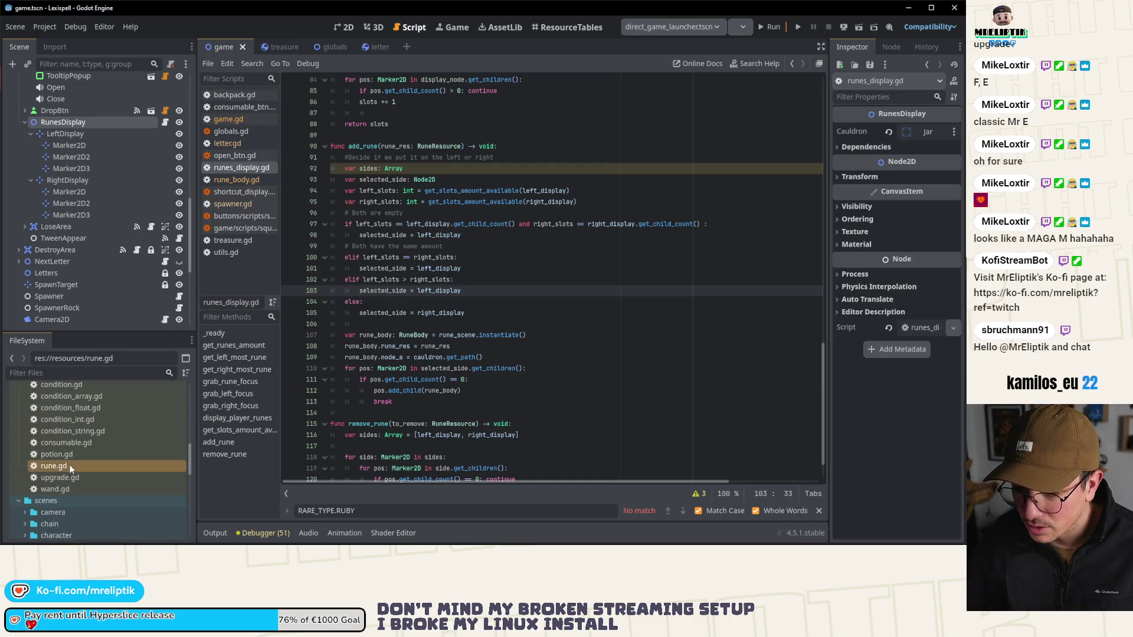
{"action": "scroll", "coordinate": [555, 277], "scroll_direction": "down", "scroll_amount": 15}
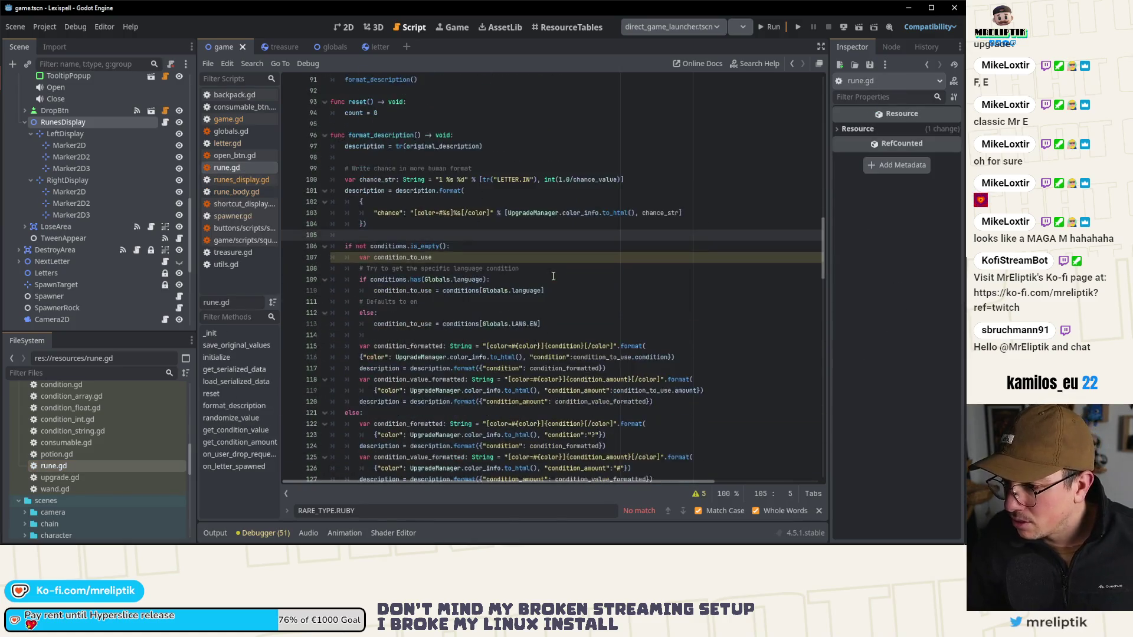
{"action": "scroll", "coordinate": [541, 282], "scroll_direction": "down", "scroll_amount": 11}
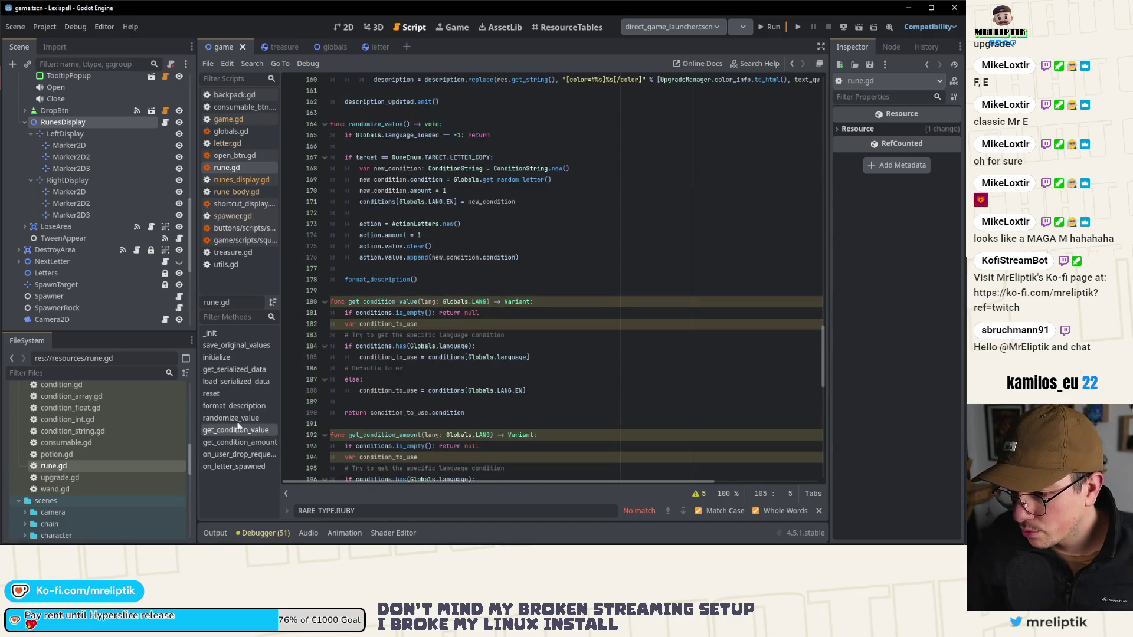
{"action": "left_click", "coordinate": [238, 454]}
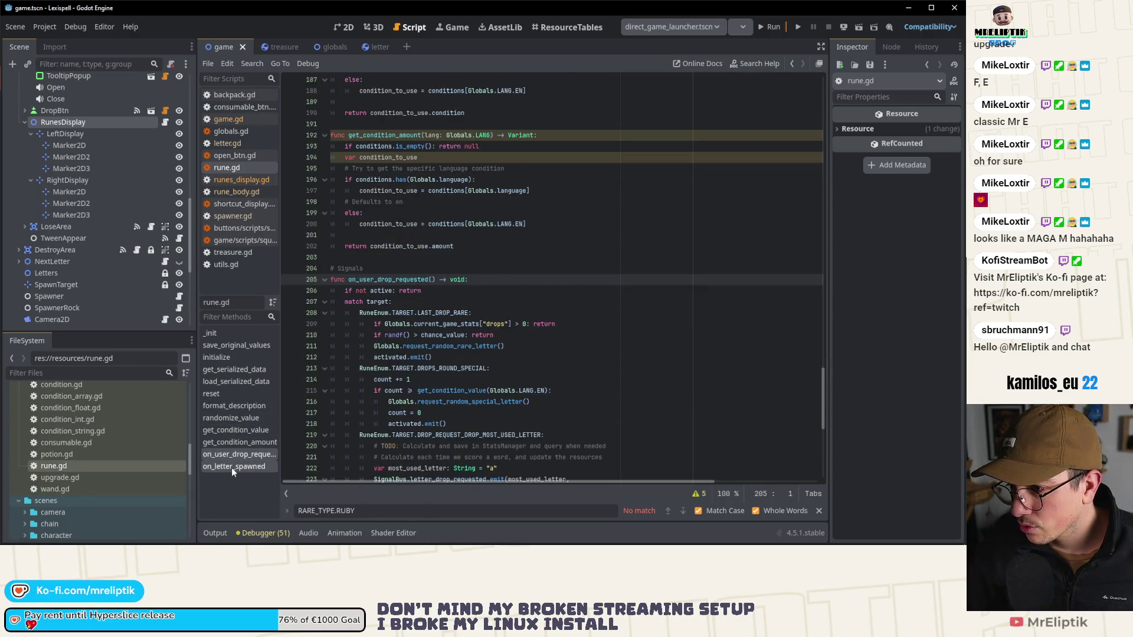
{"action": "left_click", "coordinate": [232, 466]}
{"action": "scroll", "coordinate": [493, 346], "scroll_direction": "down", "scroll_amount": 3}
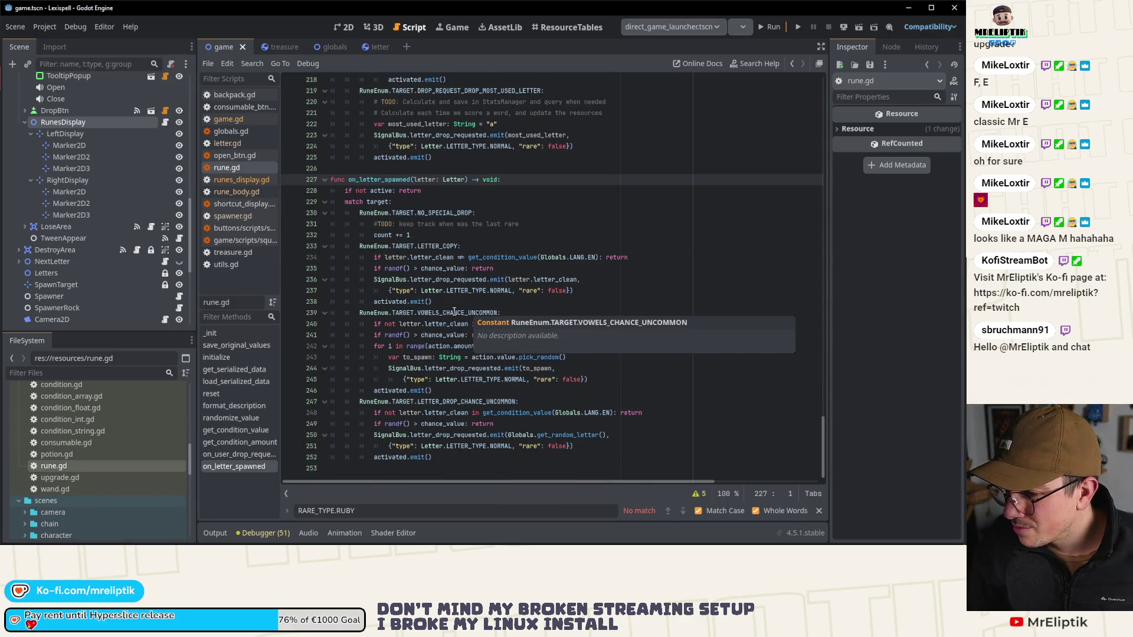
Step: Select LETTER_DROP_CHANCE_UNCOMMON and open rune_letter_drop_chance_uncommon.tres (chance 0.2, price 2)
{"action": "double_click", "coordinate": [458, 401]}
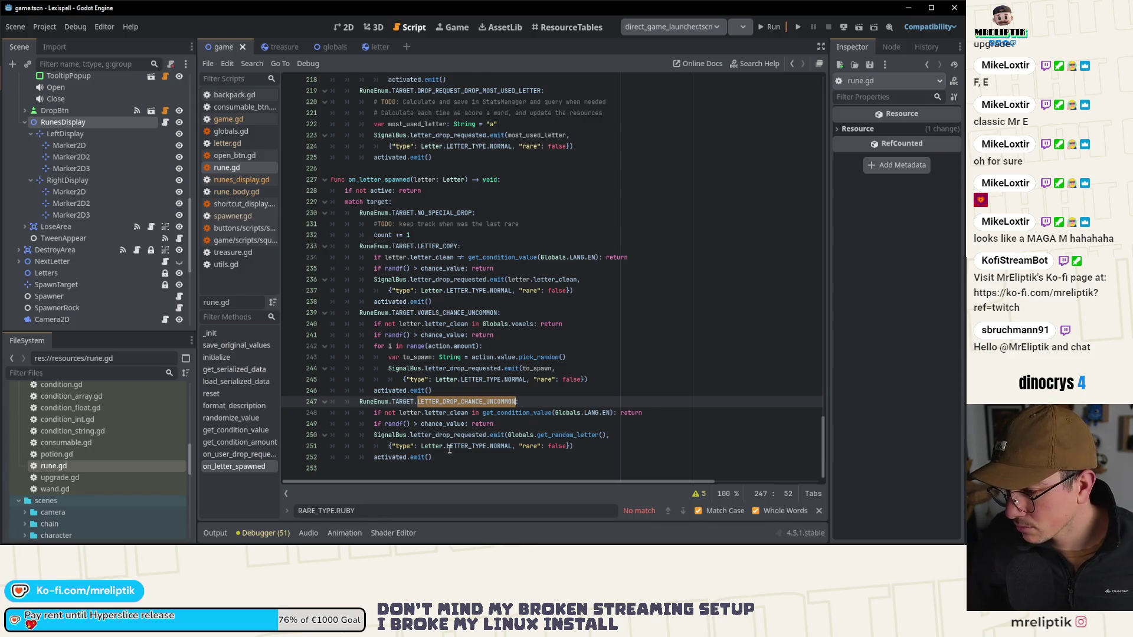
{"action": "mouse_move", "coordinate": [547, 438]}
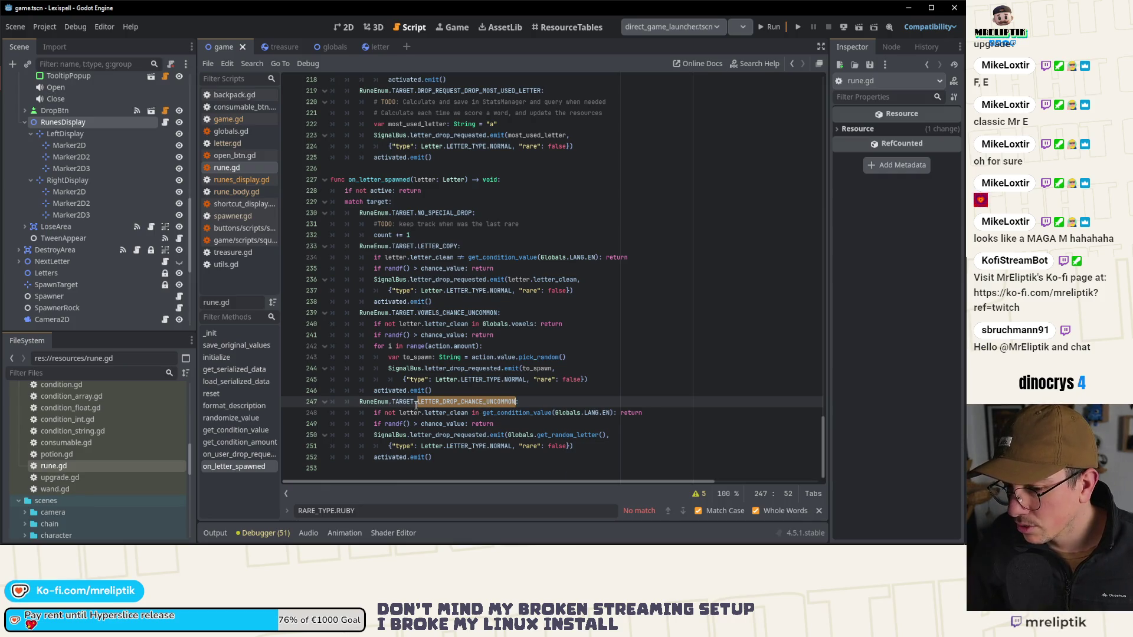
{"action": "scroll", "coordinate": [85, 442], "scroll_direction": "up", "scroll_amount": 5}
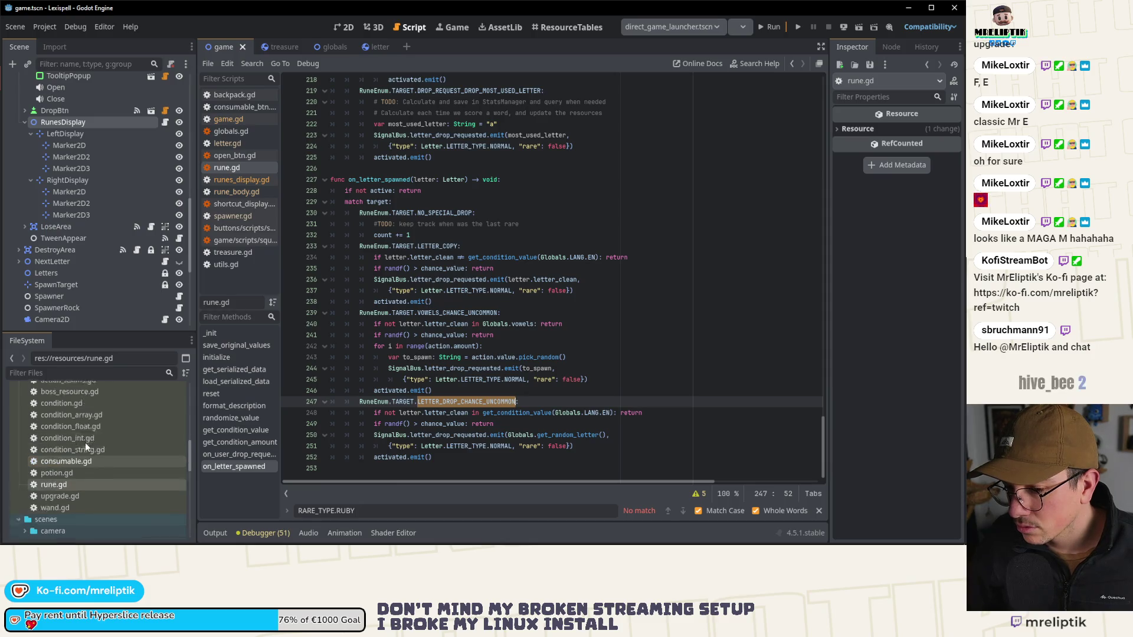
{"action": "scroll", "coordinate": [87, 442], "scroll_direction": "up", "scroll_amount": 4}
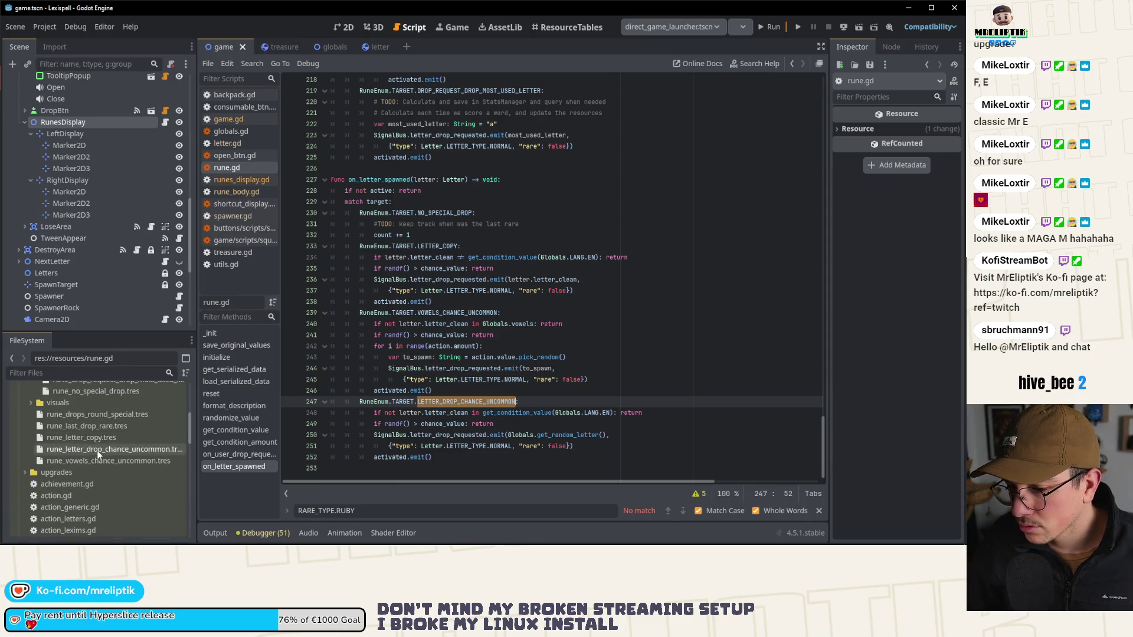
{"action": "left_click", "coordinate": [97, 451]}
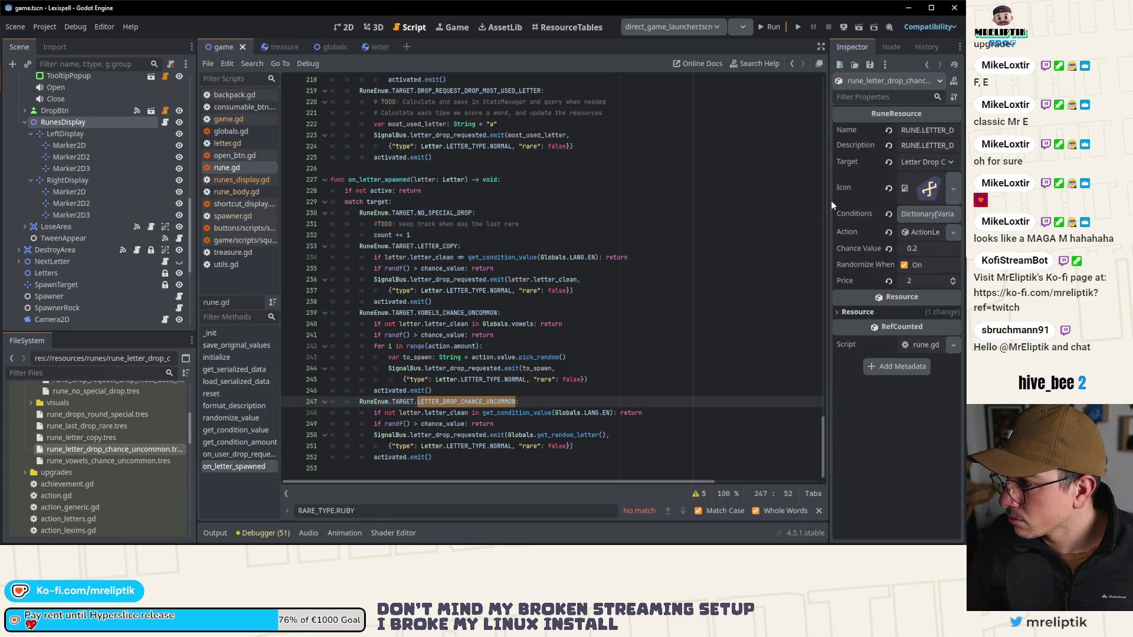
Step: Widen the Inspector and compare rune .tres resources, ending on rune_letter_drop_chance_uncommon (chance 0.2, price 2)
{"action": "left_click_drag", "start_coordinate": [825, 202], "coordinate": [685, 207]}
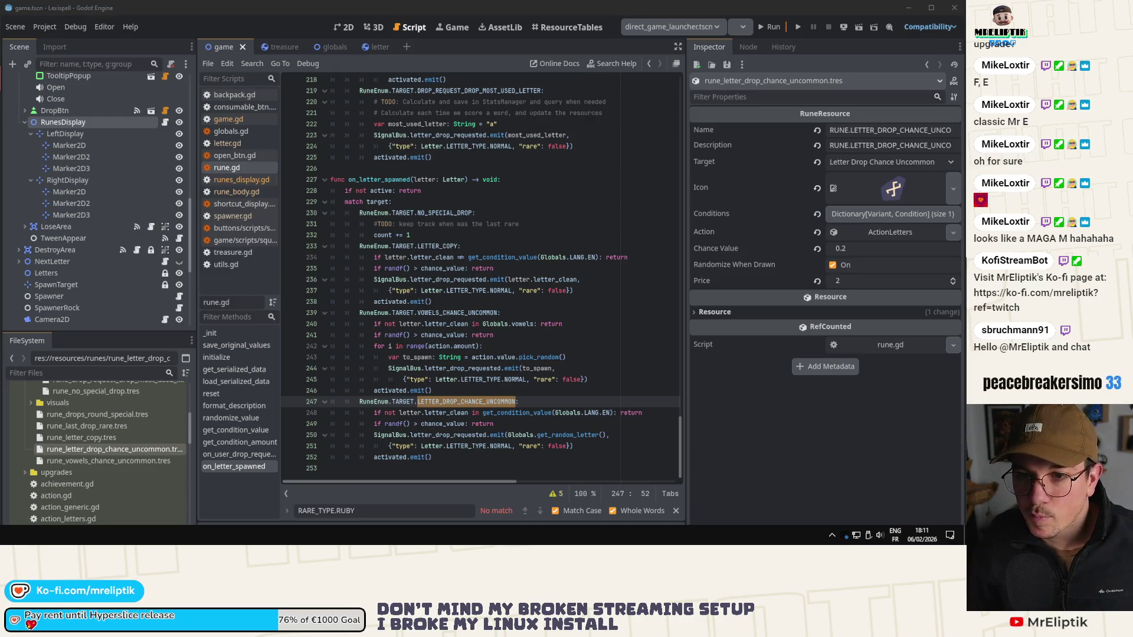
{"action": "left_click", "coordinate": [119, 460]}
{"action": "left_click", "coordinate": [121, 449]}
{"action": "left_click", "coordinate": [124, 440]}
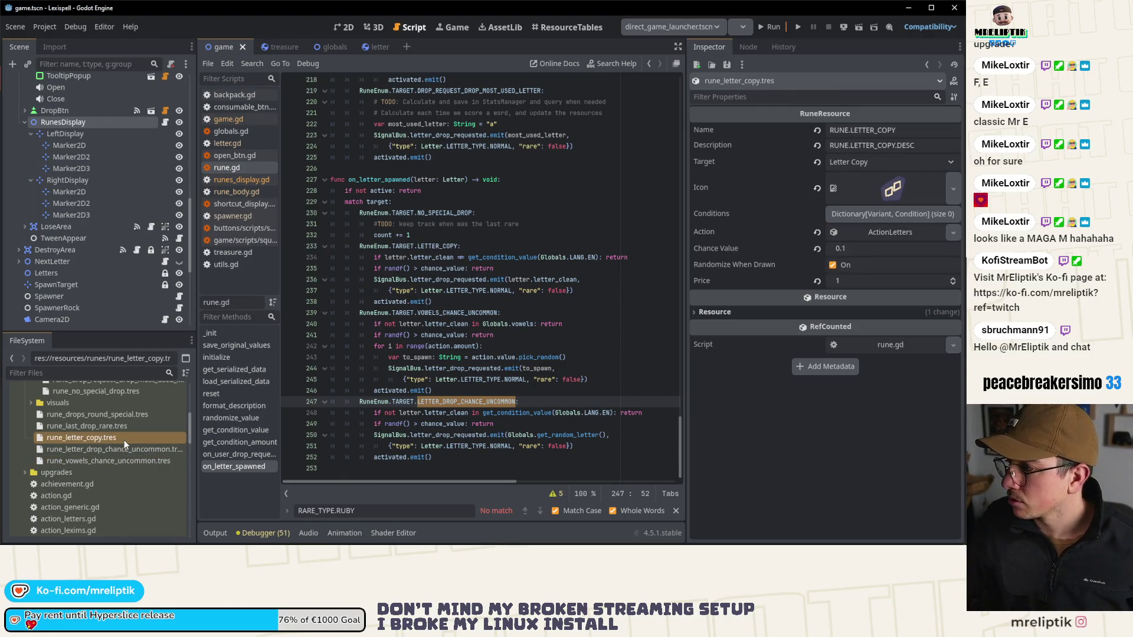
{"action": "left_click", "coordinate": [126, 426]}
{"action": "left_click", "coordinate": [132, 416]}
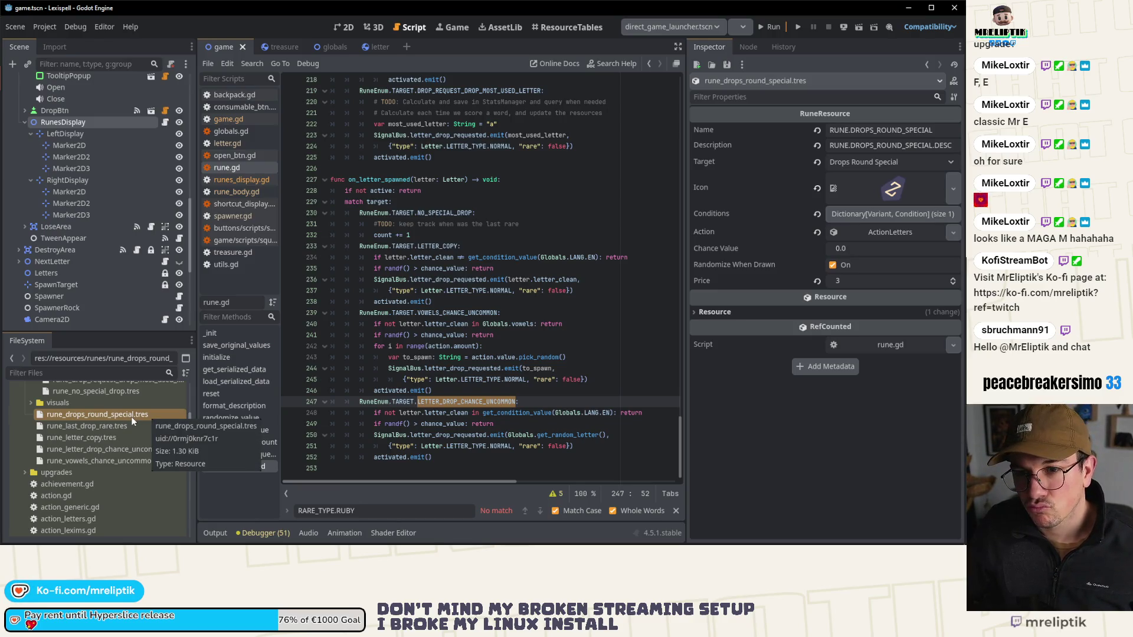
{"action": "left_click", "coordinate": [120, 460]}
{"action": "left_click", "coordinate": [122, 451]}
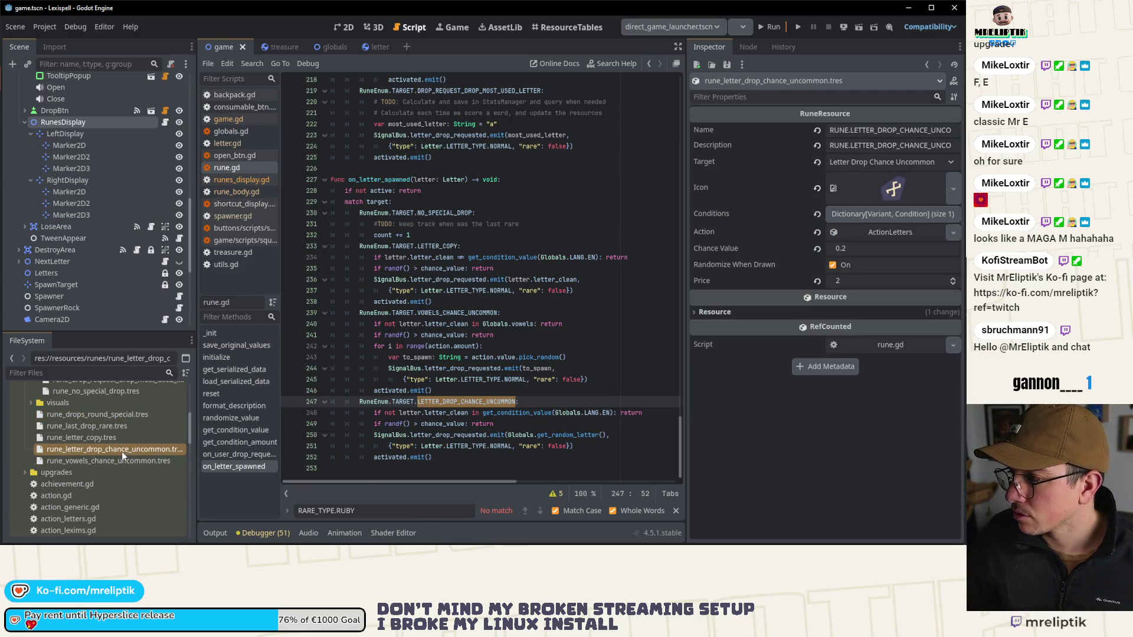